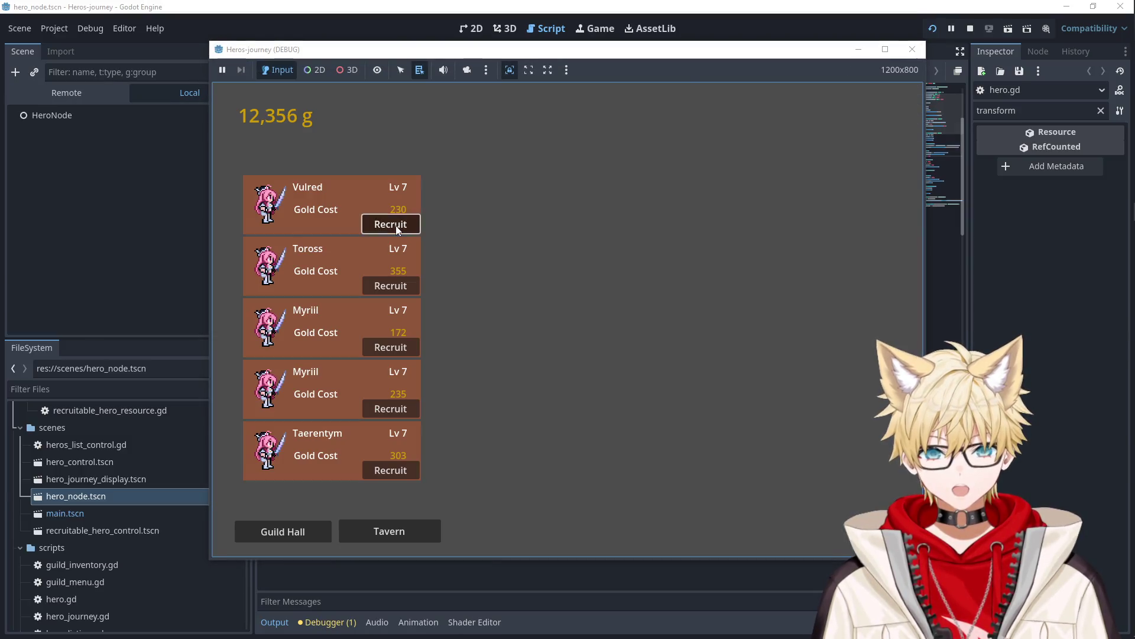
- Test-run the game twice, each time recruiting the first tavern hero and sending it on a journey
{"action": "left_click", "coordinate": [396, 226]}
{"action": "left_click", "coordinate": [680, 159]}
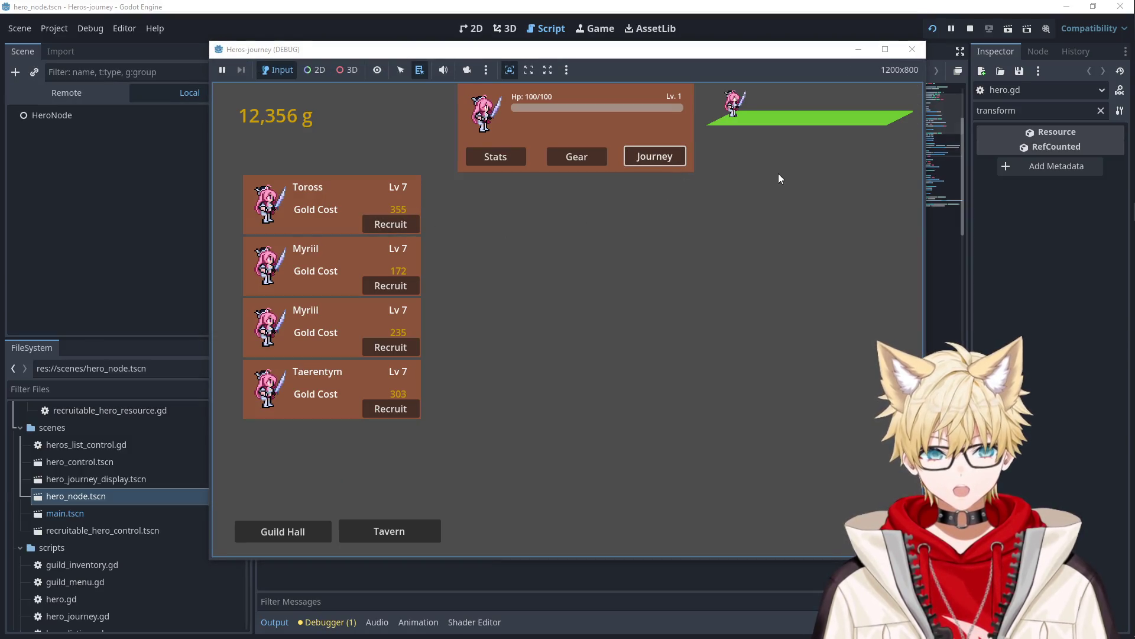
{"action": "left_click", "coordinate": [911, 50]}
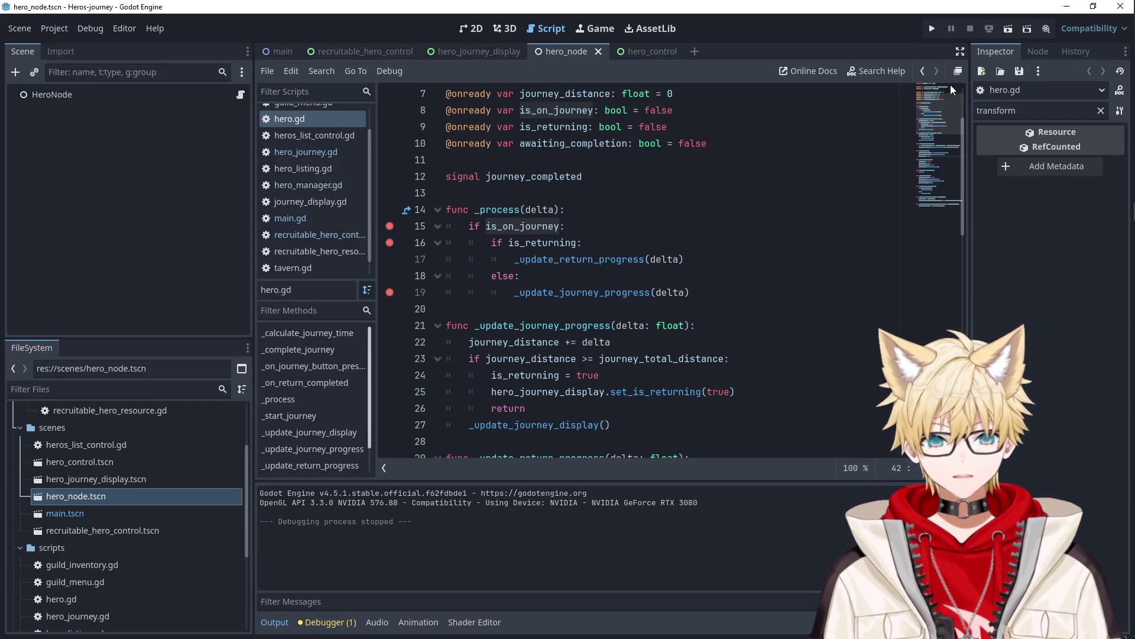
{"action": "left_click", "coordinate": [931, 31]}
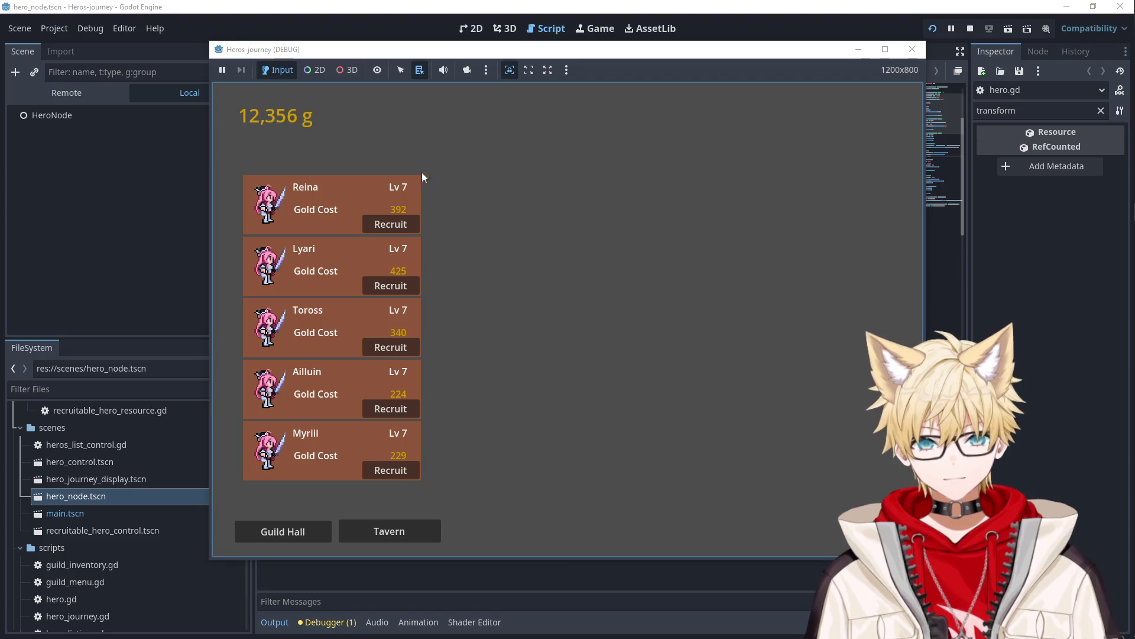
{"action": "left_click", "coordinate": [390, 225]}
{"action": "left_click", "coordinate": [655, 156]}
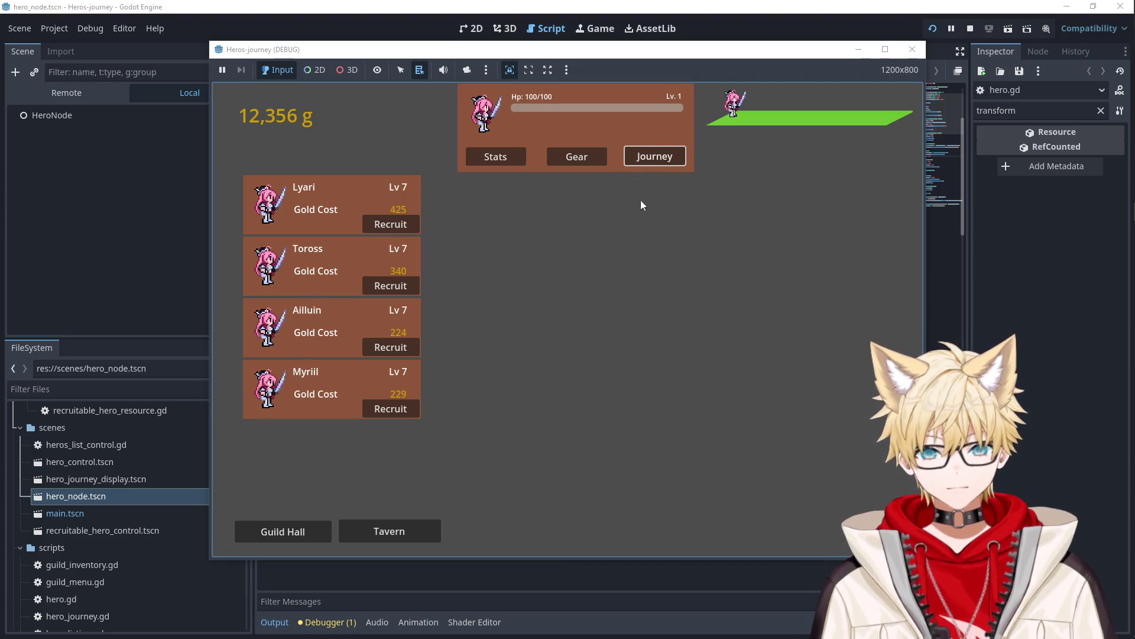
{"action": "left_click", "coordinate": [911, 50]}
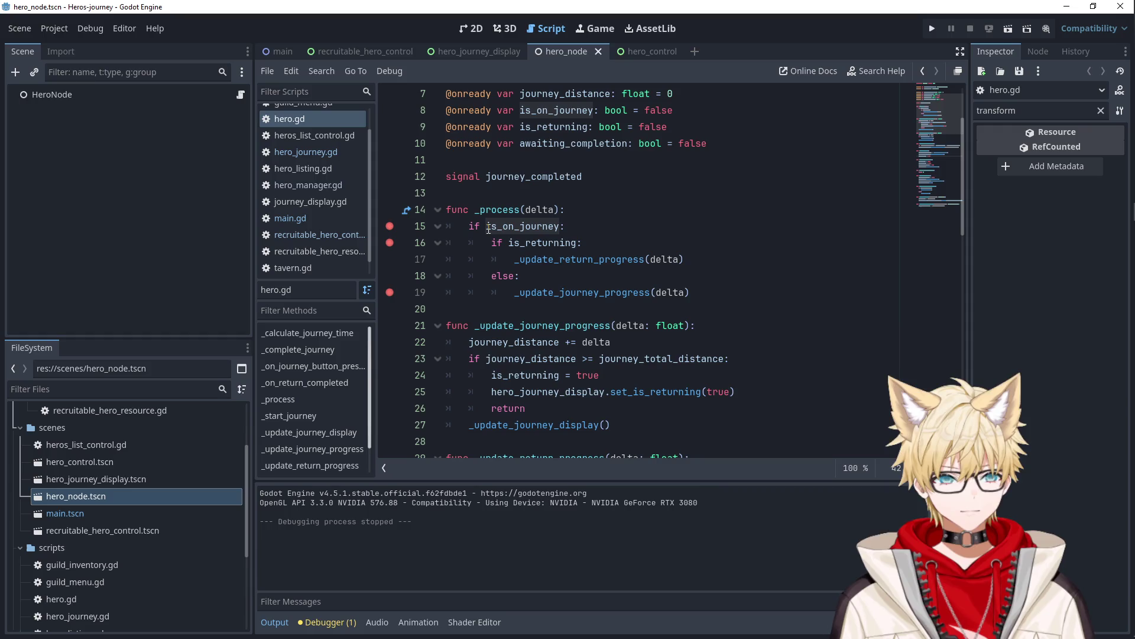
- Look at _process and is_on_journey in hero.gd, then bring up main.tscn in the 2D editor
{"action": "double_click", "coordinate": [505, 209]}
{"action": "double_click", "coordinate": [505, 227]}
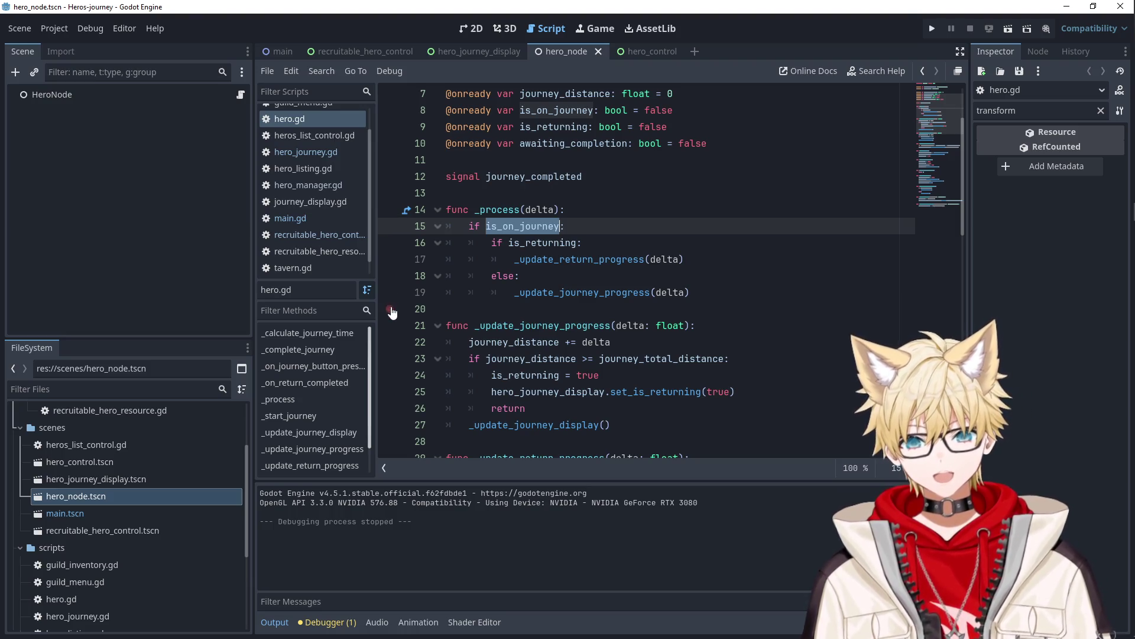
{"action": "left_click", "coordinate": [270, 55]}
{"action": "left_click", "coordinate": [473, 30]}
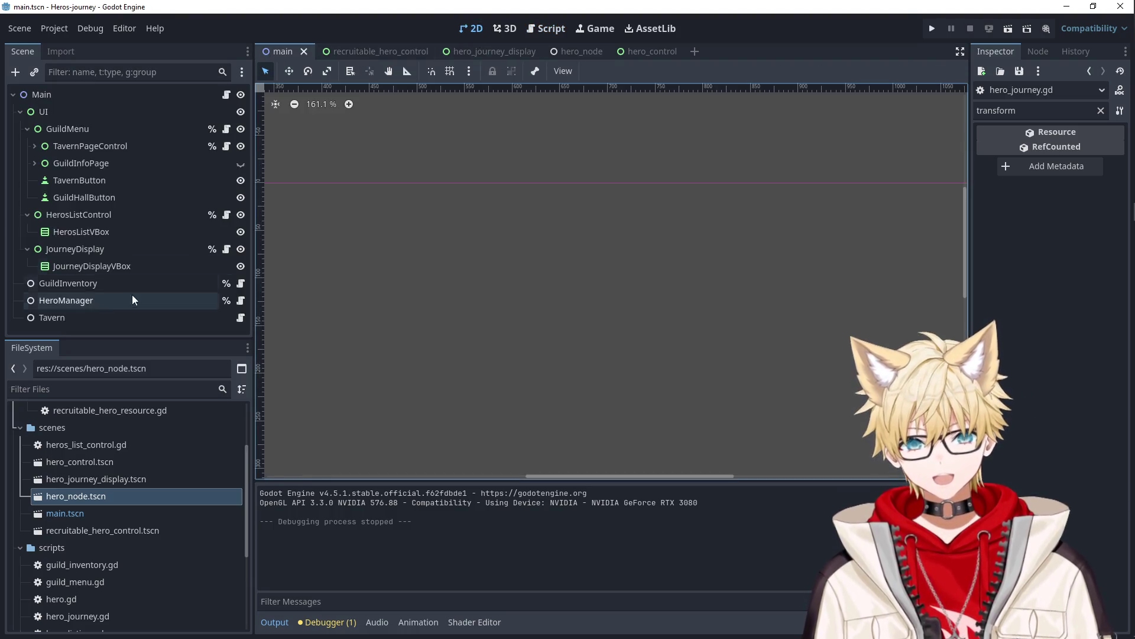
- Add add_child(hero_node) as line 15 of add_hero in hero_manager.gd, save, and rerun the game
{"action": "left_click", "coordinate": [241, 300]}
{"action": "left_click", "coordinate": [813, 309]}
{"action": "key", "text": "Return"}
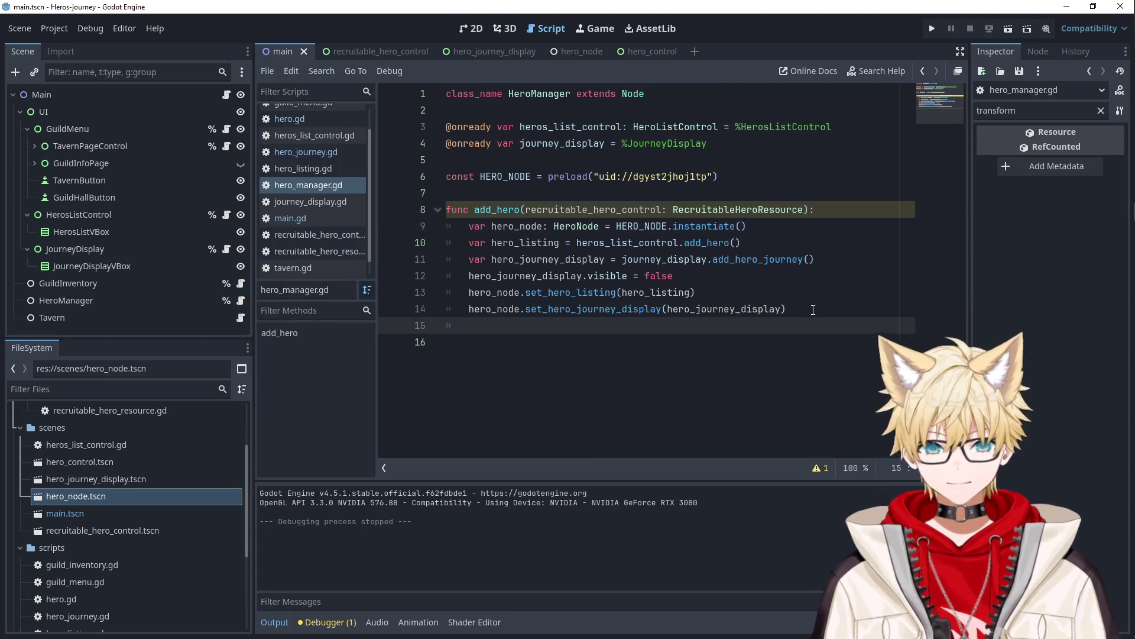
{"action": "type", "text": "_child"}
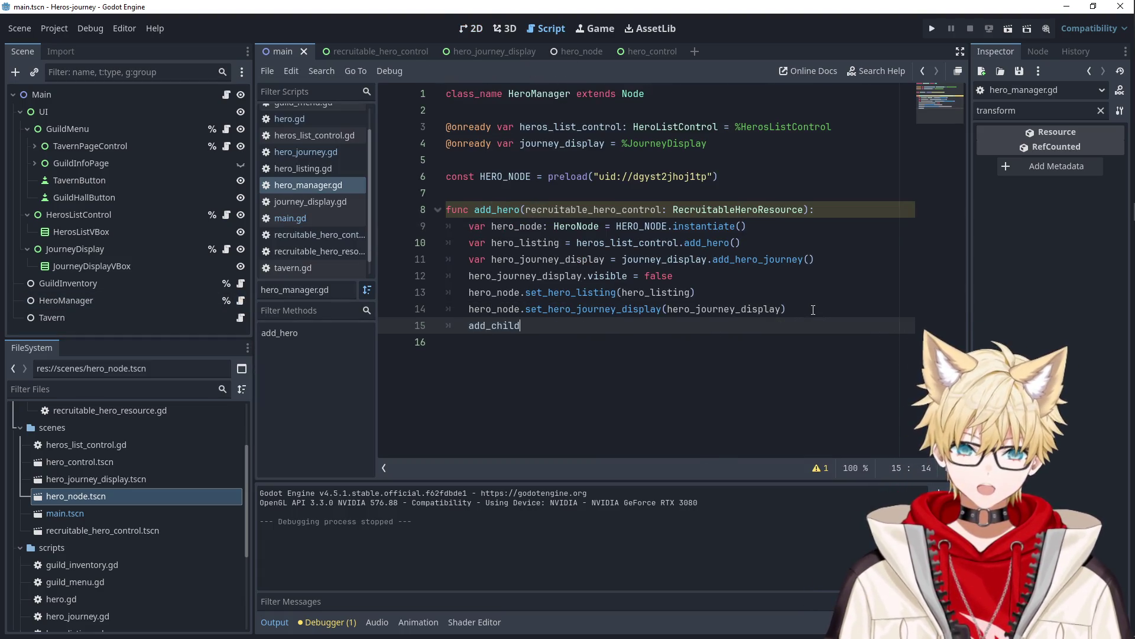
{"action": "type", "text": "(ho"}
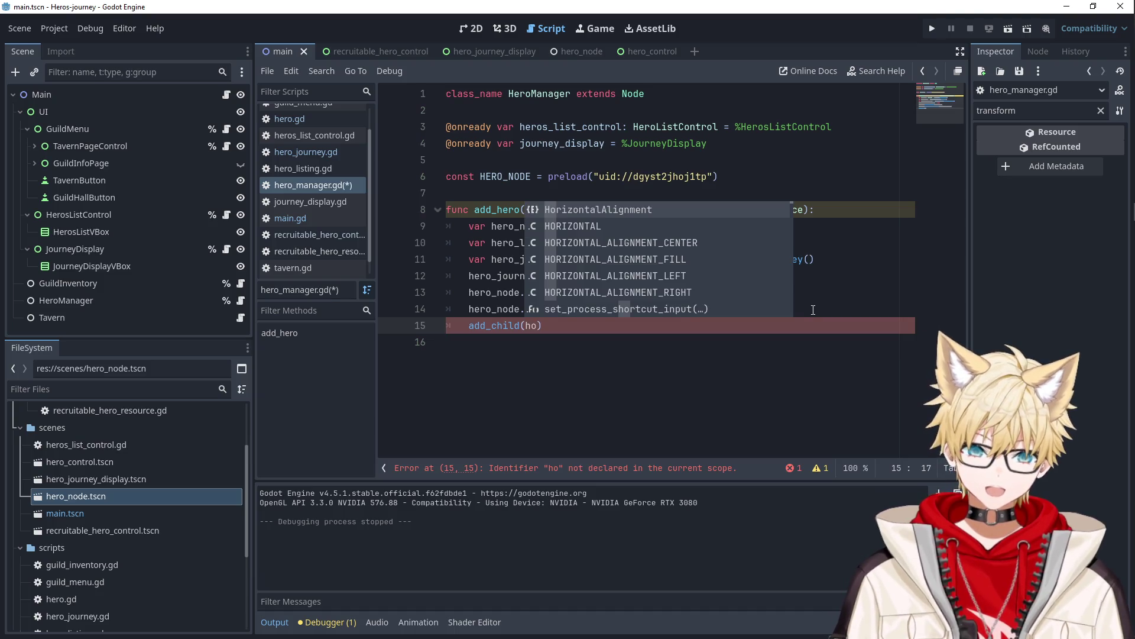
{"action": "type", "text": "ro"}
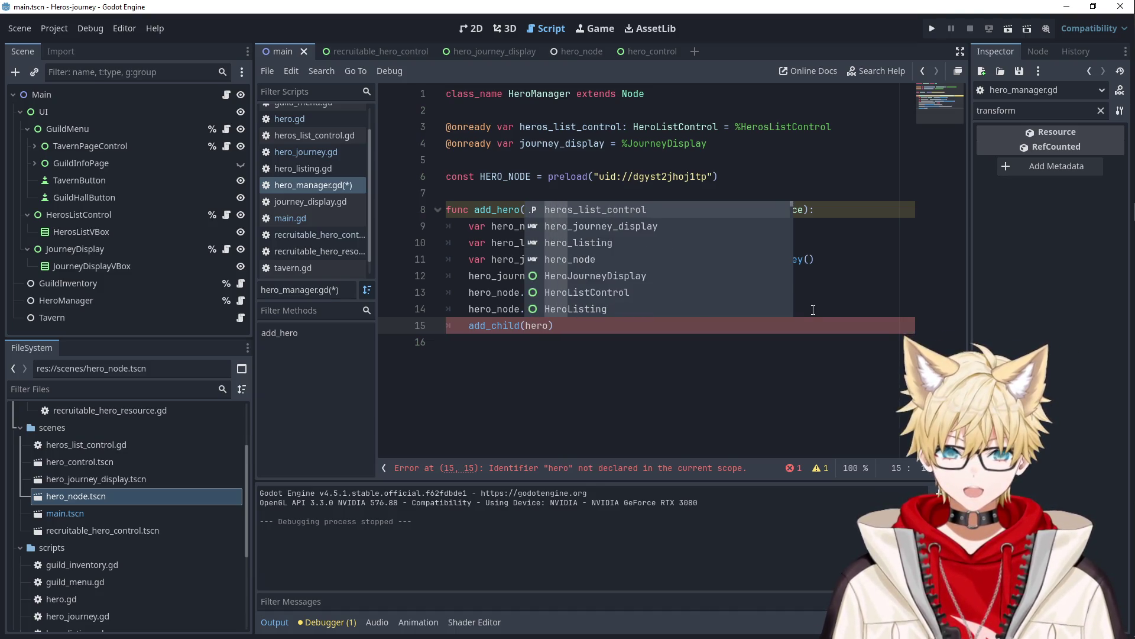
{"action": "key", "text": "Down"}
{"action": "key", "text": "Return"}
{"action": "left_click", "coordinate": [926, 33]}
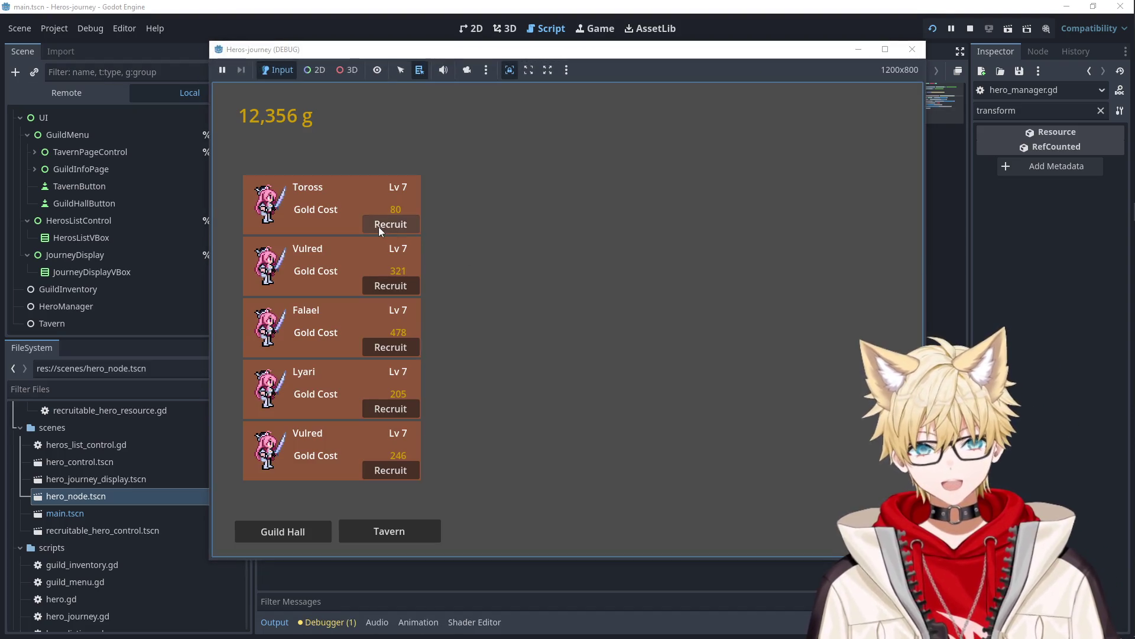
{"action": "left_click", "coordinate": [381, 224]}
{"action": "left_click", "coordinate": [654, 156]}
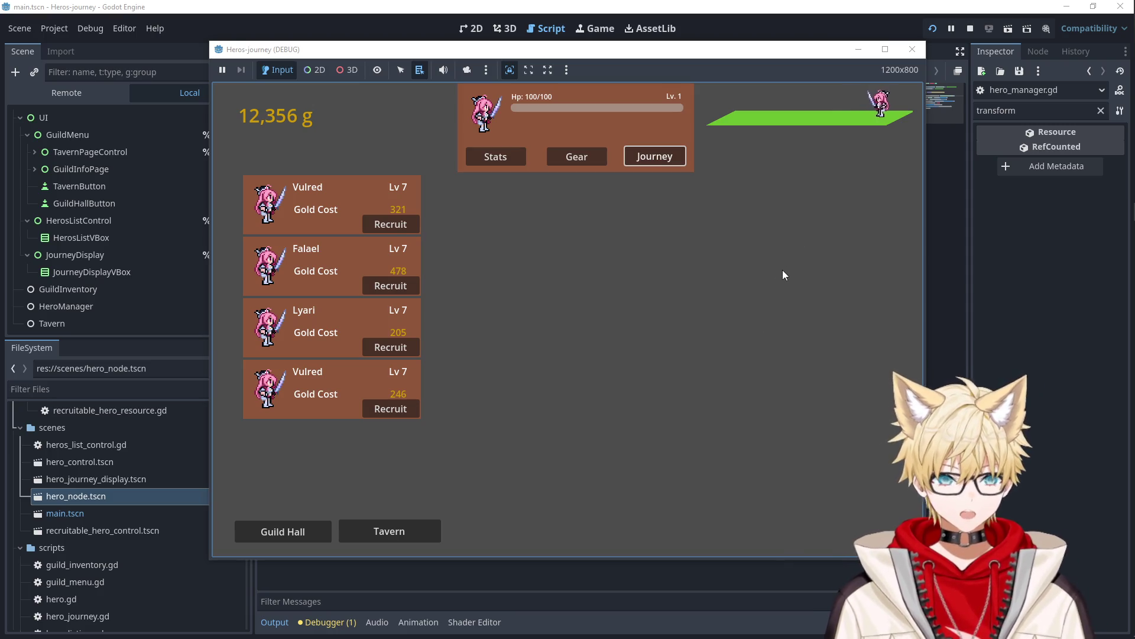
{"action": "mouse_move", "coordinate": [1127, 147]}
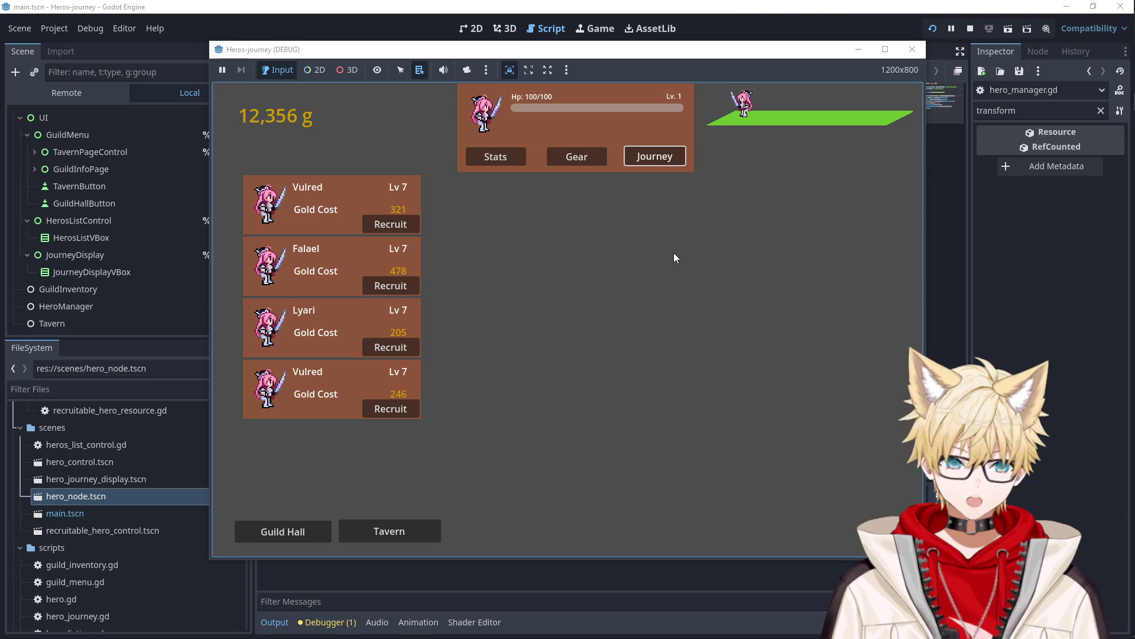
{"action": "left_click", "coordinate": [665, 157]}
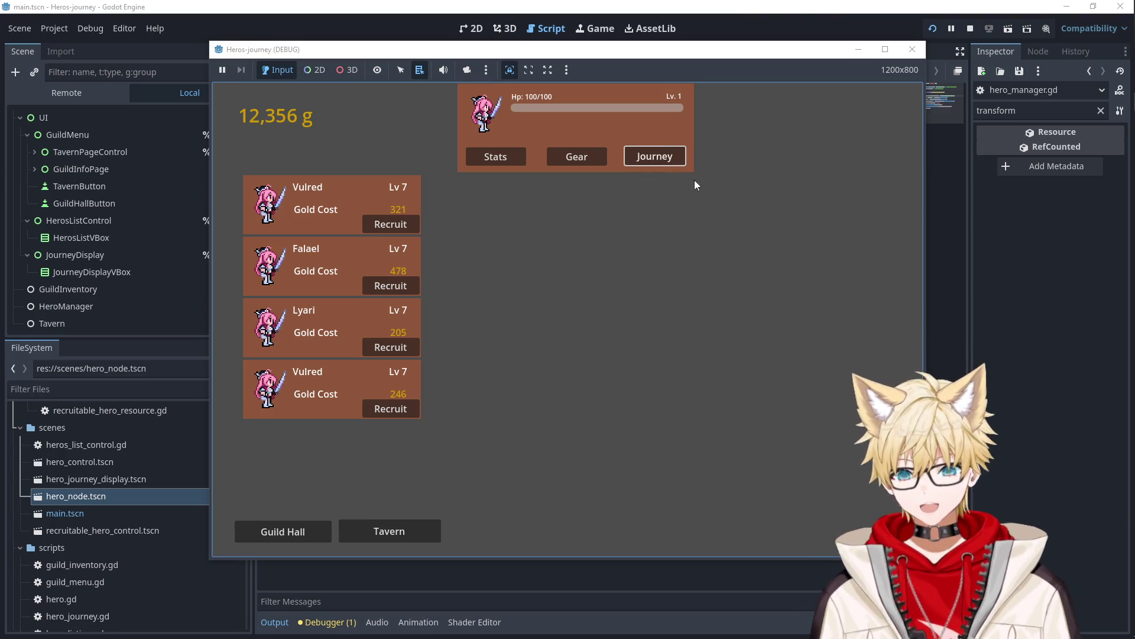
{"action": "left_click", "coordinate": [912, 49]}
{"action": "left_click", "coordinate": [651, 308]}
{"action": "left_click", "coordinate": [621, 292]}
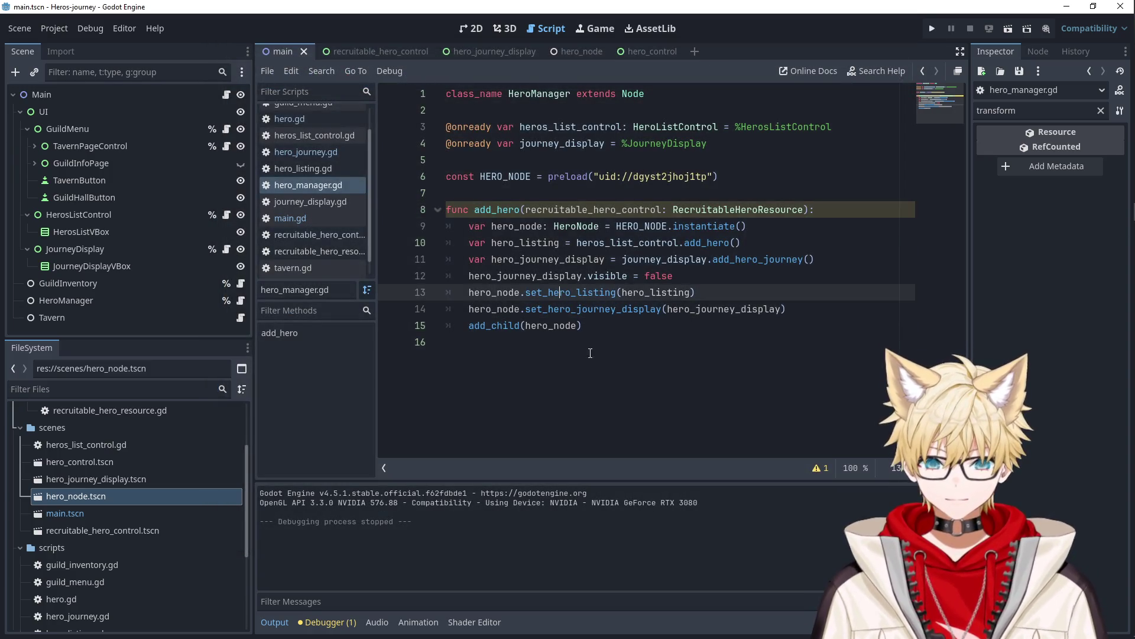
{"action": "left_click", "coordinate": [592, 325]}
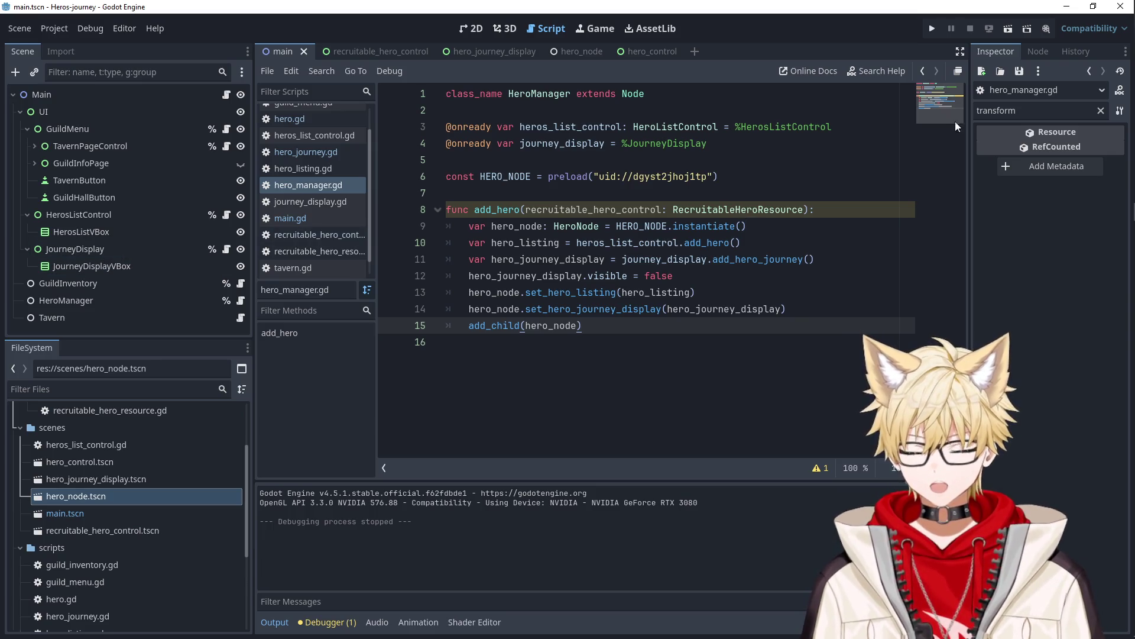
{"action": "left_click", "coordinate": [933, 29]}
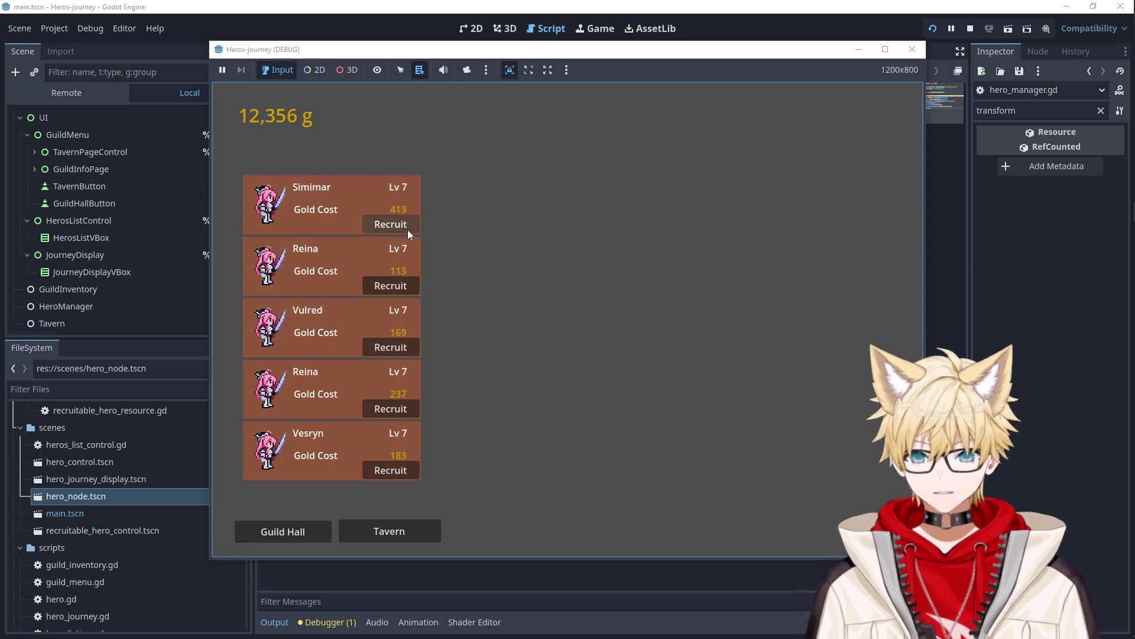
{"action": "left_click", "coordinate": [407, 230]}
{"action": "left_click", "coordinate": [403, 285]}
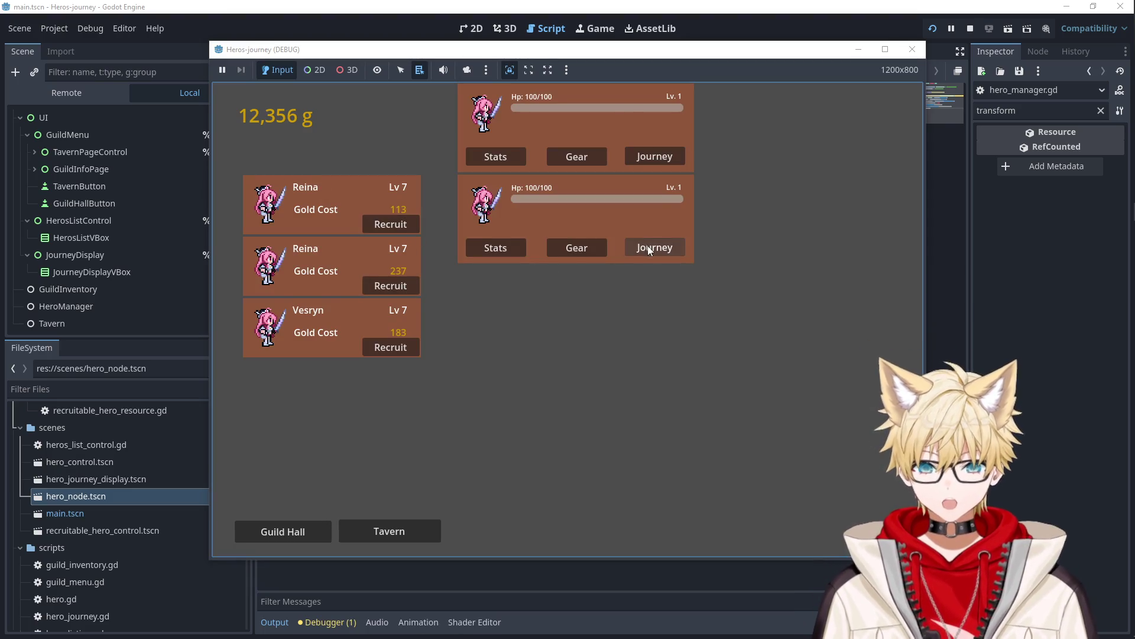
{"action": "left_click", "coordinate": [662, 158]}
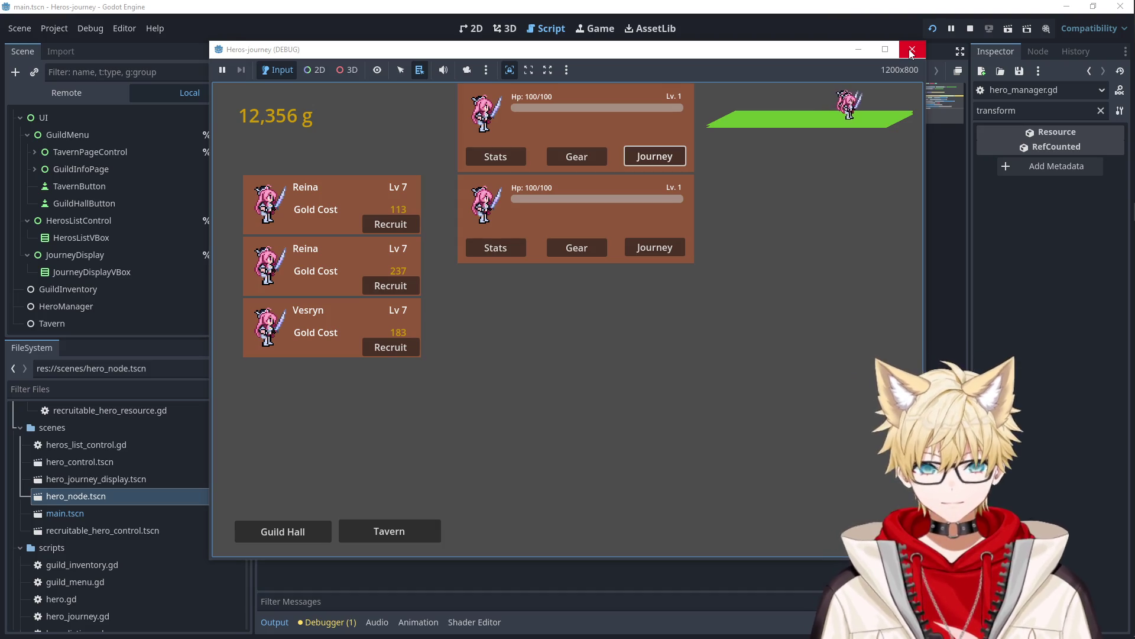
{"action": "left_click", "coordinate": [911, 52]}
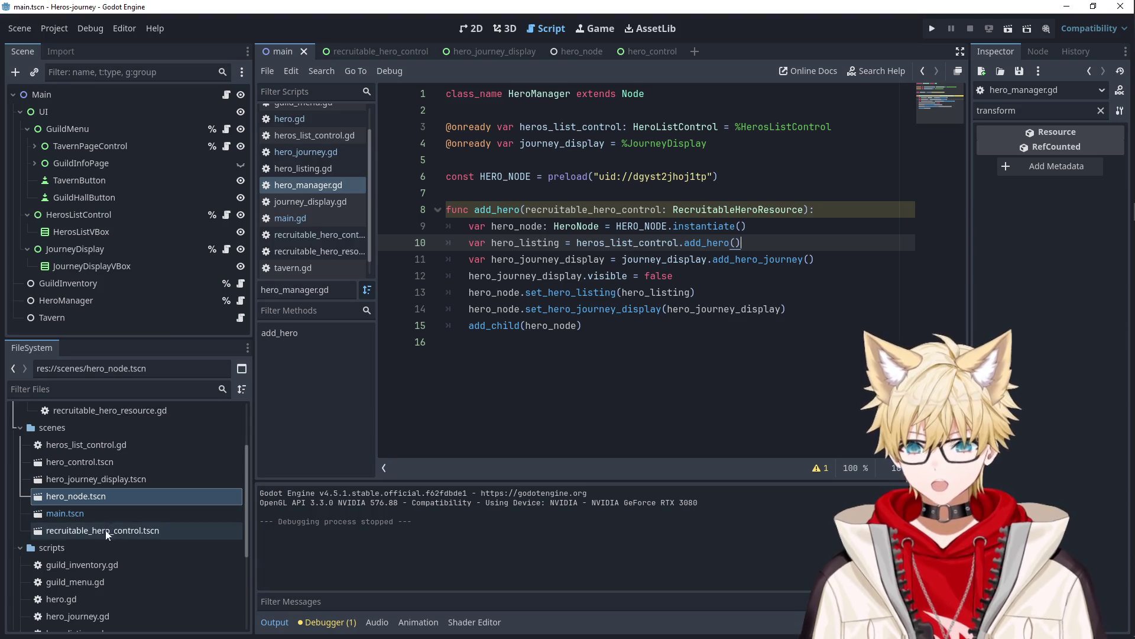
- Set HeroJourneyDisplay's Custom Minimum Size to 400 × 100, then run the game and recruit a hero
{"action": "double_click", "coordinate": [107, 480]}
{"action": "left_click", "coordinate": [227, 95]}
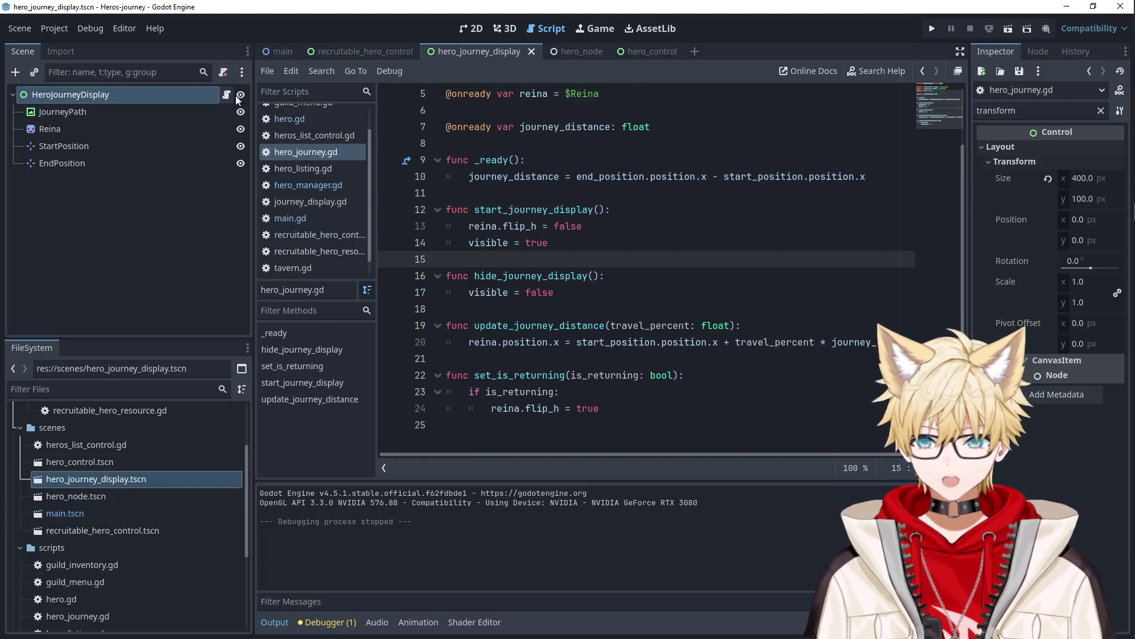
{"action": "double_click", "coordinate": [1035, 111]}
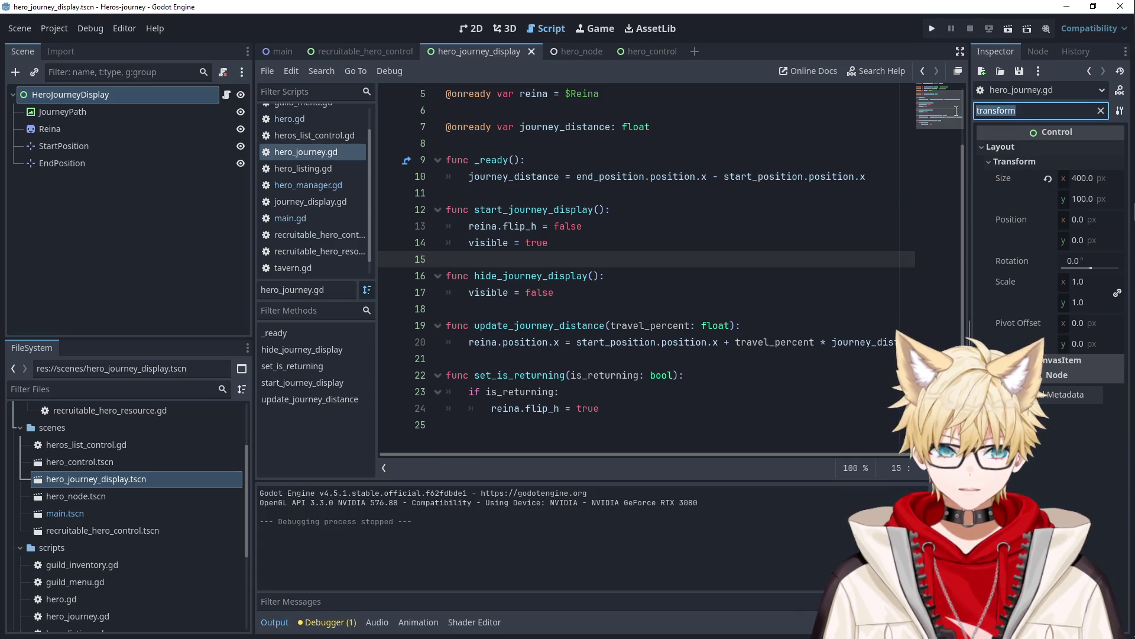
{"action": "type", "text": "mini"}
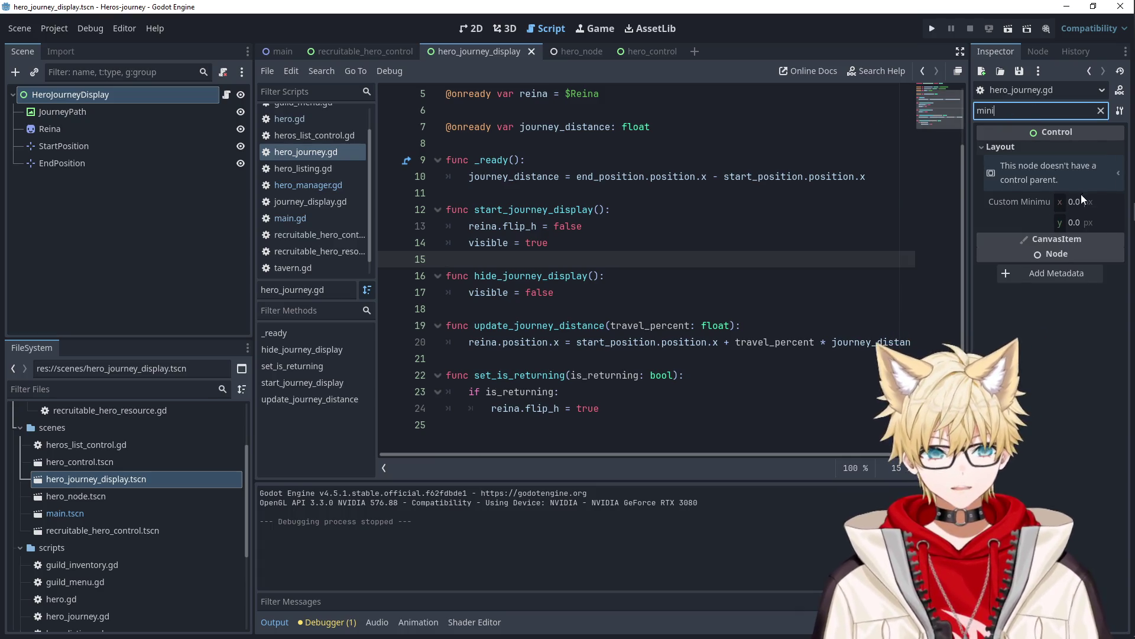
{"action": "left_click", "coordinate": [1079, 201]}
{"action": "type", "text": "400"}
{"action": "key", "text": "Tab"}
{"action": "type", "text": "100"}
{"action": "key", "text": "Return"}
{"action": "left_click", "coordinate": [697, 243]}
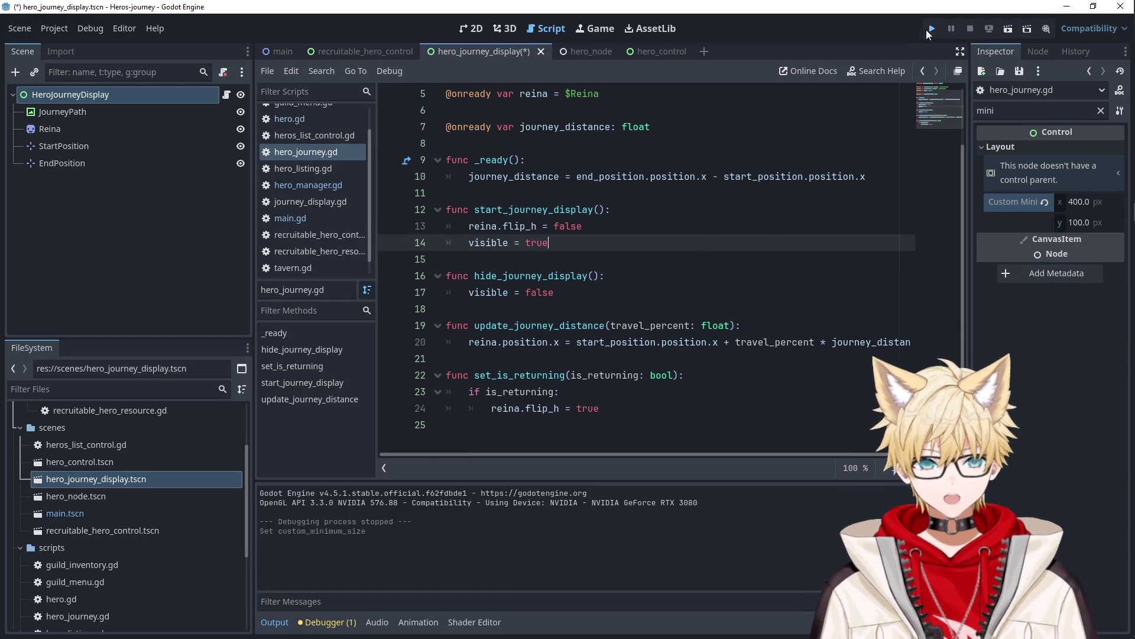
{"action": "left_click", "coordinate": [932, 28]}
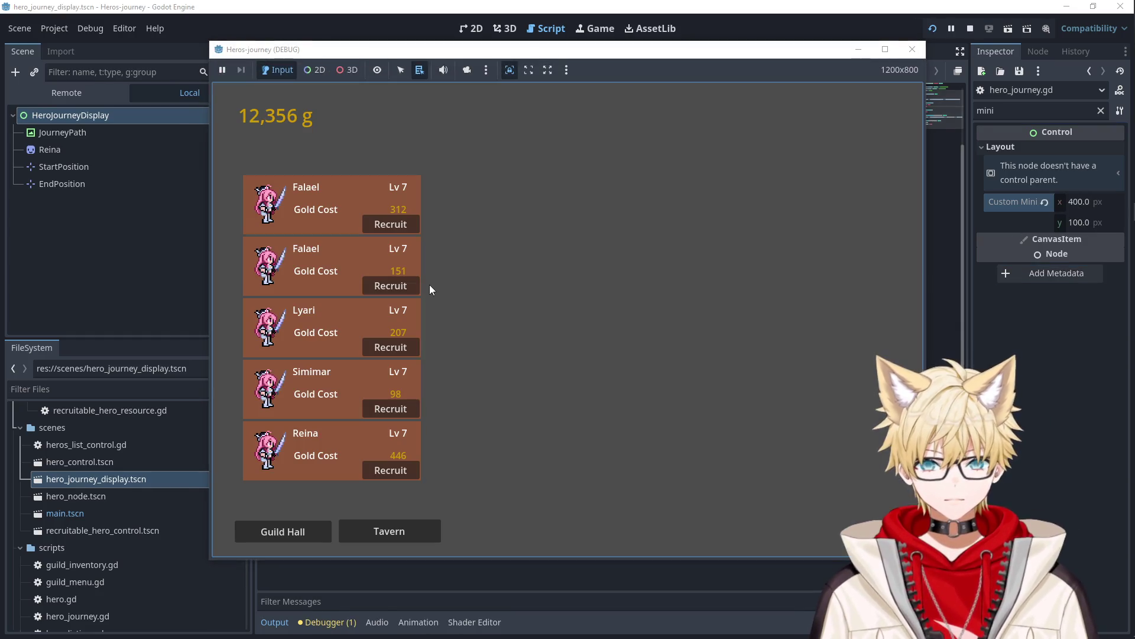
{"action": "left_click", "coordinate": [390, 226]}
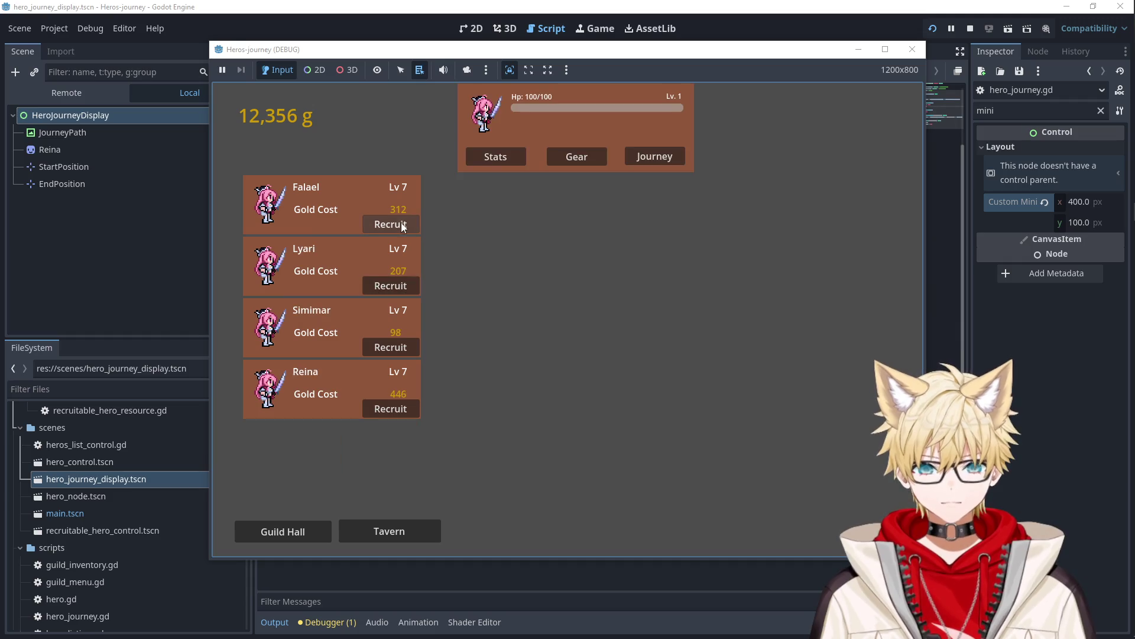
- Recruit a second hero, send both heroes on journeys to check their stacked tracks, then close the game
{"action": "left_click", "coordinate": [390, 224]}
{"action": "left_click", "coordinate": [651, 158]}
{"action": "left_click", "coordinate": [642, 237]}
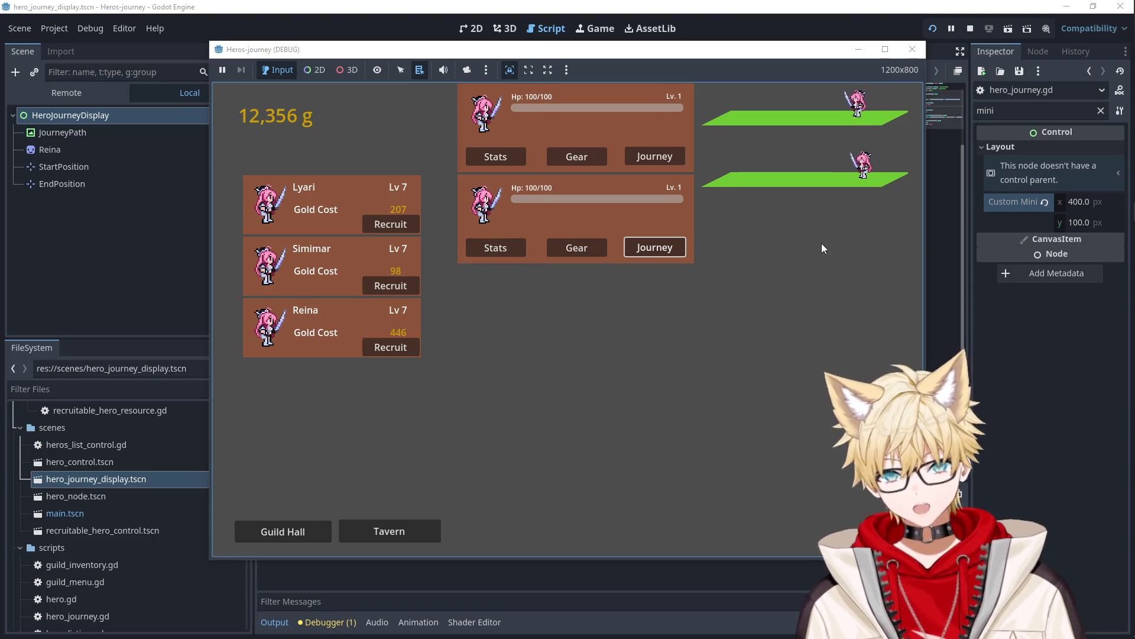
{"action": "left_click", "coordinate": [905, 54]}
{"action": "left_click", "coordinate": [733, 230]}
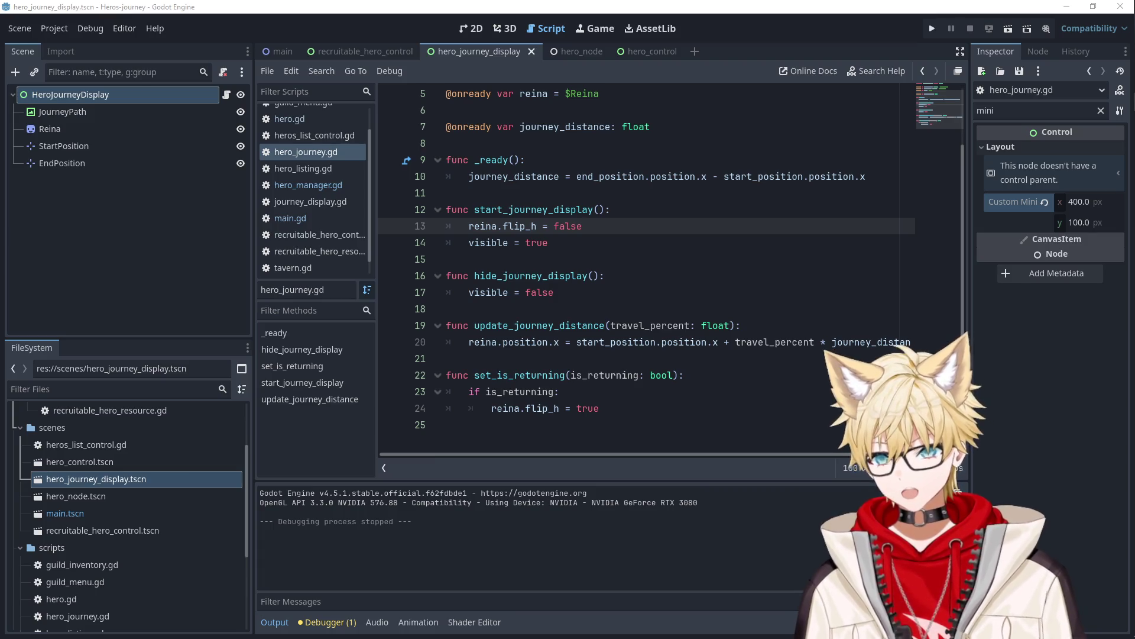
- Review the script's code, stepping through lines 5 to 17 around the visible settings
{"action": "left_click", "coordinate": [530, 292]}
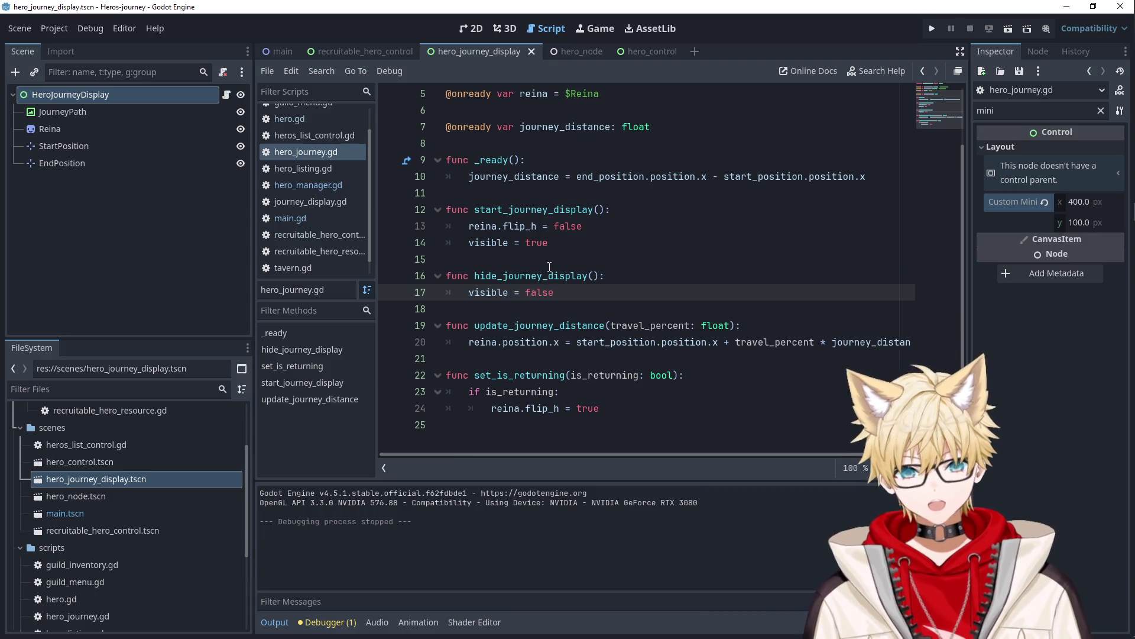
{"action": "left_click", "coordinate": [555, 246]}
{"action": "left_click", "coordinate": [505, 222]}
{"action": "double_click", "coordinate": [488, 242]}
{"action": "left_click", "coordinate": [533, 194]}
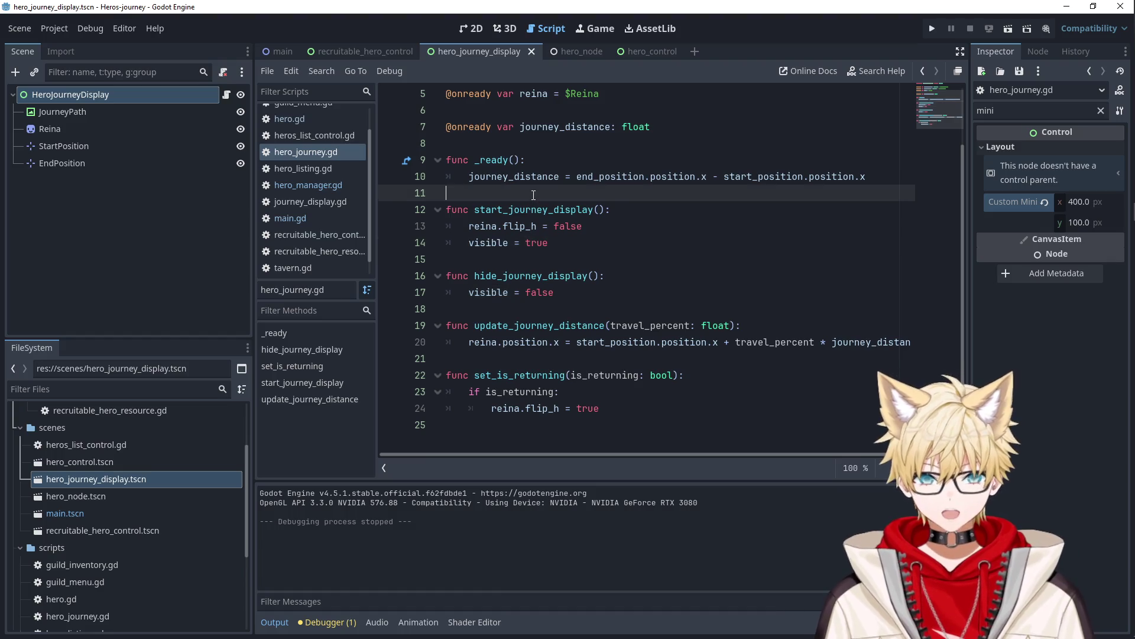
{"action": "left_click", "coordinate": [544, 156]}
{"action": "left_click", "coordinate": [543, 93]}
{"action": "scroll", "coordinate": [586, 201], "scroll_direction": "up", "scroll_amount": 2}
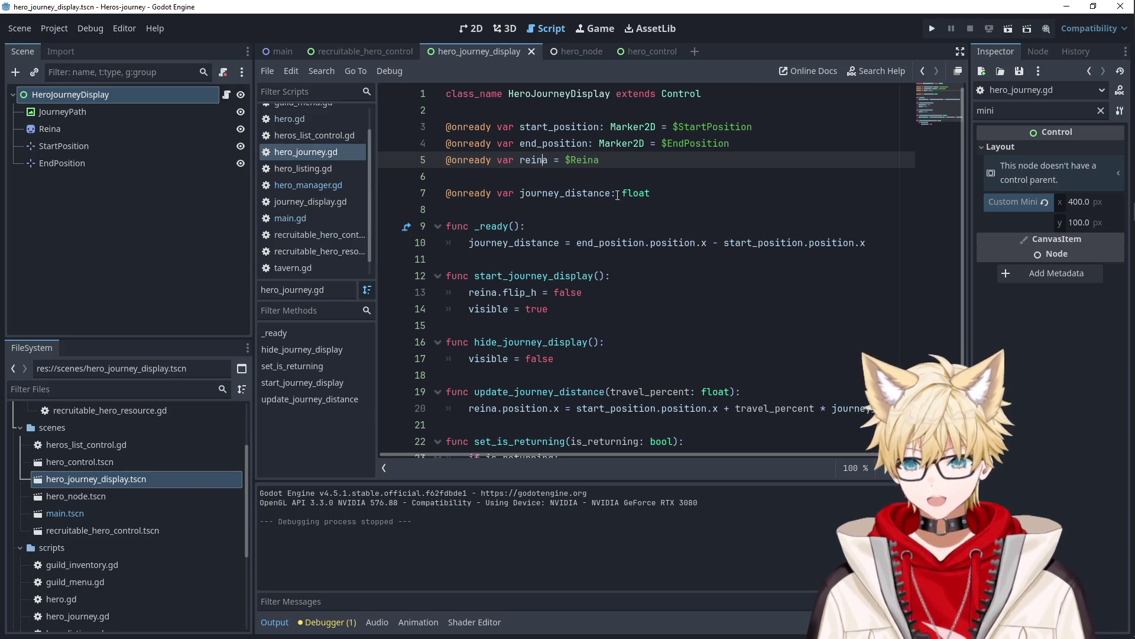
{"action": "left_click", "coordinate": [674, 209]}
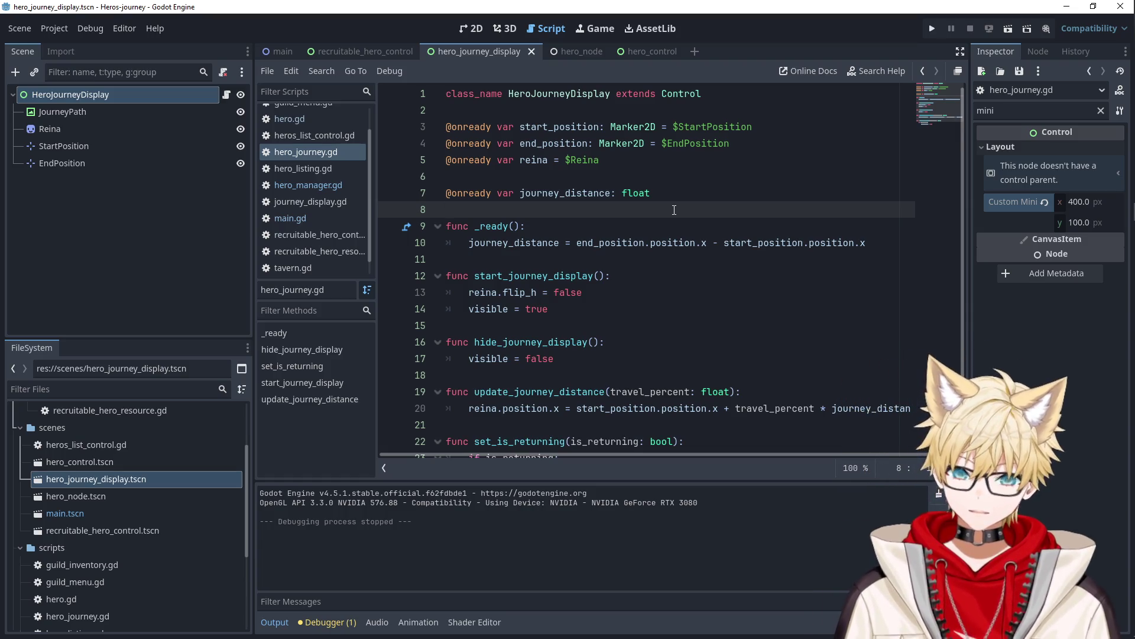
- Close the recruitable_hero_control, hero_journey_display, hero_node and hero_control scene tabs
{"action": "key", "text": "ctrl+shift+w"}
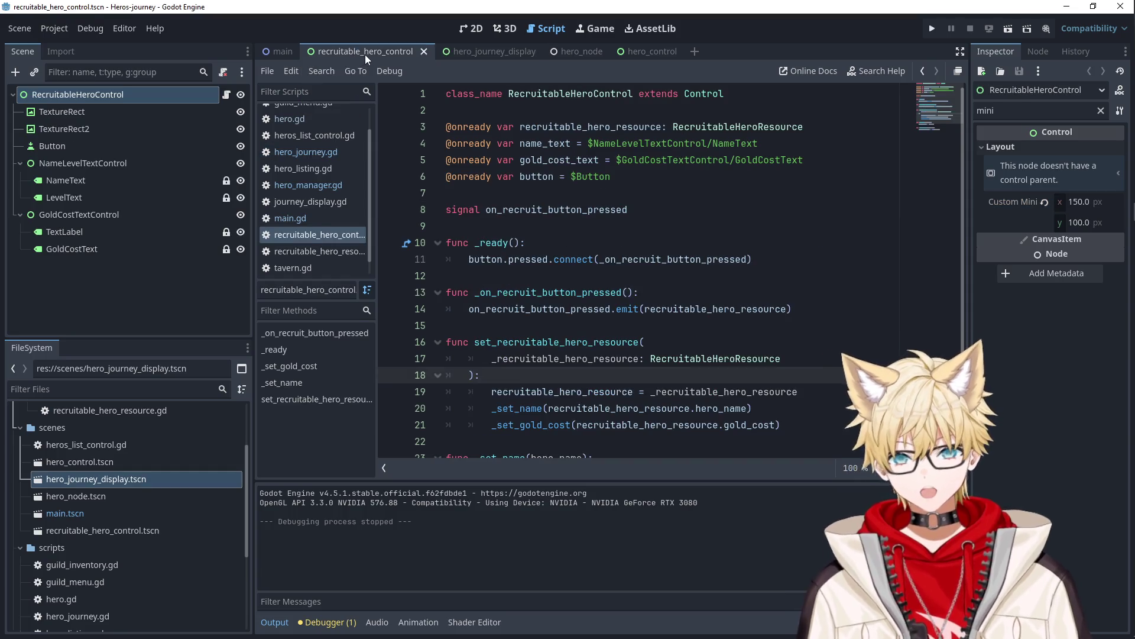
{"action": "middle_click", "coordinate": [364, 53]}
{"action": "middle_click", "coordinate": [416, 49]}
{"action": "middle_click", "coordinate": [353, 46]}
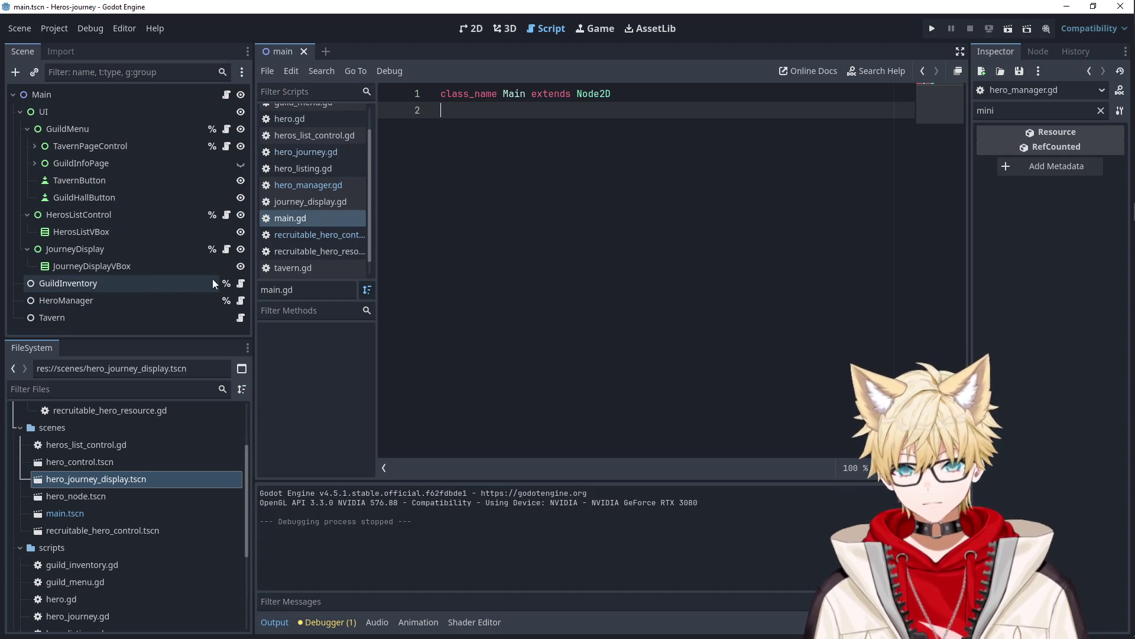
- Review gold and add_gold in guild_inventory.gd, then open hero_node.tscn with its hero.gd script
{"action": "left_click", "coordinate": [240, 283]}
{"action": "left_click", "coordinate": [640, 198]}
{"action": "double_click", "coordinate": [528, 161]}
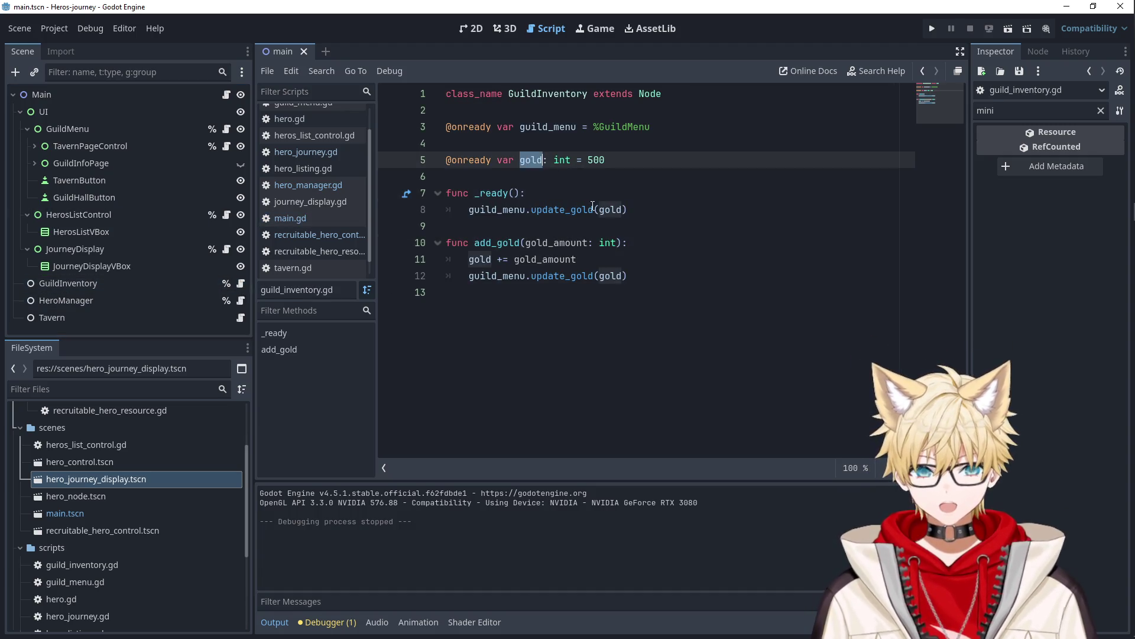
{"action": "mouse_move", "coordinate": [616, 208]}
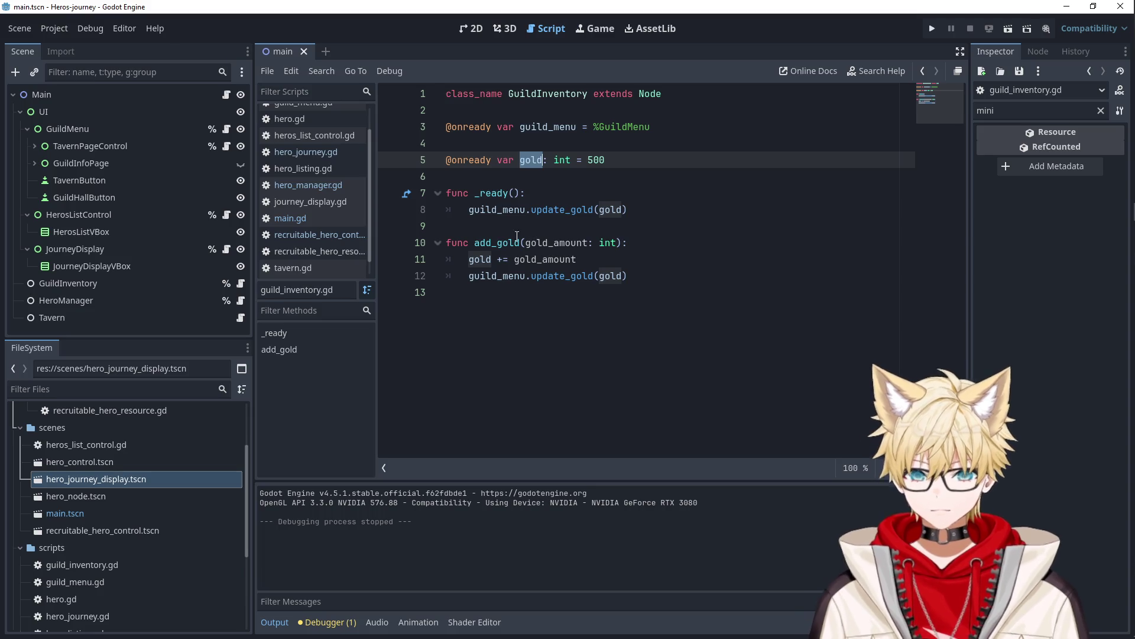
{"action": "double_click", "coordinate": [520, 237]}
{"action": "mouse_move", "coordinate": [573, 217]}
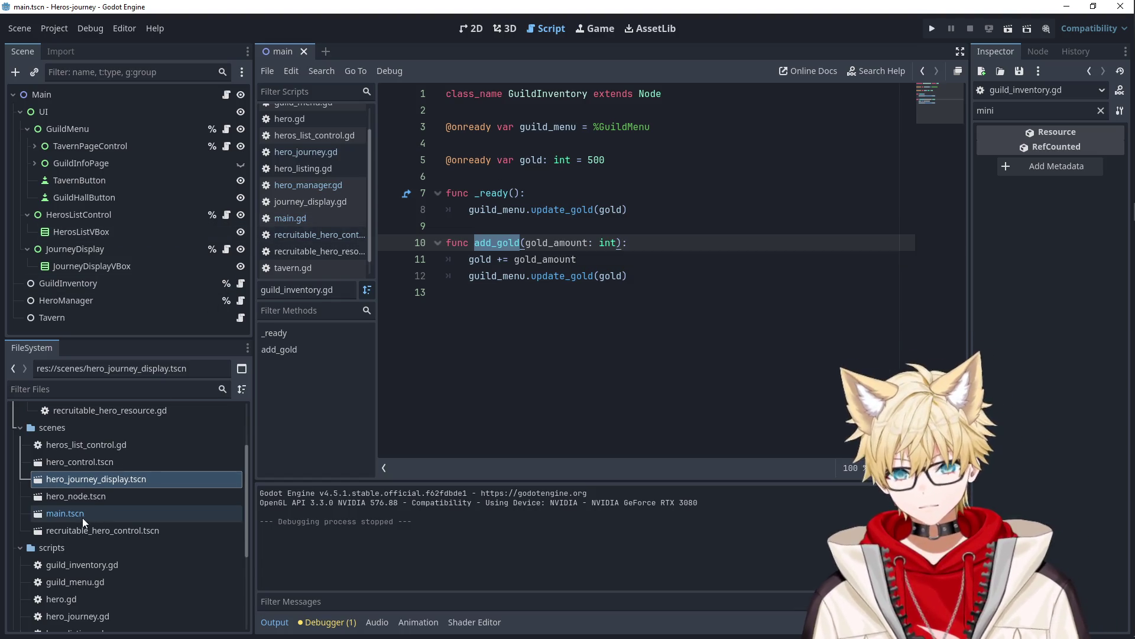
{"action": "double_click", "coordinate": [80, 497]}
{"action": "scroll", "coordinate": [573, 368], "scroll_direction": "down", "scroll_amount": 15}
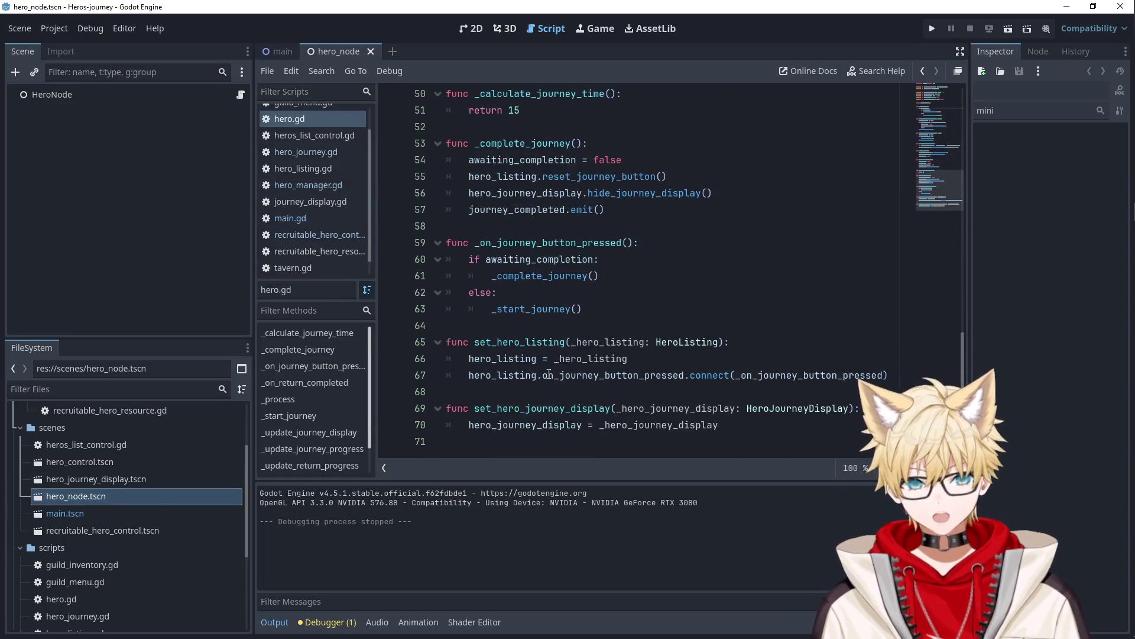
- Add func _calculate_journey_reward() returning randi_range(50, 500) at the end of hero.gd and save
{"action": "left_click", "coordinate": [562, 441]}
{"action": "key", "text": "Return"}
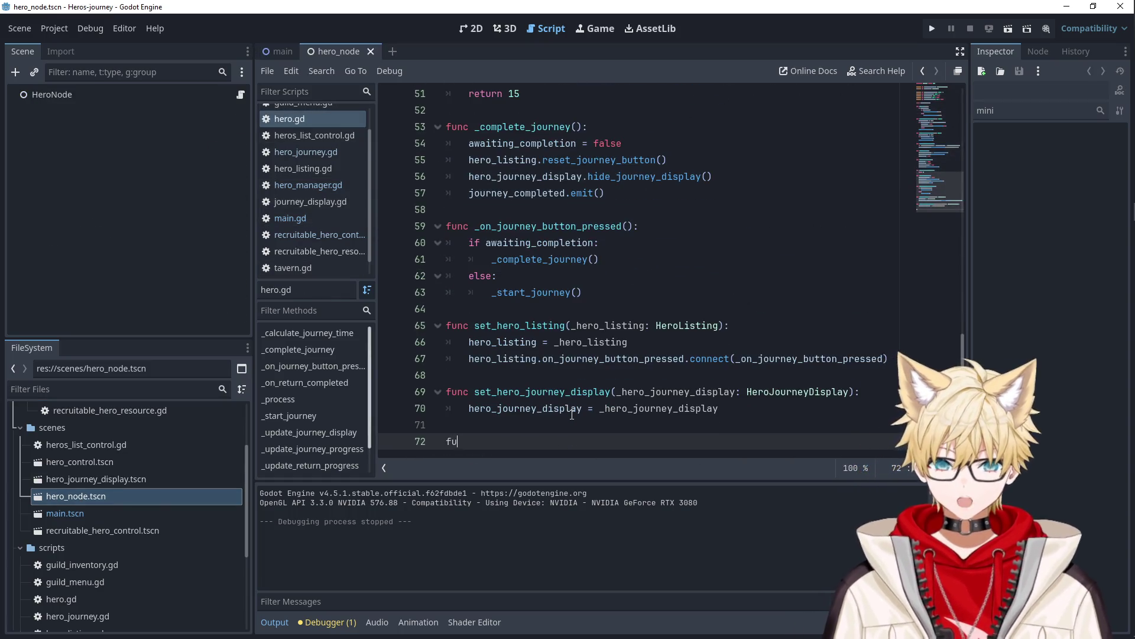
{"action": "type", "text": "calculate_journey_reward"}
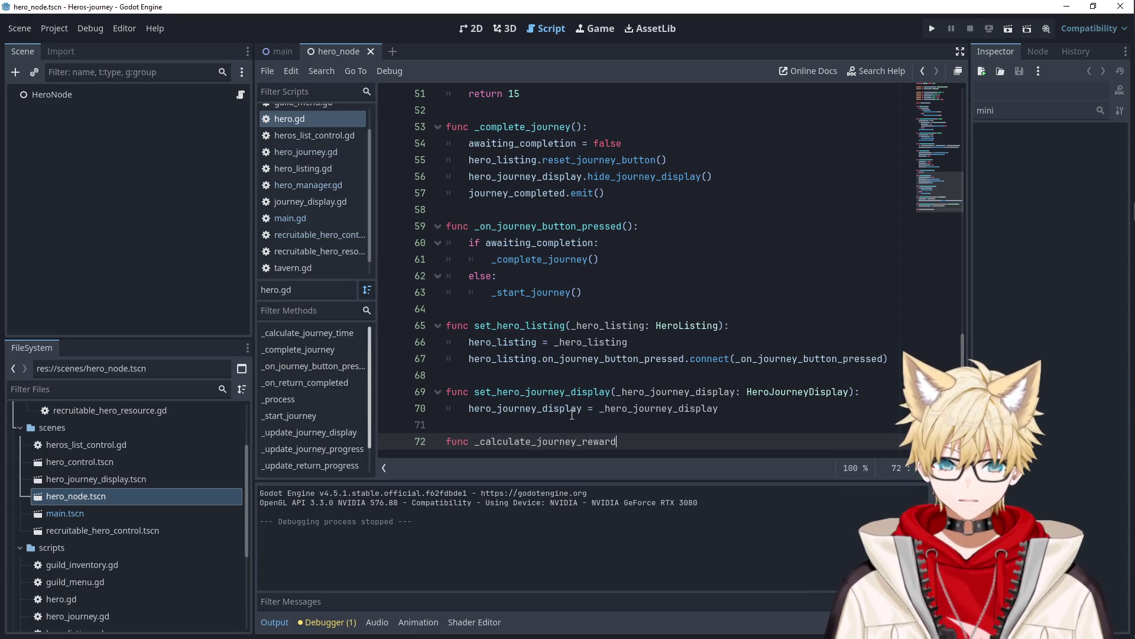
{"action": "type", "text": "():"}
{"action": "key", "text": "Return"}
{"action": "type", "text": "pass"}
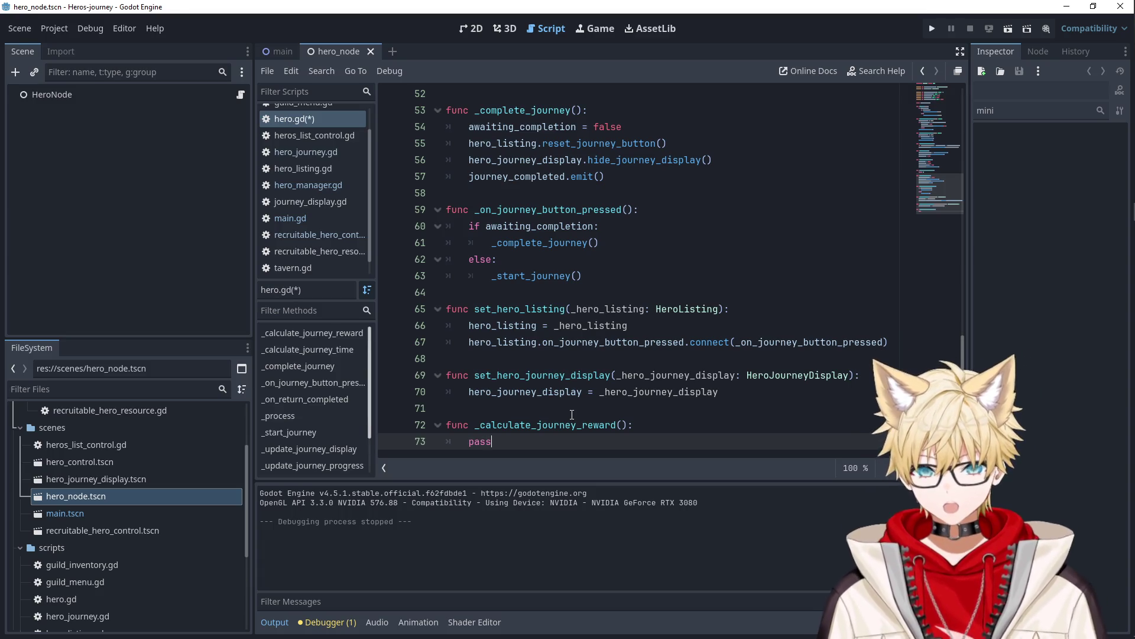
{"action": "type", "text": "return"}
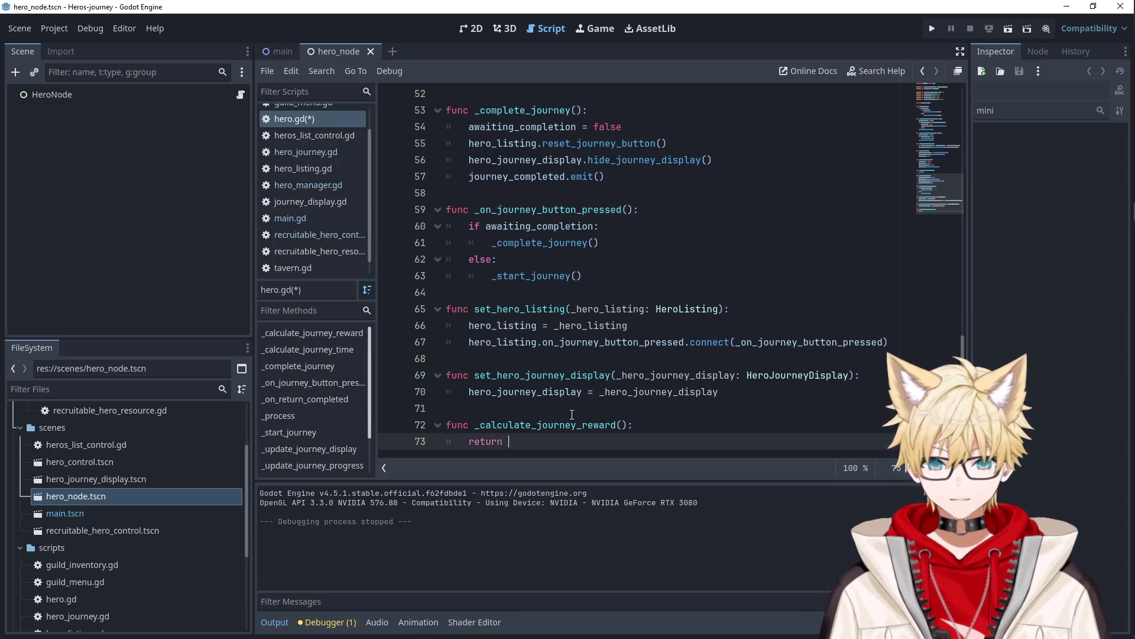
{"action": "type", "text": "i"}
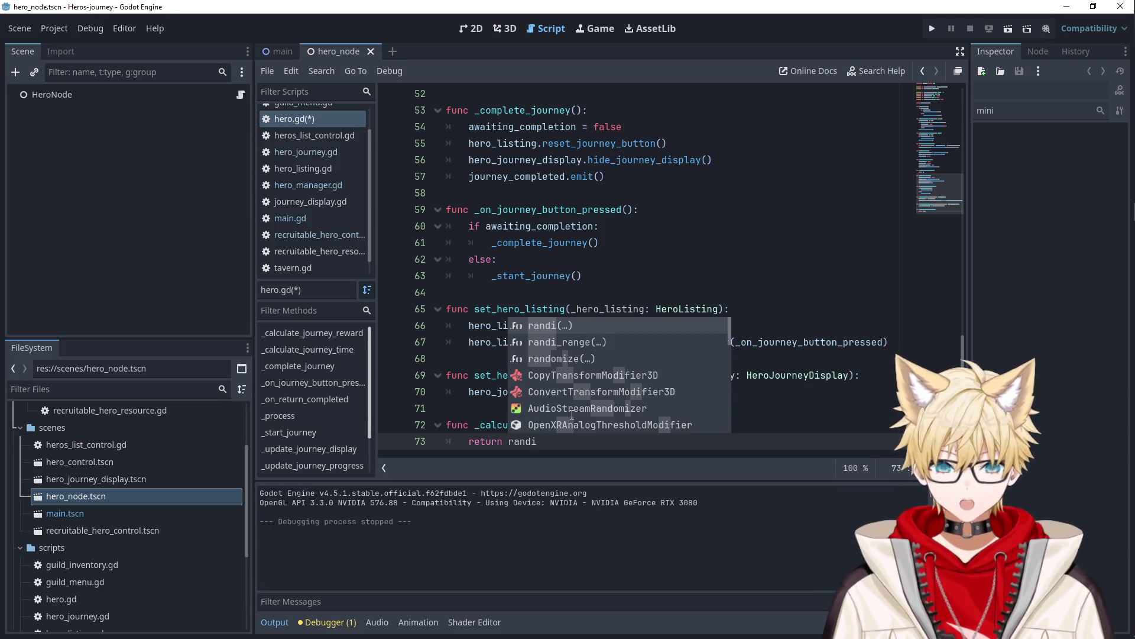
{"action": "key", "text": "Down"}
{"action": "key", "text": "Return"}
{"action": "type", "text": "50, "}
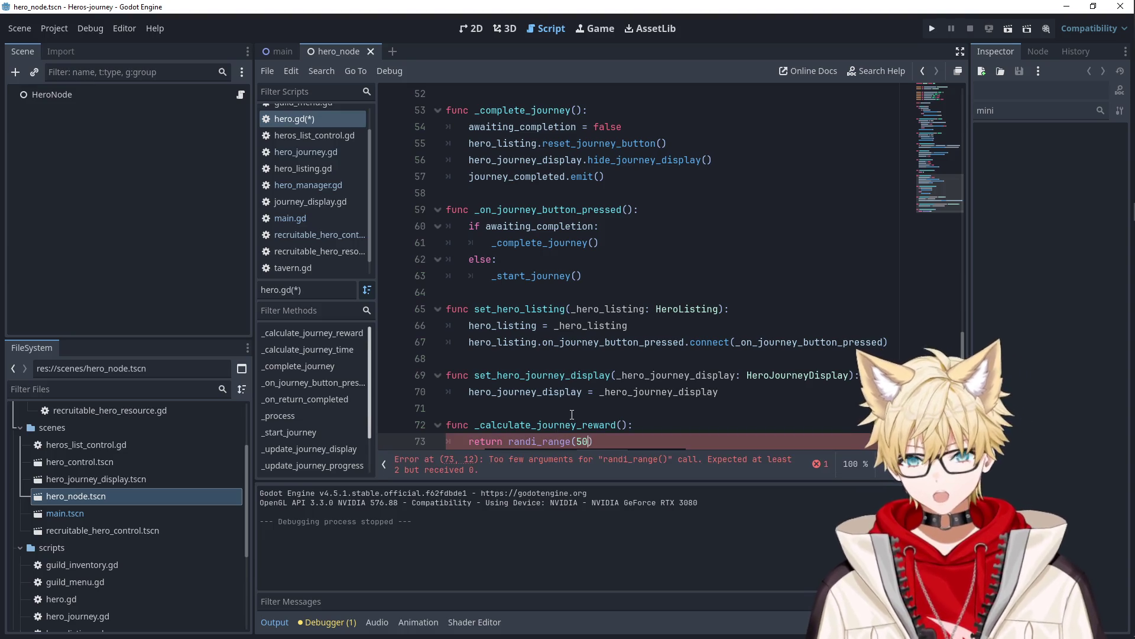
{"action": "type", "text": "500"}
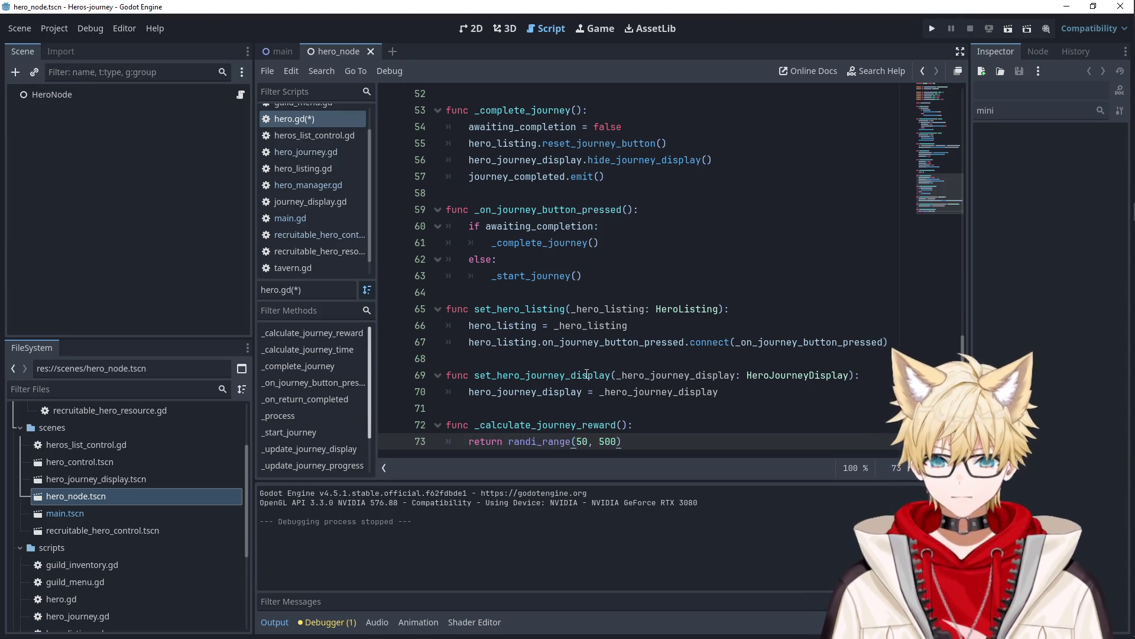
{"action": "left_click", "coordinate": [587, 374]}
{"action": "key", "text": "ctrl+s"}
- Replace the fixed journey time of 15 with randf_range(5, 50) and save hero.gd
{"action": "scroll", "coordinate": [561, 349], "scroll_direction": "up", "scroll_amount": 5}
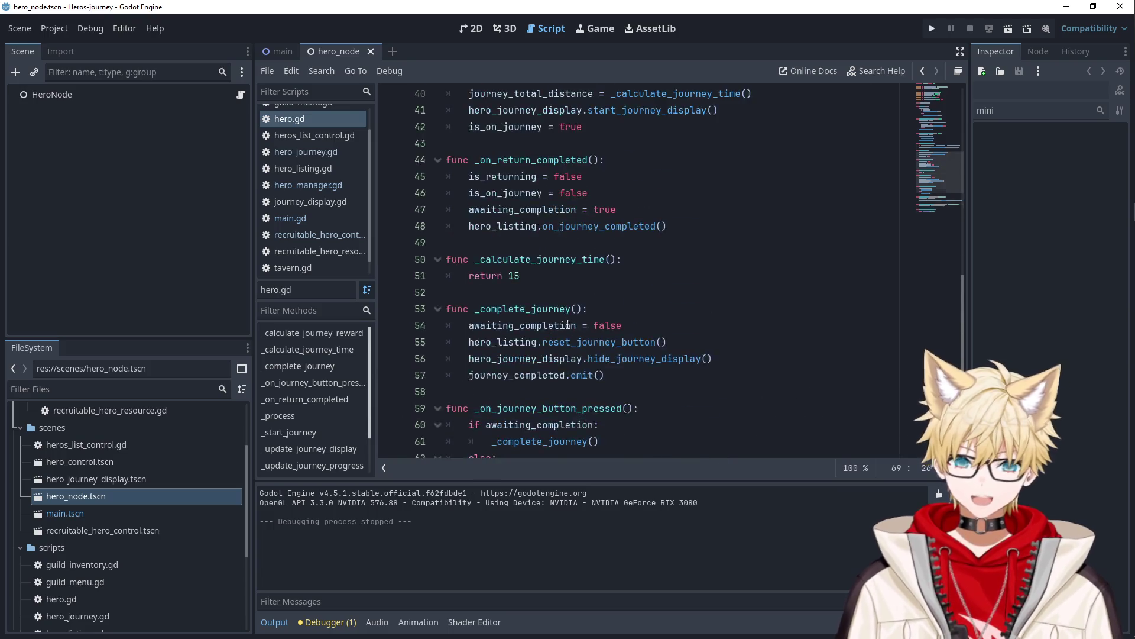
{"action": "double_click", "coordinate": [512, 326]}
{"action": "key", "text": "BackSpace"}
{"action": "key", "text": "Down"}
{"action": "key", "text": "Down"}
{"action": "key", "text": "Return"}
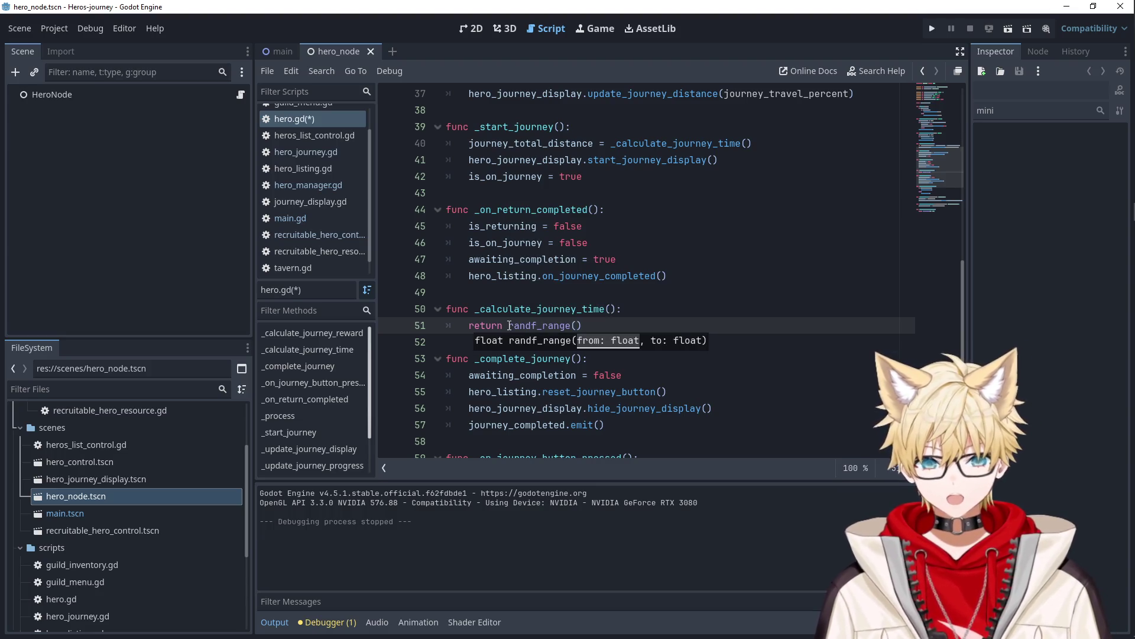
{"action": "type", "text": ", 50)"}
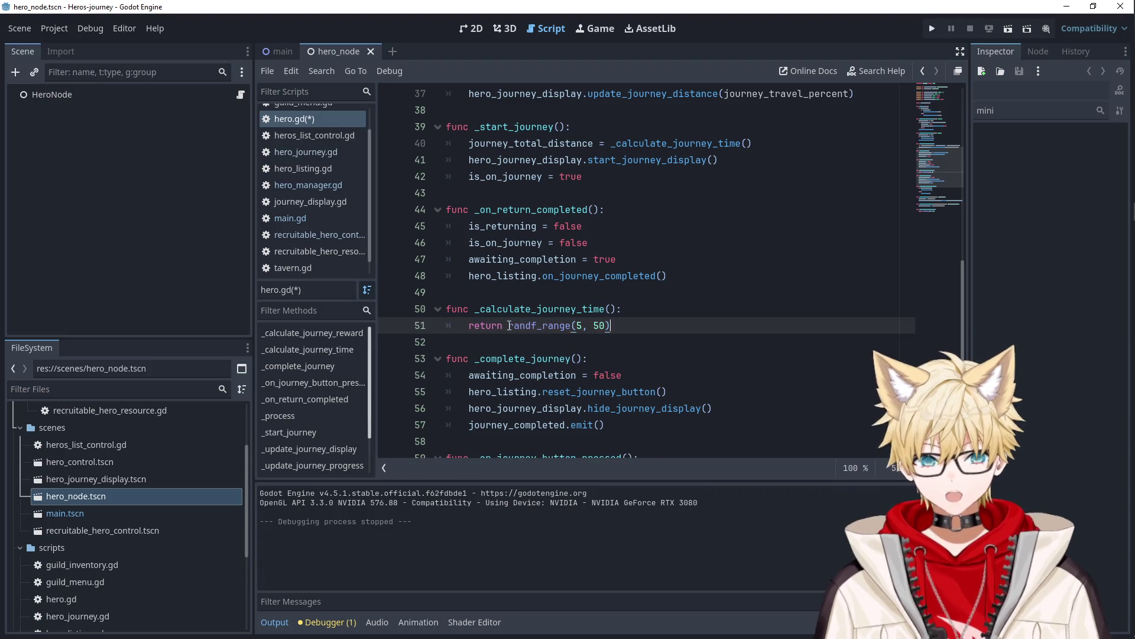
{"action": "left_click", "coordinate": [577, 289]}
{"action": "key", "text": "ctrl+s"}
{"action": "scroll", "coordinate": [616, 336], "scroll_direction": "down", "scroll_amount": 5}
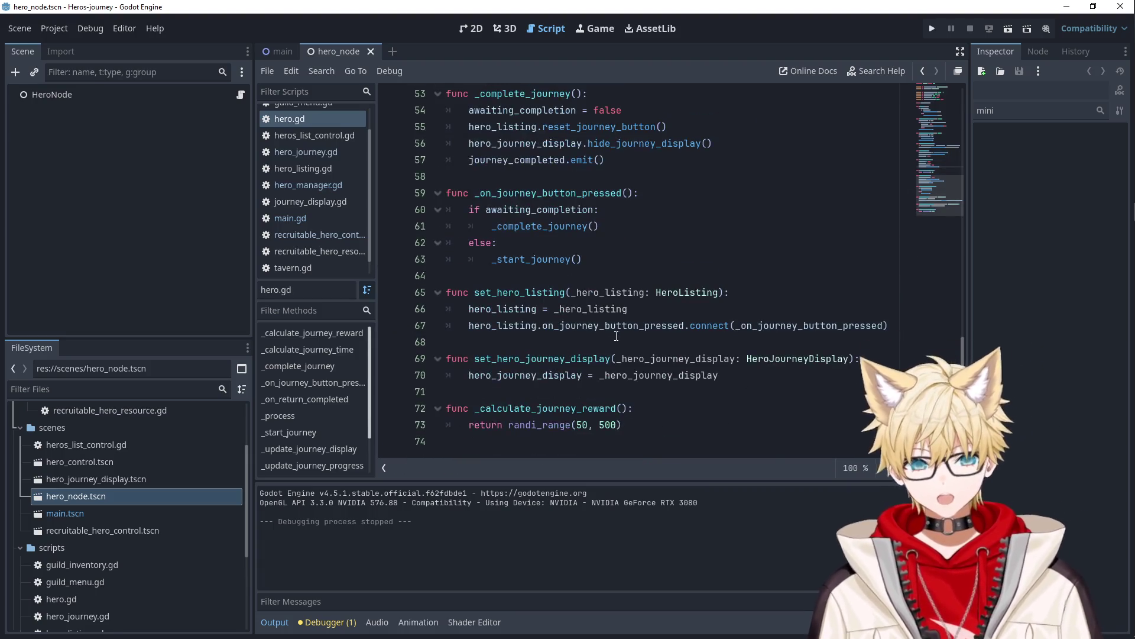
- Inspect _complete_journey and the journey_completed signal, adding a new line after the emit call
{"action": "double_click", "coordinate": [557, 409]}
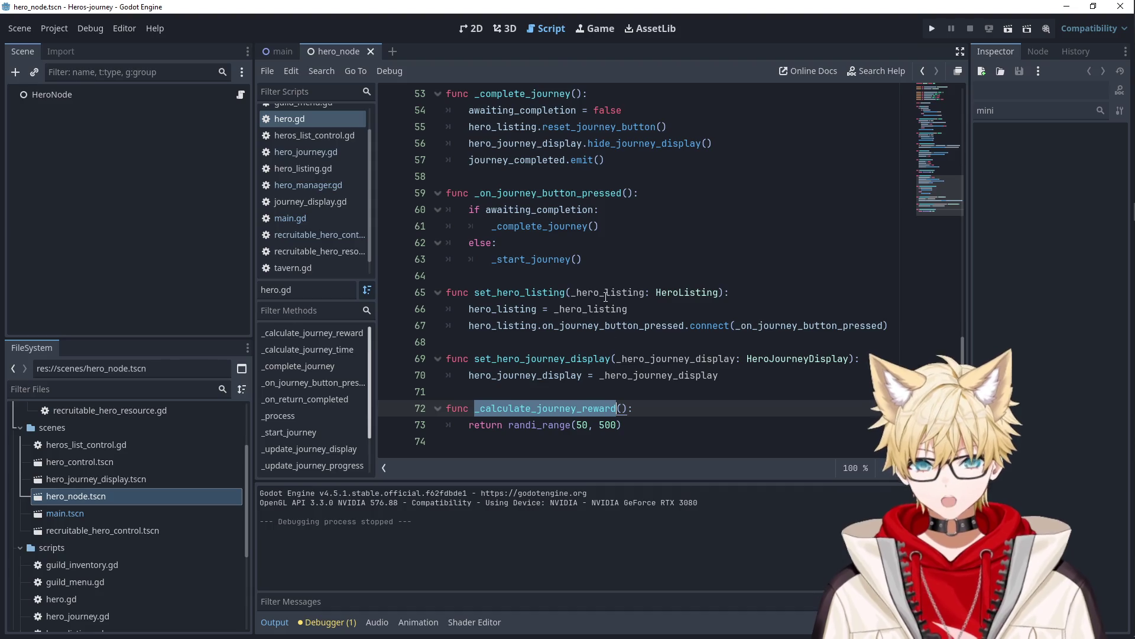
{"action": "left_click", "coordinate": [536, 228], "text": "ctrl"}
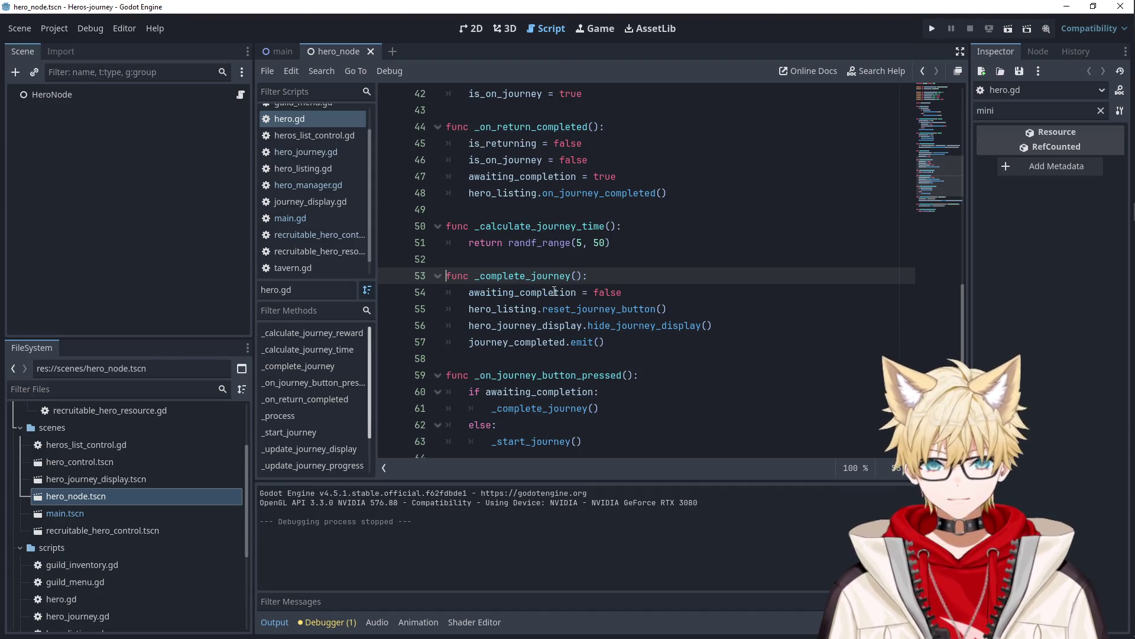
{"action": "double_click", "coordinate": [554, 292]}
{"action": "double_click", "coordinate": [502, 308]}
{"action": "left_click", "coordinate": [505, 326]}
{"action": "left_click", "coordinate": [636, 341]}
{"action": "key", "text": "Return"}
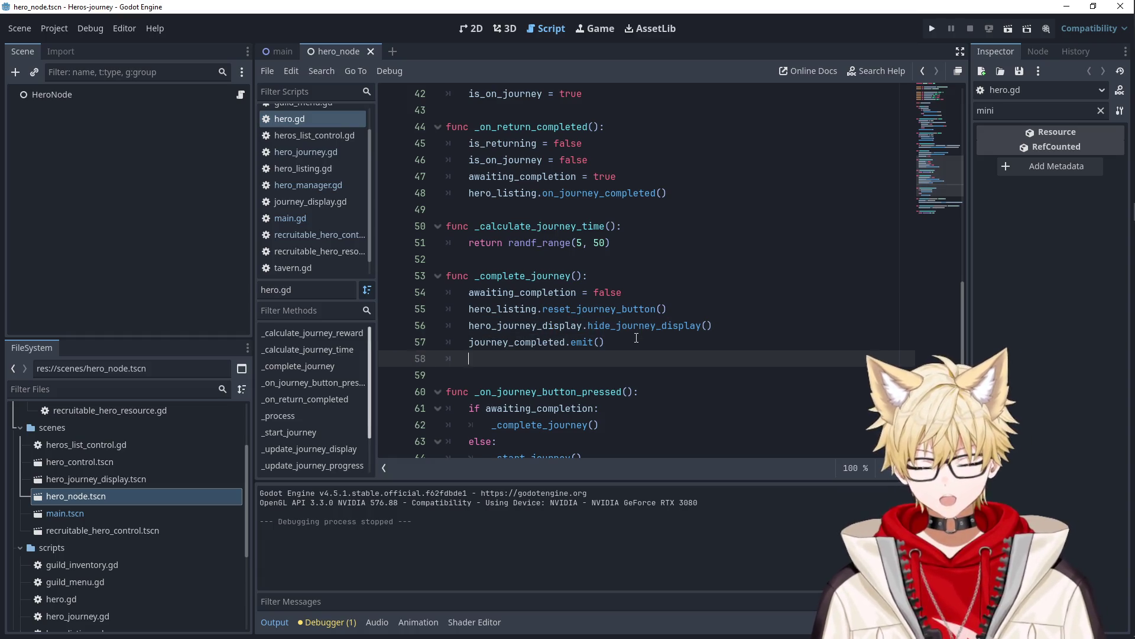
{"action": "scroll", "coordinate": [636, 338], "scroll_direction": "up", "scroll_amount": 12}
{"action": "left_click", "coordinate": [607, 275]}
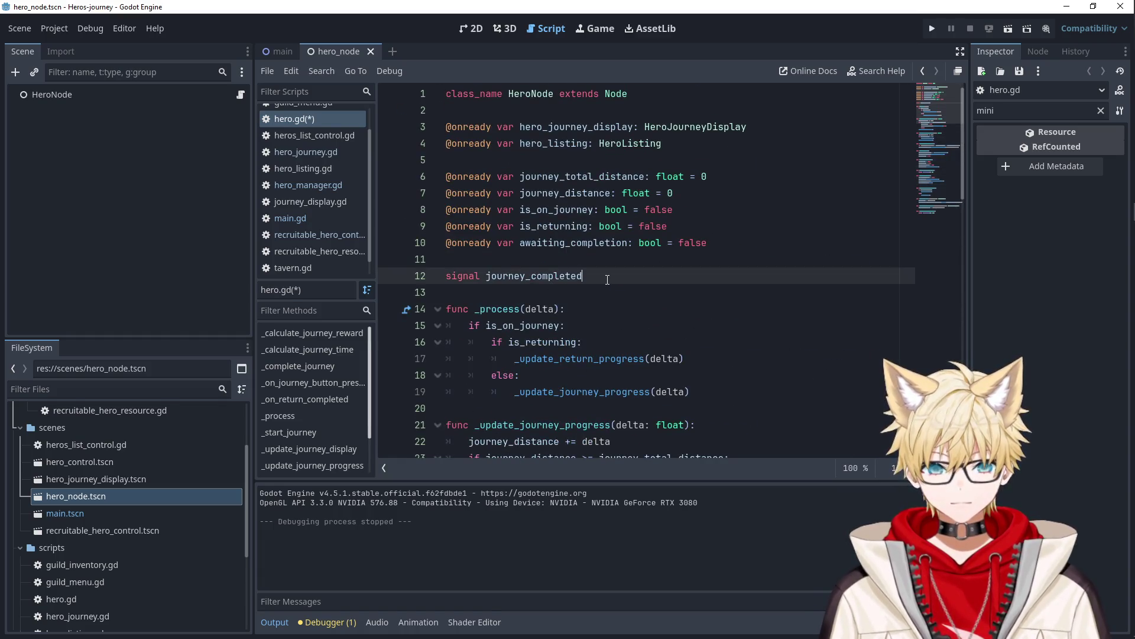
{"action": "double_click", "coordinate": [532, 276]}
{"action": "scroll", "coordinate": [550, 308], "scroll_direction": "down", "scroll_amount": 16}
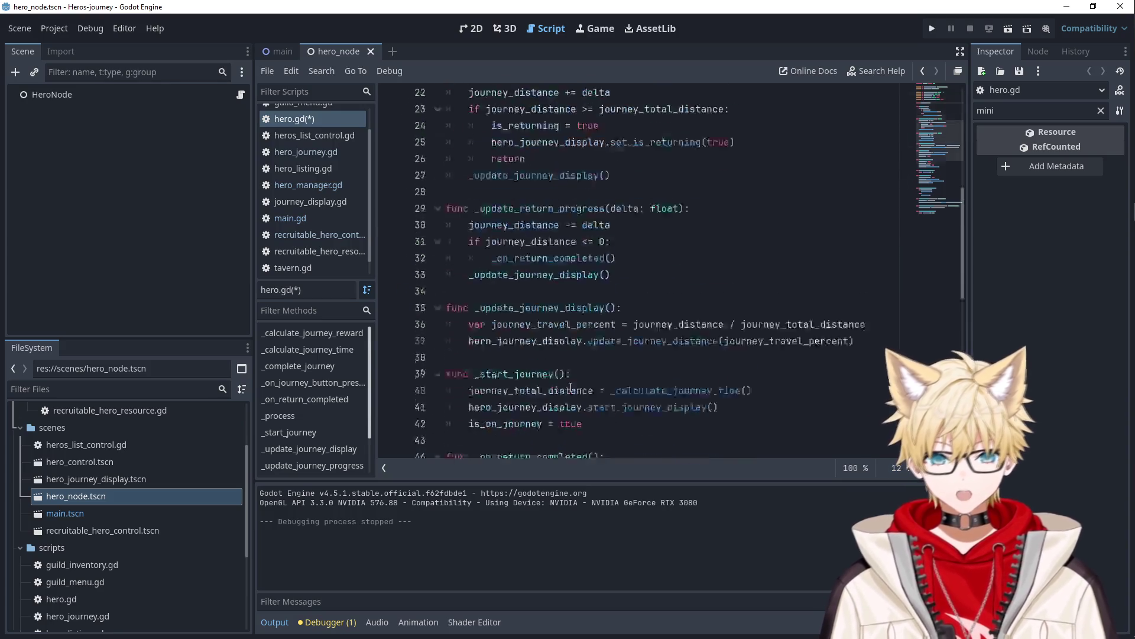
{"action": "left_click", "coordinate": [599, 228]}
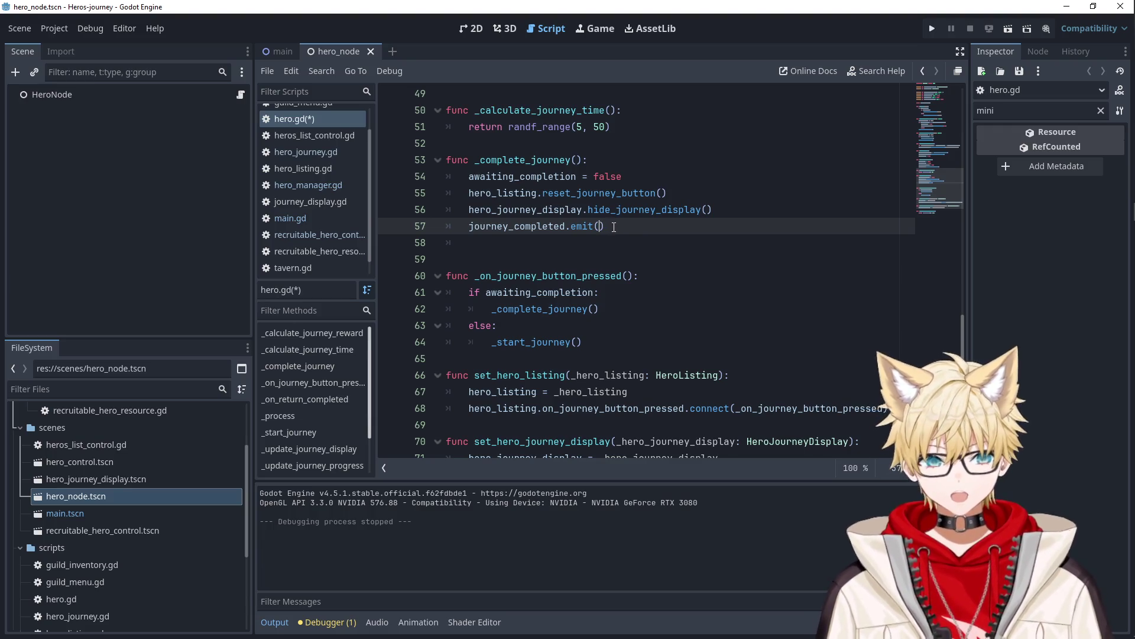
{"action": "scroll", "coordinate": [613, 227], "scroll_direction": "down", "scroll_amount": 2}
- Pass _calculate_journey_reward() into journey_completed.emit() and remove the blank line 58
{"action": "double_click", "coordinate": [550, 408]}
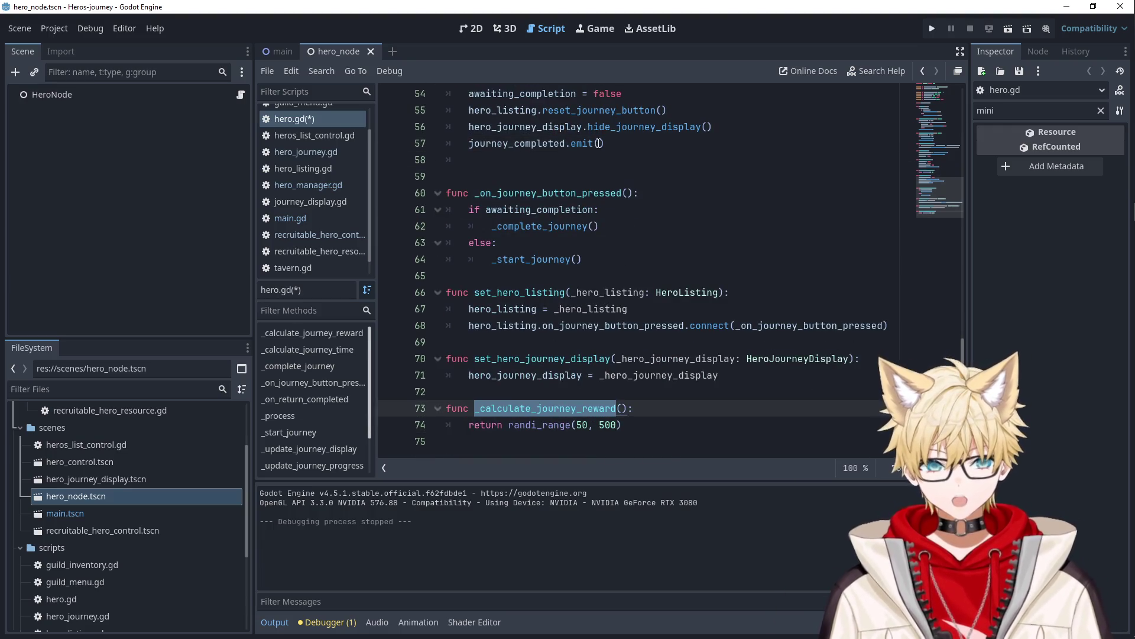
{"action": "key", "text": "ctrl+c"}
{"action": "left_click", "coordinate": [598, 143]}
{"action": "key", "text": "ctrl+v"}
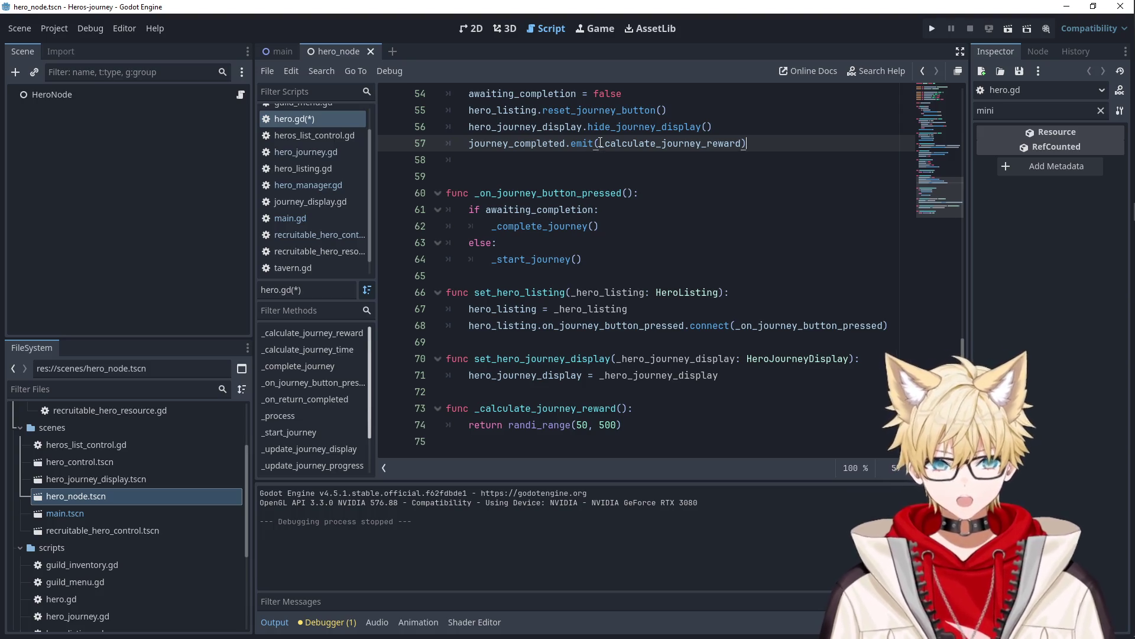
{"action": "type", "text": "()"}
{"action": "left_click", "coordinate": [634, 154]}
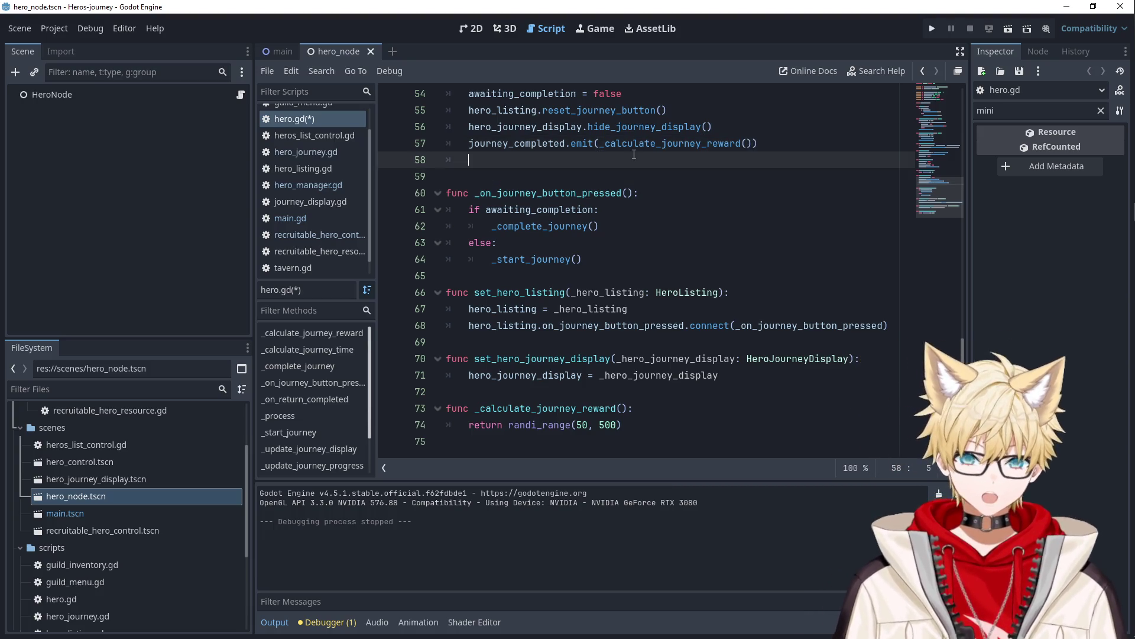
{"action": "key", "text": "BackSpace"}
- Check the reward call and the journey_completed signal definition, then return to main.tscn
{"action": "double_click", "coordinate": [634, 144]}
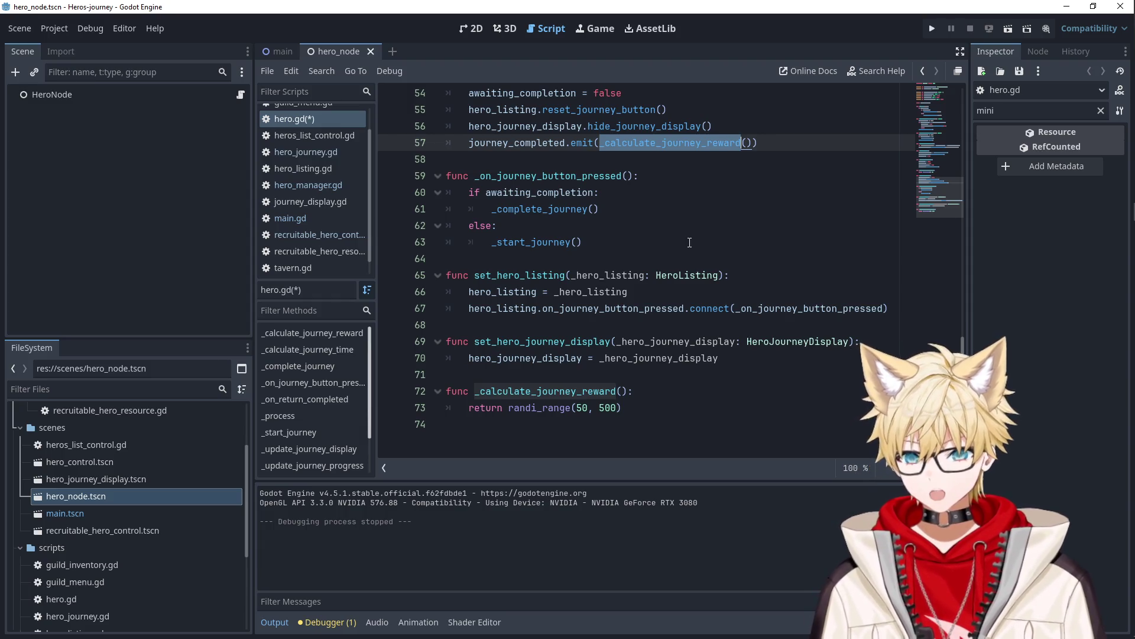
{"action": "left_click", "coordinate": [689, 243]}
{"action": "double_click", "coordinate": [652, 144]}
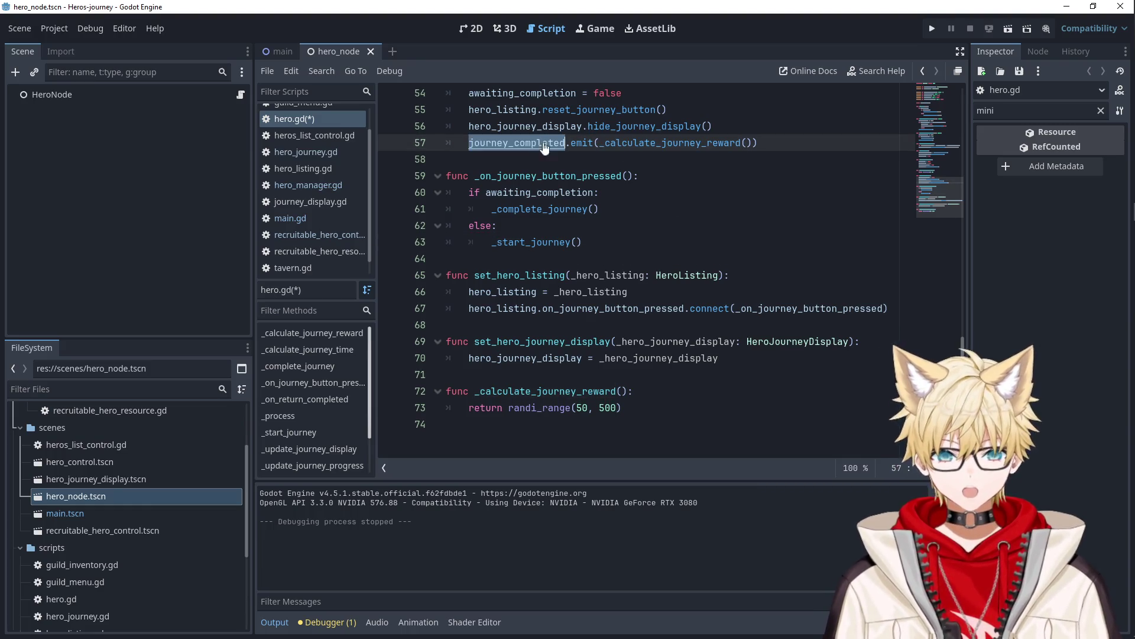
{"action": "left_click", "coordinate": [517, 142], "text": "ctrl"}
{"action": "scroll", "coordinate": [531, 278], "scroll_direction": "down", "scroll_amount": 15}
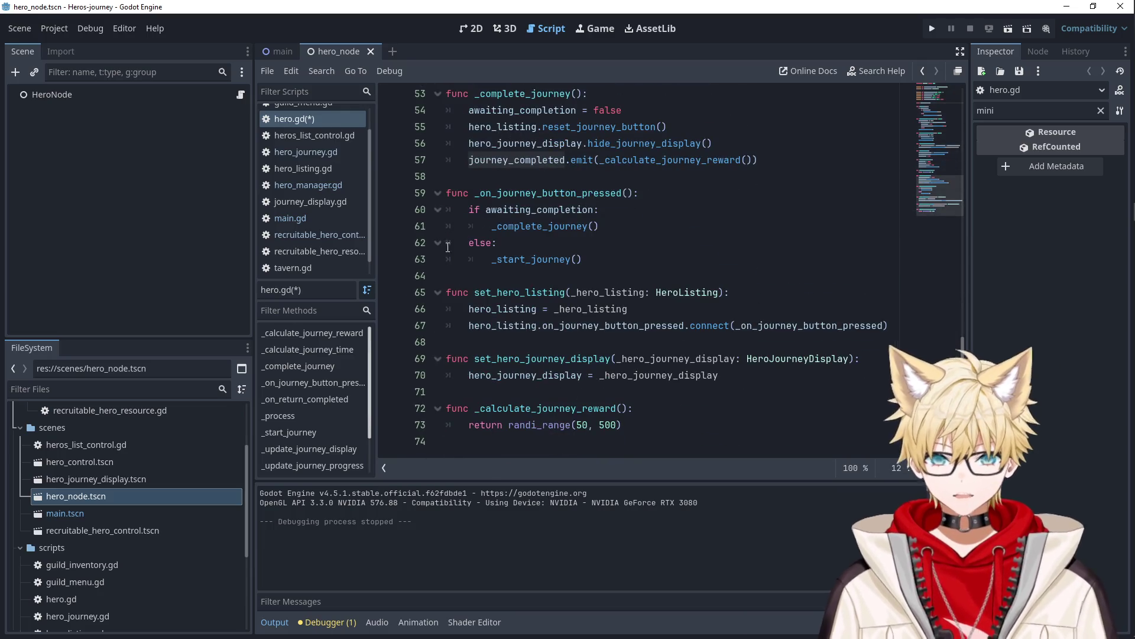
{"action": "left_click", "coordinate": [278, 52]}
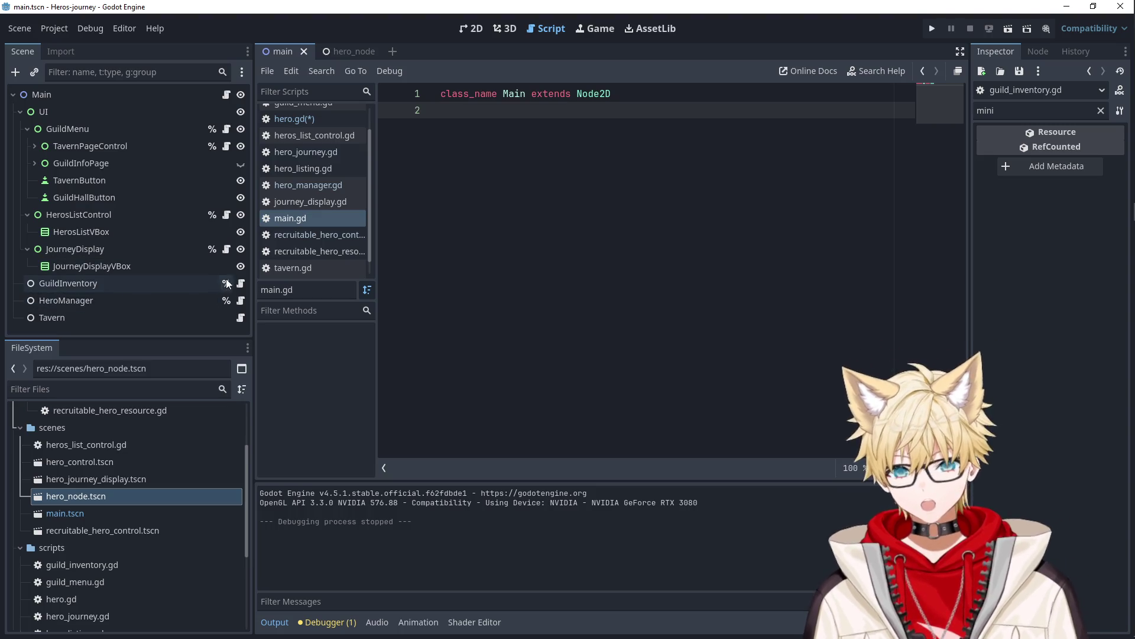
- Check add_gold in guild_inventory.gd, then switch to the HeroManager script
{"action": "left_click", "coordinate": [241, 283]}
{"action": "left_click", "coordinate": [645, 294]}
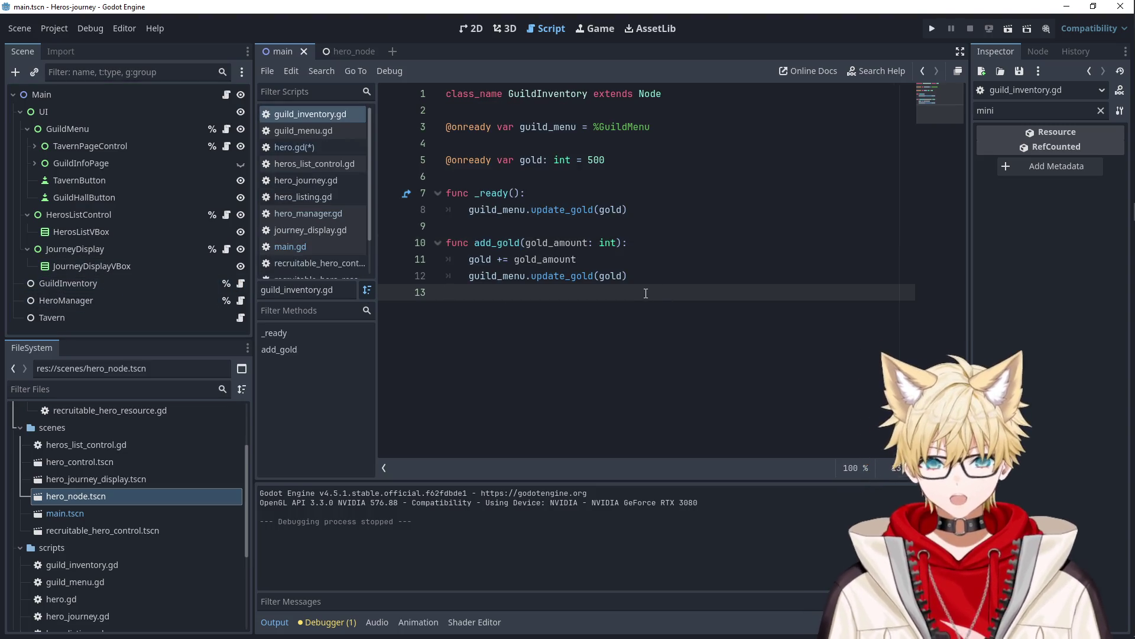
{"action": "double_click", "coordinate": [497, 243]}
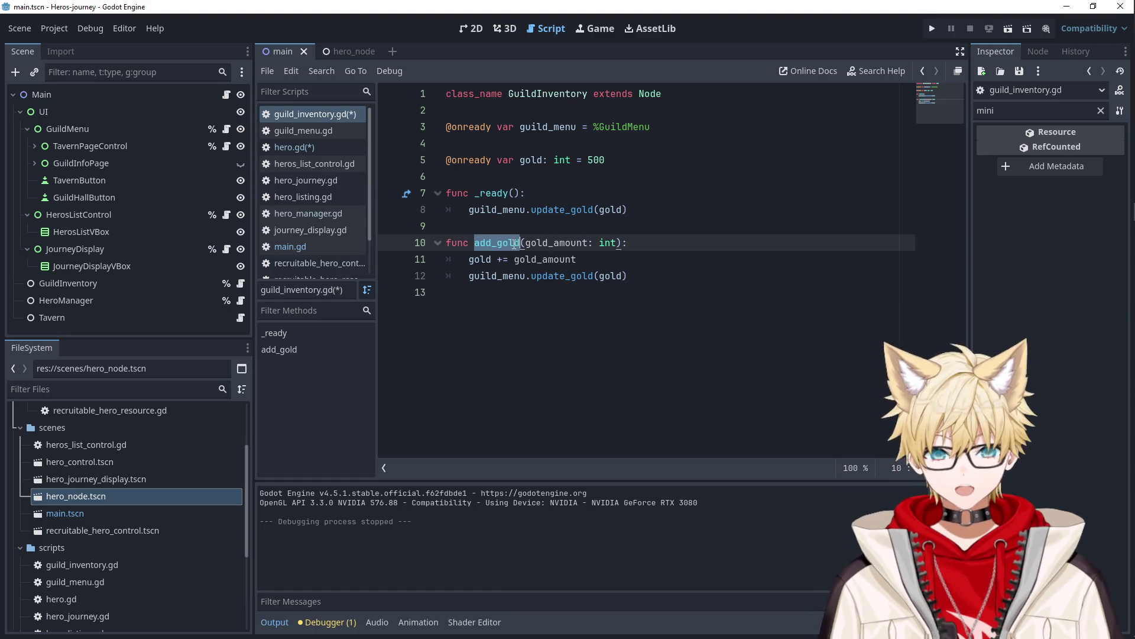
{"action": "left_click", "coordinate": [240, 300]}
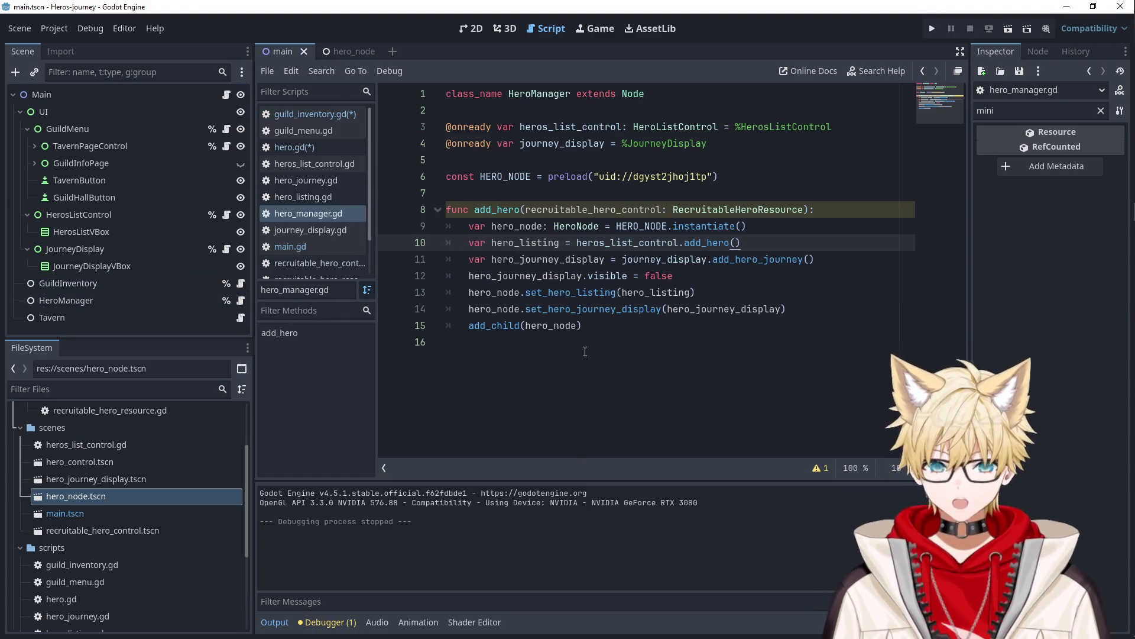
- Append func _on_hero_journey_completed(gold_value: int) with a pass body to hero_manager.gd
{"action": "key", "text": "ctrl+End"}
{"action": "key", "text": "Return"}
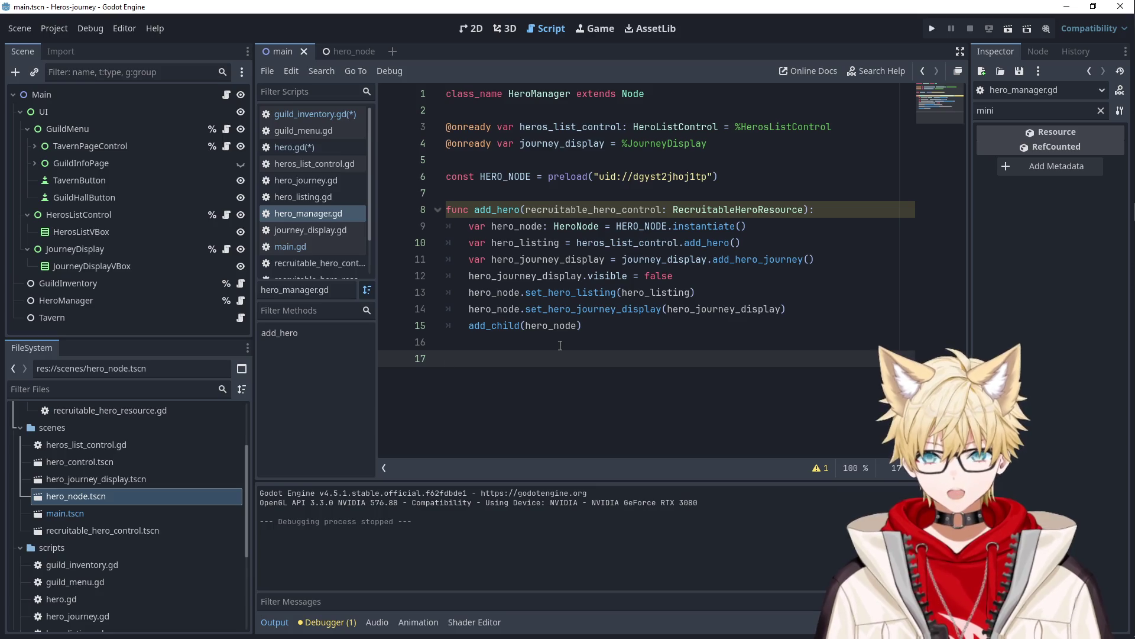
{"action": "type", "text": "func _on_he"}
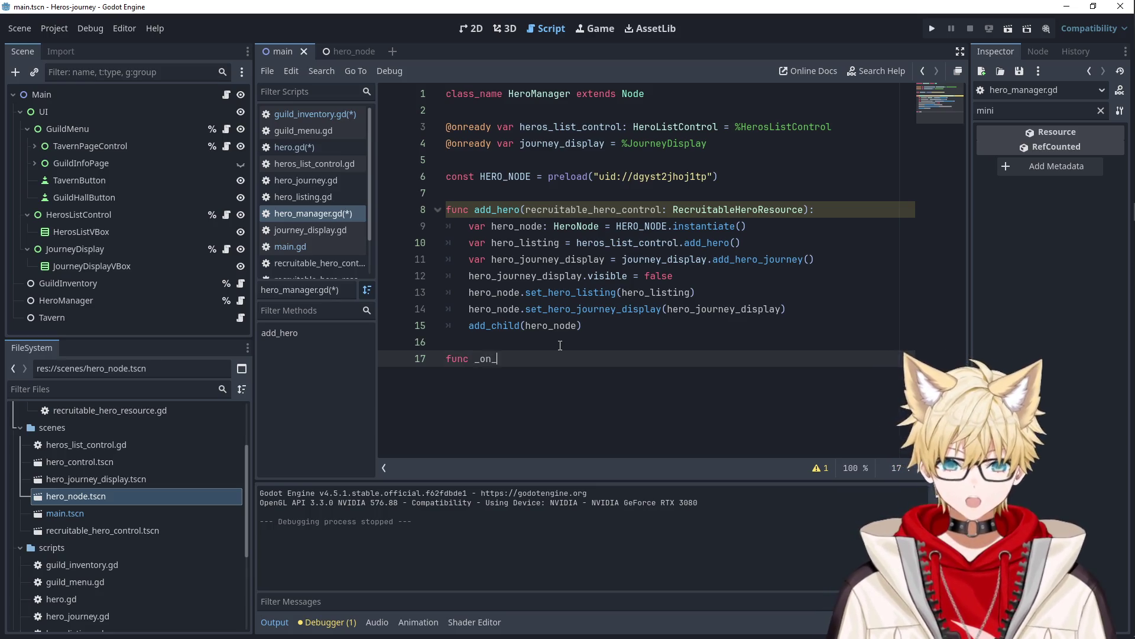
{"action": "type", "text": "ro_journey_completed(gold_value: int):"}
{"action": "key", "text": "Return"}
{"action": "type", "text": "pass"}
- In add_hero, connect hero_node.journey_completed to _on_hero_journey_completed and save
{"action": "double_click", "coordinate": [504, 308]}
{"action": "key", "text": "ctrl+c"}
{"action": "left_click", "coordinate": [802, 308]}
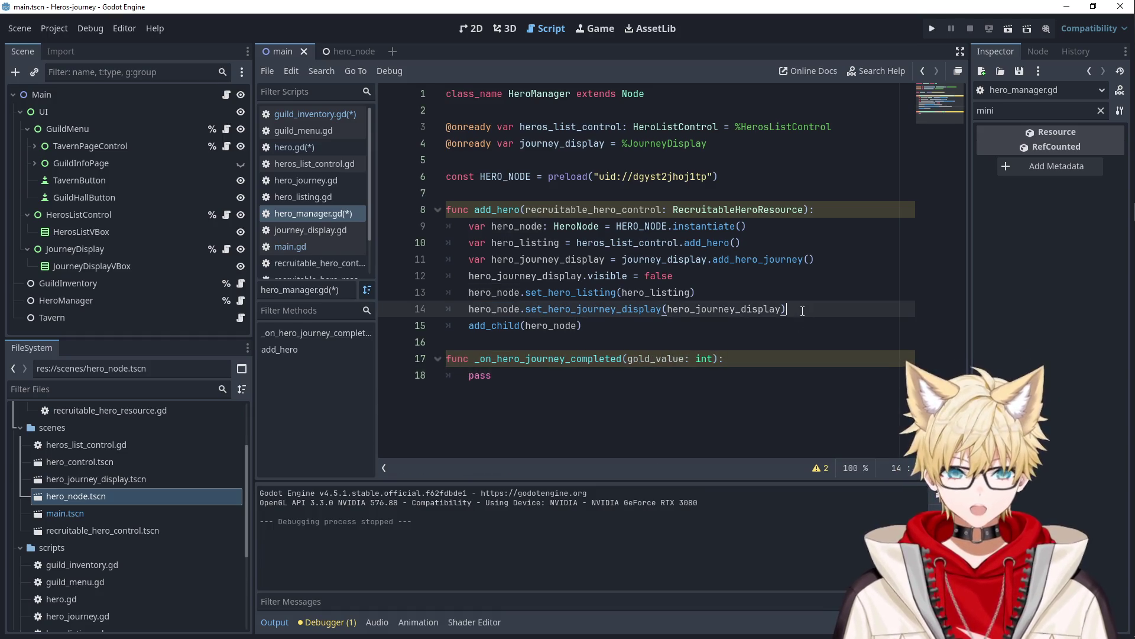
{"action": "key", "text": "Return"}
{"action": "key", "text": "ctrl+v"}
{"action": "type", "text": ".jour"}
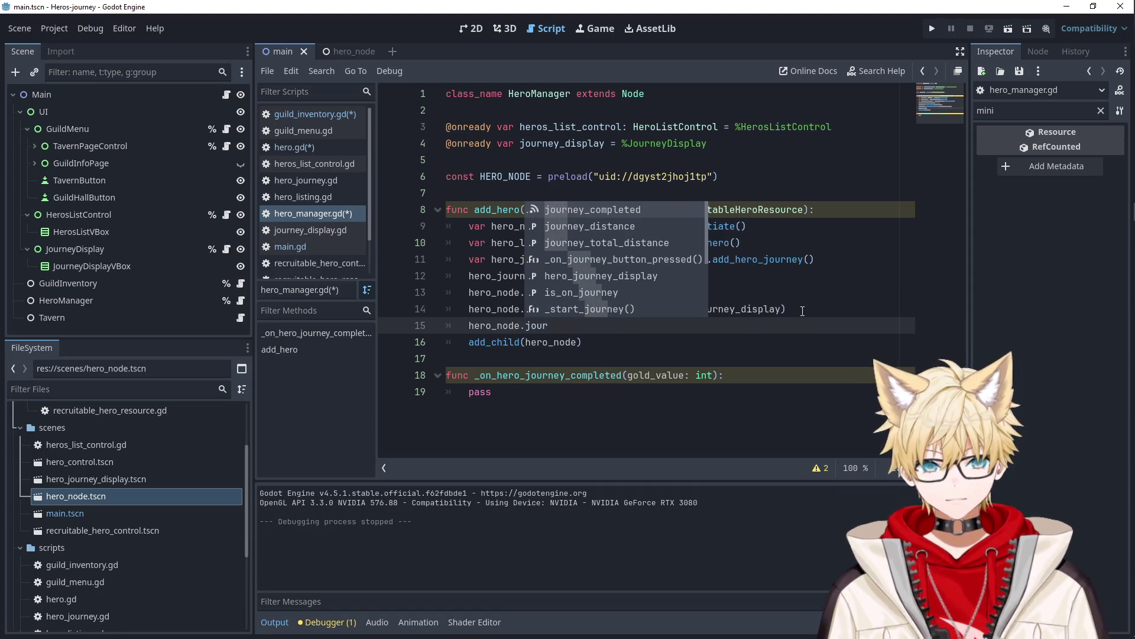
{"action": "key", "text": "Return"}
{"action": "type", "text": ".con"}
{"action": "key", "text": "Return"}
{"action": "type", "text": "_o"}
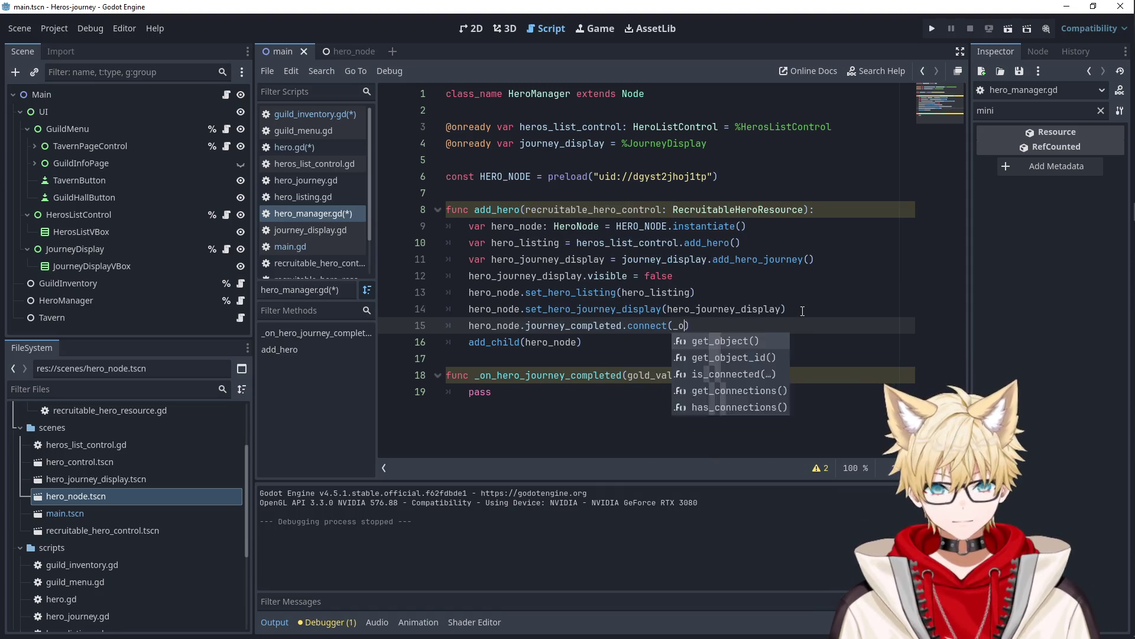
{"action": "type", "text": "n"}
{"action": "key", "text": "Return"}
{"action": "key", "text": "ctrl+s"}
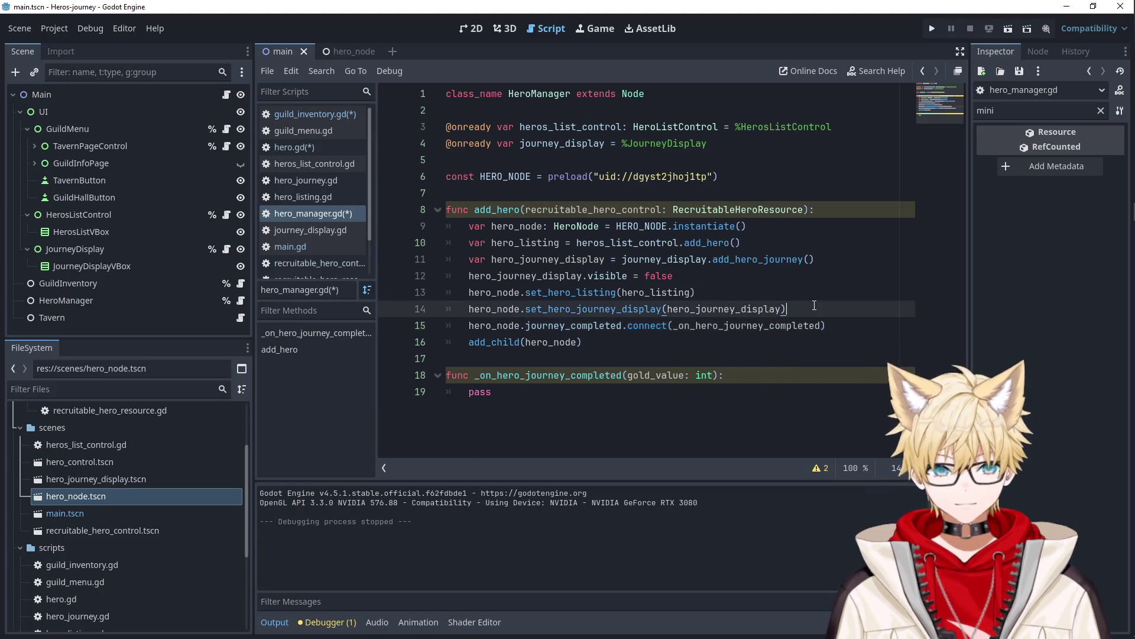
{"action": "left_click", "coordinate": [501, 387]}
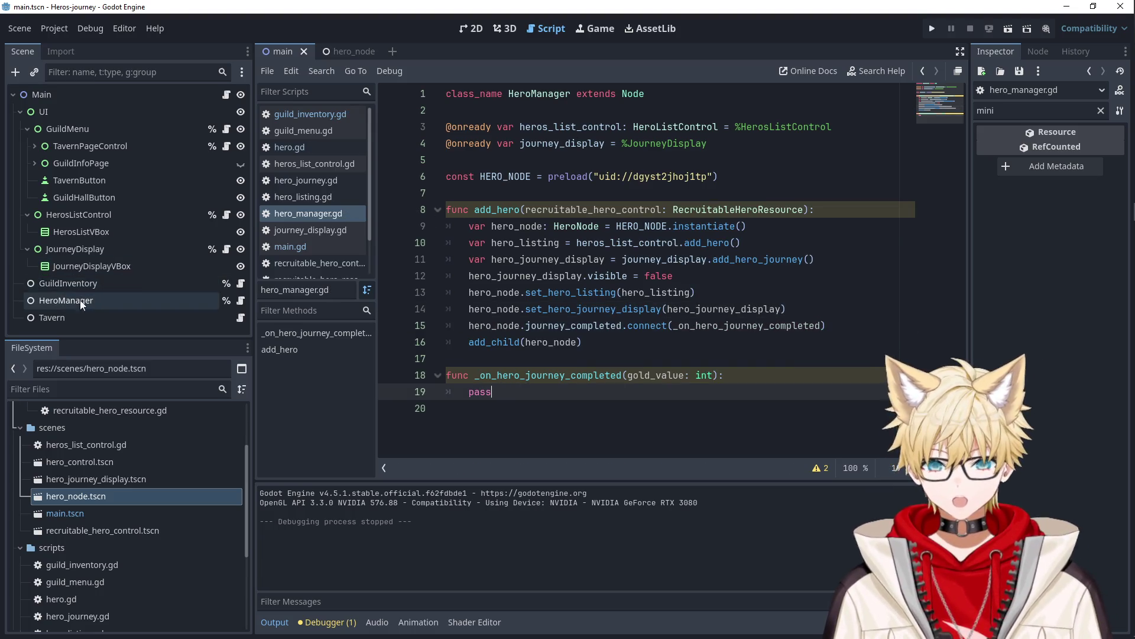
{"action": "left_click_drag", "start_coordinate": [73, 283], "coordinate": [487, 167]}
{"action": "double_click", "coordinate": [562, 160]}
{"action": "key", "text": "ctrl+c"}
{"action": "double_click", "coordinate": [479, 408]}
{"action": "key", "text": "ctrl+v"}
{"action": "type", "text": "."}
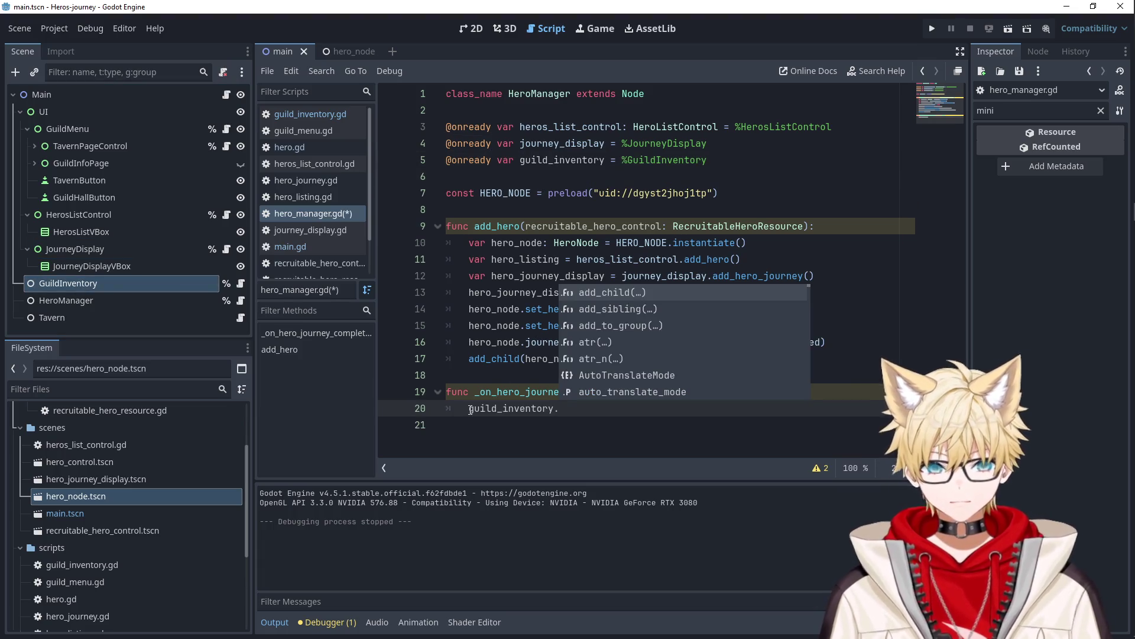
{"action": "type", "text": "add_"}
{"action": "type", "text": "g"}
{"action": "key", "text": "Return"}
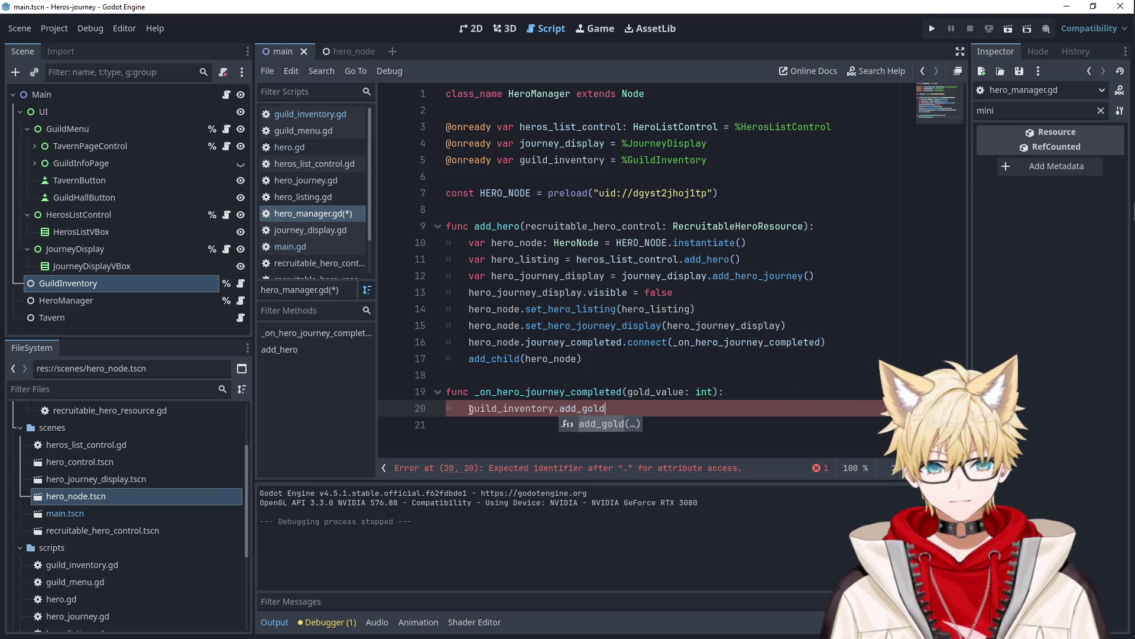
{"action": "type", "text": "gold_value"}
- Review the add_hero code and run the game to test the journey gold reward
{"action": "mouse_move", "coordinate": [473, 209]}
{"action": "left_mouse_down"}
{"action": "mouse_move", "coordinate": [816, 228]}
{"action": "mouse_move", "coordinate": [536, 359]}
{"action": "left_mouse_up"}
{"action": "left_click", "coordinate": [722, 183]}
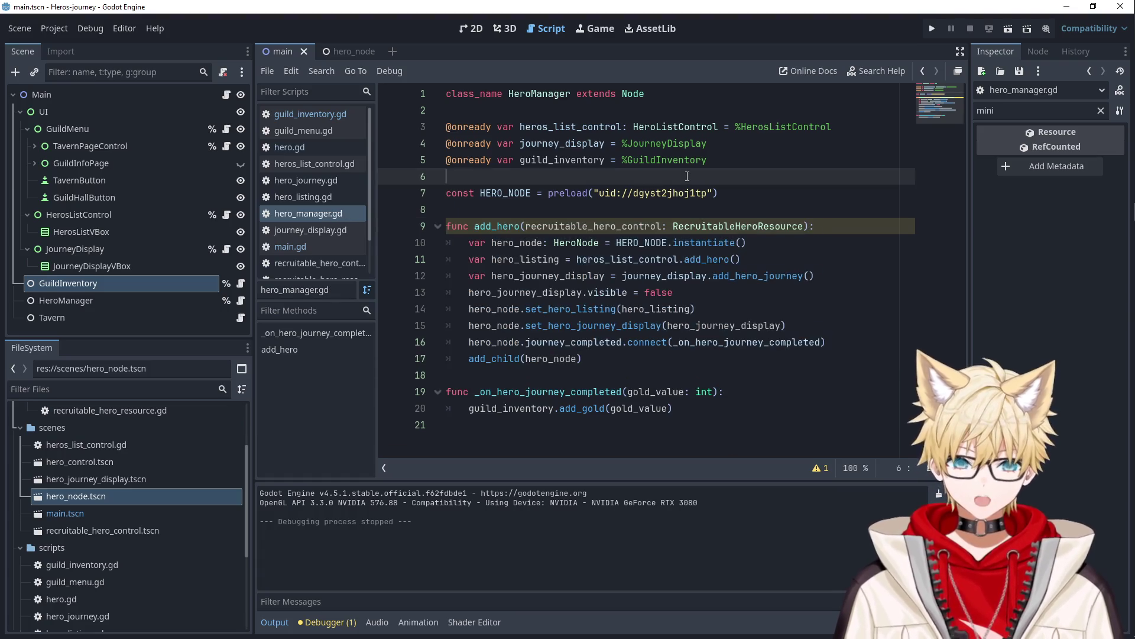
{"action": "left_click", "coordinate": [929, 34]}
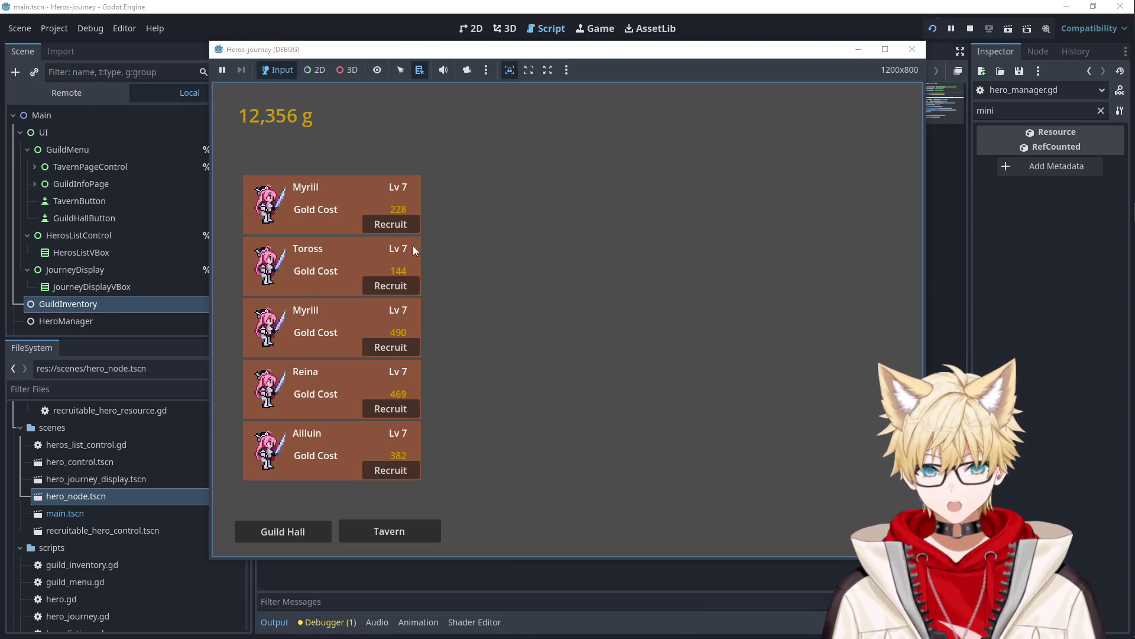
{"action": "left_click", "coordinate": [404, 226]}
{"action": "left_click", "coordinate": [404, 225]}
{"action": "left_click", "coordinate": [403, 225]}
{"action": "left_click", "coordinate": [403, 225]}
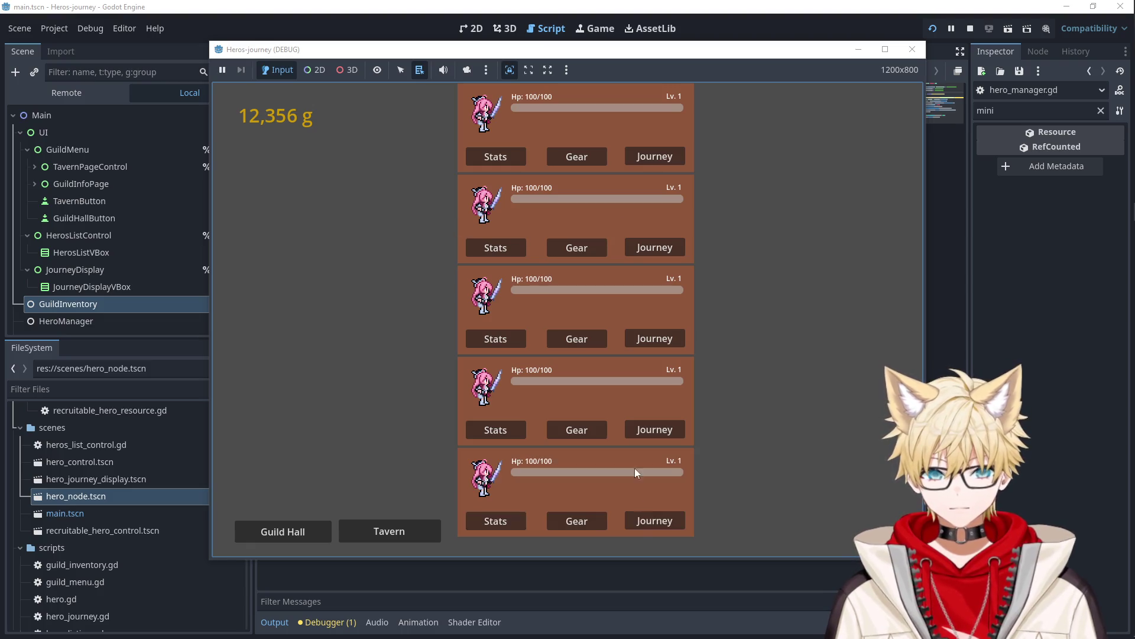
{"action": "left_click", "coordinate": [650, 520]}
{"action": "left_click", "coordinate": [648, 430]}
{"action": "left_click", "coordinate": [646, 340]}
{"action": "left_click", "coordinate": [664, 254]}
{"action": "left_click", "coordinate": [663, 158]}
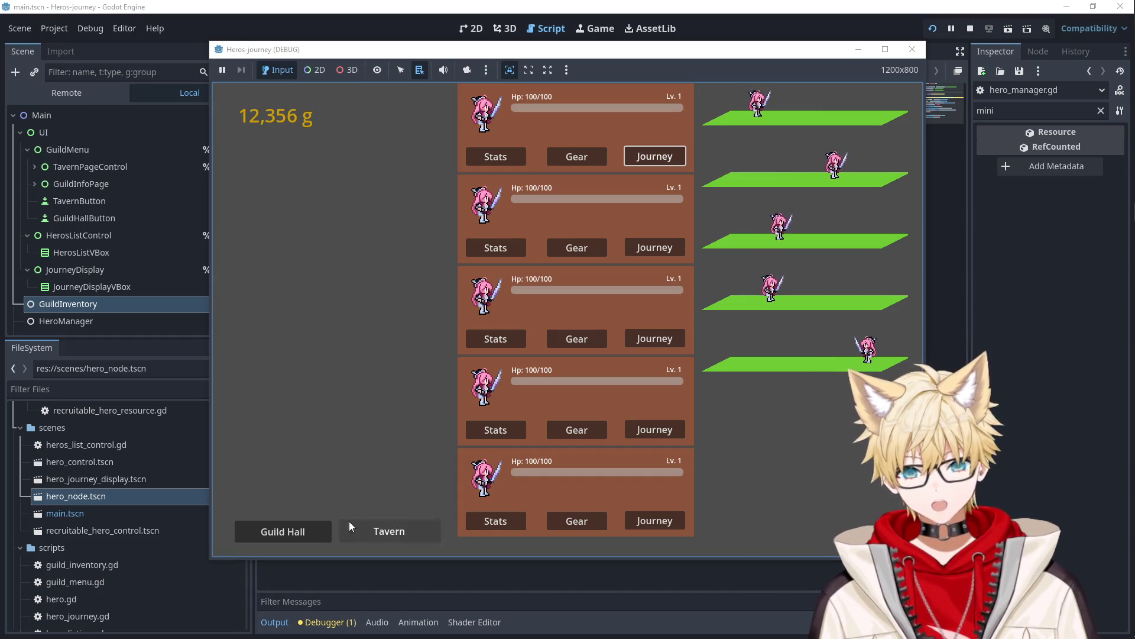
{"action": "left_click", "coordinate": [299, 533]}
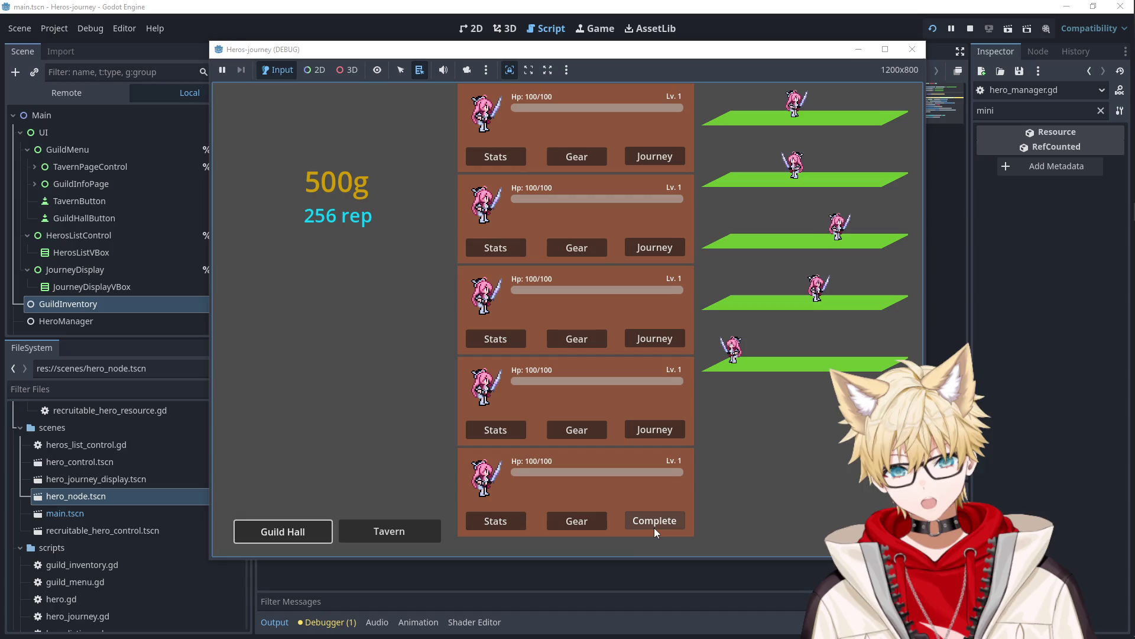
{"action": "left_click", "coordinate": [655, 521]}
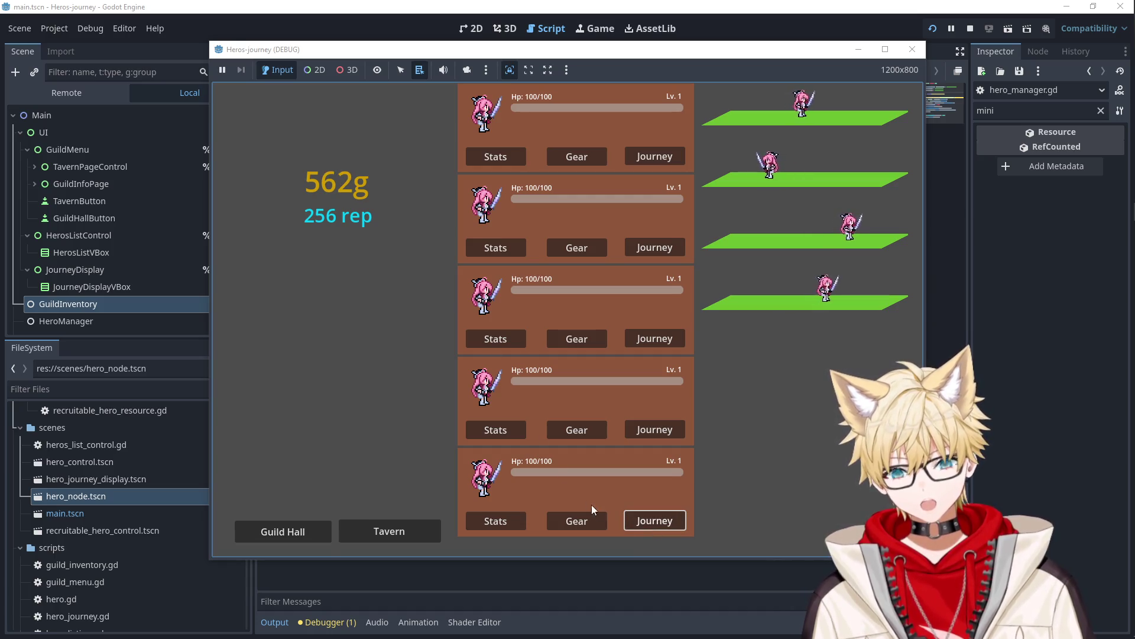
{"action": "left_click", "coordinate": [633, 524]}
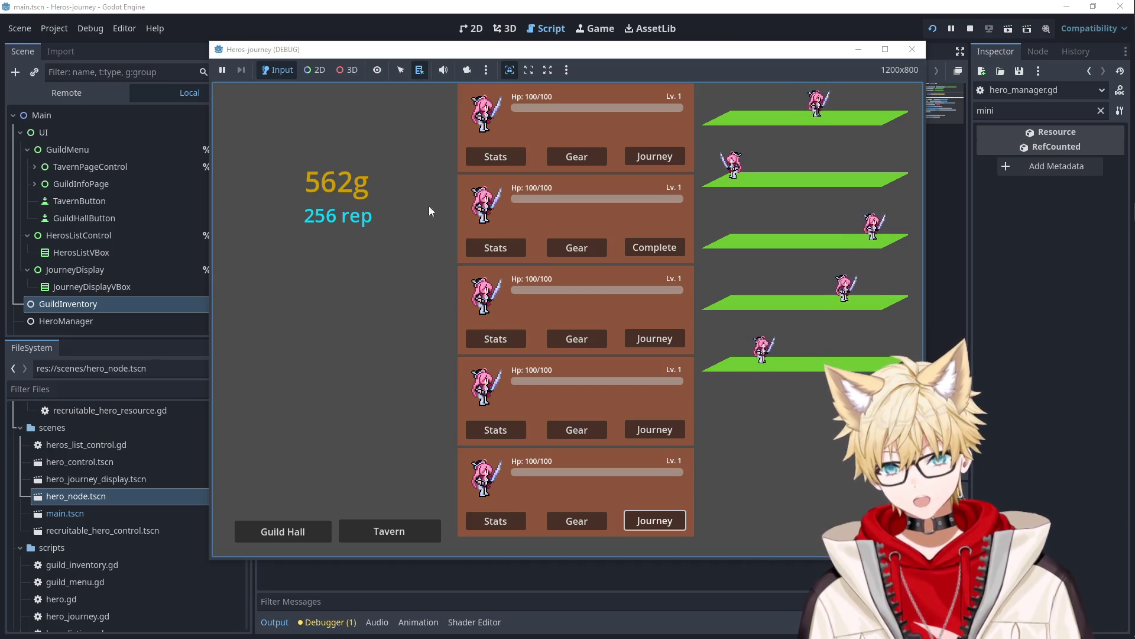
{"action": "left_click", "coordinate": [653, 252]}
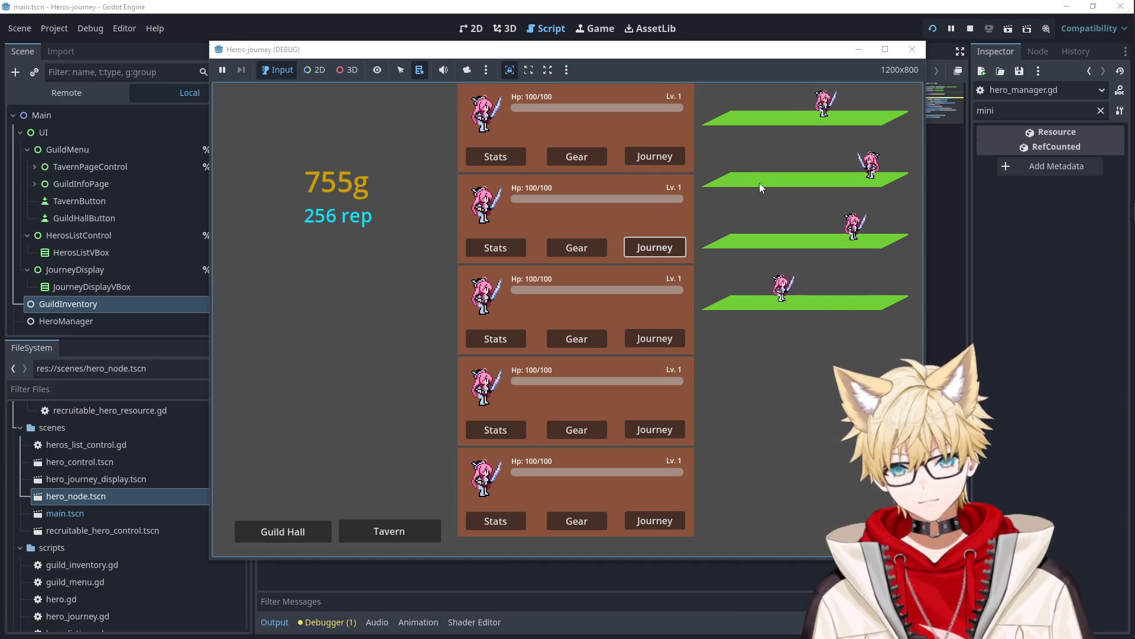
{"action": "left_click", "coordinate": [654, 247]}
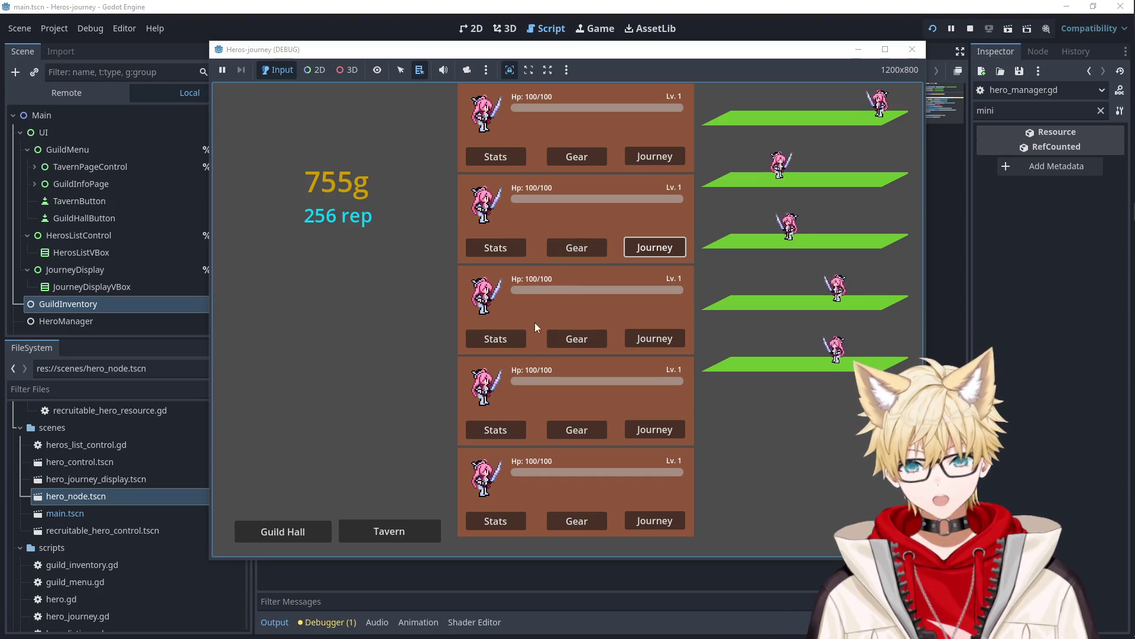
{"action": "left_click", "coordinate": [371, 538]}
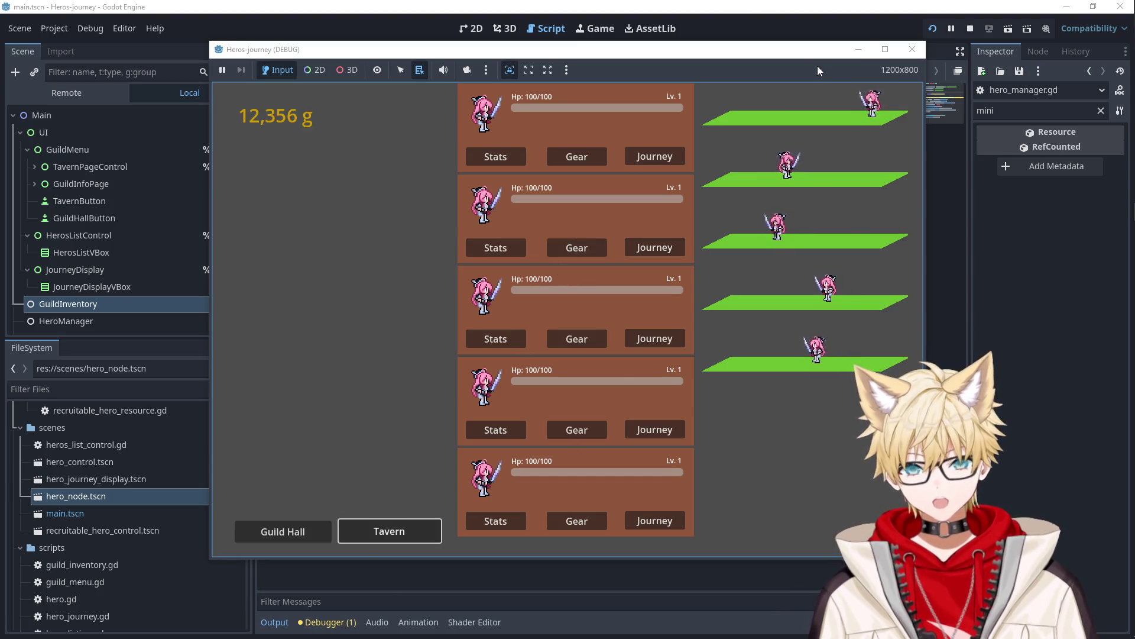
{"action": "left_click", "coordinate": [913, 49]}
{"action": "left_click", "coordinate": [619, 308]}
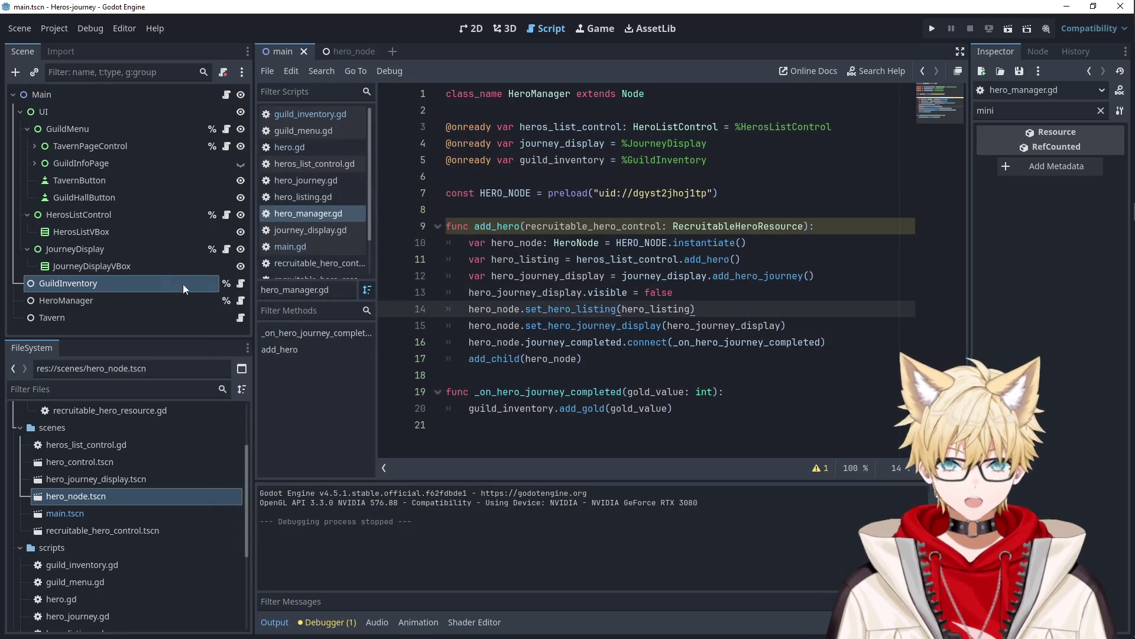
- Open the Tavern node's script and locate the _on_hero_recruit_button_pressed handler
{"action": "left_click", "coordinate": [241, 317]}
{"action": "mouse_move", "coordinate": [630, 378]}
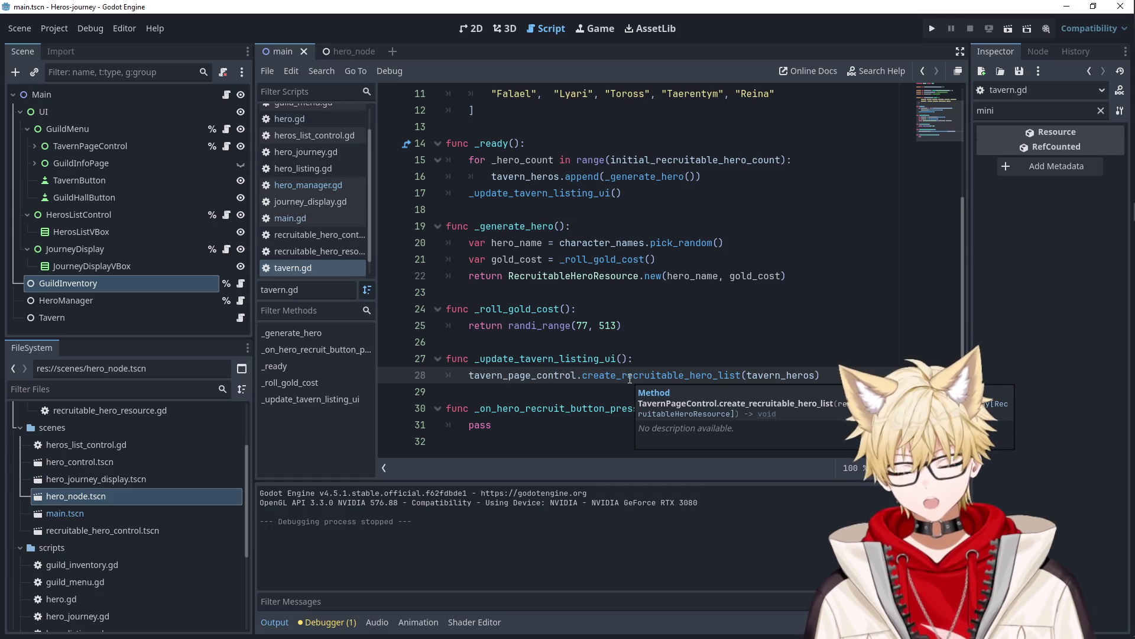
{"action": "scroll", "coordinate": [610, 332], "scroll_direction": "up", "scroll_amount": 4}
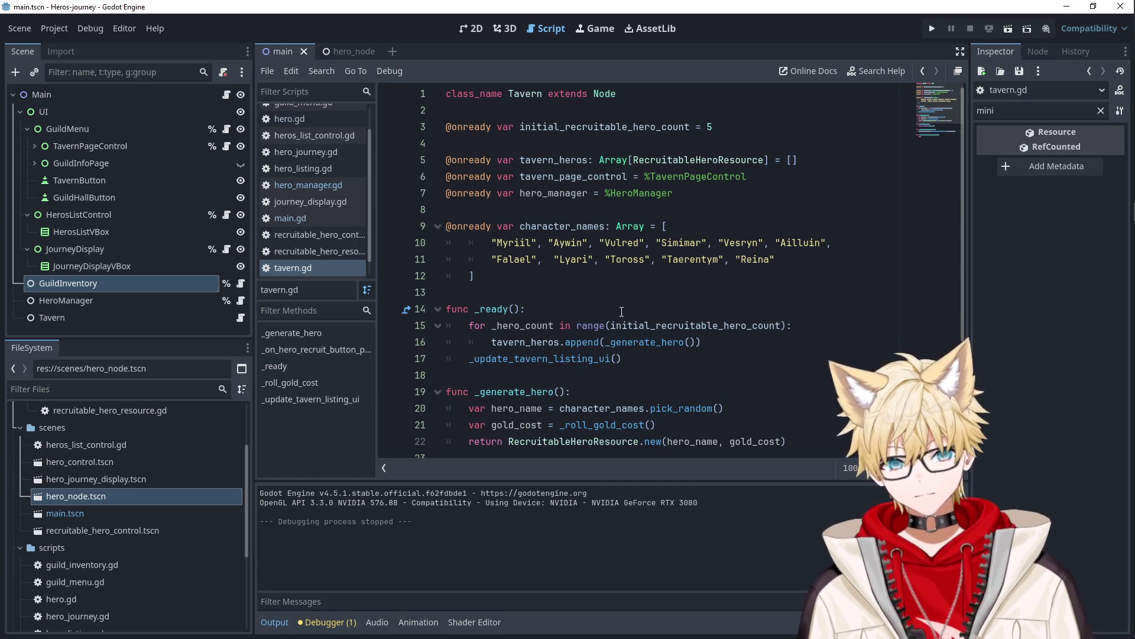
{"action": "scroll", "coordinate": [622, 313], "scroll_direction": "down", "scroll_amount": 4}
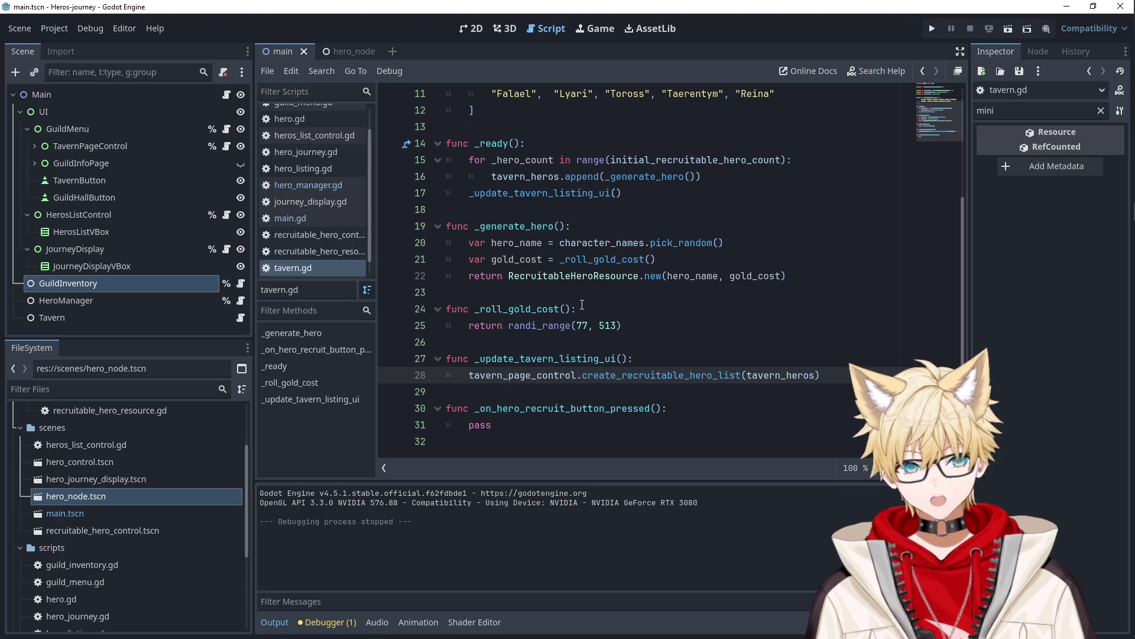
{"action": "double_click", "coordinate": [537, 408]}
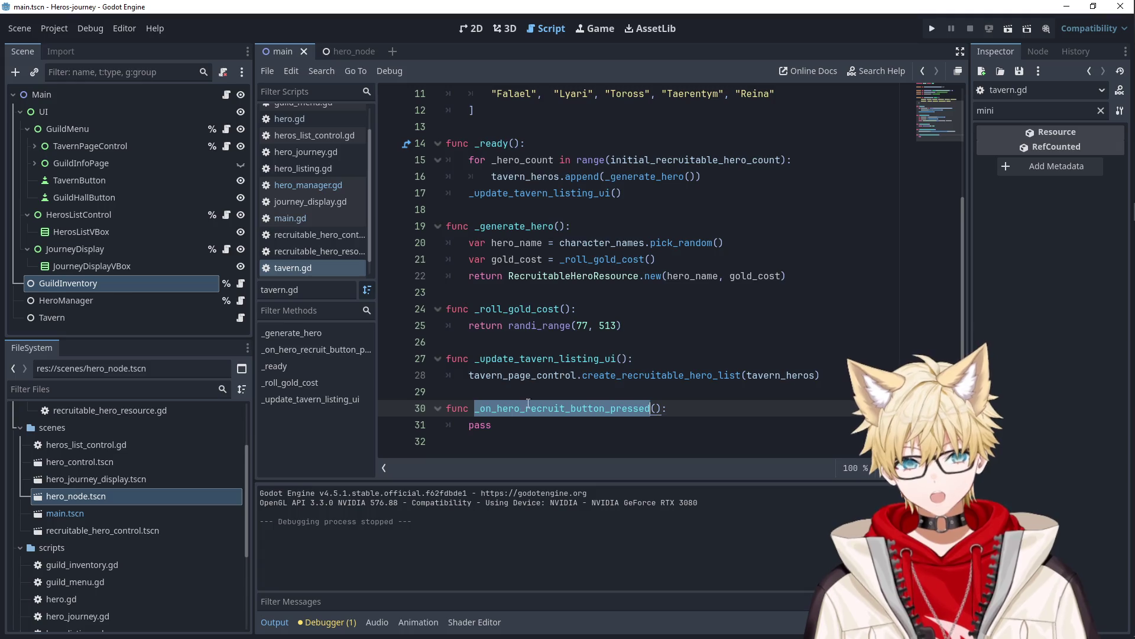
{"action": "scroll", "coordinate": [527, 404], "scroll_direction": "up", "scroll_amount": 4}
{"action": "scroll", "coordinate": [538, 391], "scroll_direction": "down", "scroll_amount": 4}
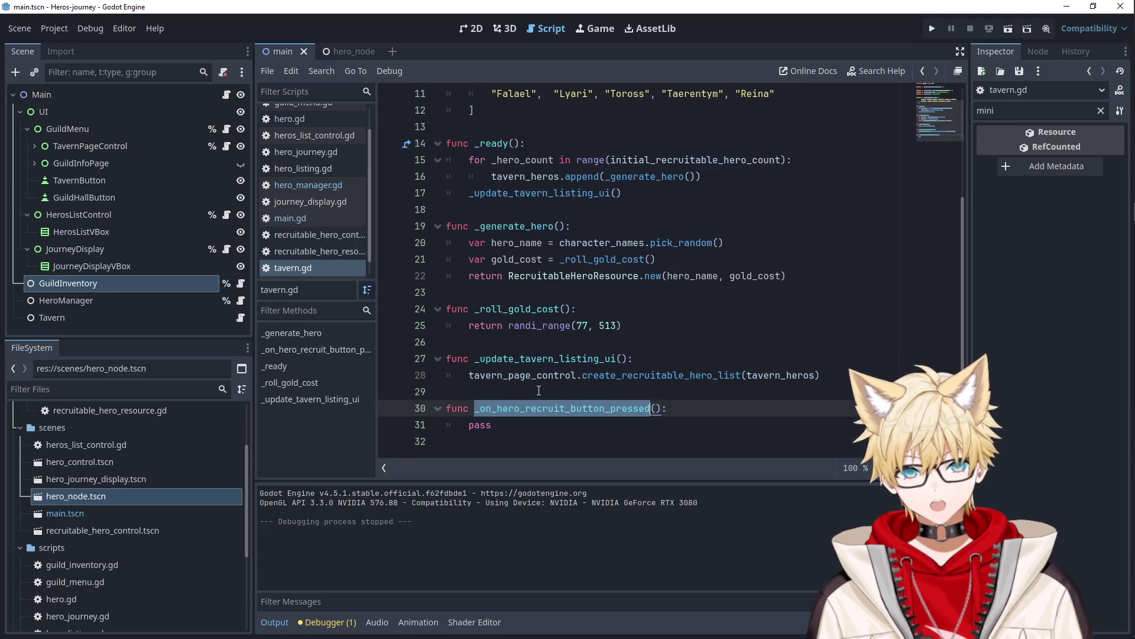
- Open recruitable_hero_control.tscn and inspect its on_recruit_button_pressed signal declaration and emission
{"action": "double_click", "coordinate": [95, 530]}
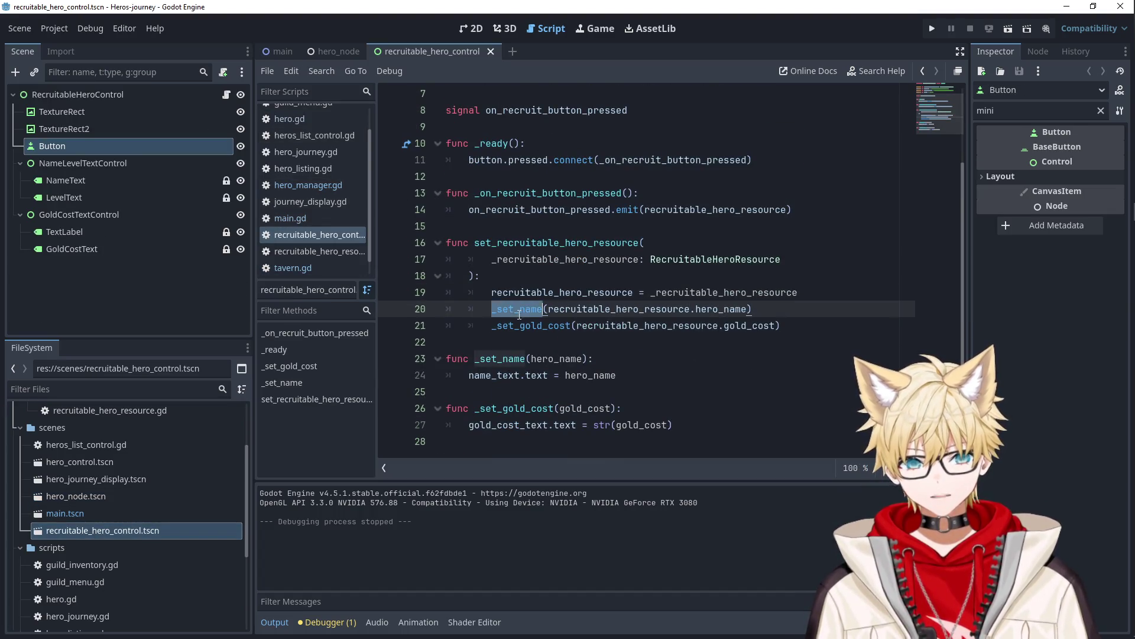
{"action": "double_click", "coordinate": [530, 325]}
{"action": "scroll", "coordinate": [542, 325], "scroll_direction": "up", "scroll_amount": 2}
{"action": "double_click", "coordinate": [567, 308]}
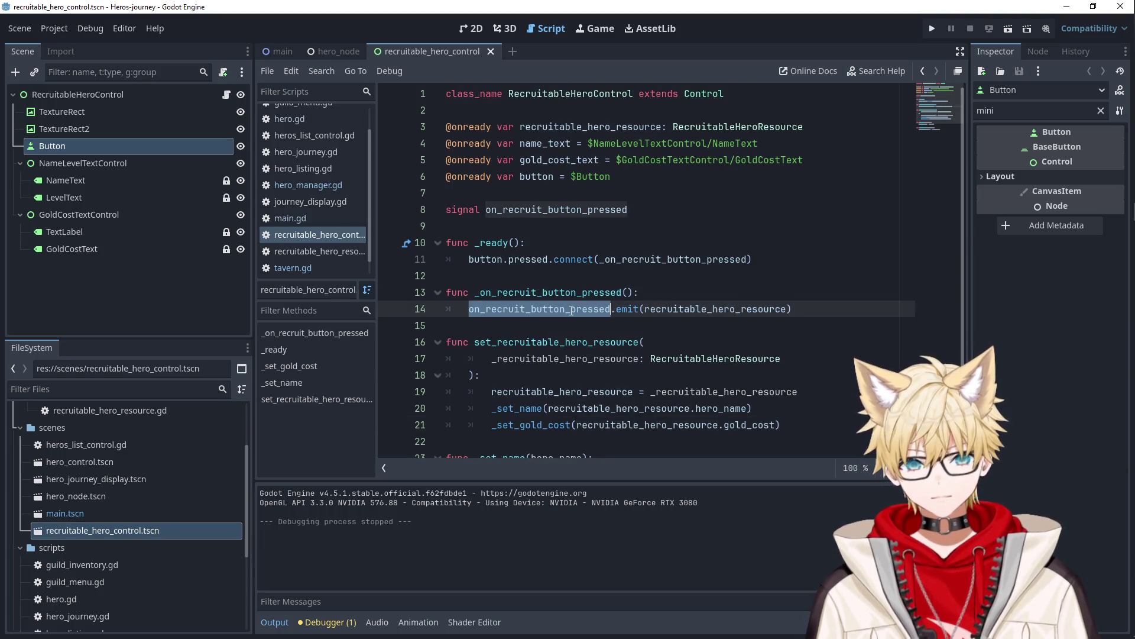
{"action": "double_click", "coordinate": [542, 210]}
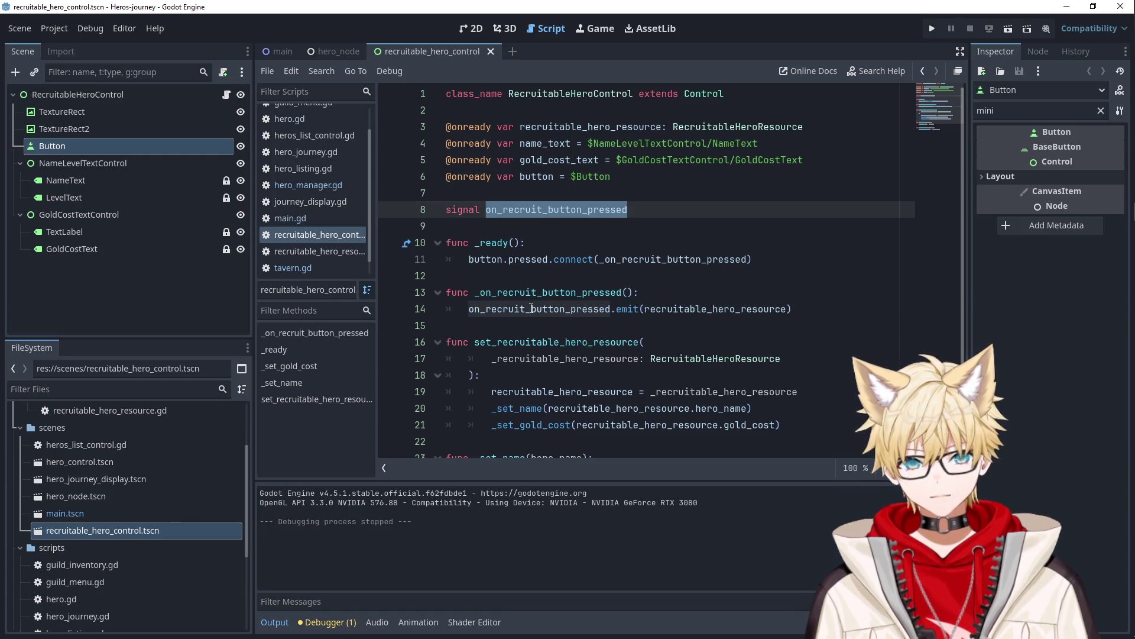
{"action": "double_click", "coordinate": [531, 308]}
- Open the TavernPageControl script and review how the recruit signal is connected to its handler
{"action": "left_click", "coordinate": [282, 50]}
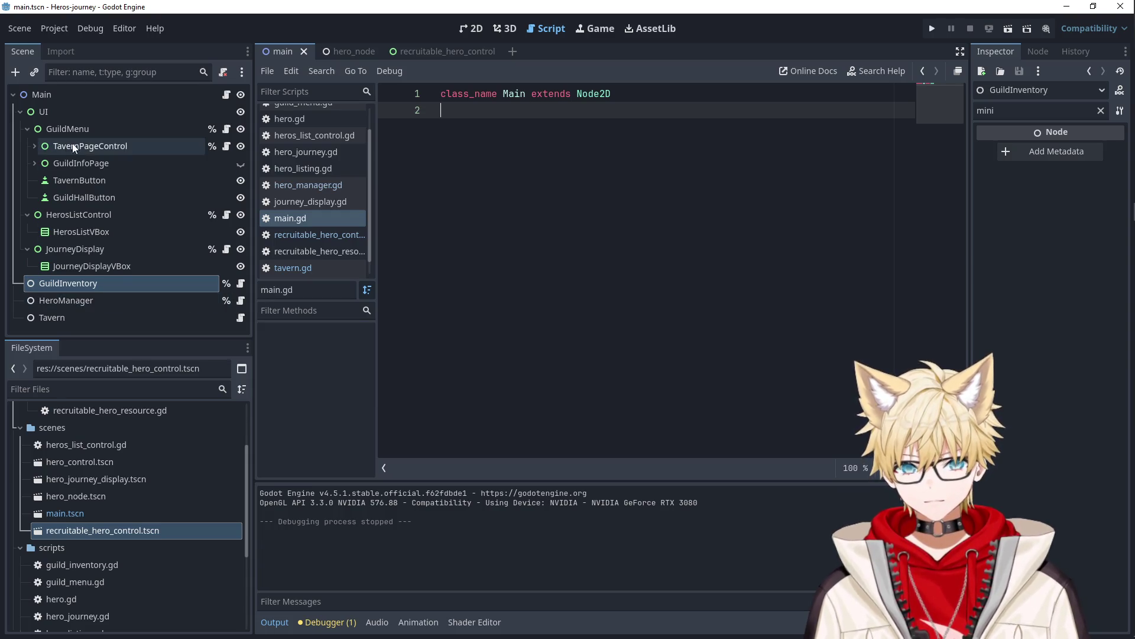
{"action": "left_click", "coordinate": [227, 146]}
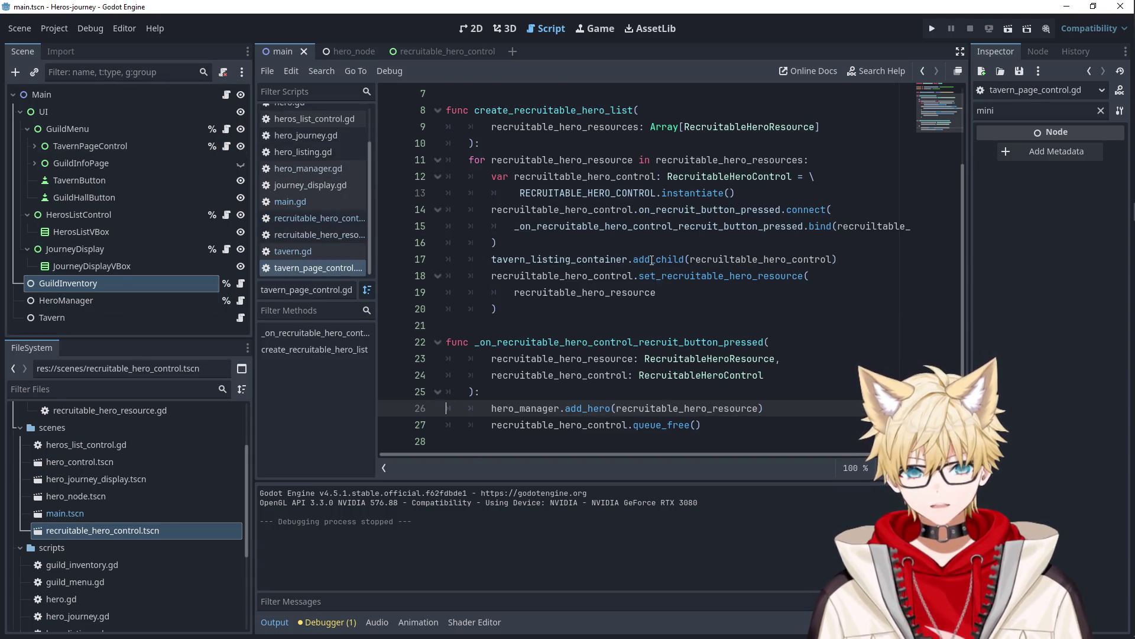
{"action": "double_click", "coordinate": [659, 278]}
{"action": "double_click", "coordinate": [574, 178]}
{"action": "double_click", "coordinate": [697, 210]}
{"action": "double_click", "coordinate": [584, 227]}
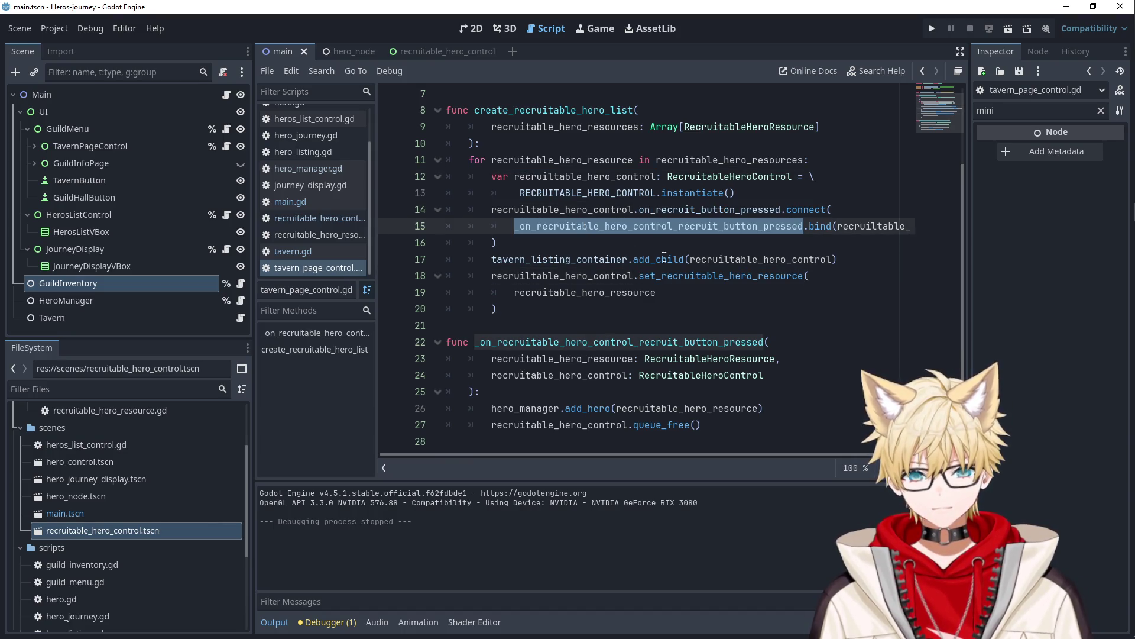
{"action": "mouse_move", "coordinate": [686, 455]}
{"action": "left_mouse_down"}
{"action": "mouse_move", "coordinate": [753, 455]}
{"action": "mouse_move", "coordinate": [675, 455]}
{"action": "left_mouse_up"}
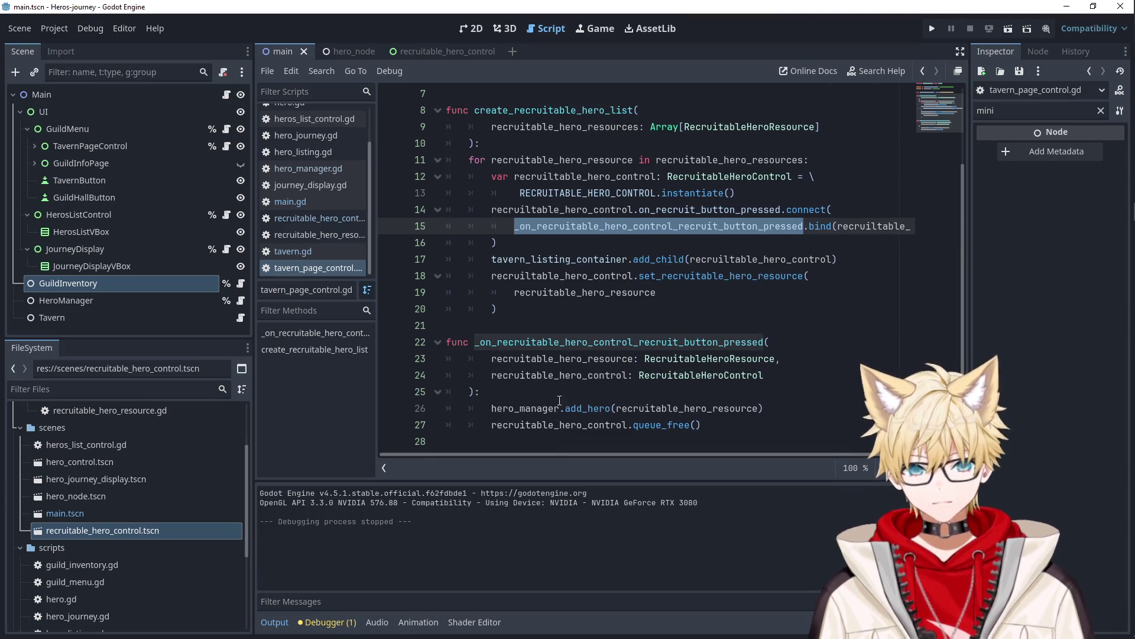
- Drag a path-based Tavern reference into the script at line 5, then undo it
{"action": "double_click", "coordinate": [566, 343]}
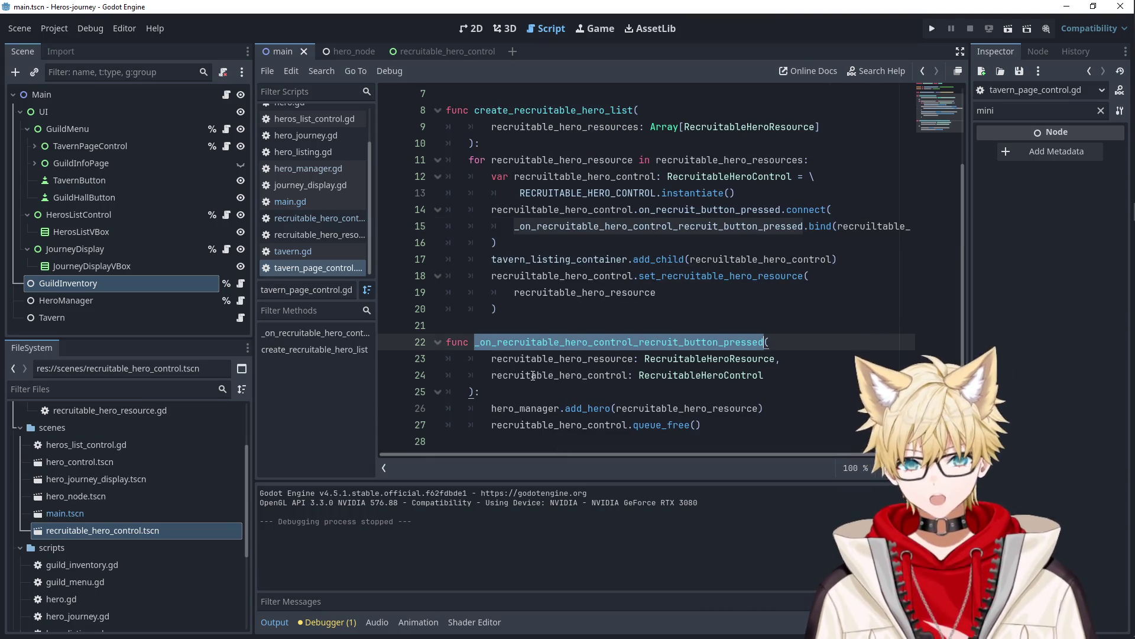
{"action": "left_click", "coordinate": [84, 319]}
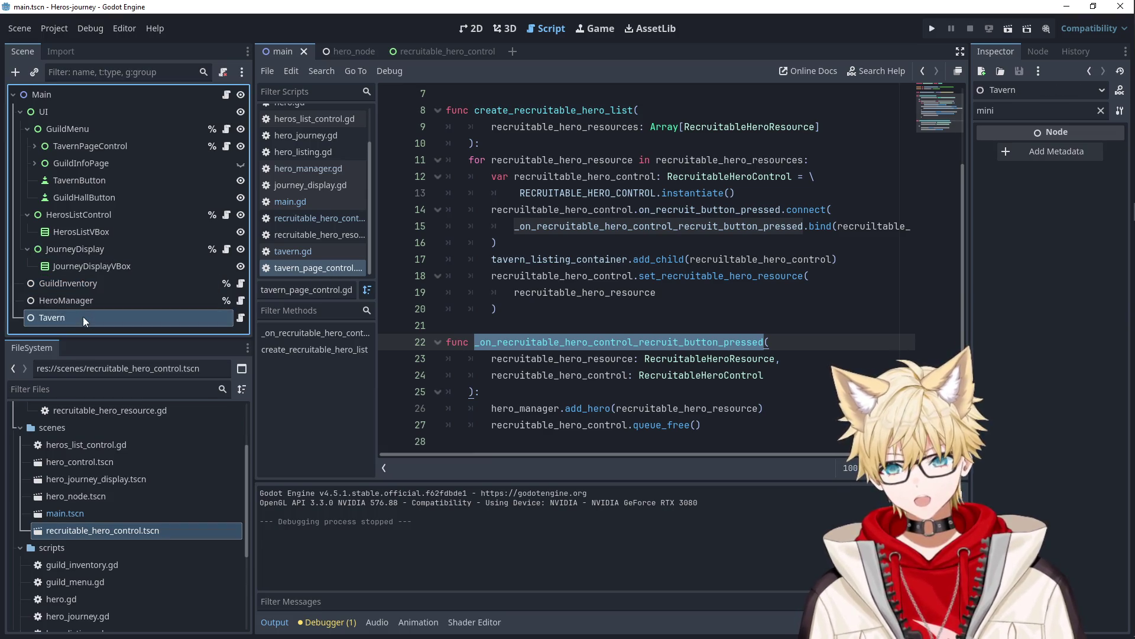
{"action": "scroll", "coordinate": [535, 350], "scroll_direction": "up", "scroll_amount": 2}
{"action": "scroll", "coordinate": [535, 351], "scroll_direction": "down", "scroll_amount": 2}
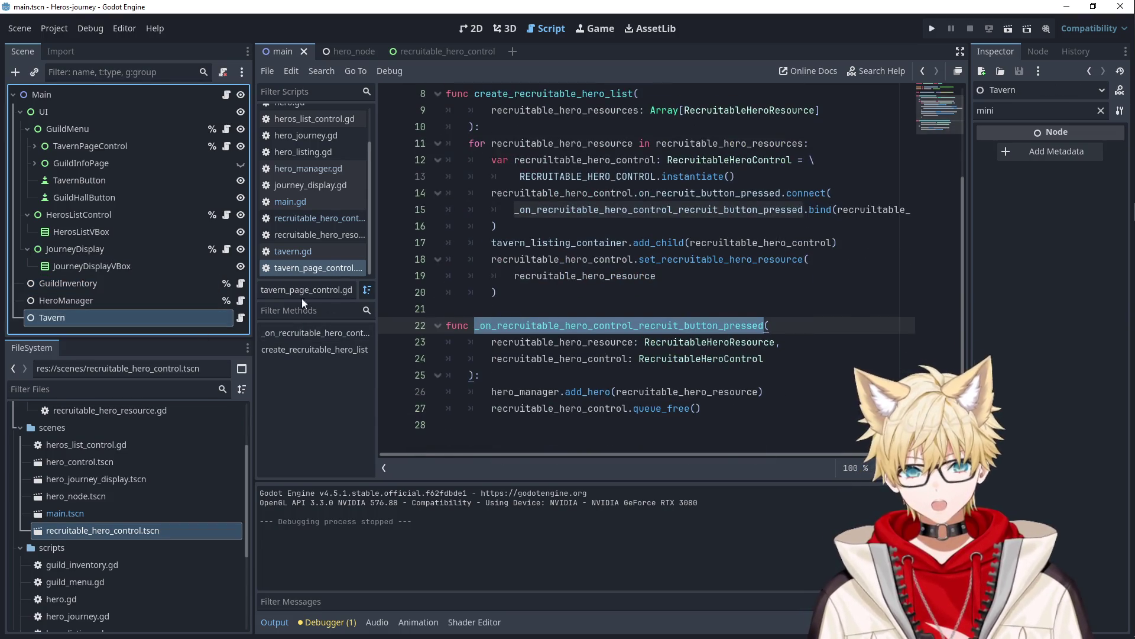
{"action": "scroll", "coordinate": [568, 300], "scroll_direction": "up", "scroll_amount": 2}
{"action": "mouse_move", "coordinate": [130, 321]}
{"action": "left_mouse_down"}
{"action": "mouse_move", "coordinate": [505, 189]}
{"action": "mouse_move", "coordinate": [564, 185]}
{"action": "left_mouse_up"}
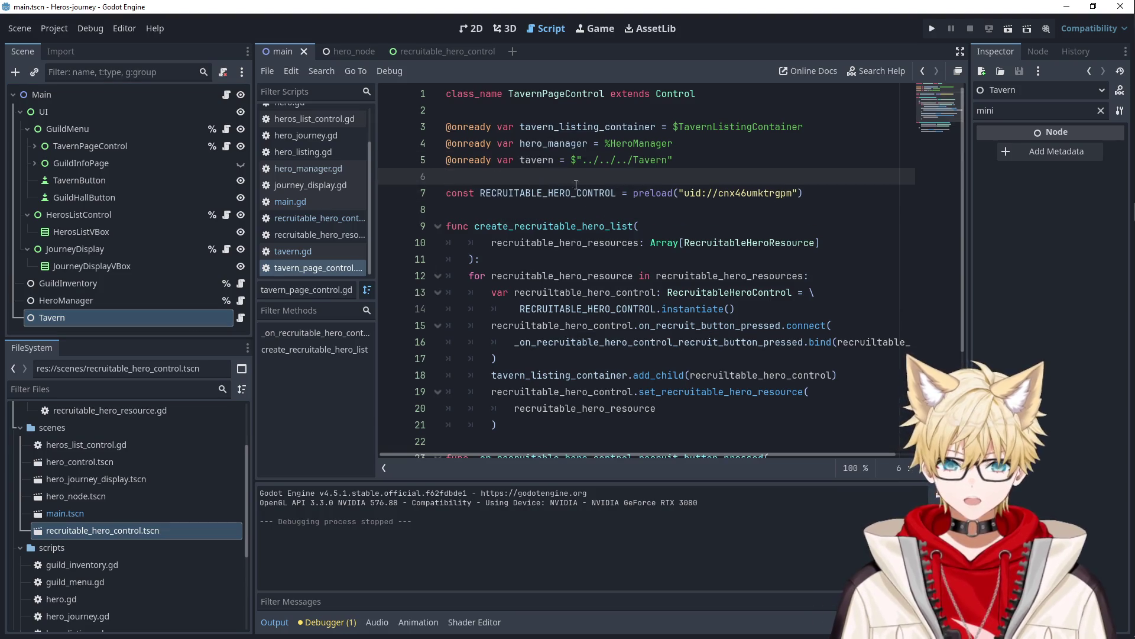
{"action": "key", "text": "ctrl+z"}
{"action": "right_click", "coordinate": [138, 320]}
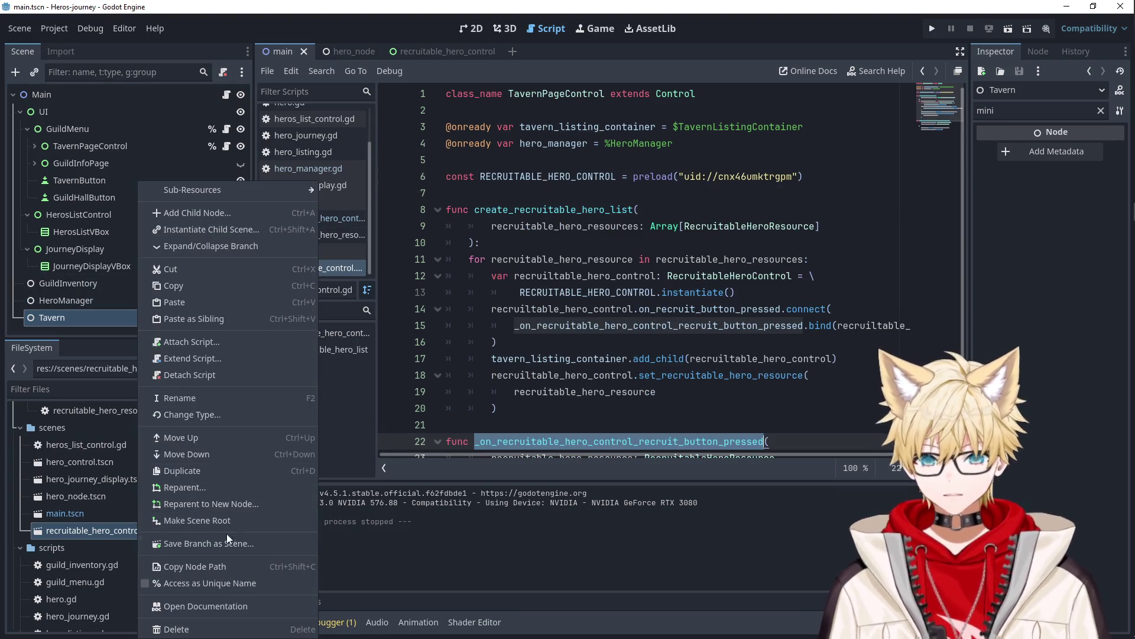
{"action": "left_click", "coordinate": [203, 584]}
{"action": "mouse_move", "coordinate": [104, 318]}
{"action": "left_mouse_down"}
{"action": "mouse_move", "coordinate": [242, 293]}
{"action": "mouse_move", "coordinate": [503, 159]}
{"action": "left_mouse_up"}
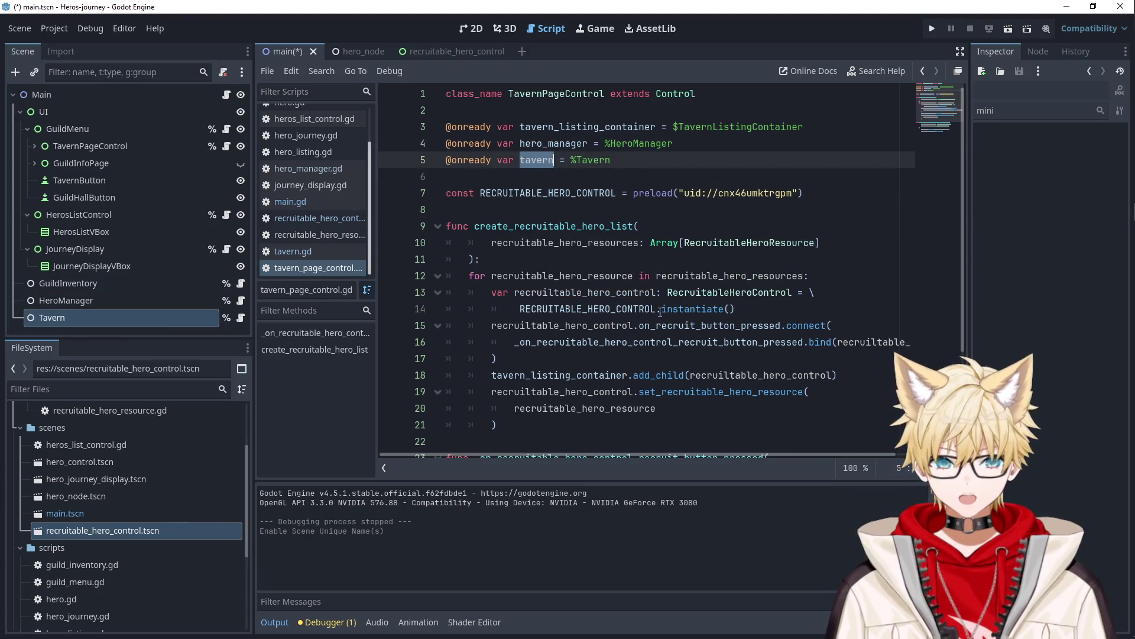
{"action": "scroll", "coordinate": [550, 353], "scroll_direction": "down", "scroll_amount": 3}
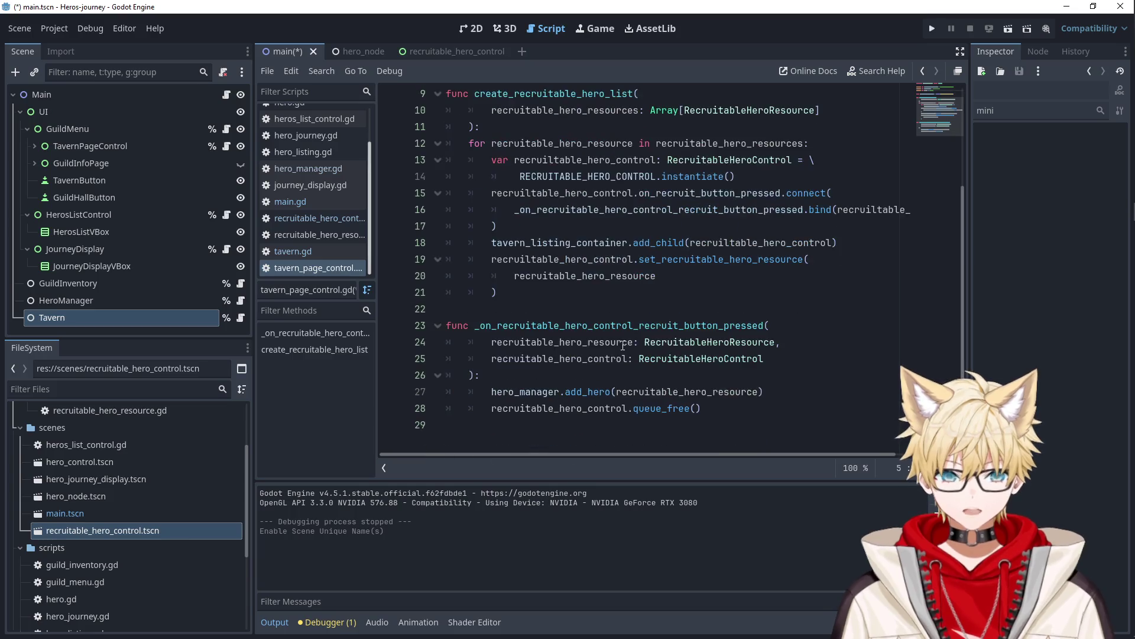
- Start a new 'tavern' line inside the recruit handler
{"action": "left_click", "coordinate": [515, 369]}
{"action": "key", "text": "Return"}
{"action": "type", "text": "tavern."}
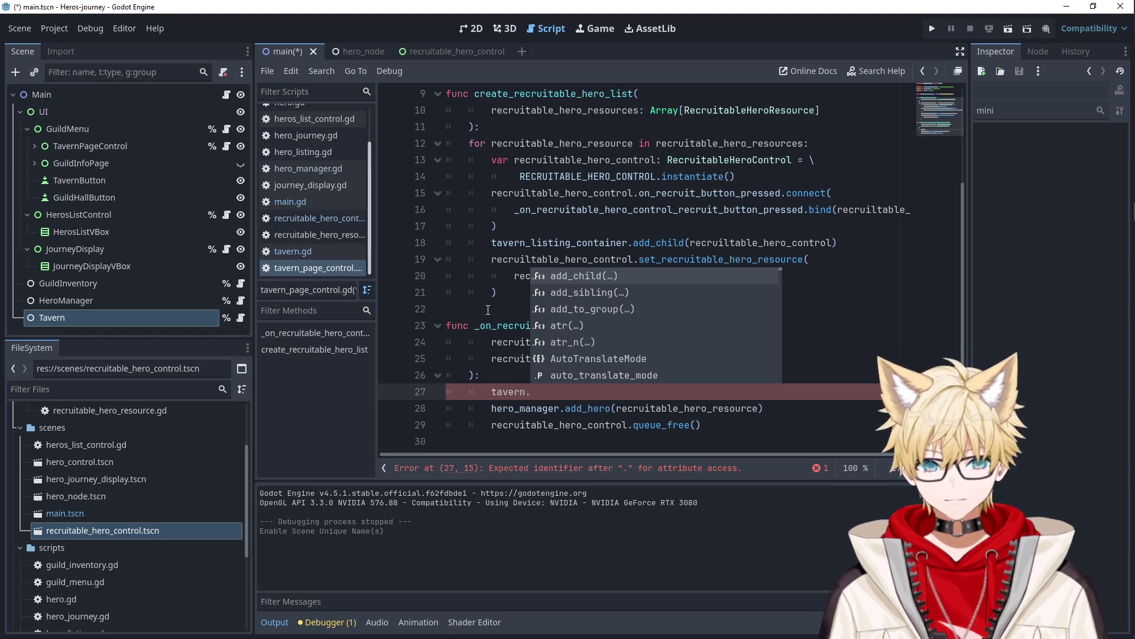
{"action": "left_click", "coordinate": [488, 309]}
- Comment out the handler's add_hero and queue_free lines with Ctrl+K
{"action": "left_click_drag", "start_coordinate": [707, 425], "coordinate": [381, 391]}
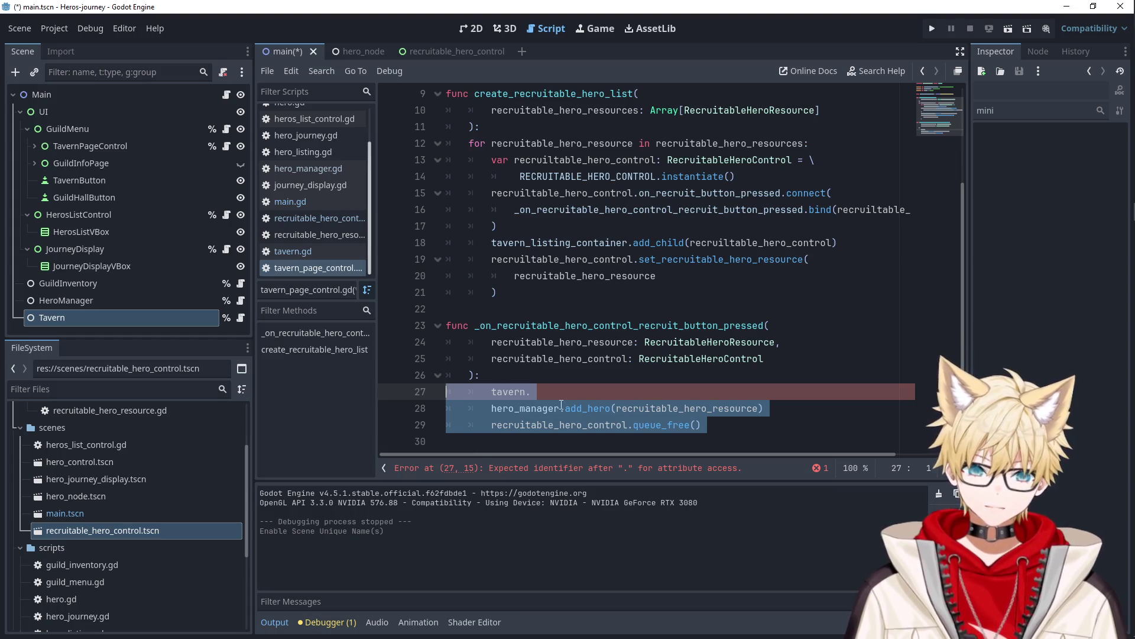
{"action": "key", "text": "BackSpace"}
{"action": "key", "text": "BackSpace"}
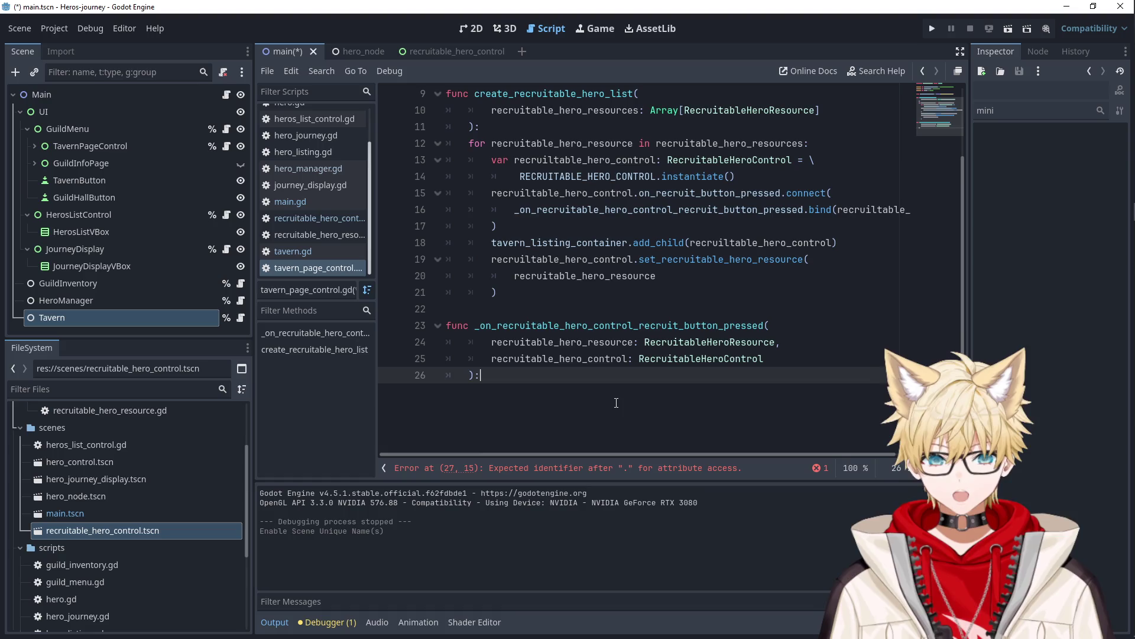
{"action": "key", "text": "ctrl+z"}
{"action": "key", "text": "ctrl+z"}
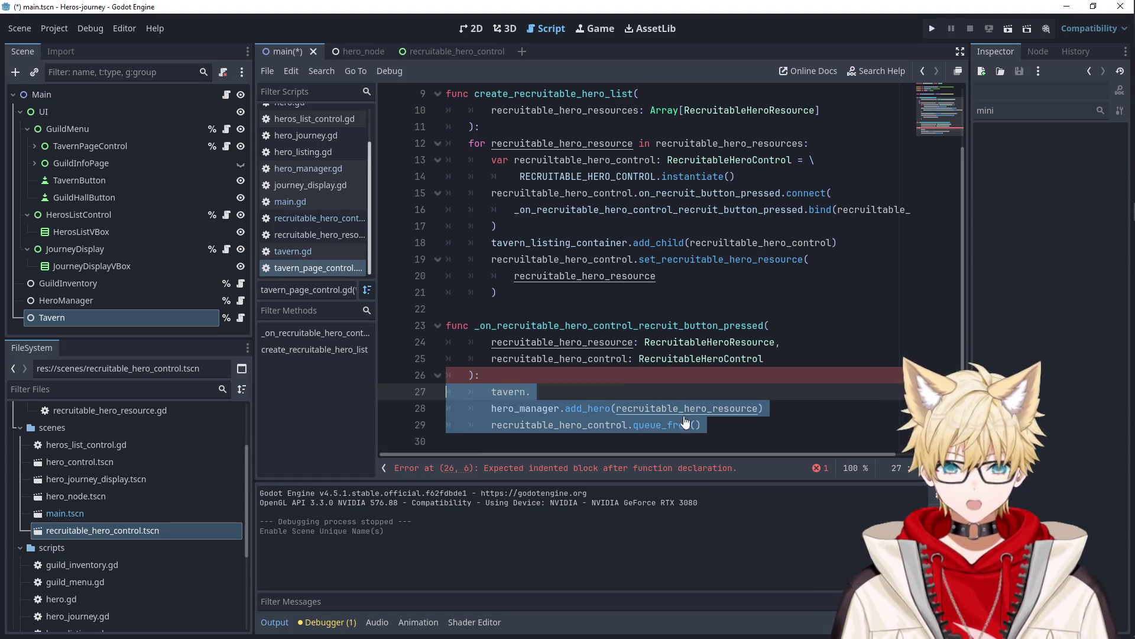
{"action": "key", "text": "ctrl+k"}
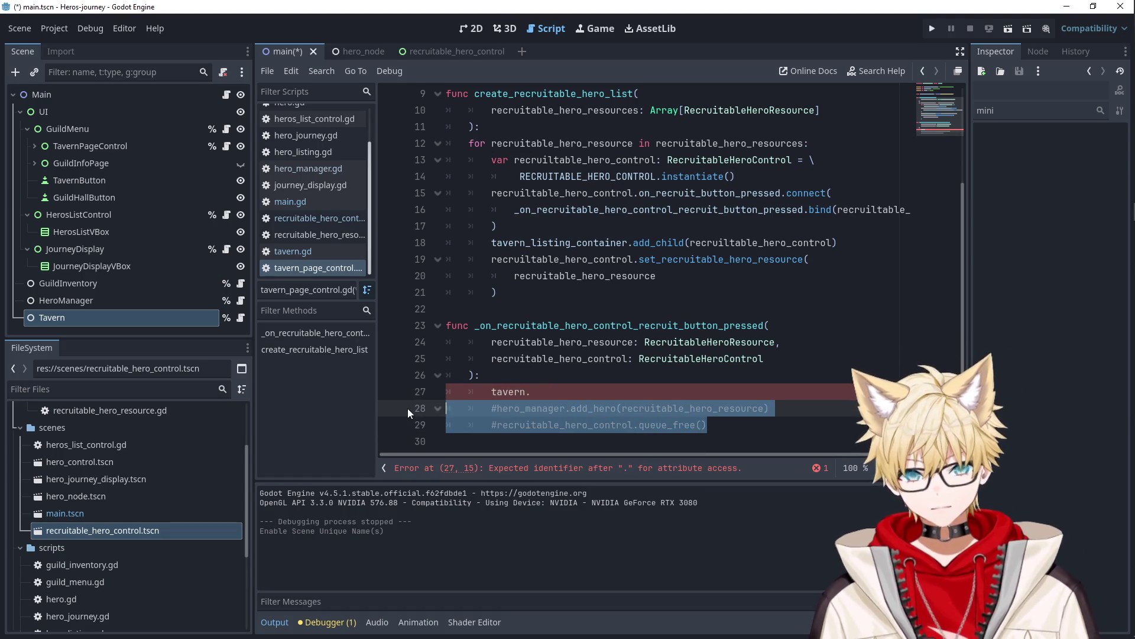
{"action": "left_click", "coordinate": [499, 393]}
{"action": "double_click", "coordinate": [499, 393]}
{"action": "scroll", "coordinate": [572, 316], "scroll_direction": "up", "scroll_amount": 3}
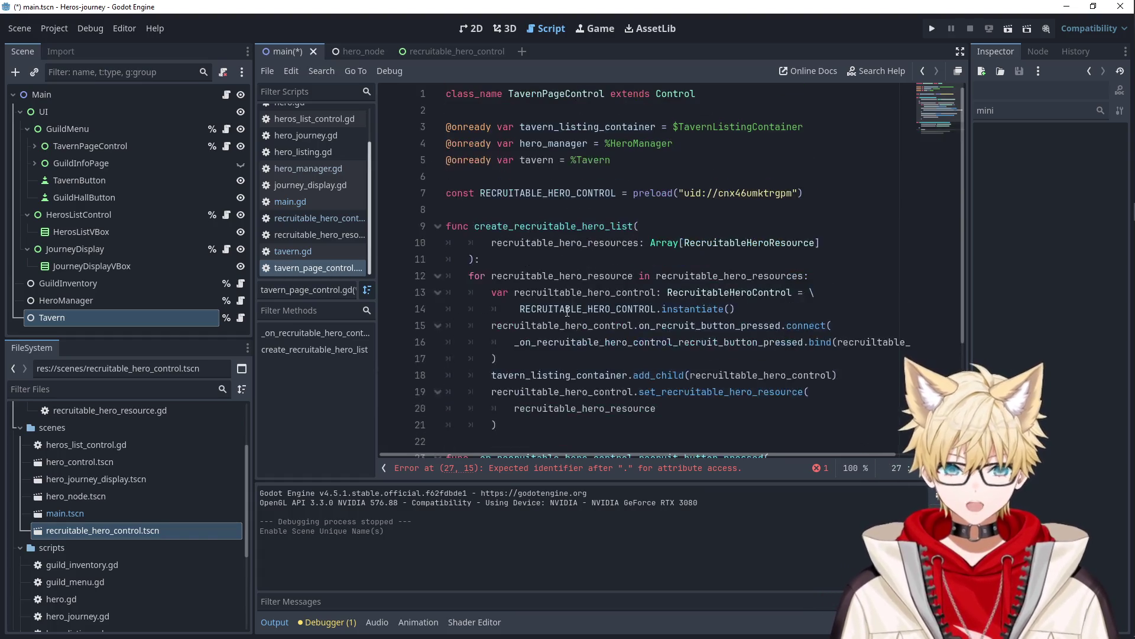
{"action": "left_click", "coordinate": [819, 192]}
- Declare a new signal on line 9 named after the recruit handler function
{"action": "key", "text": "Return"}
{"action": "key", "text": "Return"}
{"action": "type", "text": "signal "}
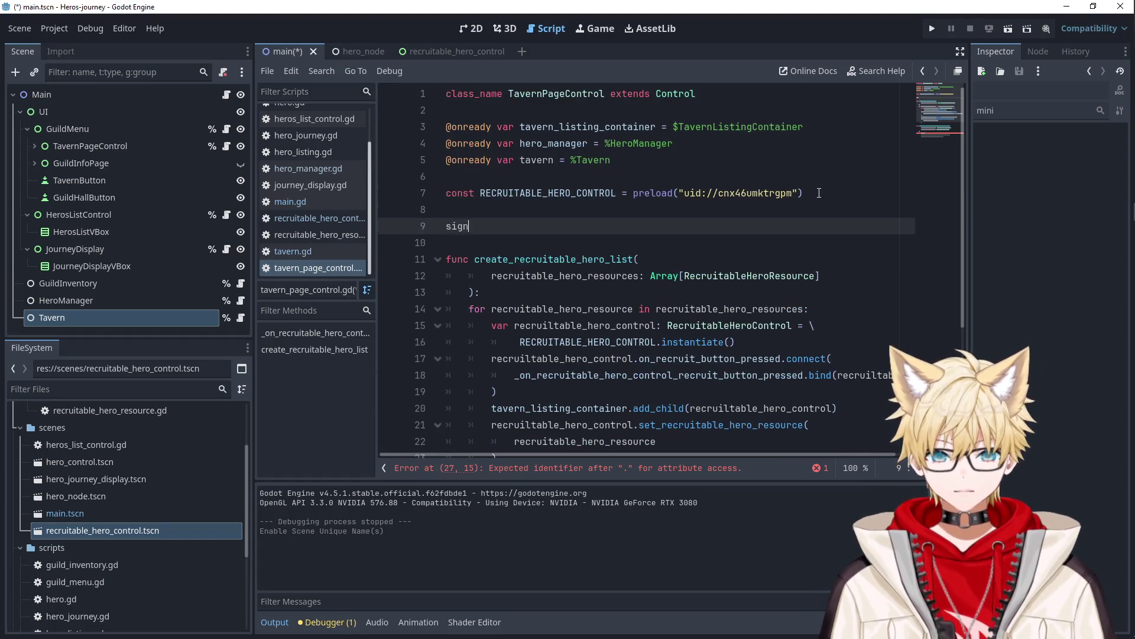
{"action": "type", "text": "rec"}
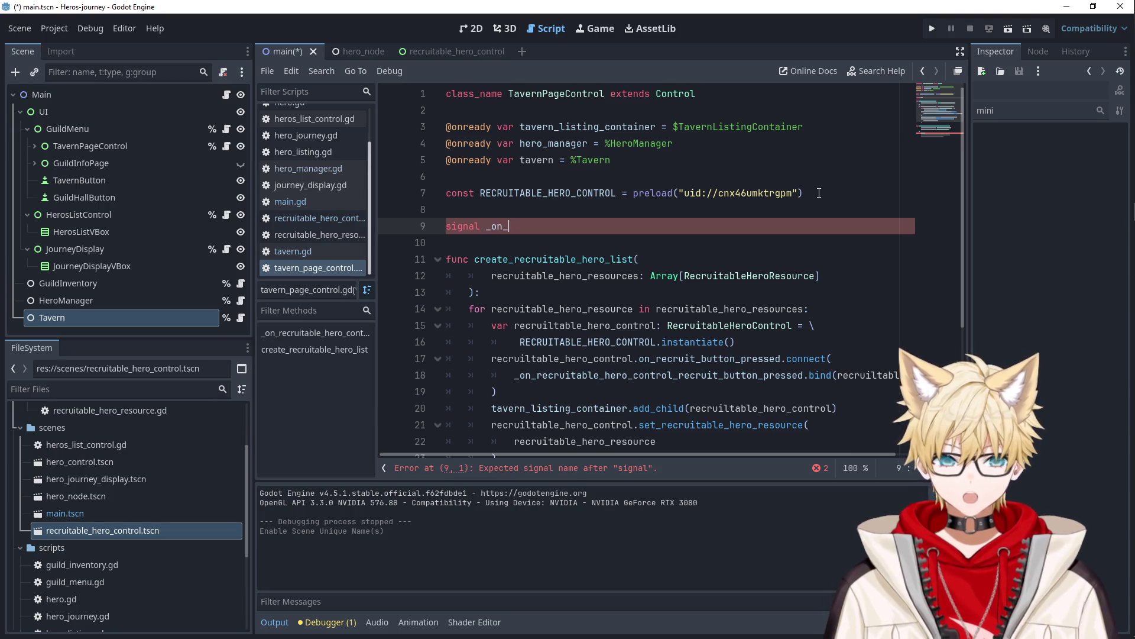
{"action": "scroll", "coordinate": [591, 266], "scroll_direction": "down", "scroll_amount": 4}
{"action": "double_click", "coordinate": [534, 309]}
{"action": "key", "text": "ctrl+c"}
{"action": "scroll", "coordinate": [534, 313], "scroll_direction": "up", "scroll_amount": 4}
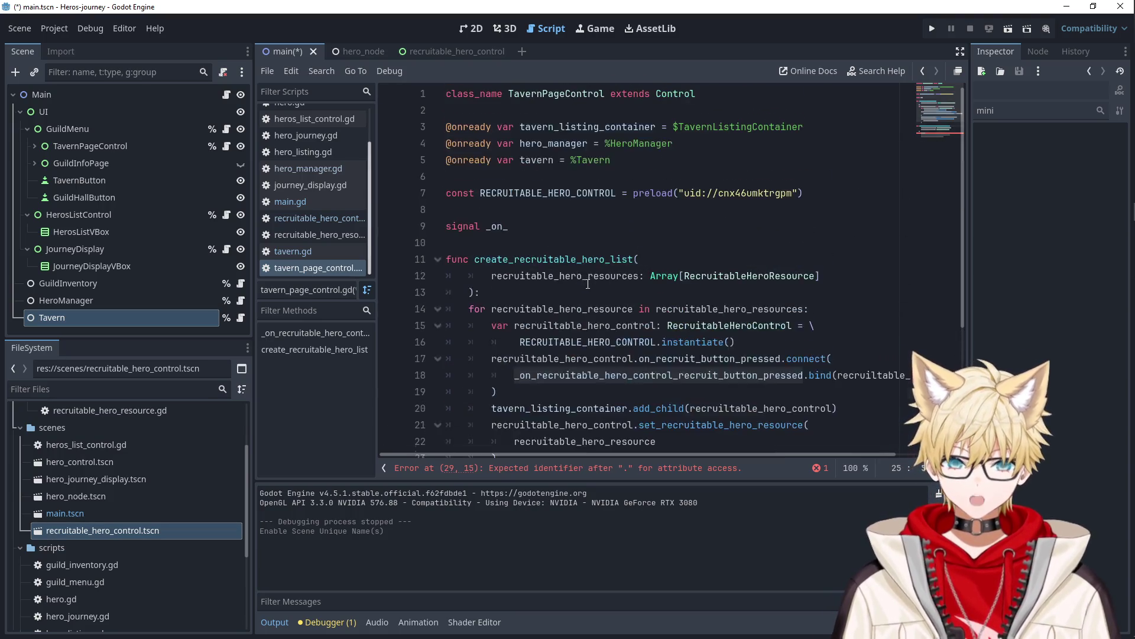
{"action": "double_click", "coordinate": [494, 229]}
{"action": "key", "text": "ctrl+v"}
{"action": "double_click", "coordinate": [494, 229]}
- Add an emit() call for the new signal at the top of the recruit handler
{"action": "scroll", "coordinate": [542, 378], "scroll_direction": "down", "scroll_amount": 4}
{"action": "left_click", "coordinate": [510, 355]}
{"action": "key", "text": "Return"}
{"action": "key", "text": "ctrl+v"}
{"action": "type", "text": "mit("}
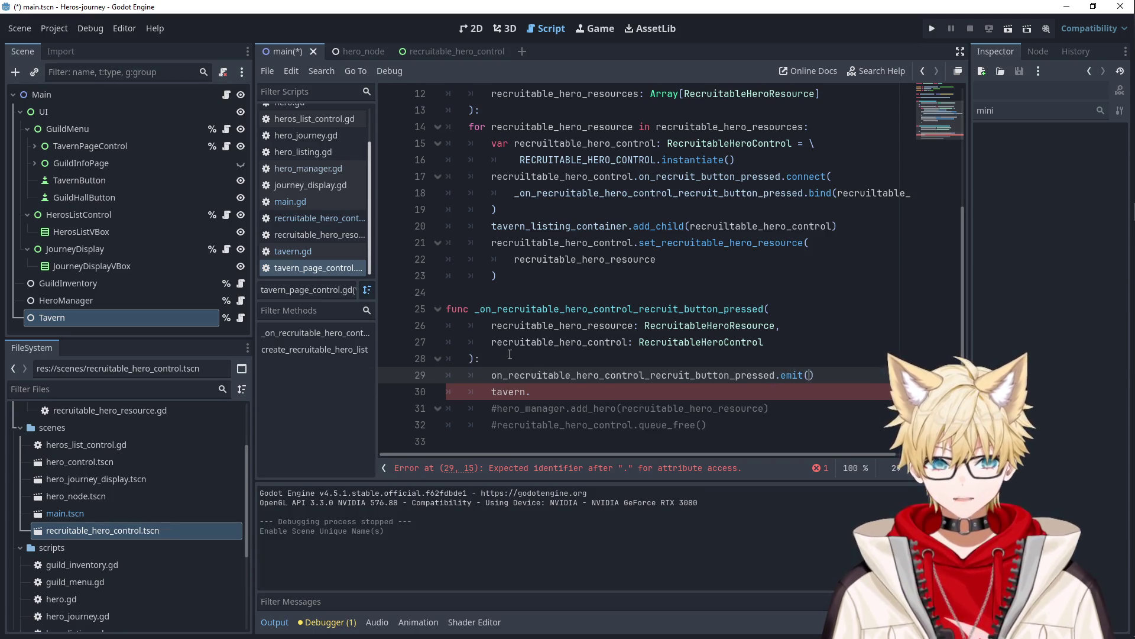
{"action": "key", "text": "Return"}
- Copy the handler's two parameters into the emit call and align their indentation
{"action": "left_click_drag", "start_coordinate": [766, 342], "coordinate": [374, 332]}
{"action": "key", "text": "ctrl+c"}
{"action": "left_click", "coordinate": [548, 392]}
{"action": "key", "text": "ctrl+v"}
{"action": "left_click", "coordinate": [559, 392]}
{"action": "key", "text": "BackSpace"}
{"action": "key", "text": "BackSpace"}
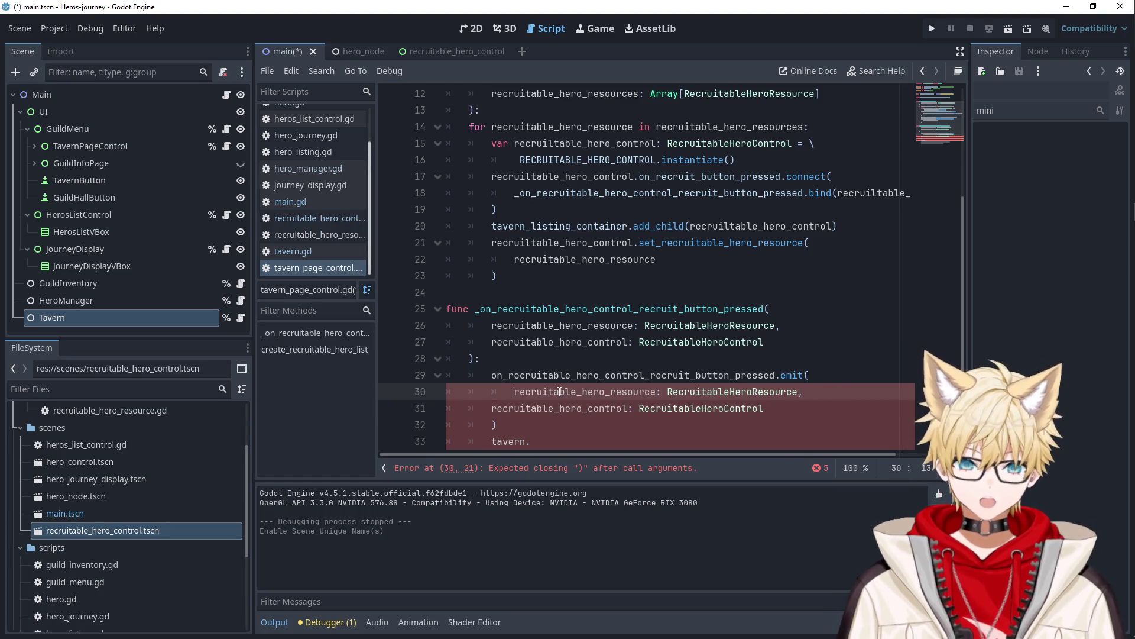
{"action": "left_click", "coordinate": [489, 408]}
{"action": "key", "text": "Tab"}
- Delete the leftover tavern. line and the commented-out add_hero/queue_free lines
{"action": "scroll", "coordinate": [578, 410], "scroll_direction": "down", "scroll_amount": 2}
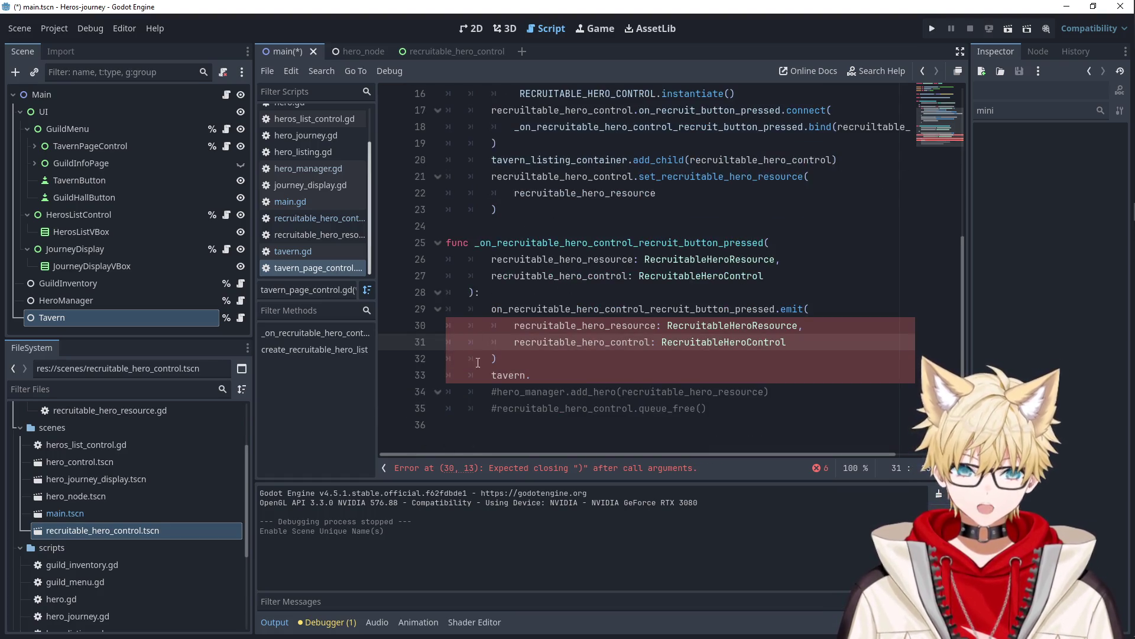
{"action": "left_click", "coordinate": [582, 377]}
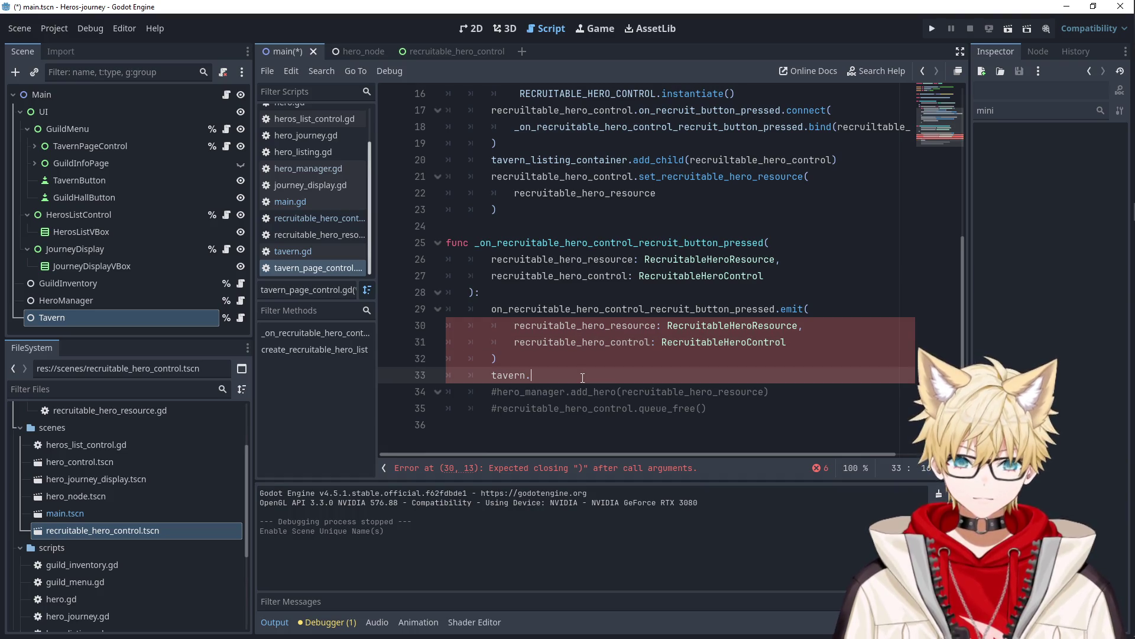
{"action": "left_click", "coordinate": [393, 375]}
{"action": "key", "text": "BackSpace"}
{"action": "left_click_drag", "start_coordinate": [424, 391], "coordinate": [424, 375]}
{"action": "key", "text": "BackSpace"}
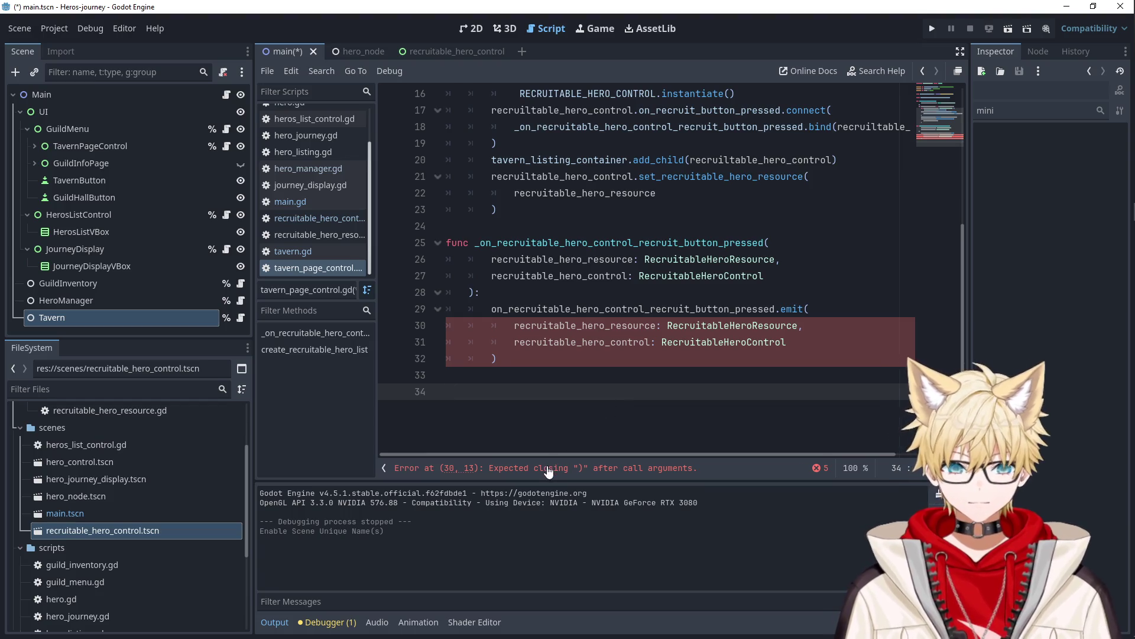
- Strip the type annotations so emit passes recruitable_hero_resource and recruitable_hero_control
{"action": "scroll", "coordinate": [556, 414], "scroll_direction": "up", "scroll_amount": 1}
{"action": "left_click", "coordinate": [553, 392]}
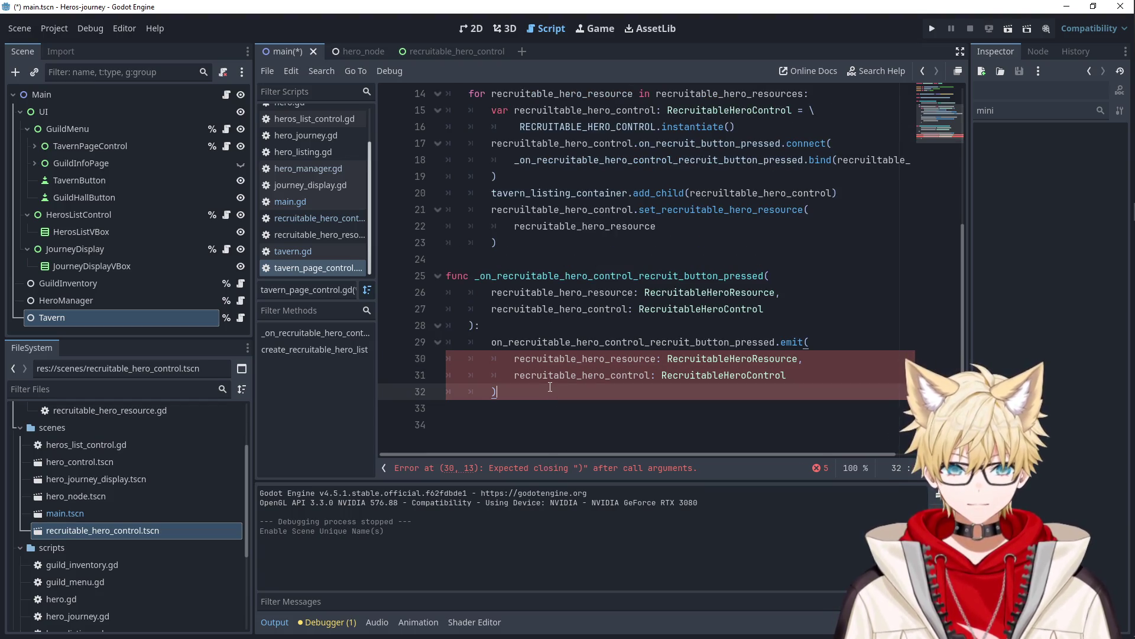
{"action": "left_click", "coordinate": [574, 359]}
{"action": "double_click", "coordinate": [593, 362]}
{"action": "left_click", "coordinate": [657, 360]}
{"action": "left_click_drag", "start_coordinate": [804, 359], "coordinate": [656, 358]}
{"action": "key", "text": "BackSpace"}
{"action": "left_click_drag", "start_coordinate": [786, 375], "coordinate": [650, 377]}
{"action": "key", "text": "BackSpace"}
{"action": "left_click", "coordinate": [668, 360]}
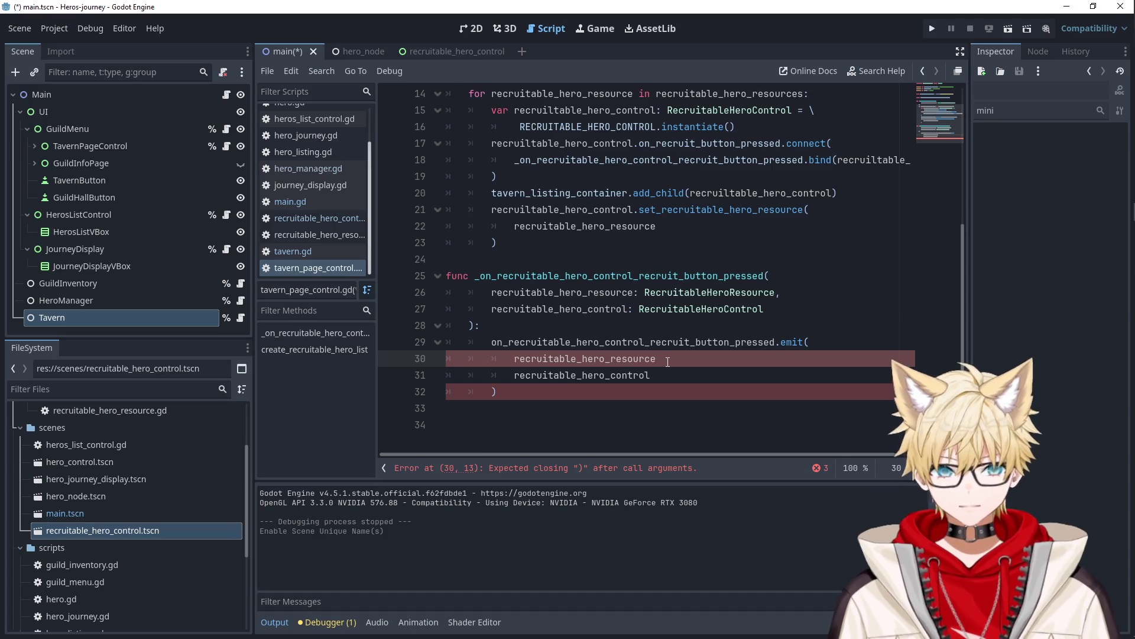
{"action": "left_click", "coordinate": [608, 391]}
{"action": "double_click", "coordinate": [652, 343]}
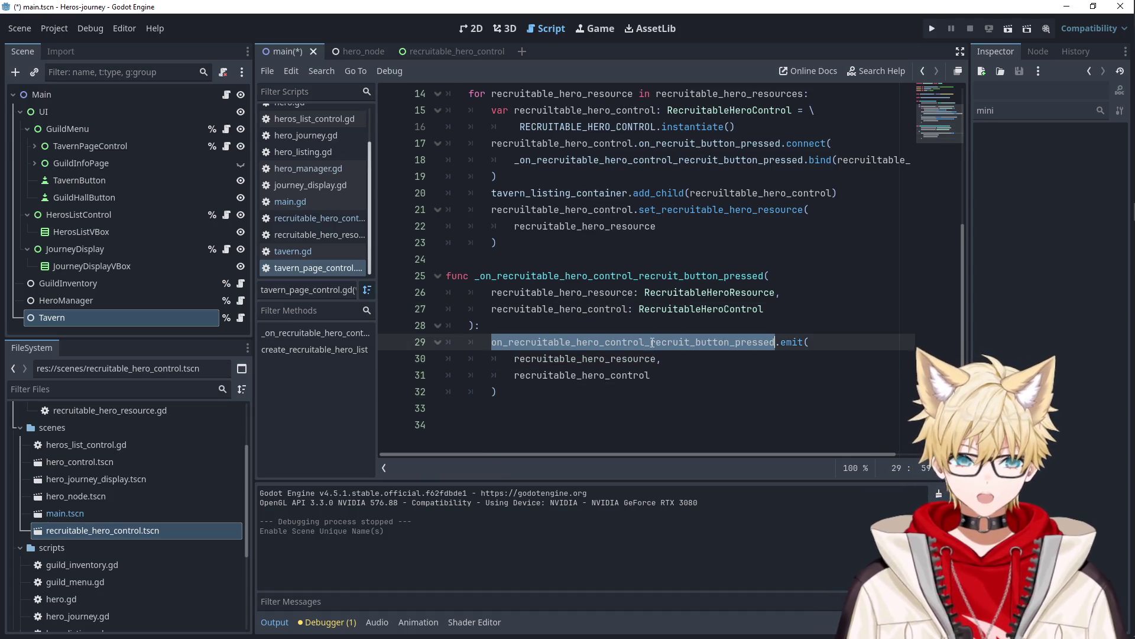
- Open tavern.gd and select the handler's pass statement
{"action": "left_click", "coordinate": [240, 318]}
{"action": "key", "text": "Down"}
{"action": "key", "text": "shift+Home"}
{"action": "scroll", "coordinate": [548, 303], "scroll_direction": "up", "scroll_amount": 3}
{"action": "scroll", "coordinate": [548, 303], "scroll_direction": "down", "scroll_amount": 3}
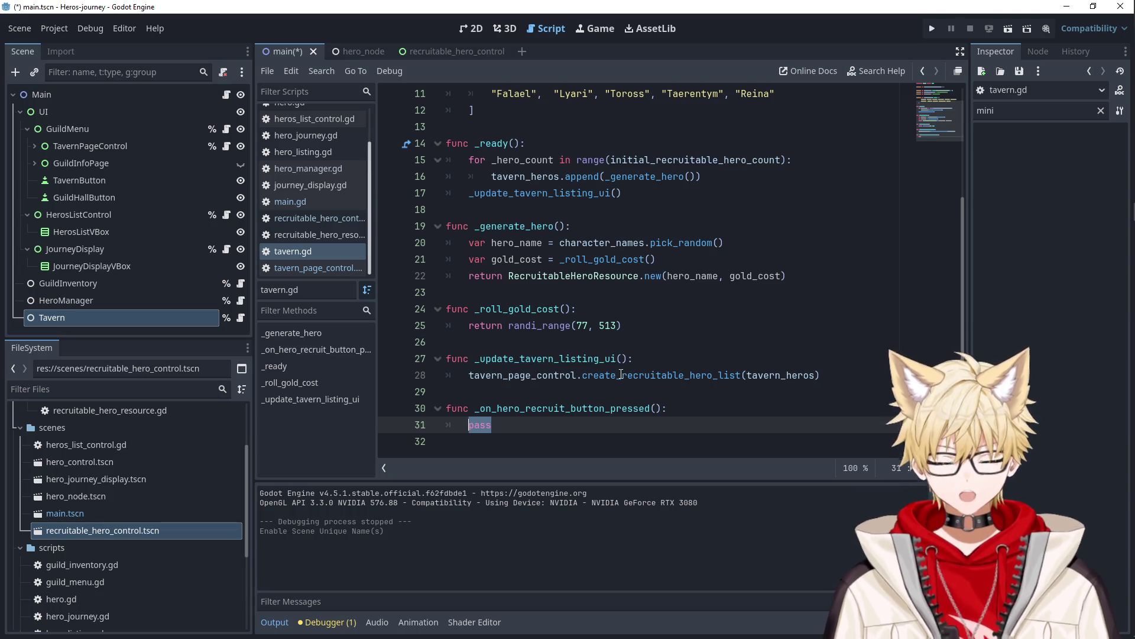
- Remove the leading underscore from the recruit handler's function name
{"action": "mouse_move", "coordinate": [621, 375]}
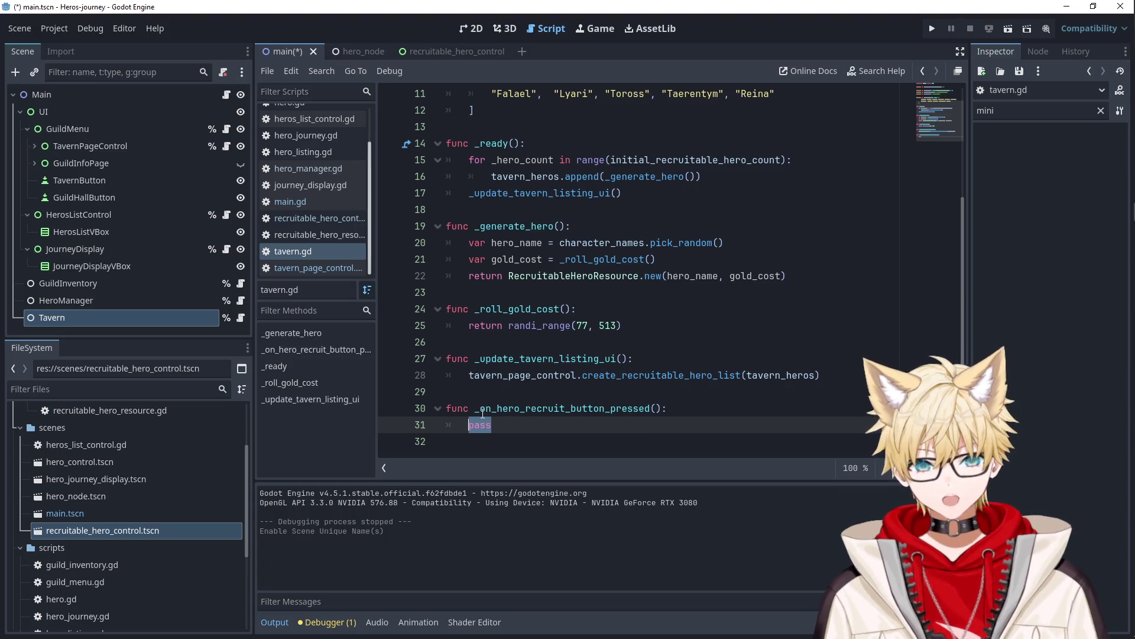
{"action": "left_click", "coordinate": [481, 408]}
{"action": "key", "text": "BackSpace"}
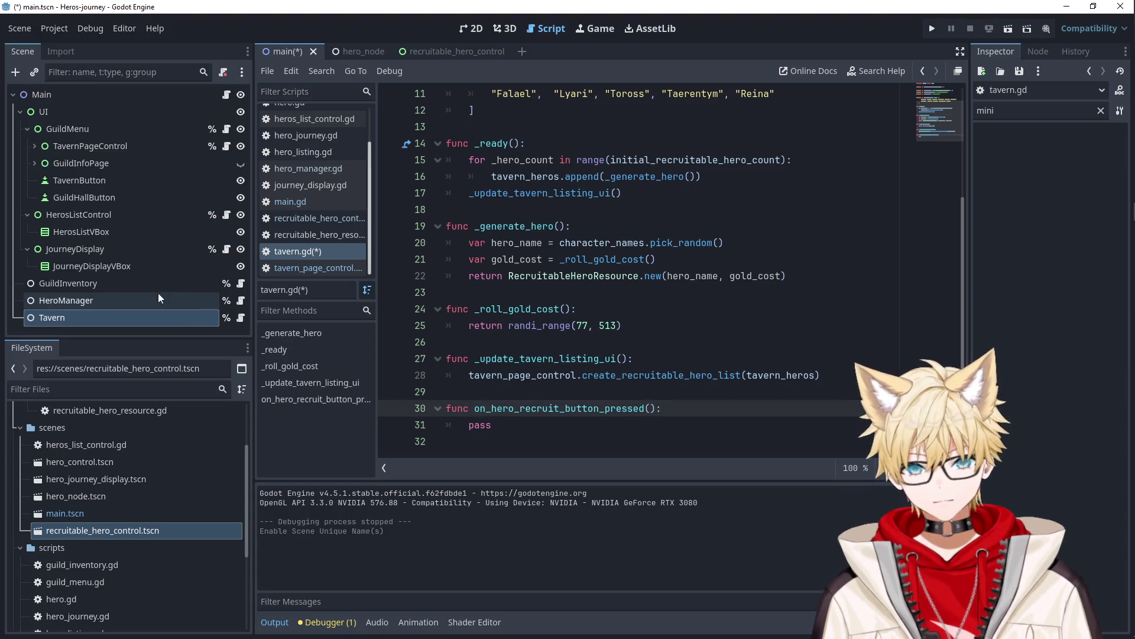
- Check set_recruitable_hero_resource in the recruitable_hero_control scene script, then return to the main scene
{"action": "left_click", "coordinate": [98, 530]}
{"action": "double_click", "coordinate": [98, 530]}
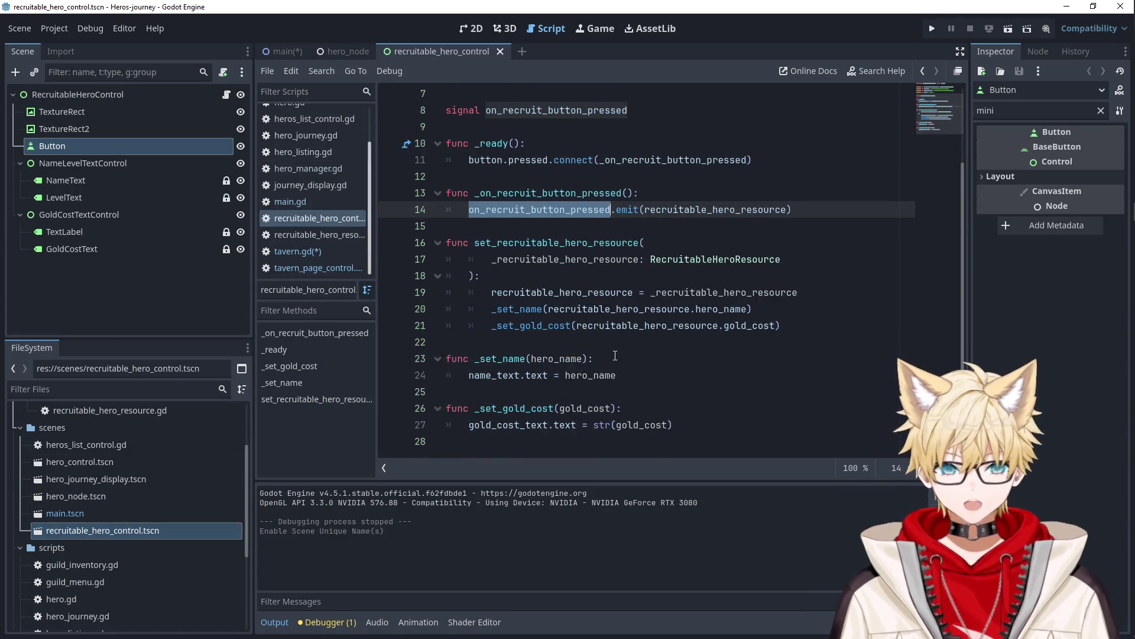
{"action": "left_click", "coordinate": [290, 53]}
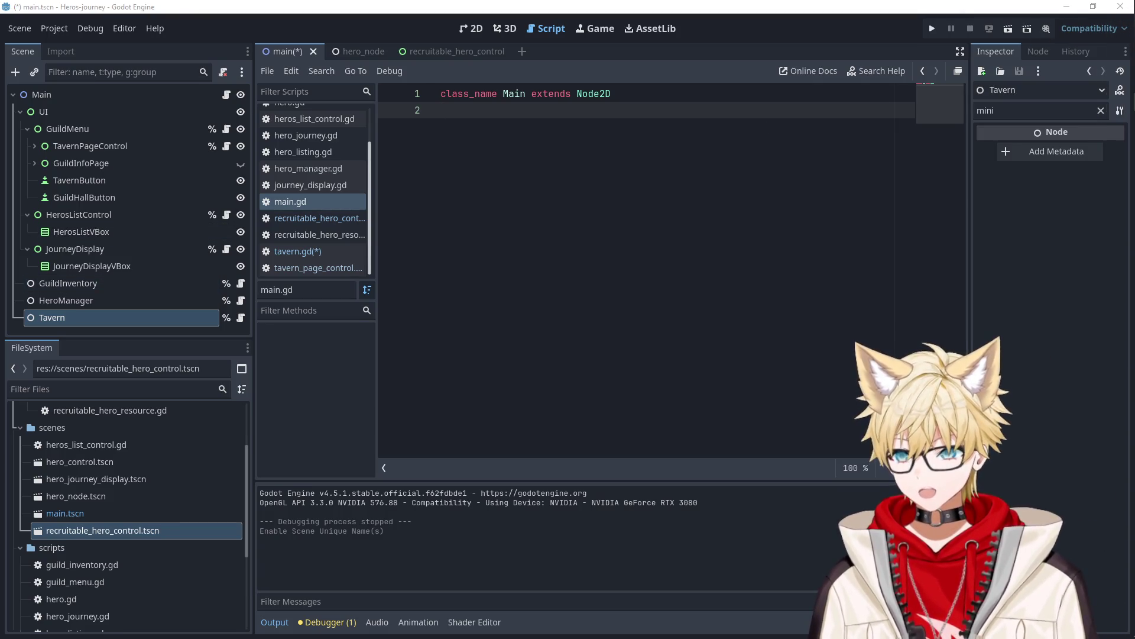
{"action": "left_click", "coordinate": [436, 50]}
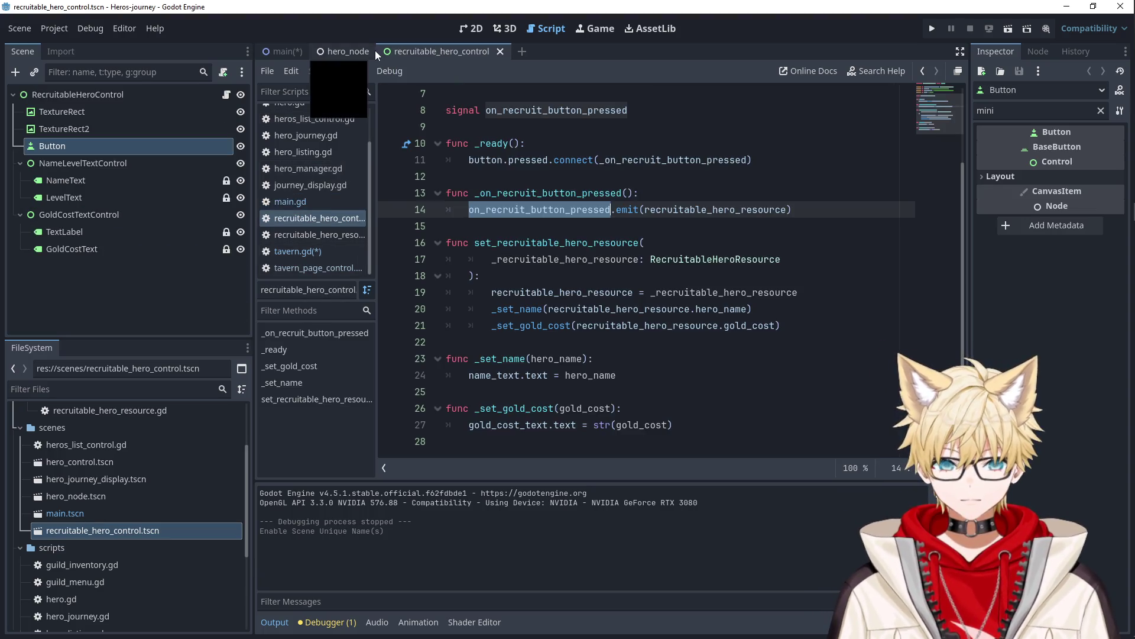
{"action": "double_click", "coordinate": [556, 242]}
{"action": "left_click", "coordinate": [283, 51]}
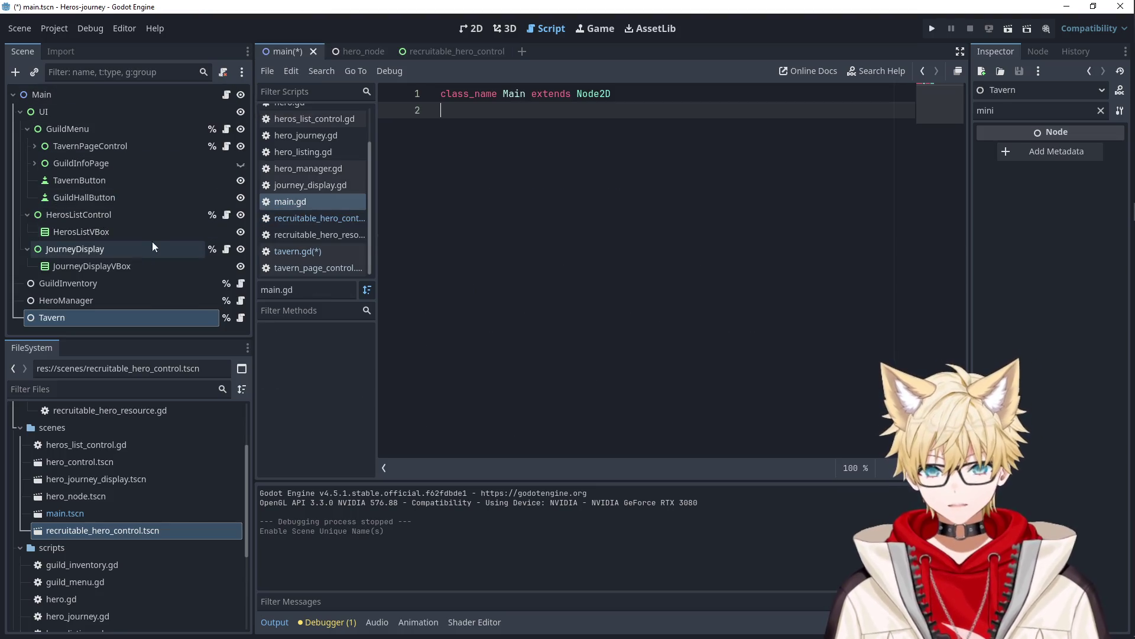
- In tavern_page_control.gd, replace the emit call with 'tavern.on_recrui'
{"action": "left_click", "coordinate": [227, 146]}
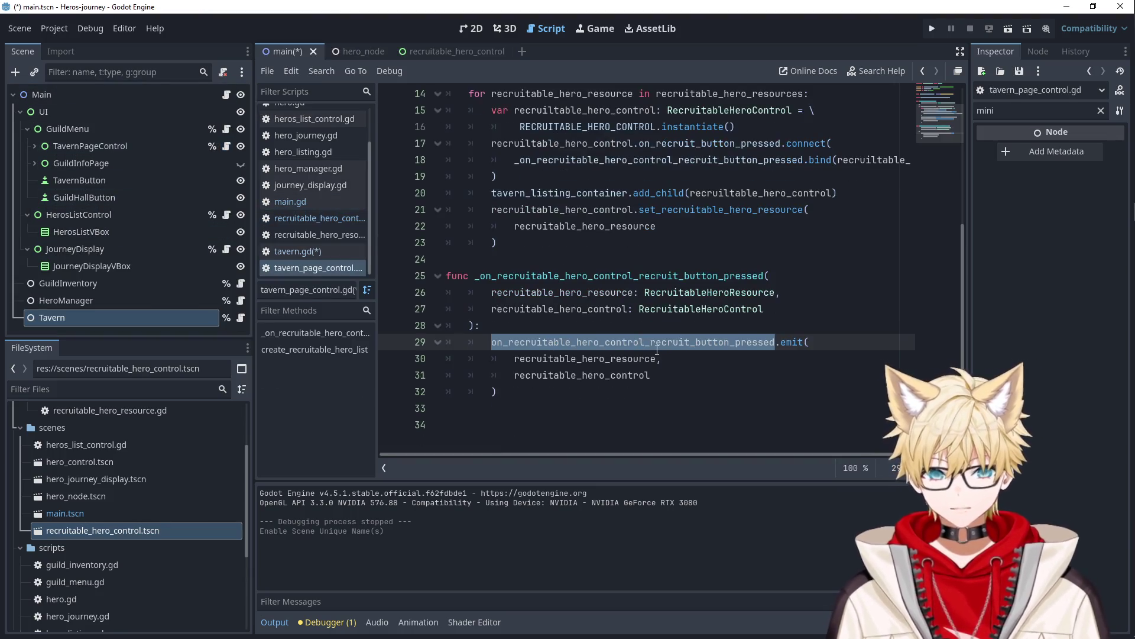
{"action": "scroll", "coordinate": [581, 381], "scroll_direction": "up", "scroll_amount": 4}
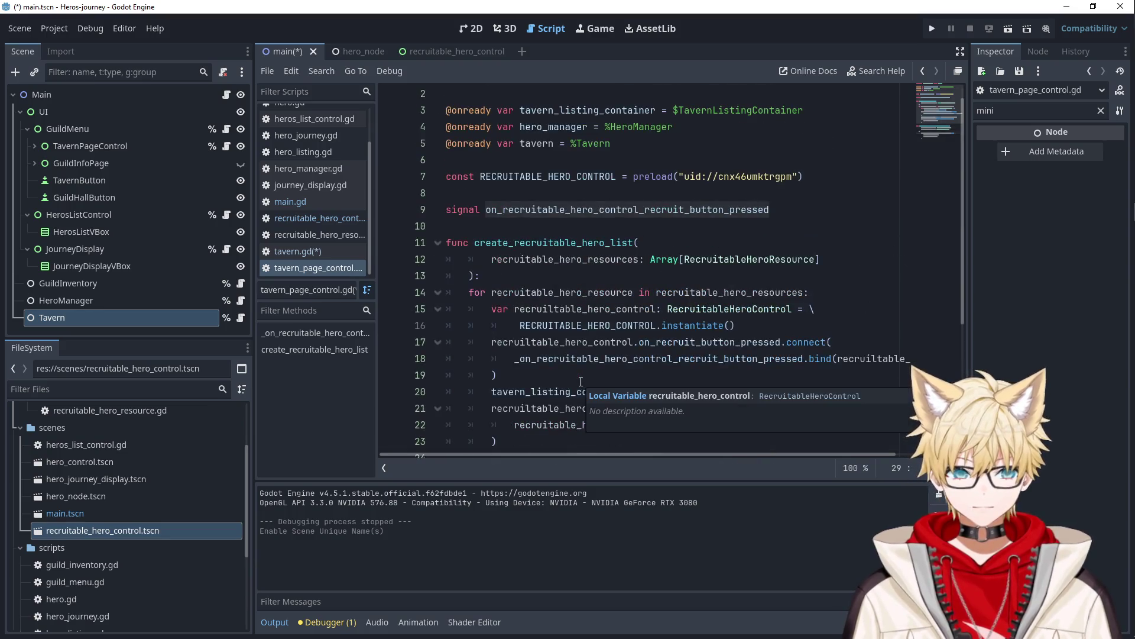
{"action": "double_click", "coordinate": [565, 326]}
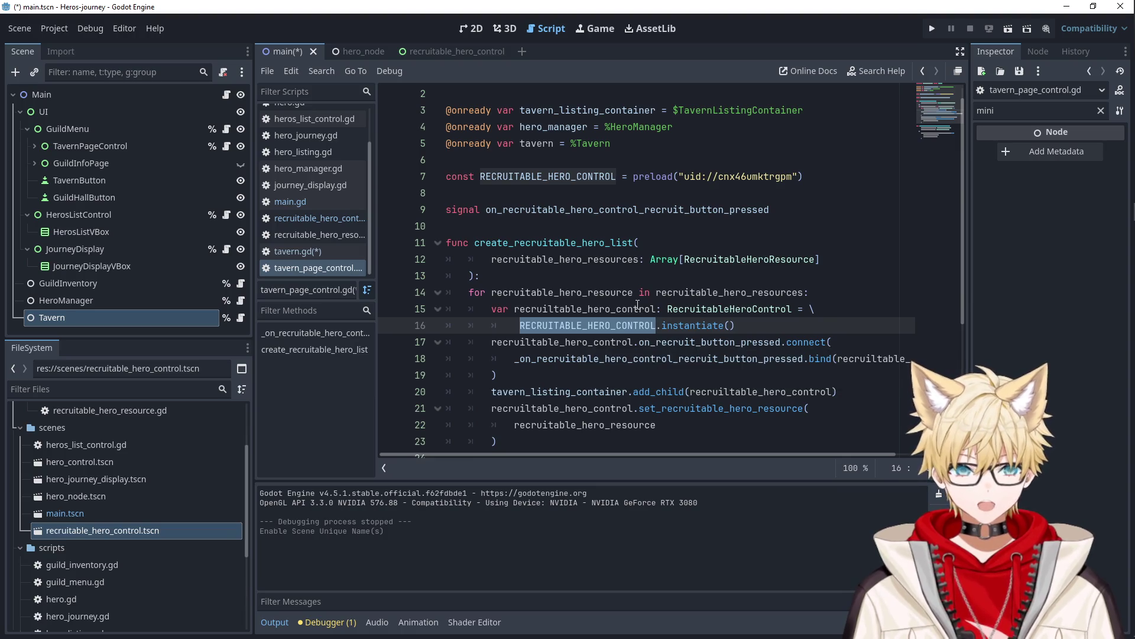
{"action": "scroll", "coordinate": [591, 266], "scroll_direction": "down", "scroll_amount": 1}
{"action": "scroll", "coordinate": [554, 201], "scroll_direction": "up", "scroll_amount": 2}
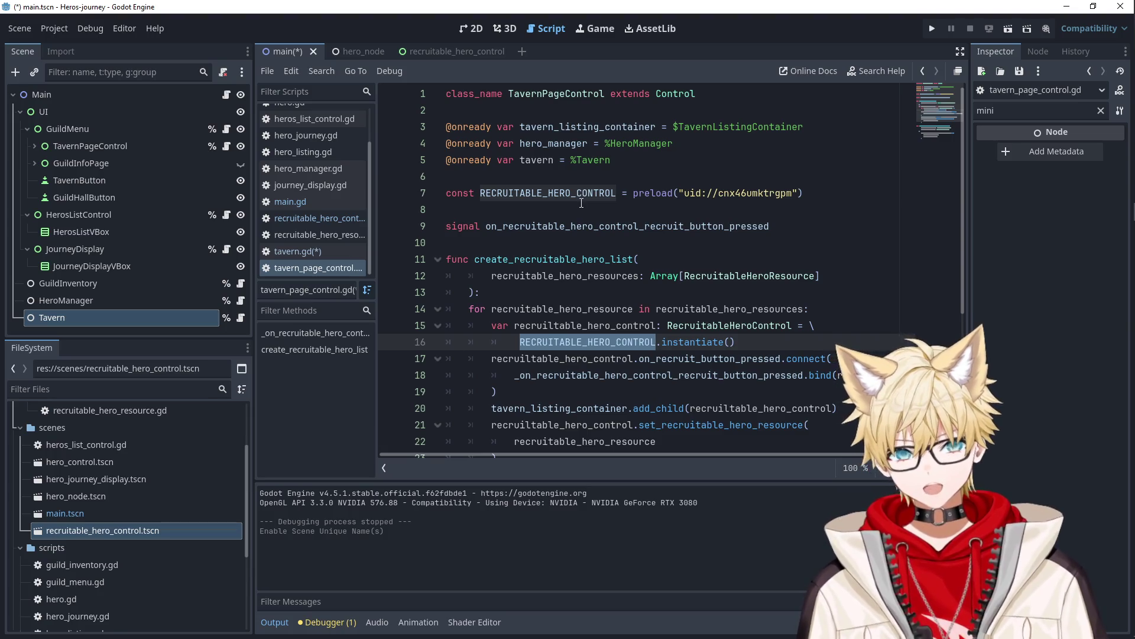
{"action": "scroll", "coordinate": [605, 368], "scroll_direction": "down", "scroll_amount": 4}
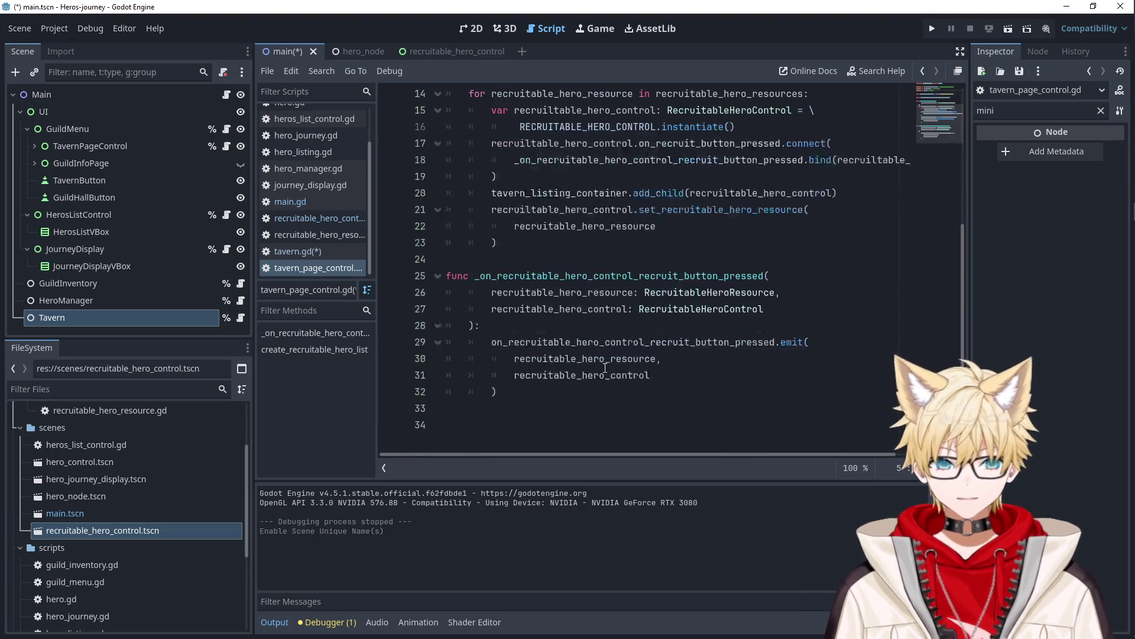
{"action": "left_click_drag", "start_coordinate": [537, 399], "coordinate": [490, 341]}
{"action": "type", "text": "tavern."}
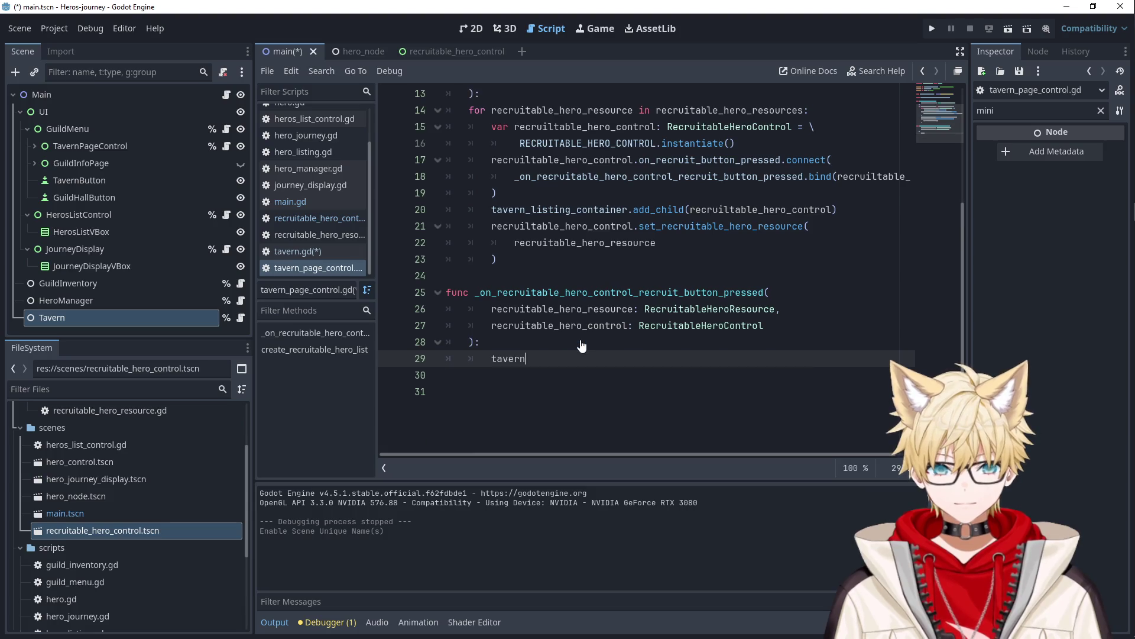
{"action": "type", "text": "on_"}
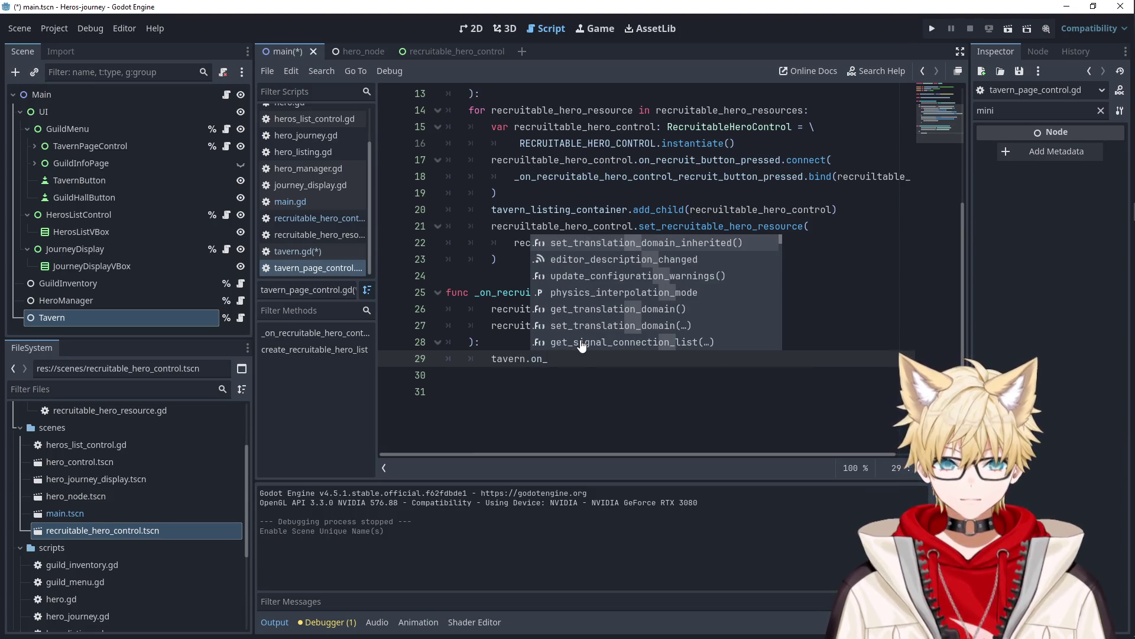
{"action": "type", "text": "recrui"}
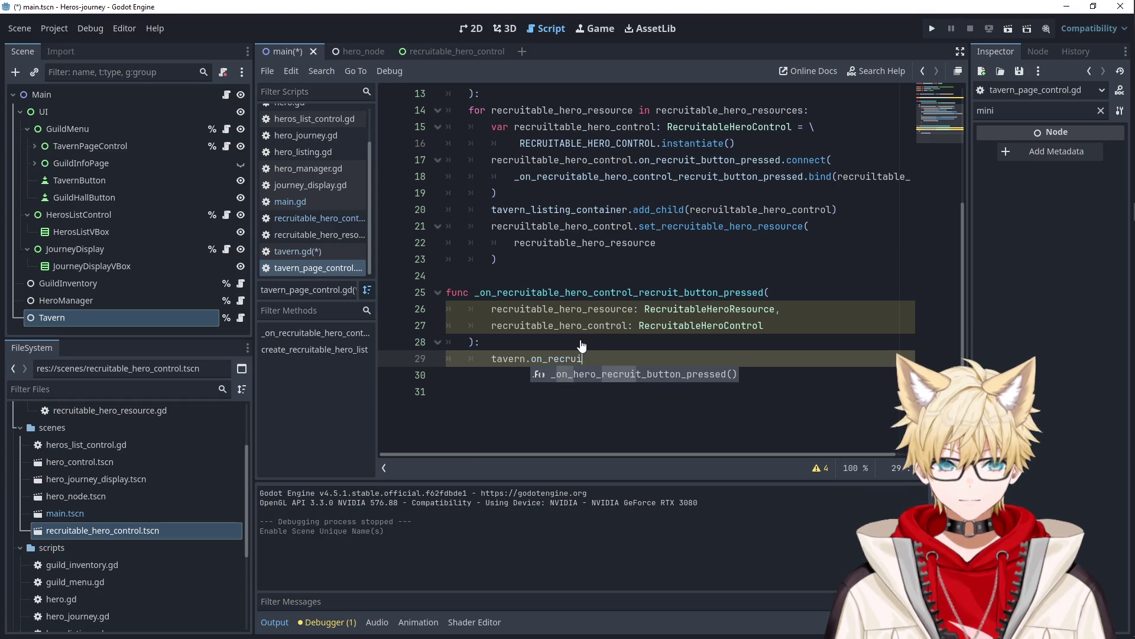
- Complete the tavern.on_hero_recruit_button_pressed call with the hero resource and control arguments, without type annotations, and save
{"action": "key", "text": "Return"}
{"action": "left_click", "coordinate": [538, 363]}
{"action": "key", "text": "BackSpace"}
{"action": "key", "text": "Return"}
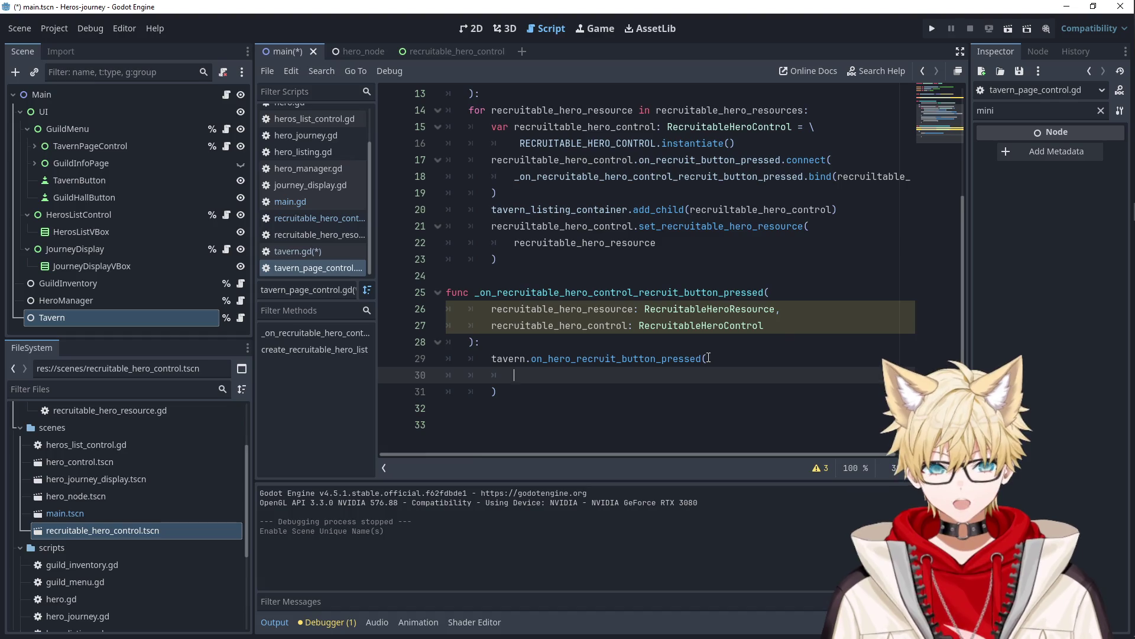
{"action": "type", "text": "recruitable_hero_resource: RecruitableHeroResource, \t\trecruitable_hero_control: RecruitableHeroControl"}
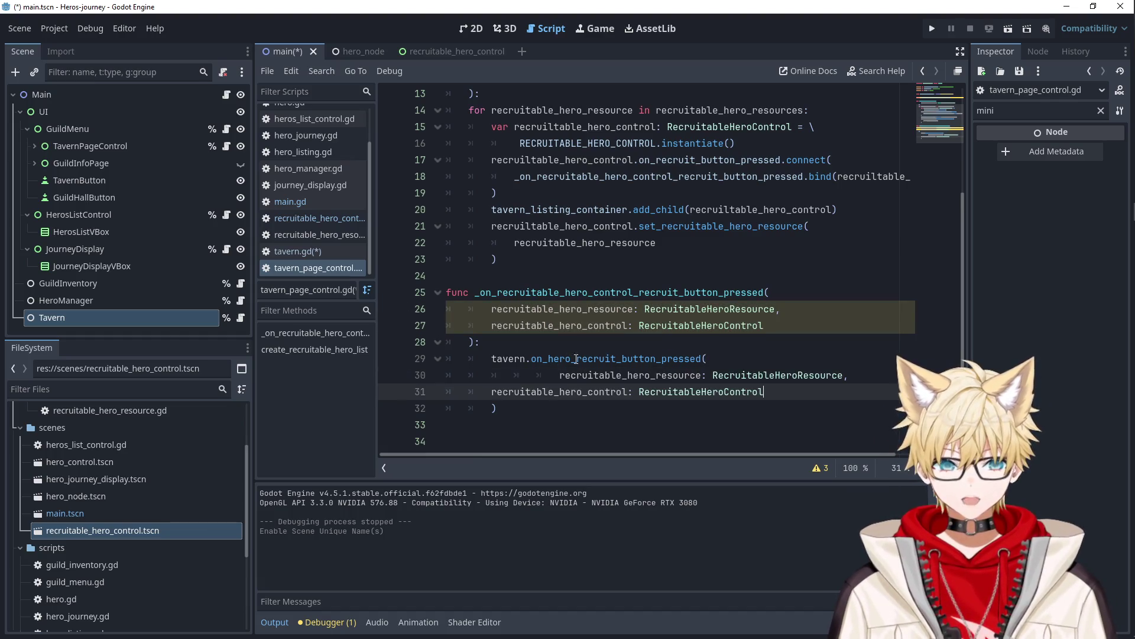
{"action": "left_click", "coordinate": [495, 392]}
{"action": "key", "text": "Tab"}
{"action": "key", "text": "Up"}
{"action": "key", "text": "Up"}
{"action": "key", "text": "Up"}
{"action": "key", "text": "ctrl+s"}
{"action": "left_click", "coordinate": [648, 394]}
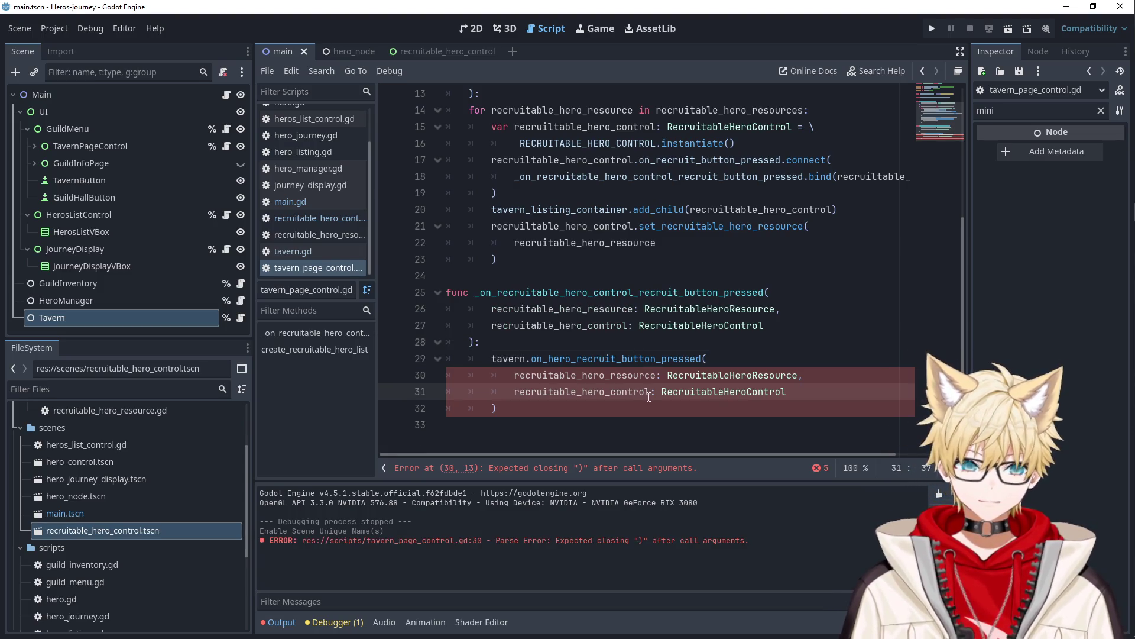
{"action": "mouse_move", "coordinate": [657, 375]}
{"action": "left_mouse_down"}
{"action": "mouse_move", "coordinate": [798, 371]}
{"action": "mouse_move", "coordinate": [650, 391]}
{"action": "left_mouse_up"}
{"action": "key", "text": "BackSpace"}
{"action": "key", "text": "BackSpace"}
{"action": "left_click", "coordinate": [662, 334]}
- Give tavern.gd's on_hero_recruit_button_pressed the hero resource and control parameters, replacing its pass body
{"action": "left_click", "coordinate": [240, 319]}
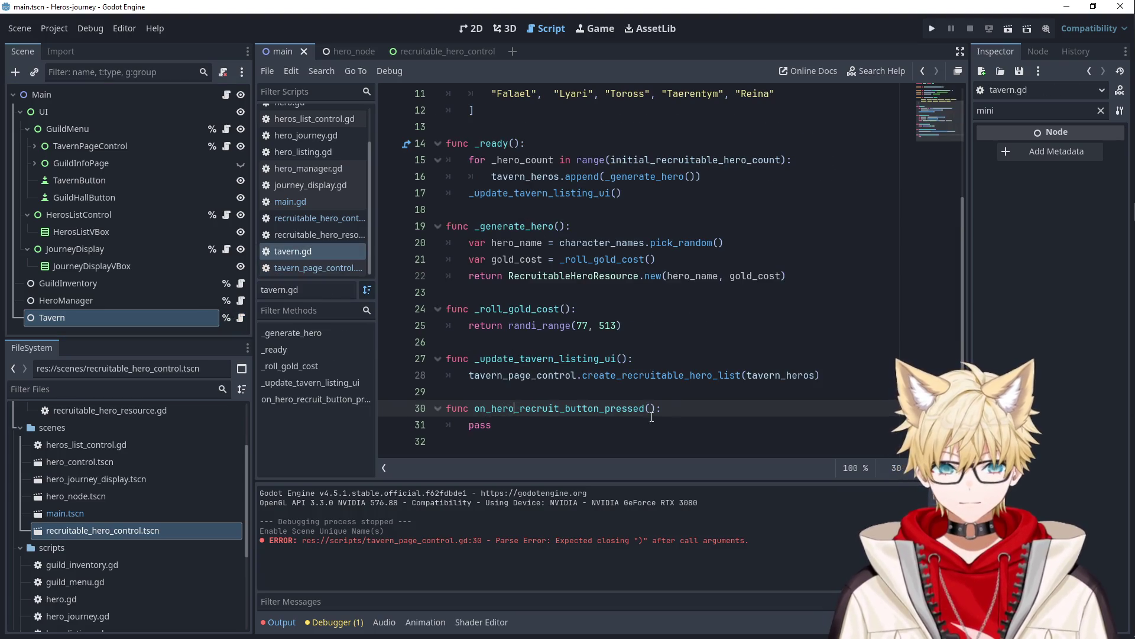
{"action": "key", "text": "Return"}
{"action": "type", "text": "recruitable_hero_resource: RecruitableHeroResource, \t\trecruitable_hero_control: RecruitableHeroControl"}
{"action": "left_click_drag", "start_coordinate": [764, 391], "coordinate": [438, 374]}
{"action": "key", "text": "shift+Tab"}
{"action": "key", "text": "shift+Tab"}
{"action": "key", "text": "shift+Tab"}
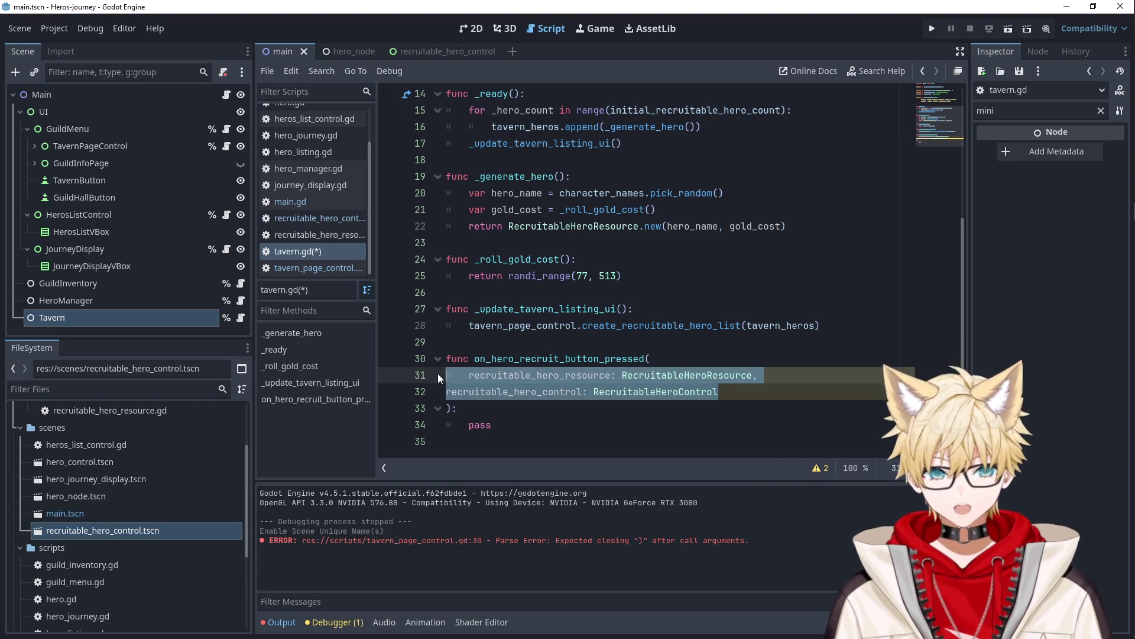
{"action": "key", "text": "Tab"}
{"action": "left_click", "coordinate": [447, 408]}
{"action": "key", "text": "Tab"}
{"action": "key", "text": "End"}
{"action": "left_click", "coordinate": [577, 425]}
{"action": "left_click_drag", "start_coordinate": [769, 392], "coordinate": [447, 375]}
{"action": "key", "text": "Tab"}
{"action": "double_click", "coordinate": [472, 426]}
{"action": "key", "text": "BackSpace"}
{"action": "key", "text": "Tab"}
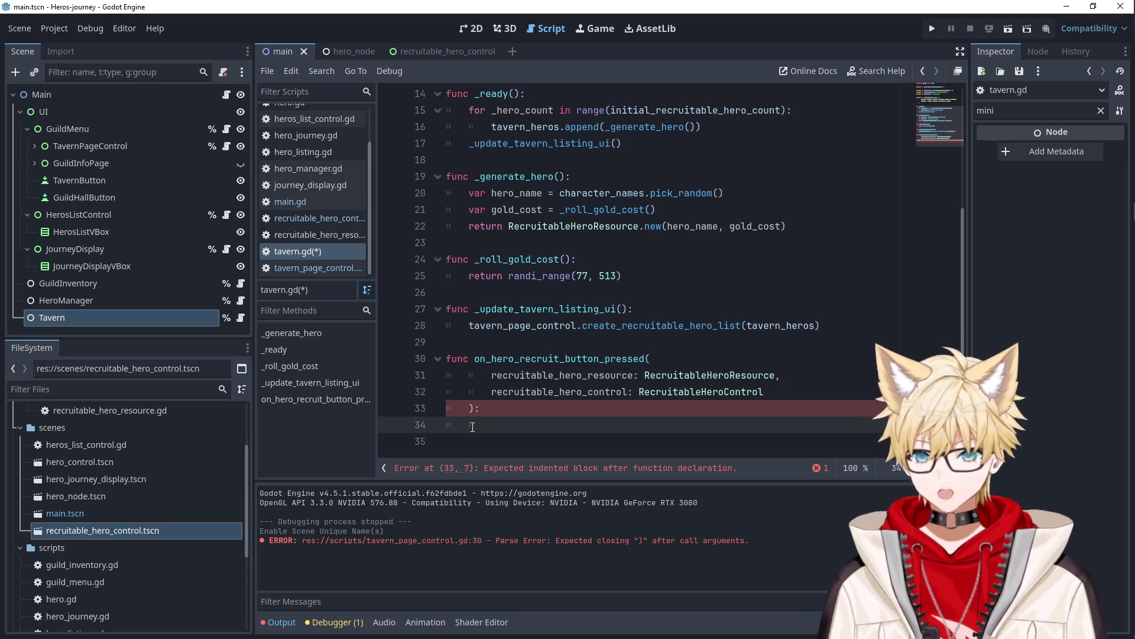
- Add an onready reference to the GuildInventory node at the top of tavern.gd
{"action": "type", "text": "if"}
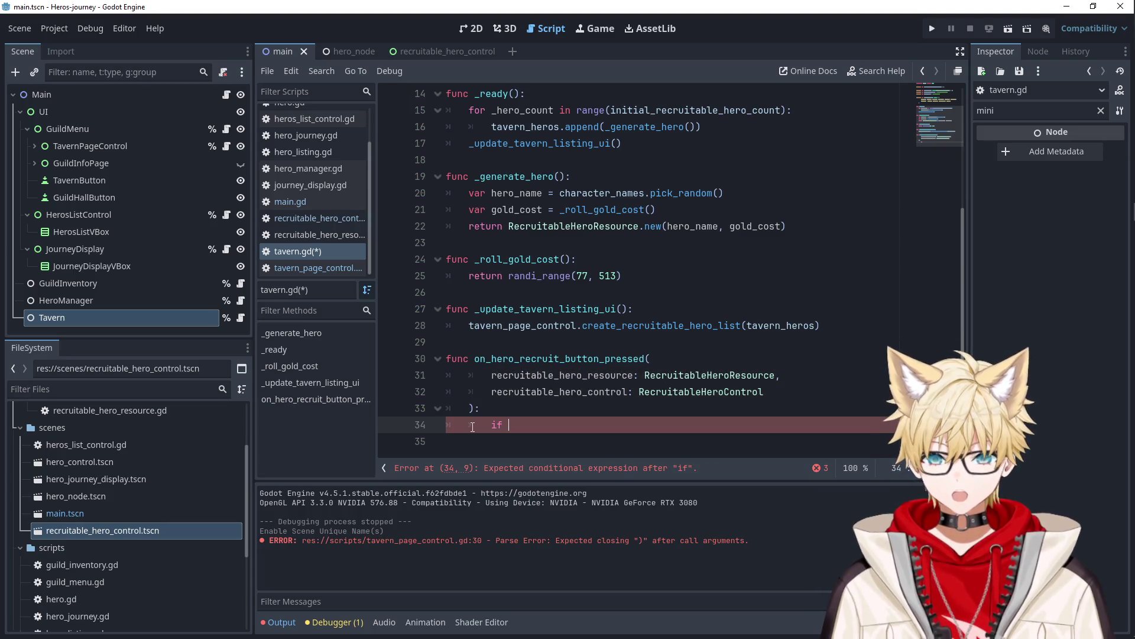
{"action": "scroll", "coordinate": [533, 266], "scroll_direction": "up", "scroll_amount": 5}
{"action": "left_click_drag", "start_coordinate": [169, 284], "coordinate": [518, 214]}
{"action": "left_click", "coordinate": [683, 196]}
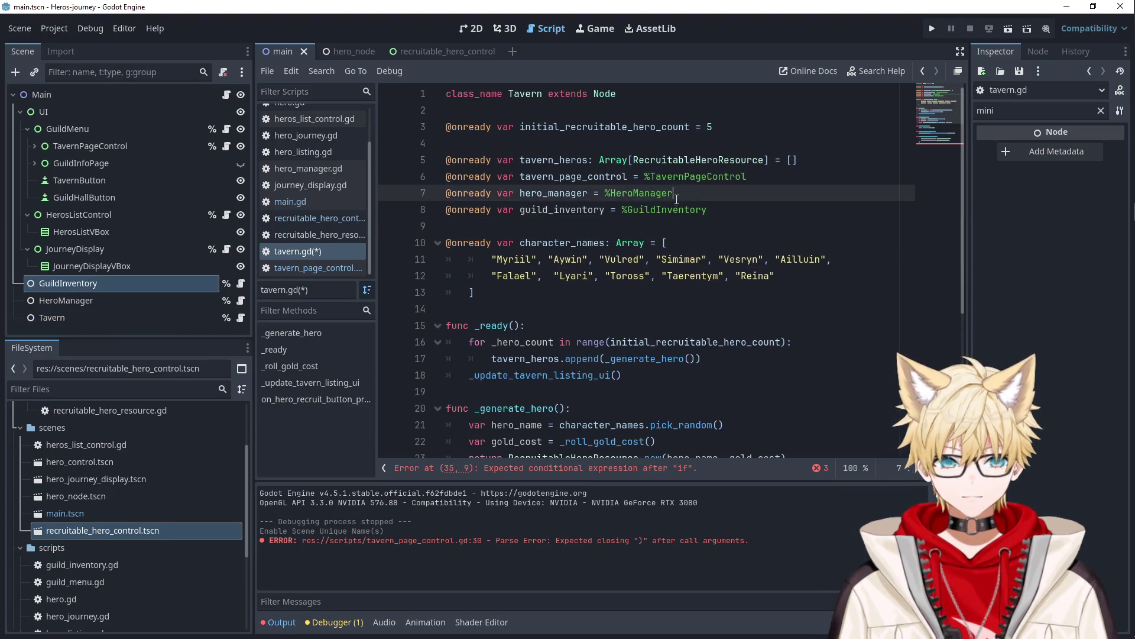
{"action": "scroll", "coordinate": [542, 384], "scroll_direction": "down", "scroll_amount": 5}
- Write the condition 'if guild_inventory.gold >= recruitable_hero_resource.gold_cost:' in the recruit handler
{"action": "left_click", "coordinate": [542, 414]}
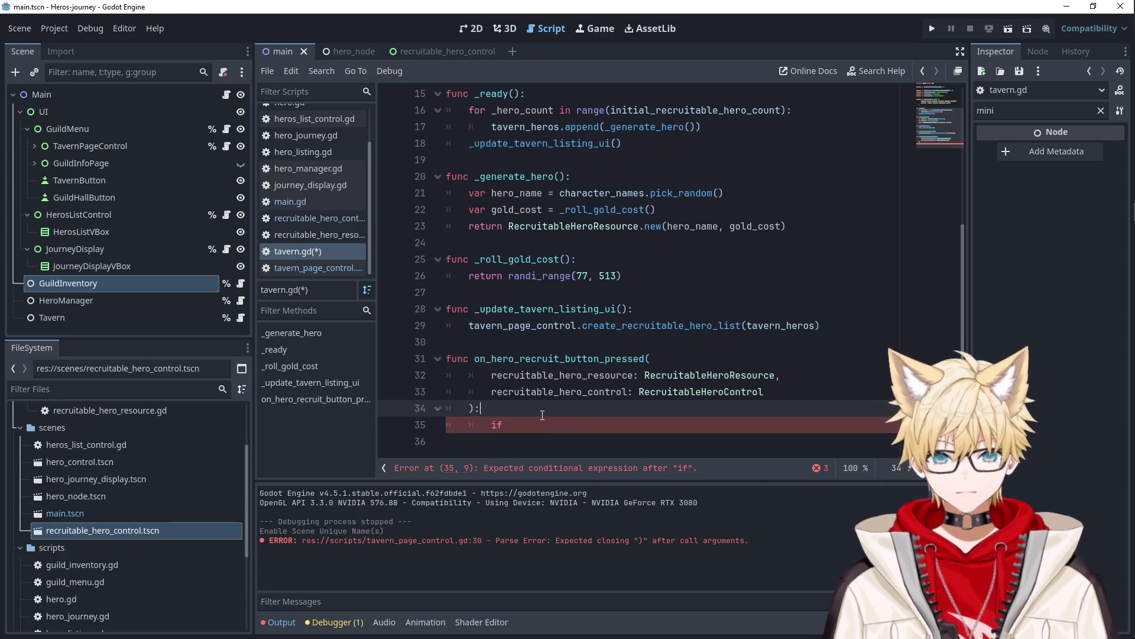
{"action": "left_click", "coordinate": [551, 425]}
{"action": "type", "text": "guild_inventory.go"}
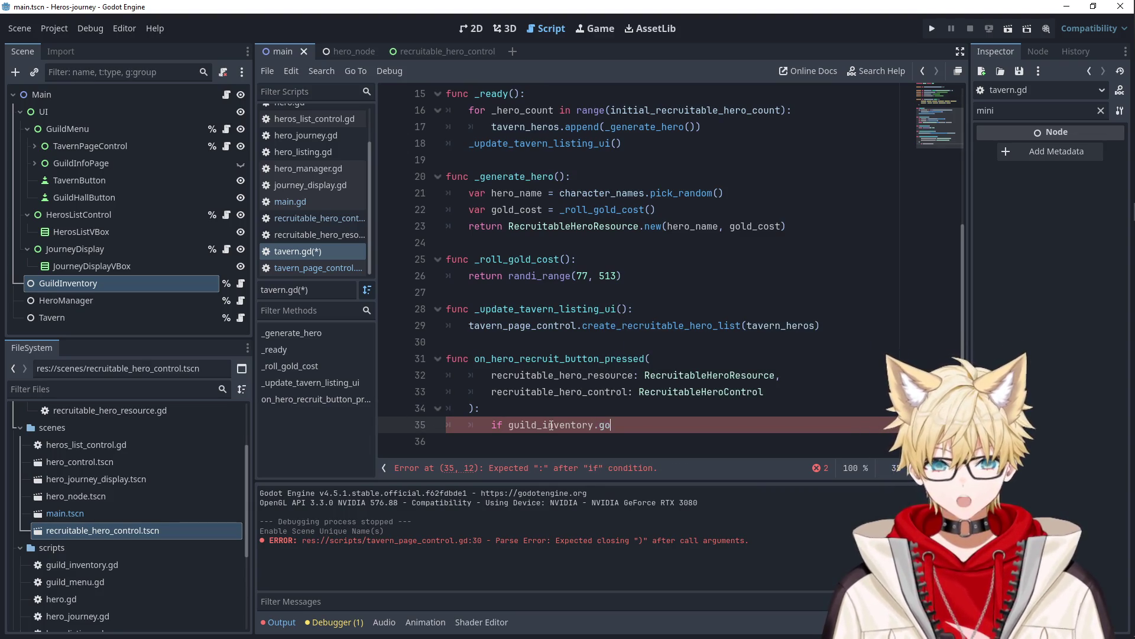
{"action": "type", "text": "ld >= "}
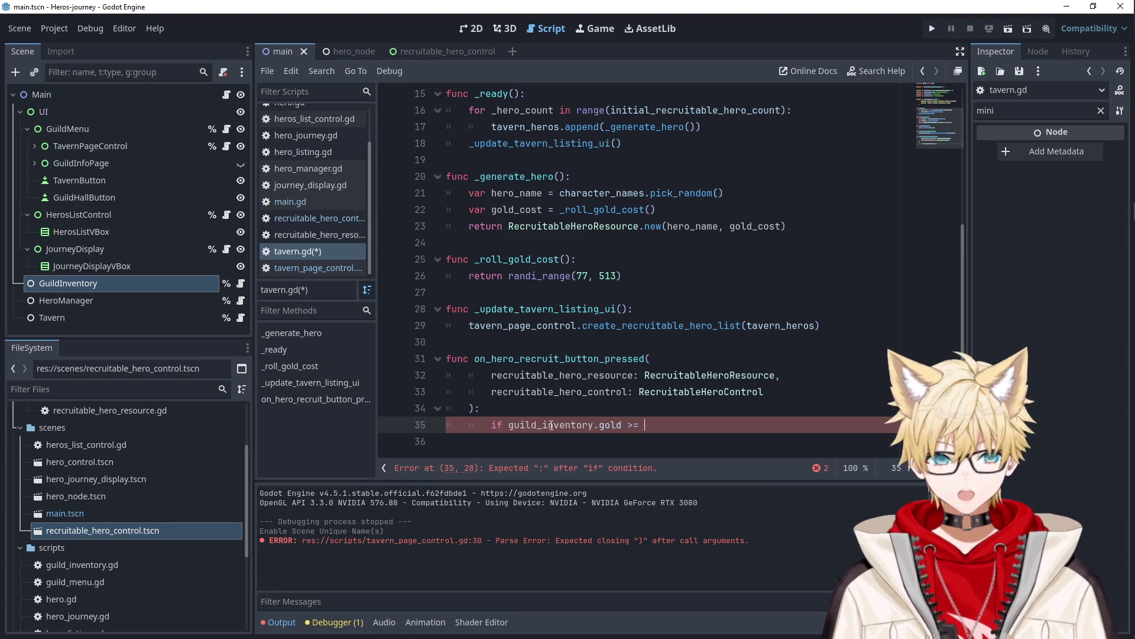
{"action": "type", "text": "rec"}
{"action": "key", "text": "Return"}
{"action": "type", "text": "."}
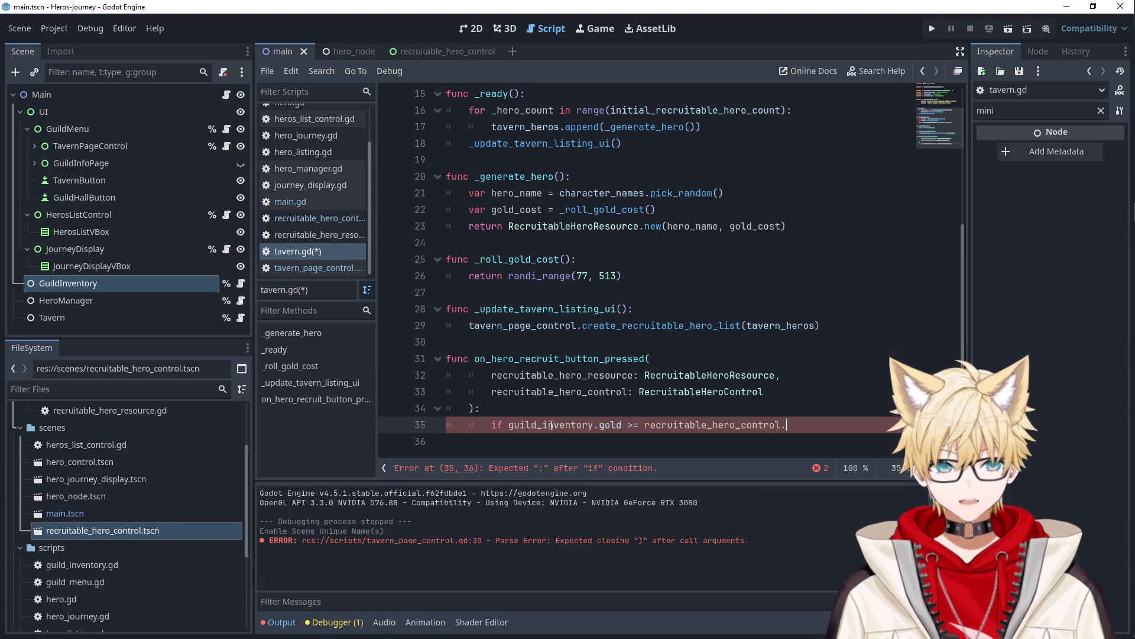
{"action": "type", "text": "go"}
{"action": "key", "text": "BackSpace"}
{"action": "key", "text": "BackSpace"}
{"action": "key", "text": "BackSpace"}
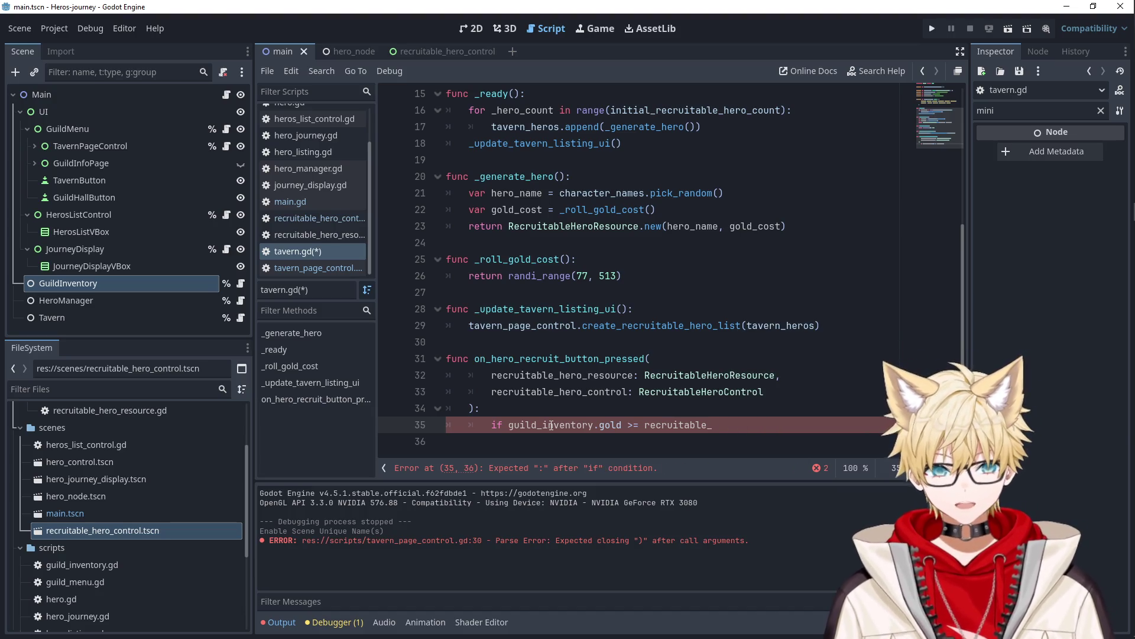
{"action": "type", "text": "hero_resource.go"}
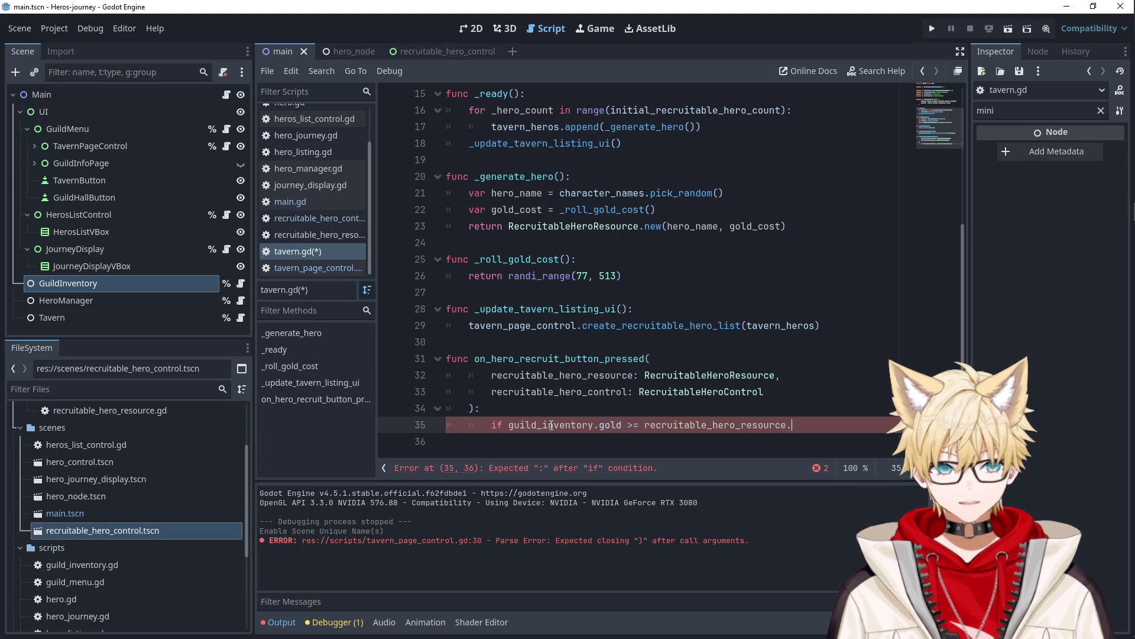
{"action": "type", "text": "ld"}
{"action": "key", "text": "Return"}
{"action": "type", "text": ":"}
{"action": "key", "text": "Return"}
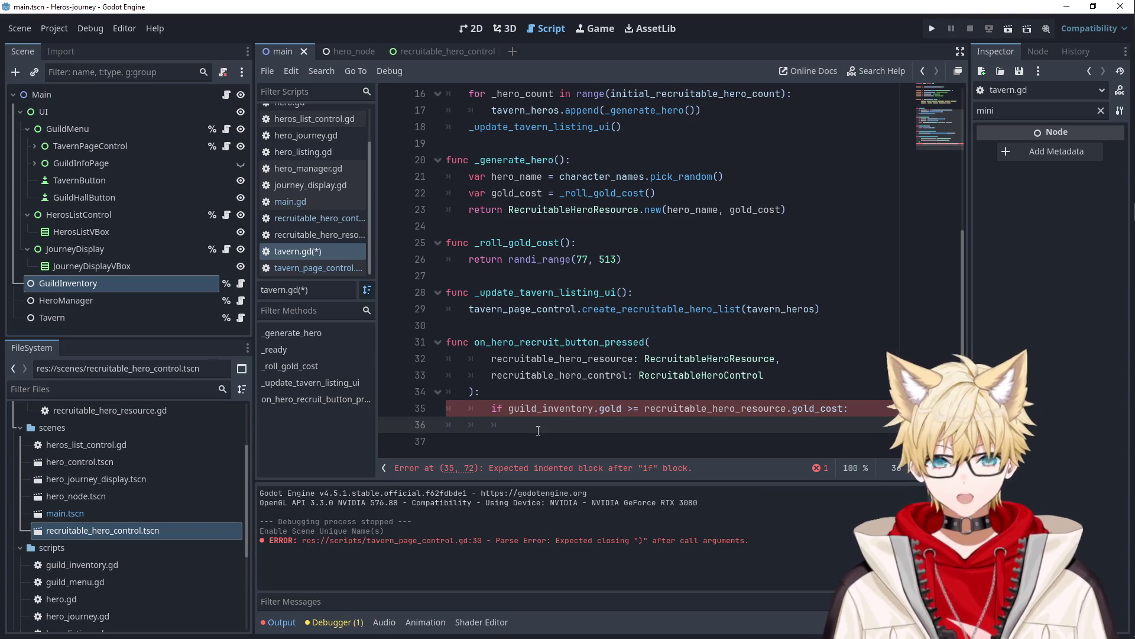
{"action": "key", "text": "Return"}
{"action": "type", "text": "els"}
{"action": "key", "text": "BackSpace"}
{"action": "key", "text": "BackSpace"}
{"action": "key", "text": "BackSpace"}
{"action": "key", "text": "BackSpace"}
{"action": "key", "text": "BackSpace"}
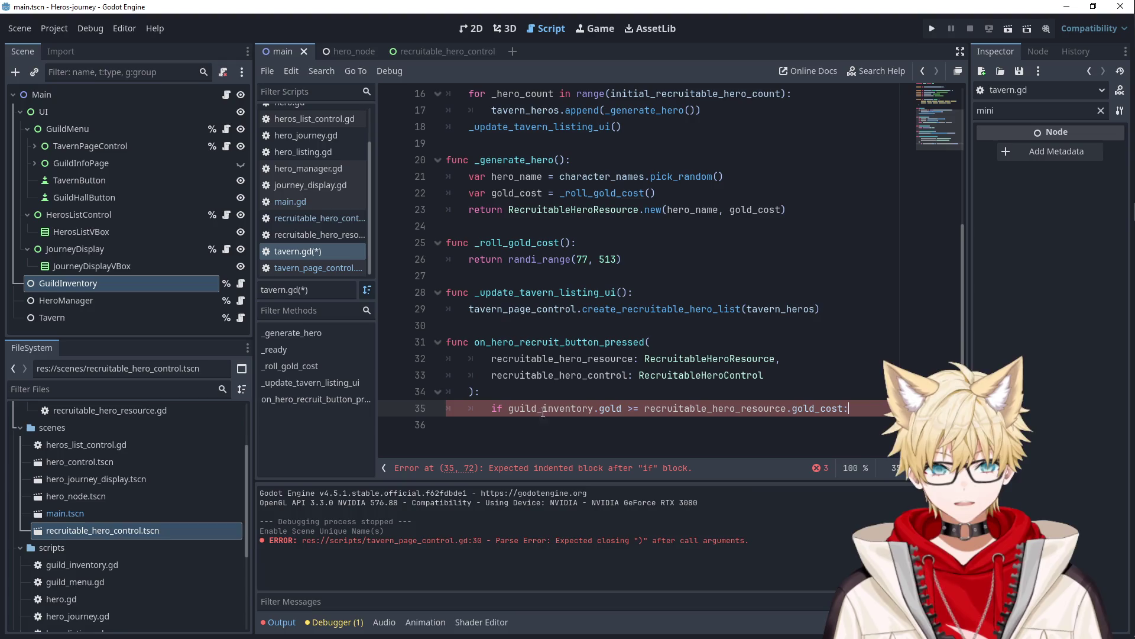
- Flip the comparison to < so the handler returns early, and fix the if block's indentation
{"action": "left_click", "coordinate": [642, 413]}
{"action": "key", "text": "BackSpace"}
{"action": "key", "text": "BackSpace"}
{"action": "type", "text": "<"}
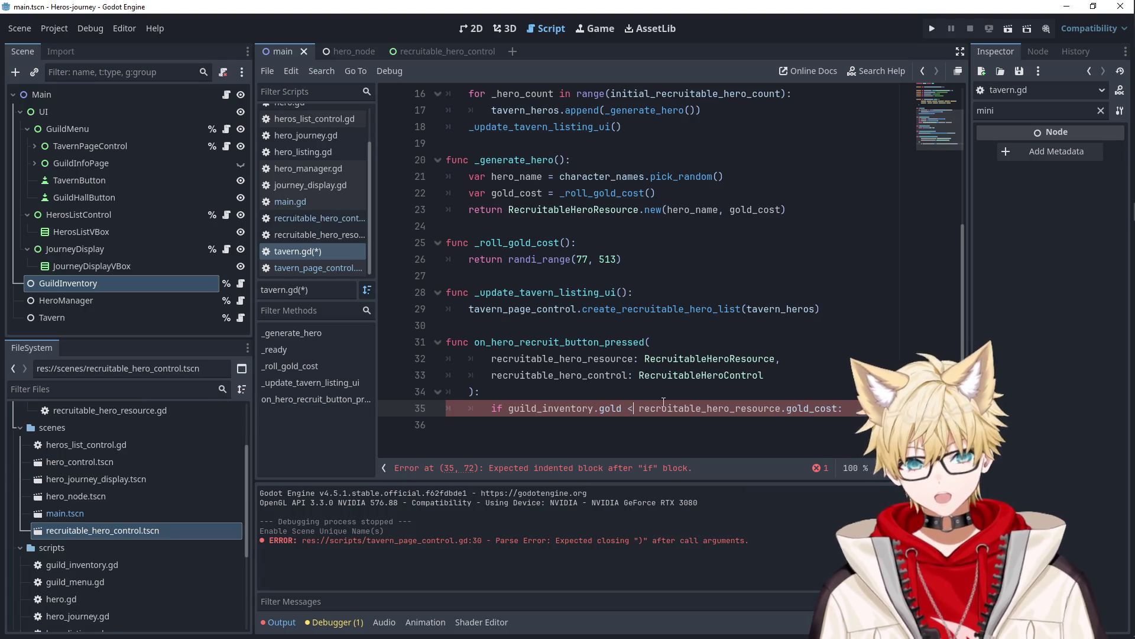
{"action": "key", "text": "Return"}
{"action": "type", "text": "return"}
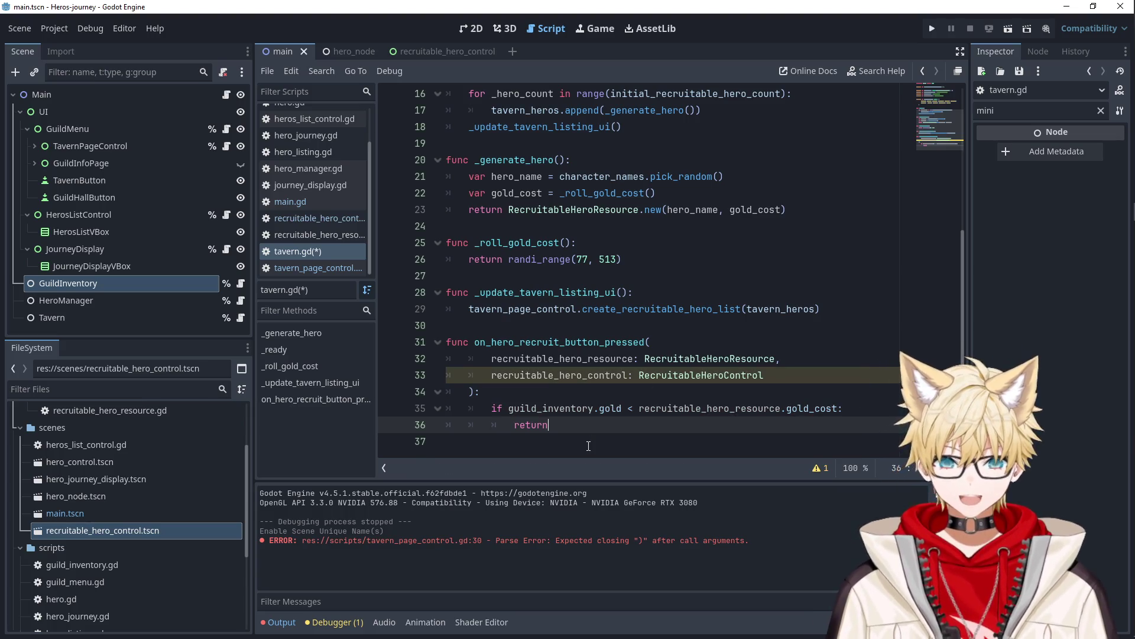
{"action": "key", "text": "Return"}
{"action": "scroll", "coordinate": [598, 438], "scroll_direction": "down", "scroll_amount": 1}
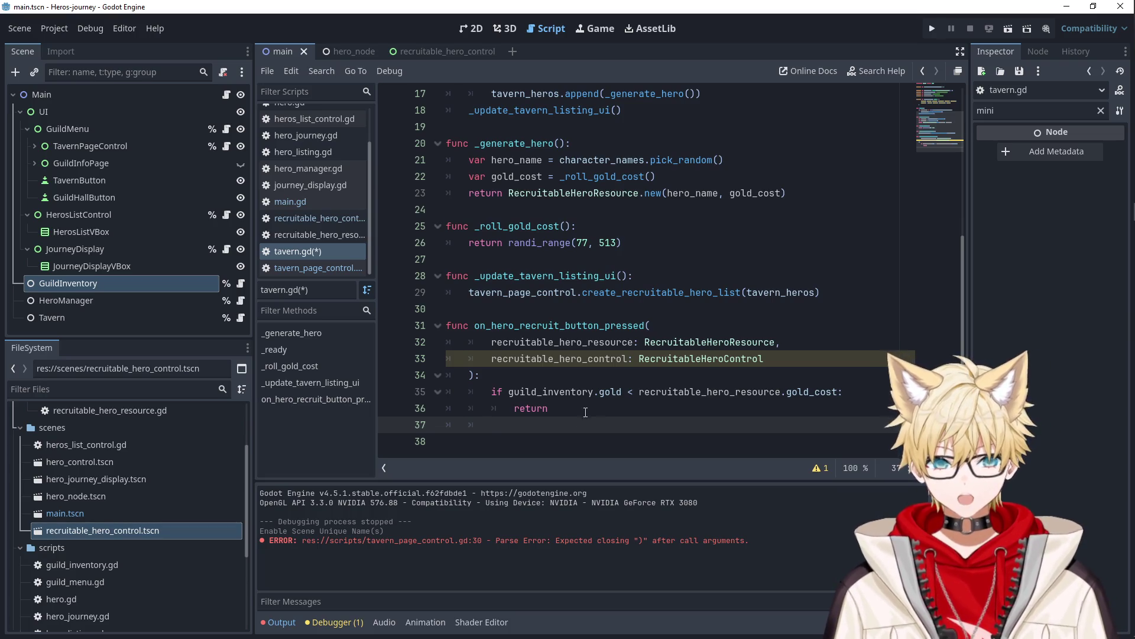
{"action": "key", "text": "Up"}
{"action": "key", "text": "shift+Up"}
{"action": "key", "text": "shift+Home"}
{"action": "key", "text": "shift+Tab"}
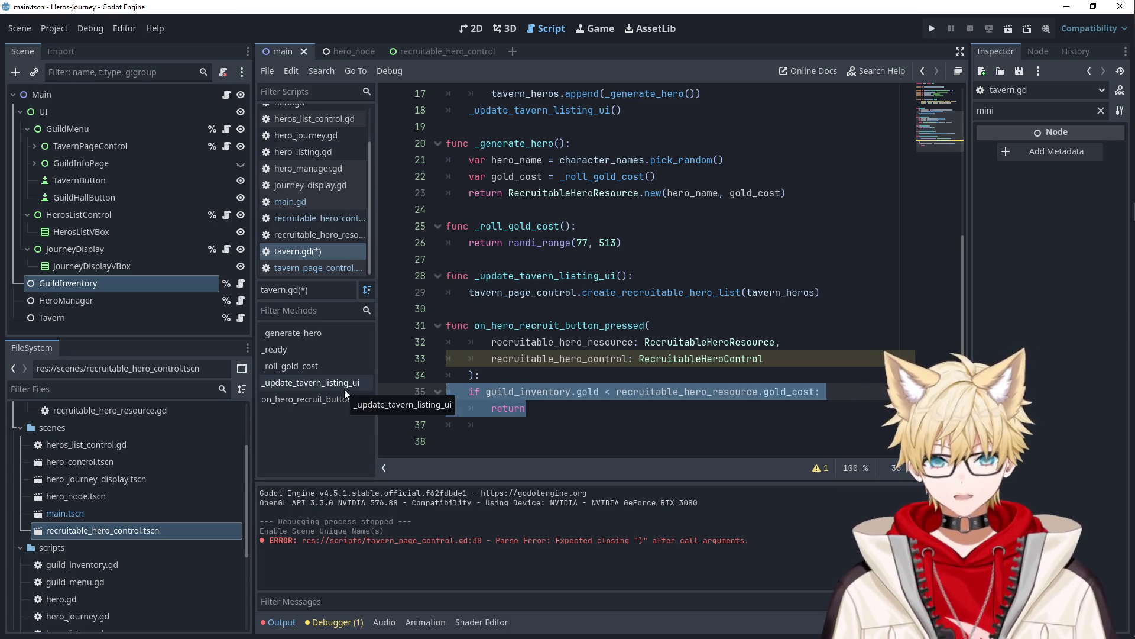
{"action": "left_click", "coordinate": [506, 425]}
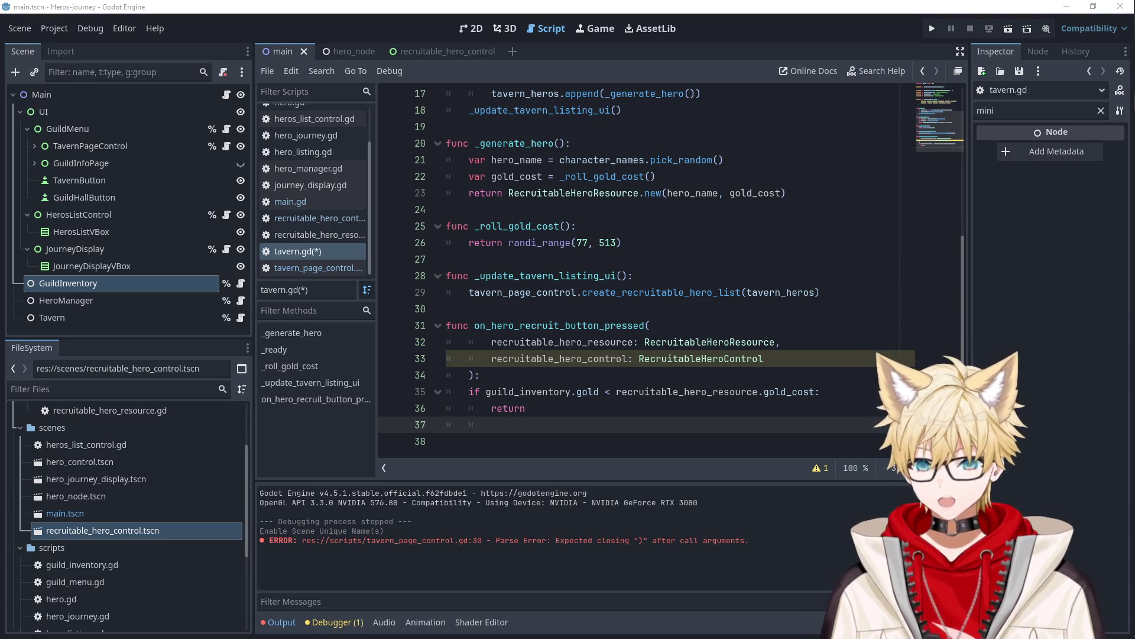
- Add recruitable_hero_control.queue_free() on the empty line below the return
{"action": "left_click", "coordinate": [543, 413]}
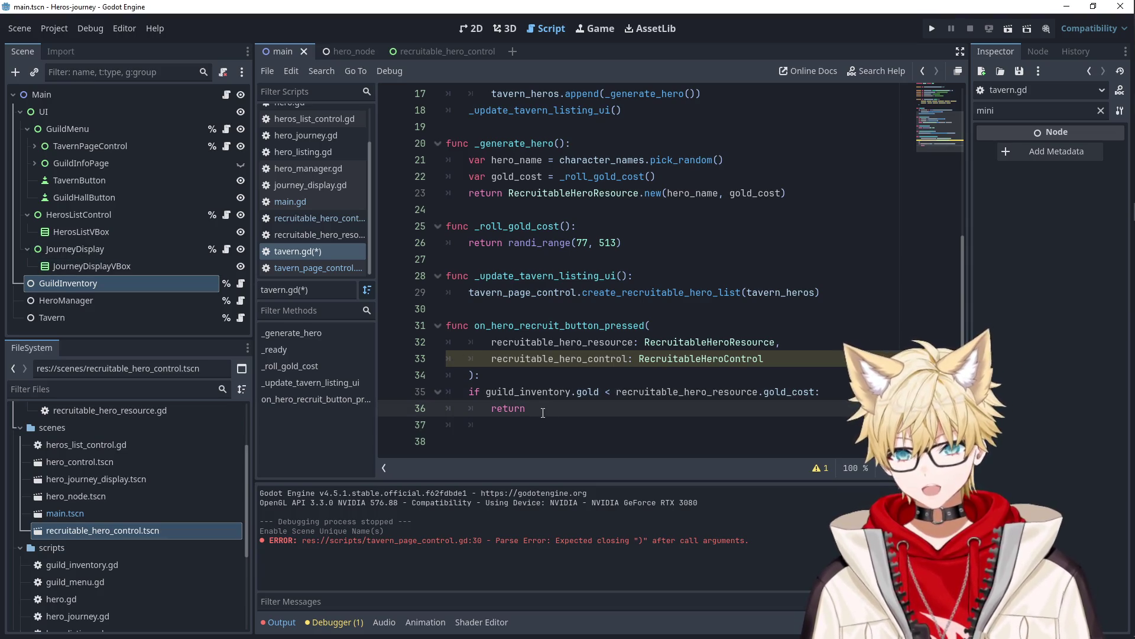
{"action": "left_click", "coordinate": [523, 441]}
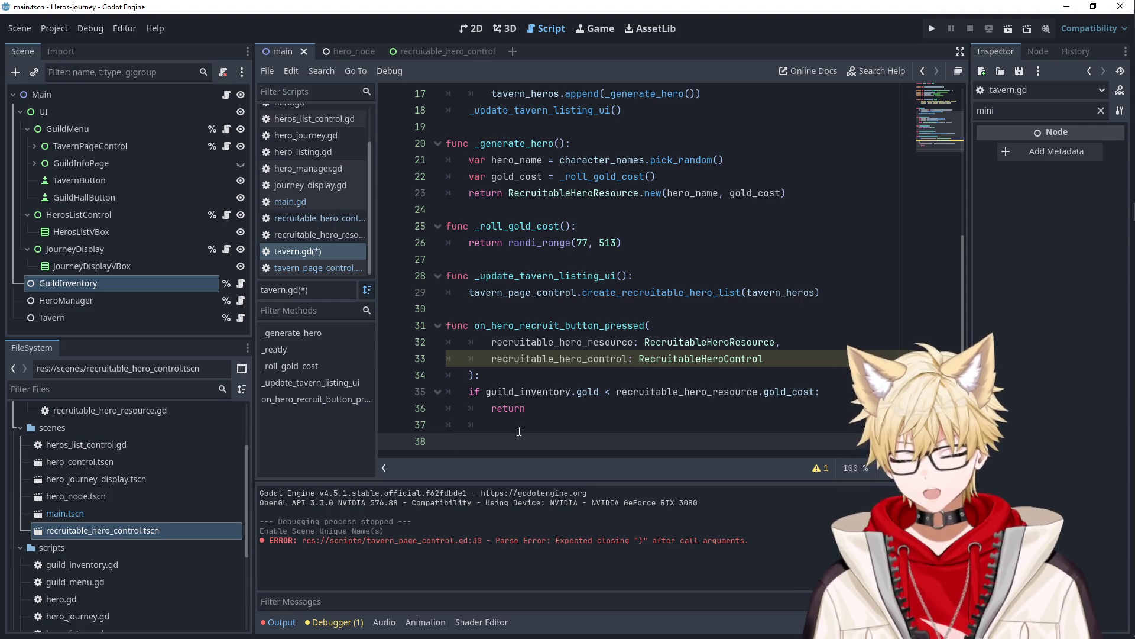
{"action": "left_click", "coordinate": [508, 424]}
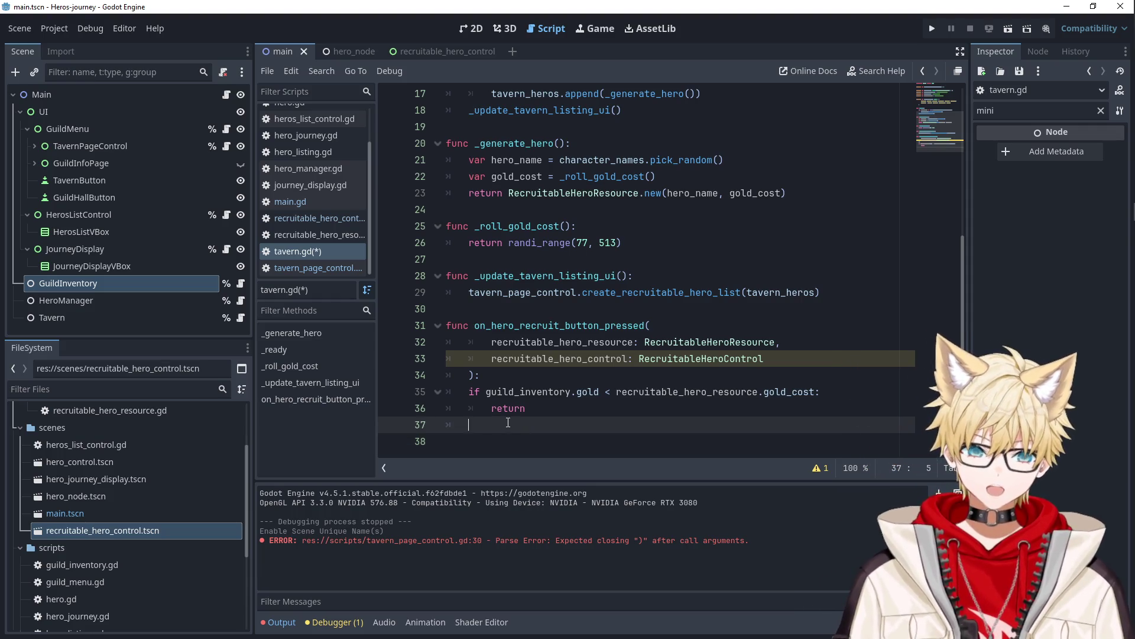
{"action": "double_click", "coordinate": [560, 358]}
{"action": "key", "text": "ctrl+c"}
{"action": "left_click", "coordinate": [535, 425]}
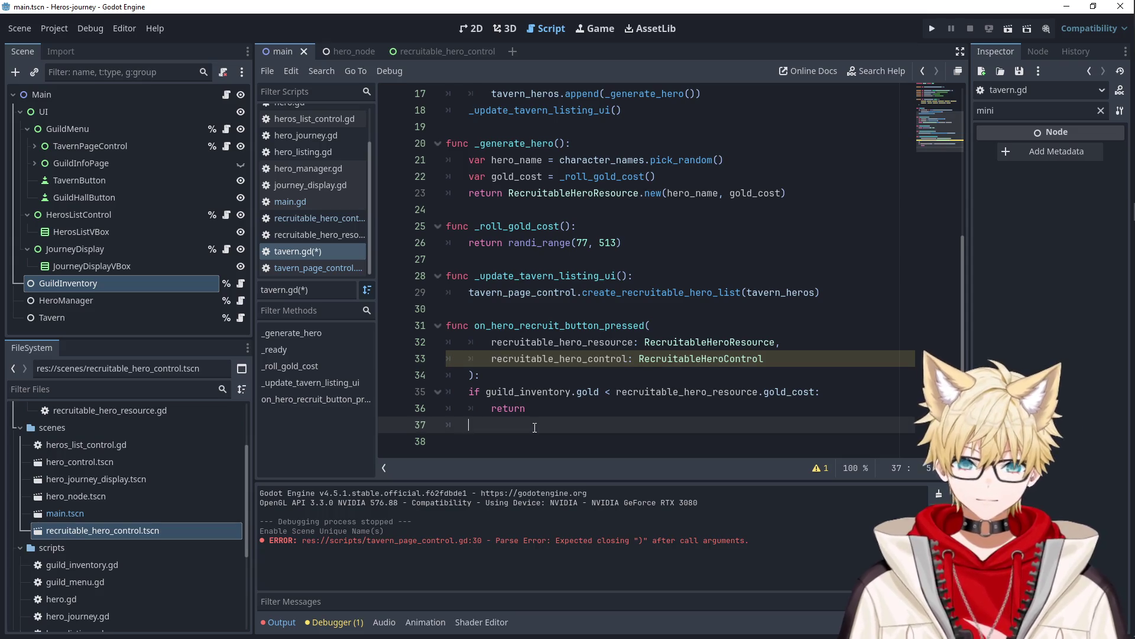
{"action": "key", "text": "ctrl+v"}
{"action": "type", "text": ".qu"}
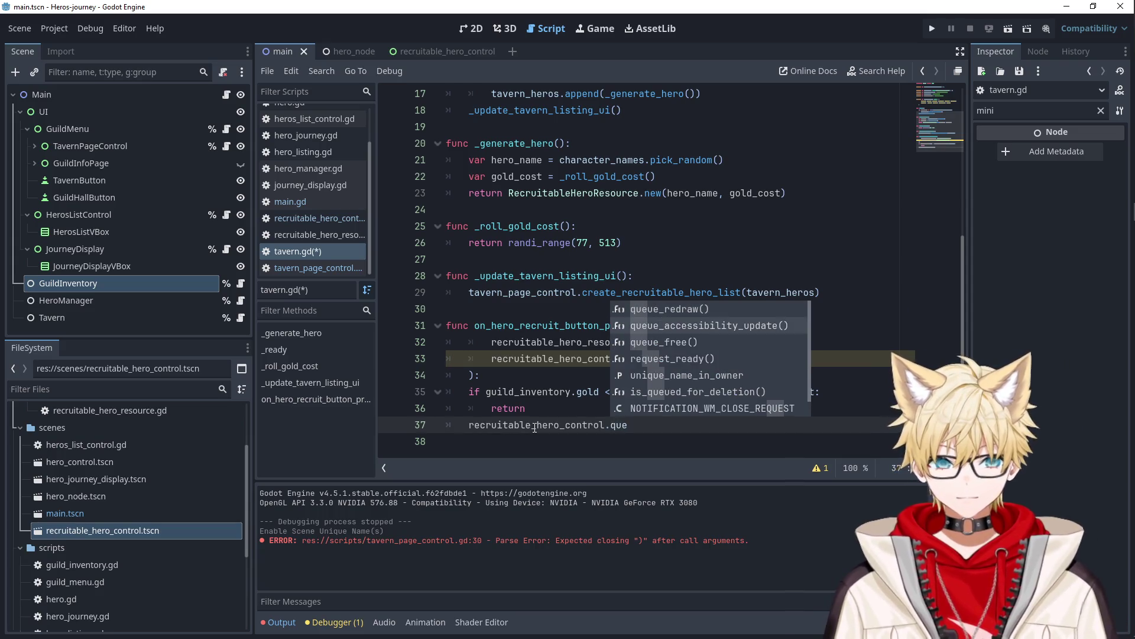
{"action": "key", "text": "Return"}
- Start a new line after the return with the hero_manager variable name from line 7
{"action": "left_click", "coordinate": [558, 408]}
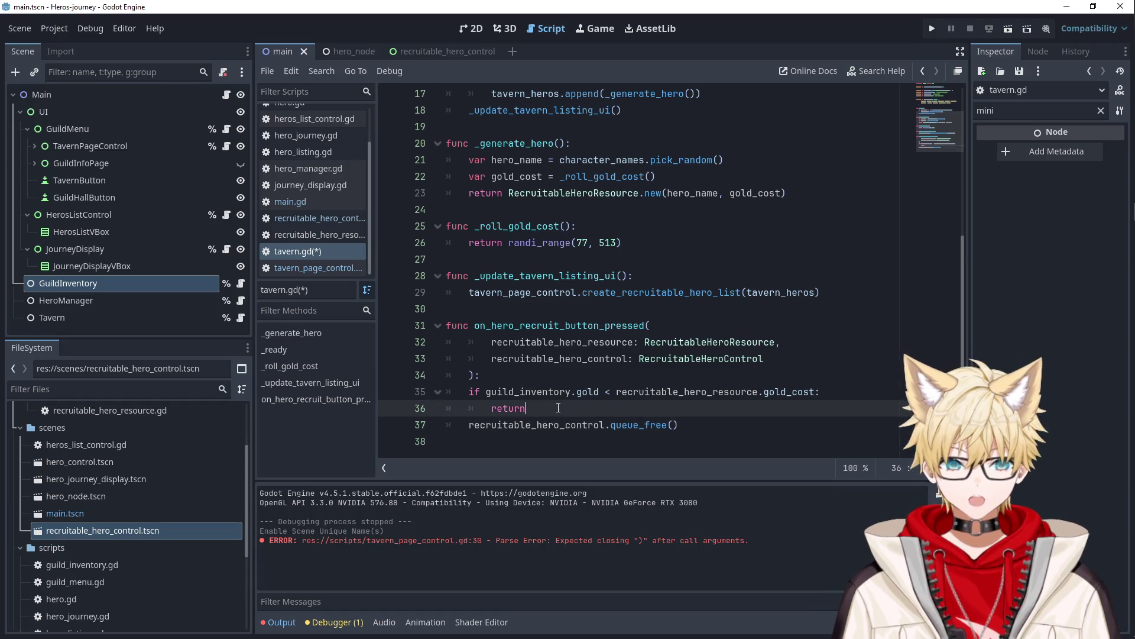
{"action": "key", "text": "Return"}
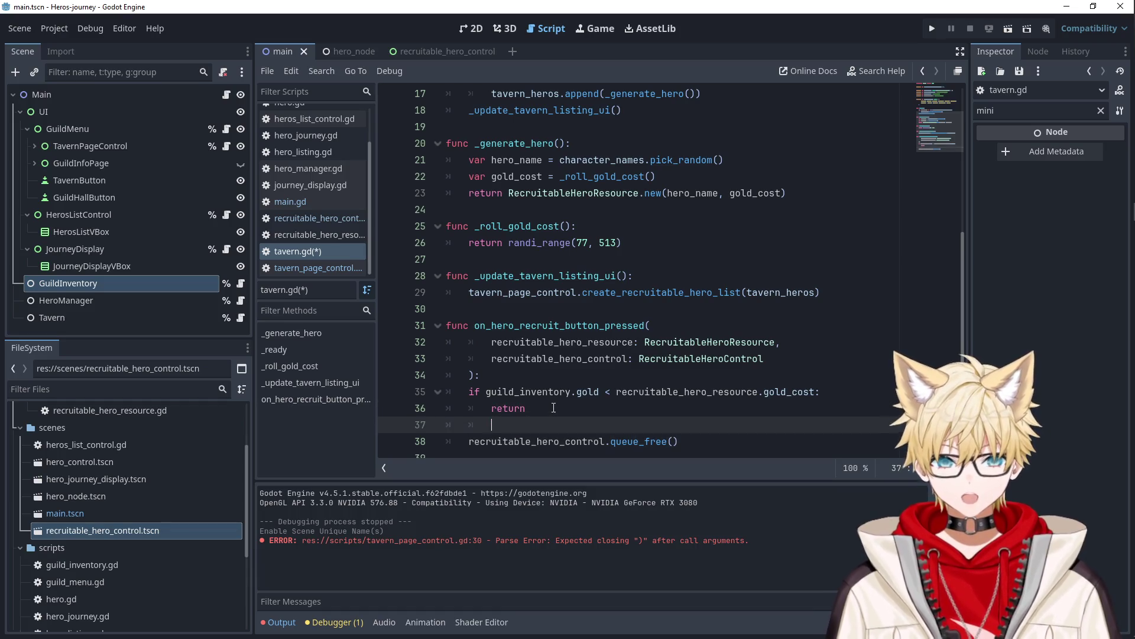
{"action": "type", "text": "hero"}
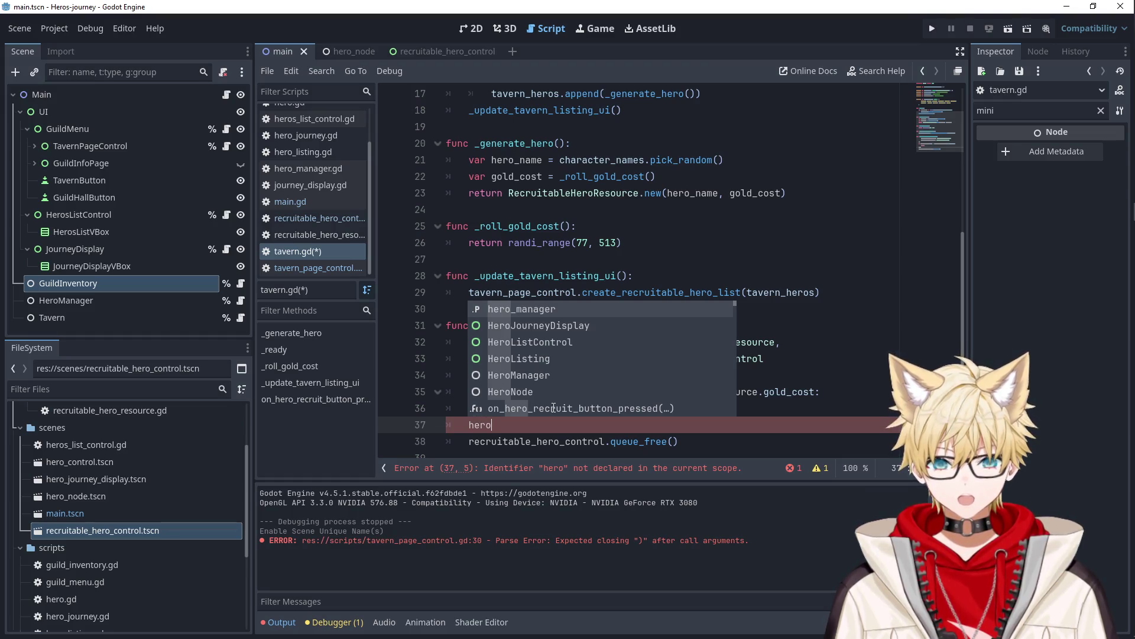
{"action": "left_click", "coordinate": [627, 260]}
{"action": "scroll", "coordinate": [628, 275], "scroll_direction": "up", "scroll_amount": 5}
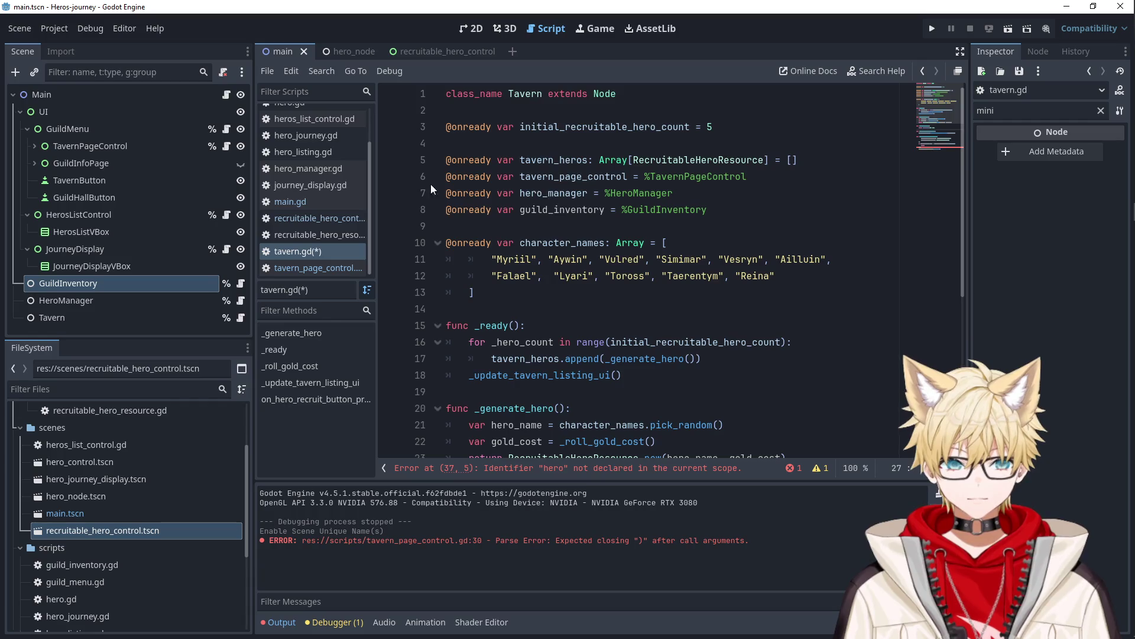
{"action": "mouse_move", "coordinate": [119, 300]}
{"action": "left_mouse_down"}
{"action": "mouse_move", "coordinate": [558, 221]}
{"action": "mouse_move", "coordinate": [156, 221]}
{"action": "mouse_move", "coordinate": [112, 299]}
{"action": "left_mouse_up"}
{"action": "double_click", "coordinate": [553, 193]}
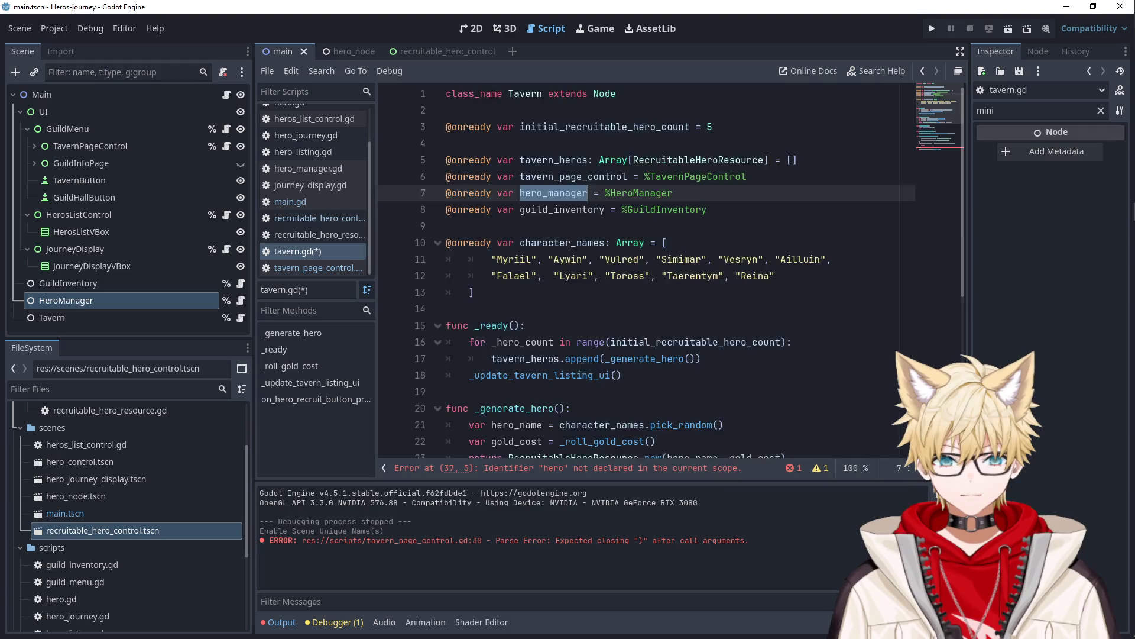
{"action": "key", "text": "ctrl+c"}
{"action": "scroll", "coordinate": [581, 364], "scroll_direction": "down", "scroll_amount": 6}
{"action": "left_click", "coordinate": [533, 408]}
{"action": "key", "text": "BackSpace"}
{"action": "key", "text": "BackSpace"}
{"action": "key", "text": "BackSpace"}
{"action": "key", "text": "ctrl+v"}
- Complete it as hero_manager.add_hero(recruitable_hero_resource) and select the queue_free line
{"action": "type", "text": ".add_"}
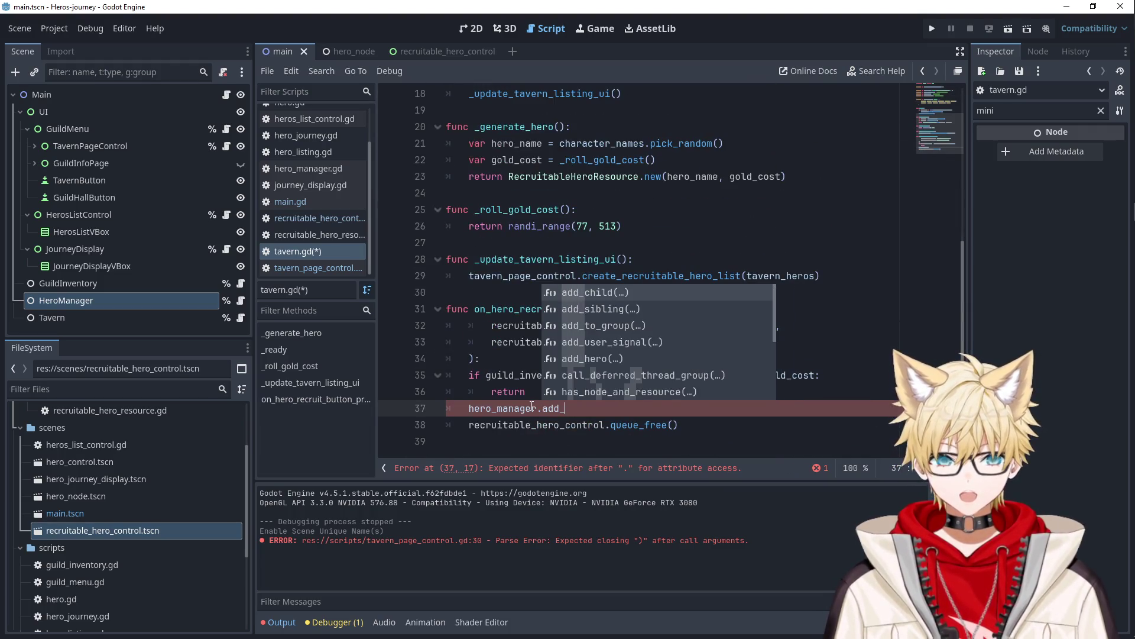
{"action": "type", "text": "h"}
{"action": "key", "text": "Return"}
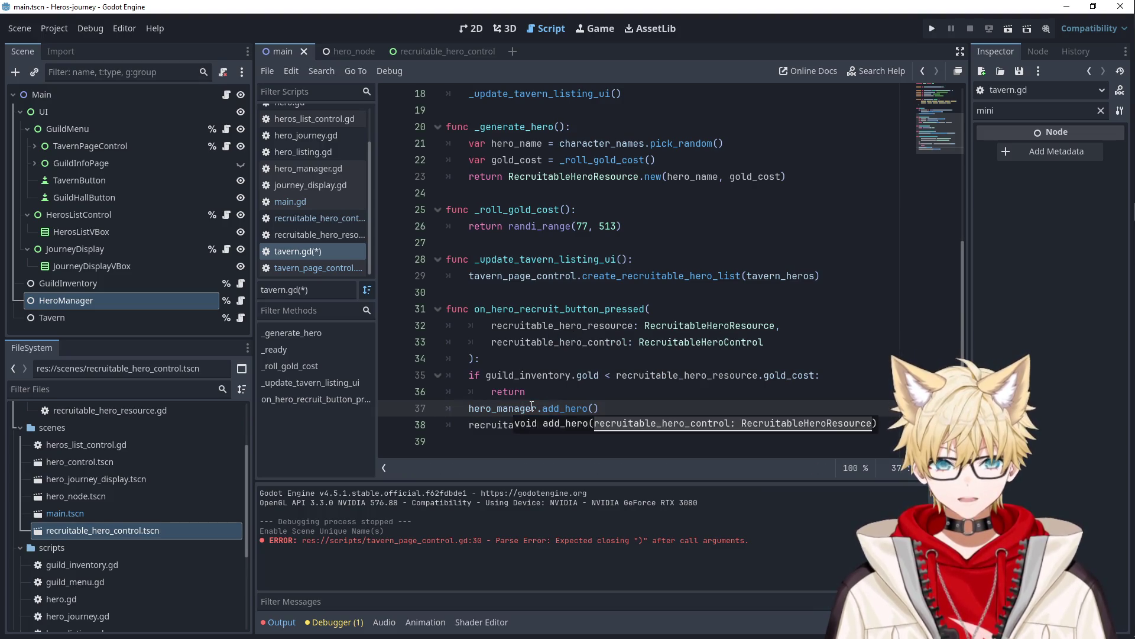
{"action": "type", "text": "re"}
{"action": "key", "text": "Down"}
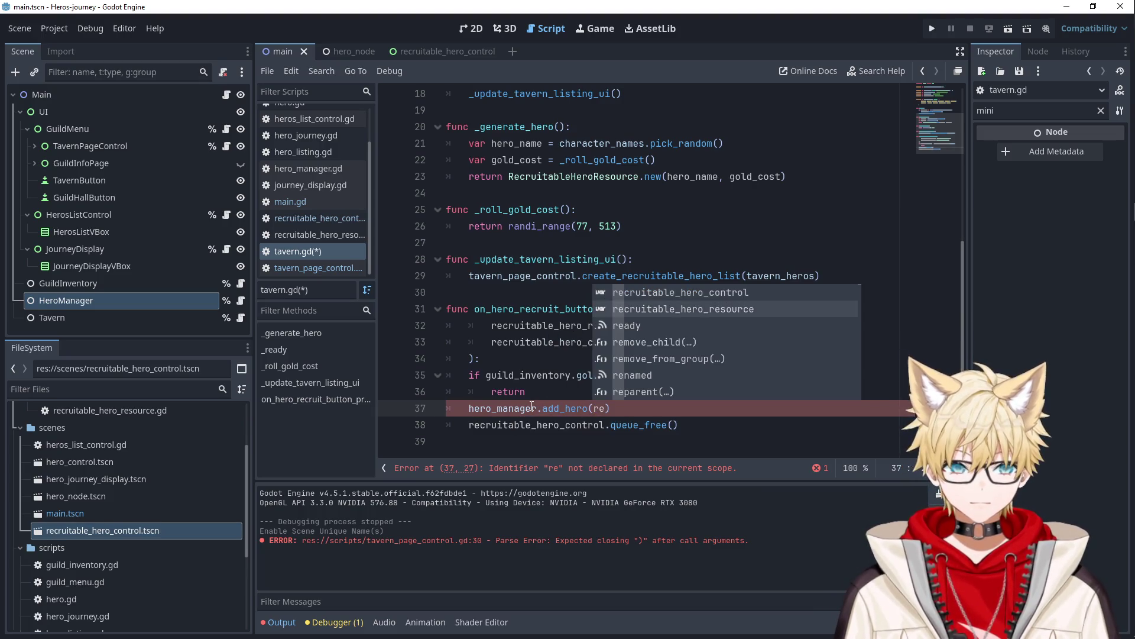
{"action": "key", "text": "Return"}
{"action": "left_click", "coordinate": [628, 375]}
{"action": "mouse_move", "coordinate": [679, 425]}
{"action": "left_mouse_down"}
{"action": "mouse_move", "coordinate": [447, 425]}
{"action": "mouse_move", "coordinate": [402, 411]}
{"action": "mouse_move", "coordinate": [397, 424]}
{"action": "left_mouse_up"}
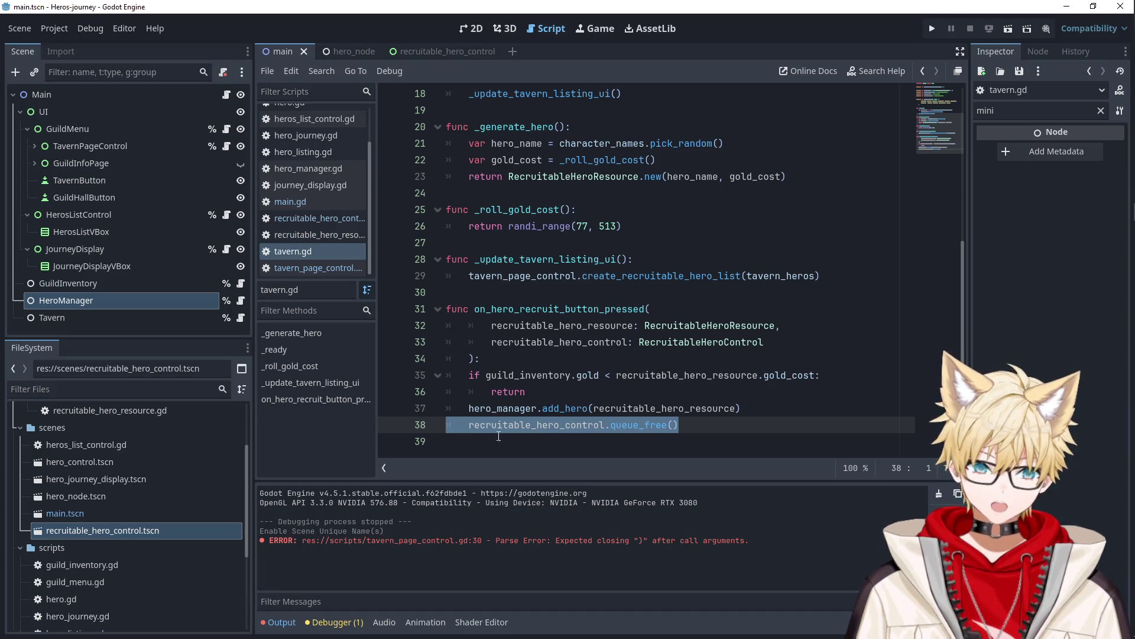
{"action": "left_click_drag", "start_coordinate": [674, 425], "coordinate": [446, 425]}
{"action": "scroll", "coordinate": [549, 296], "scroll_direction": "up", "scroll_amount": 5}
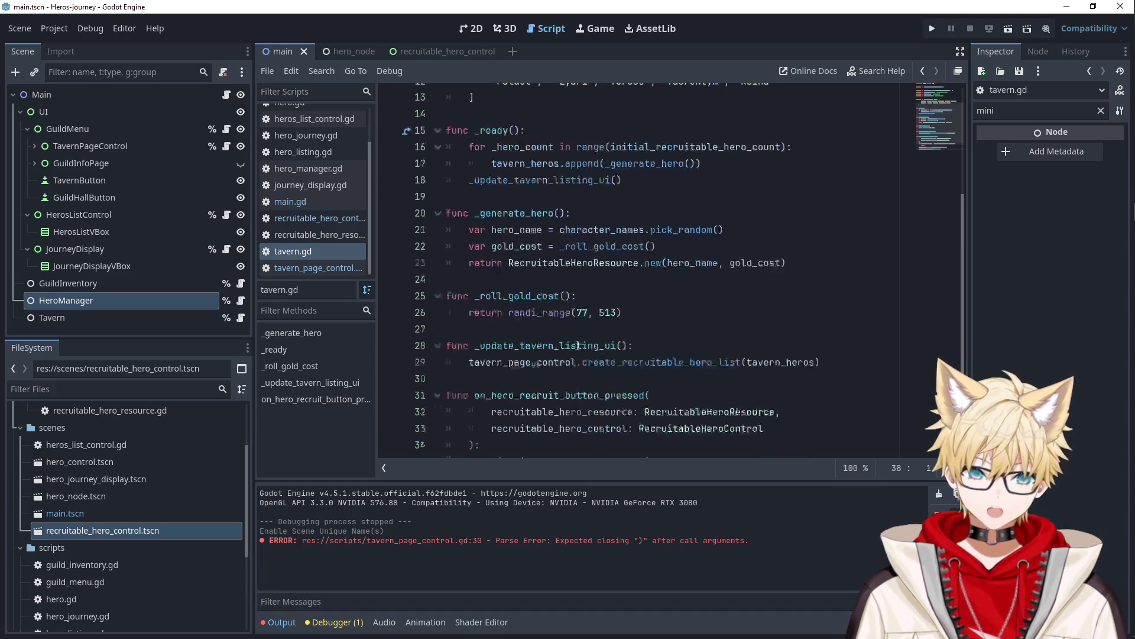
{"action": "scroll", "coordinate": [551, 295], "scroll_direction": "down", "scroll_amount": 6}
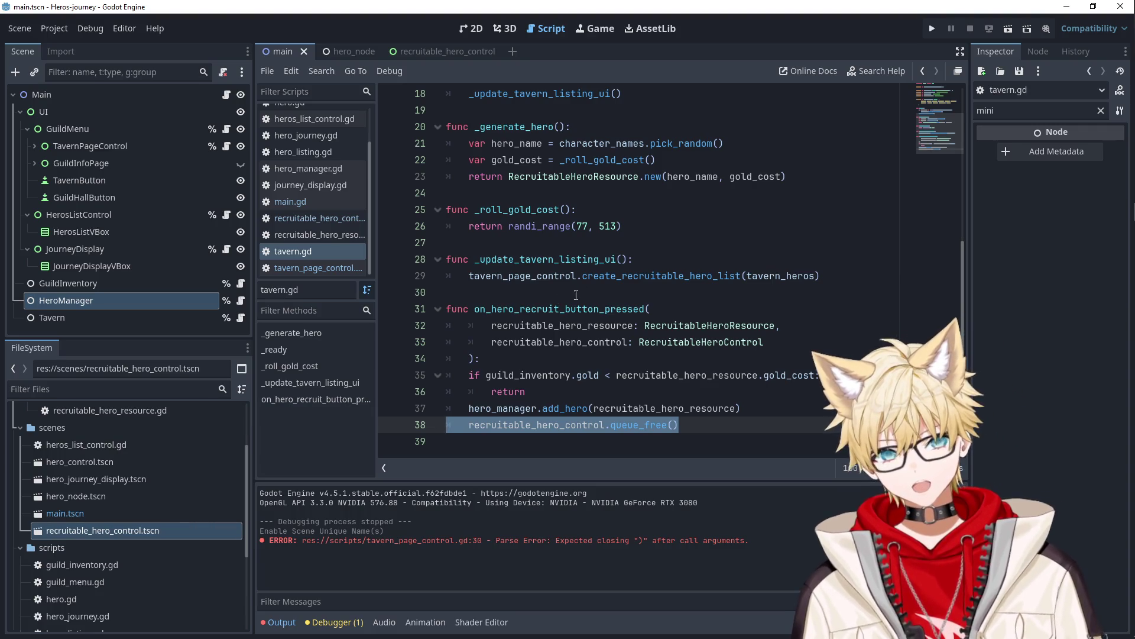
{"action": "scroll", "coordinate": [580, 294], "scroll_direction": "up", "scroll_amount": 3}
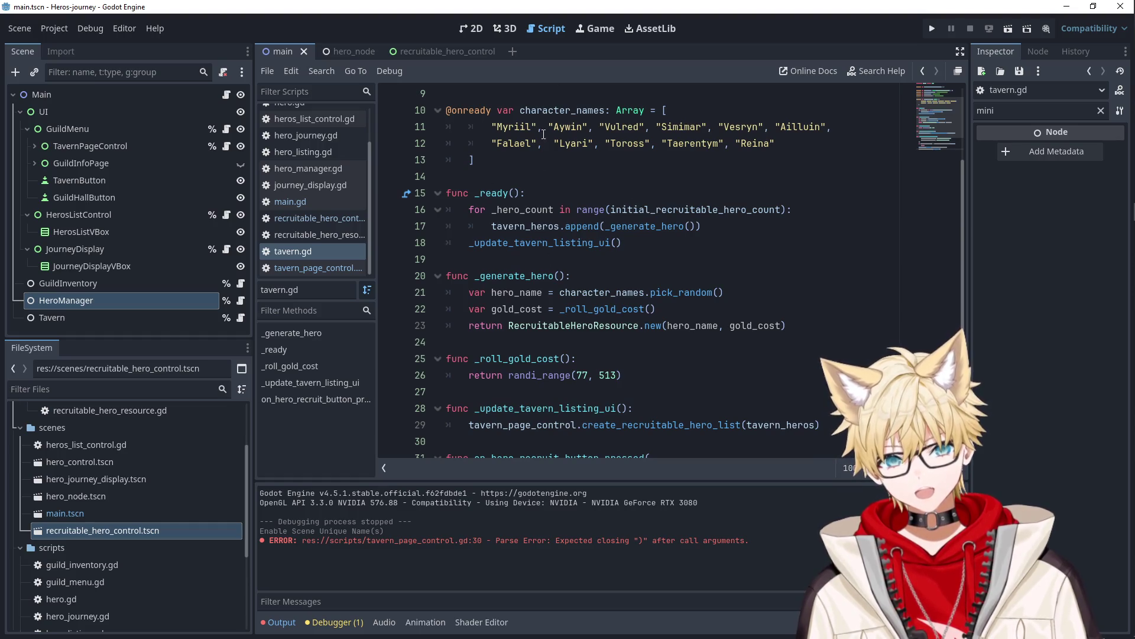
{"action": "scroll", "coordinate": [586, 204], "scroll_direction": "up", "scroll_amount": 1}
{"action": "scroll", "coordinate": [574, 298], "scroll_direction": "down", "scroll_amount": 1}
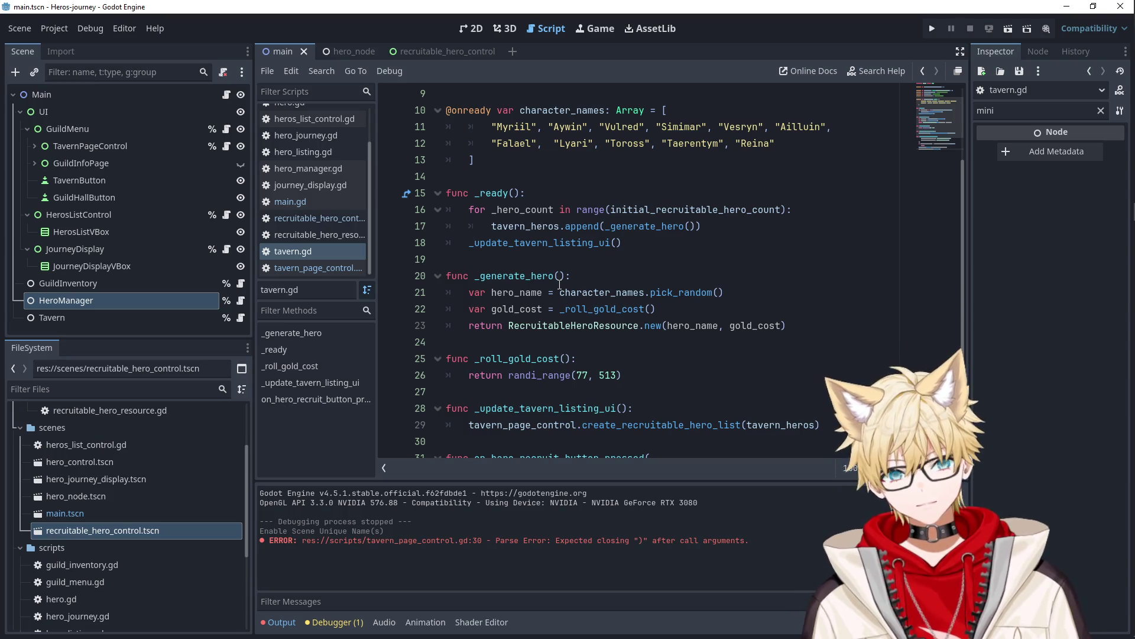
{"action": "double_click", "coordinate": [644, 225]}
{"action": "double_click", "coordinate": [526, 226]}
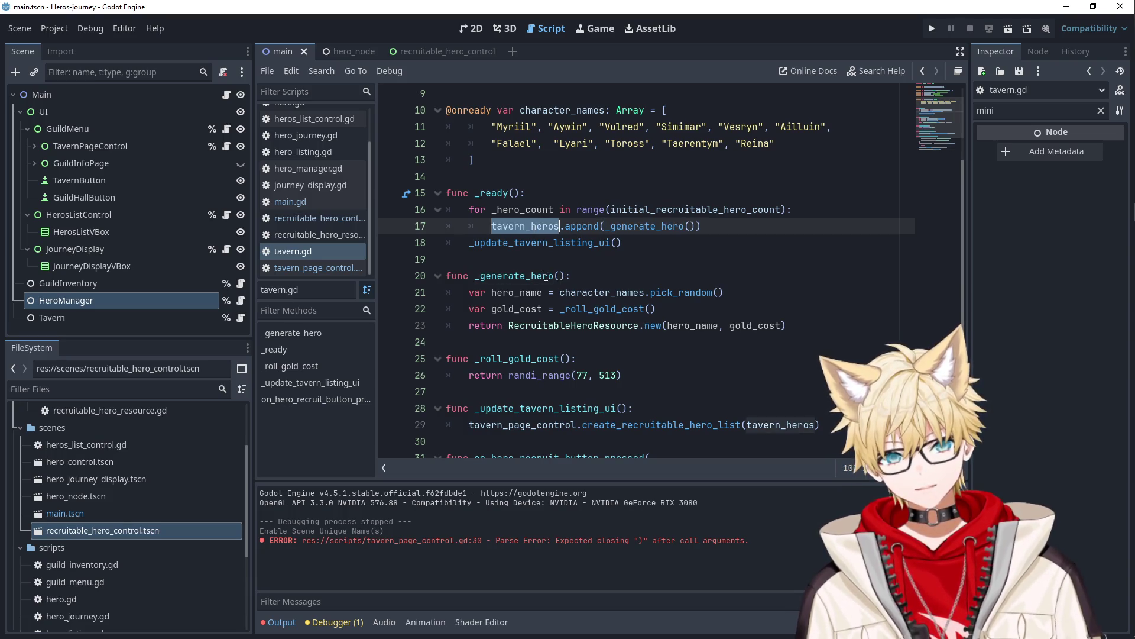
{"action": "double_click", "coordinate": [536, 277]}
{"action": "double_click", "coordinate": [757, 325]}
{"action": "double_click", "coordinate": [547, 325]}
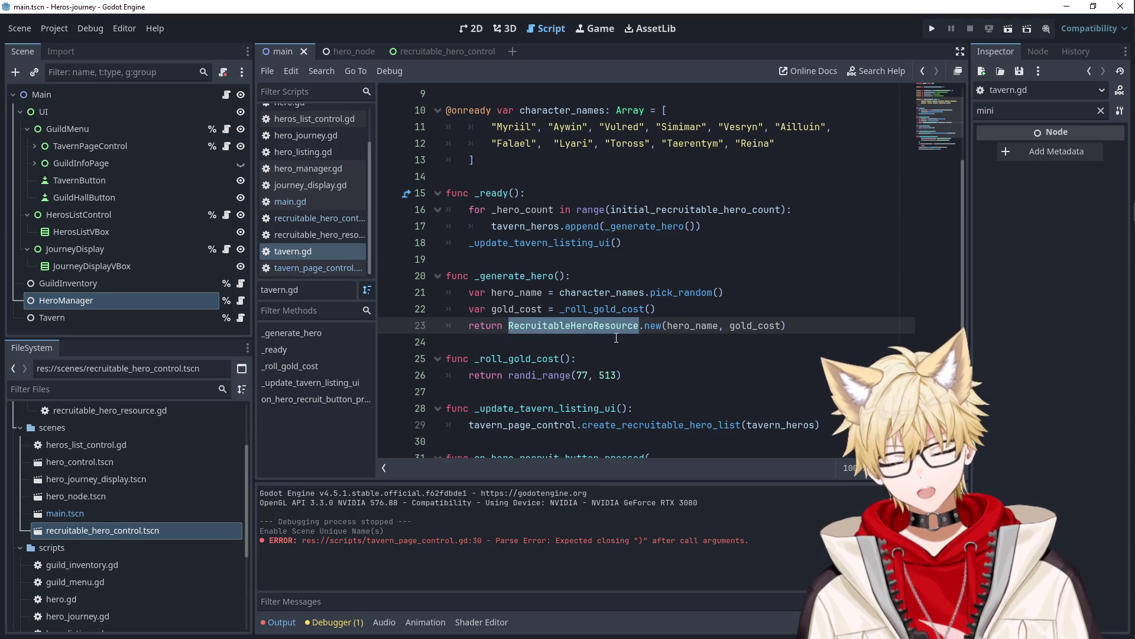
{"action": "scroll", "coordinate": [607, 337], "scroll_direction": "down", "scroll_amount": 3}
{"action": "double_click", "coordinate": [660, 275]}
{"action": "left_click", "coordinate": [595, 176]}
{"action": "double_click", "coordinate": [594, 177]}
{"action": "double_click", "coordinate": [691, 176]}
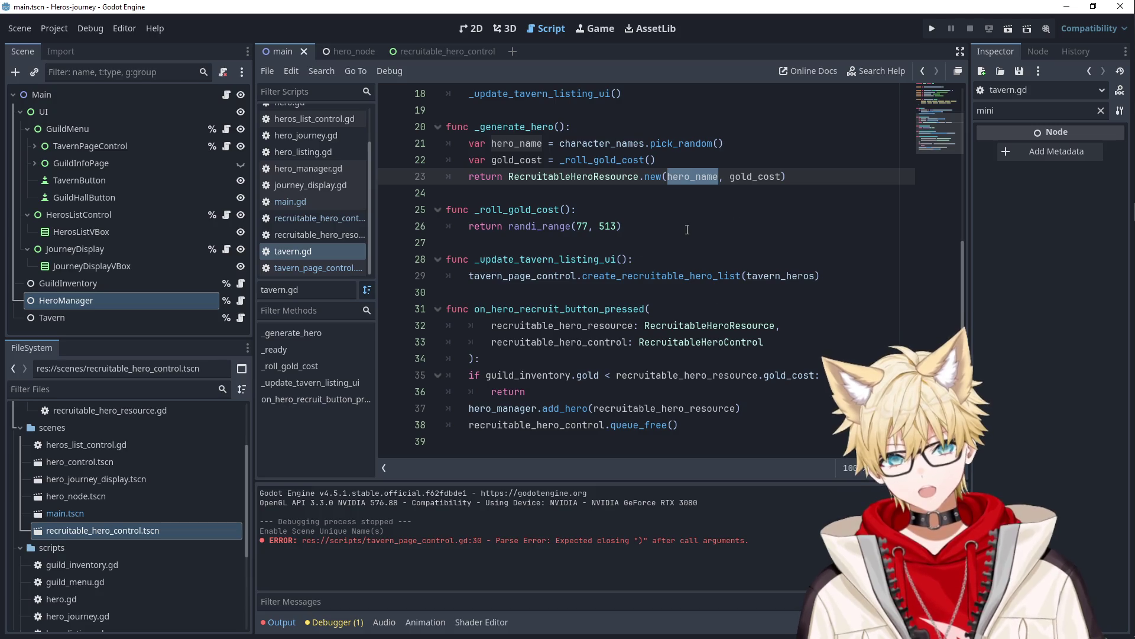
{"action": "left_click", "coordinate": [684, 247]}
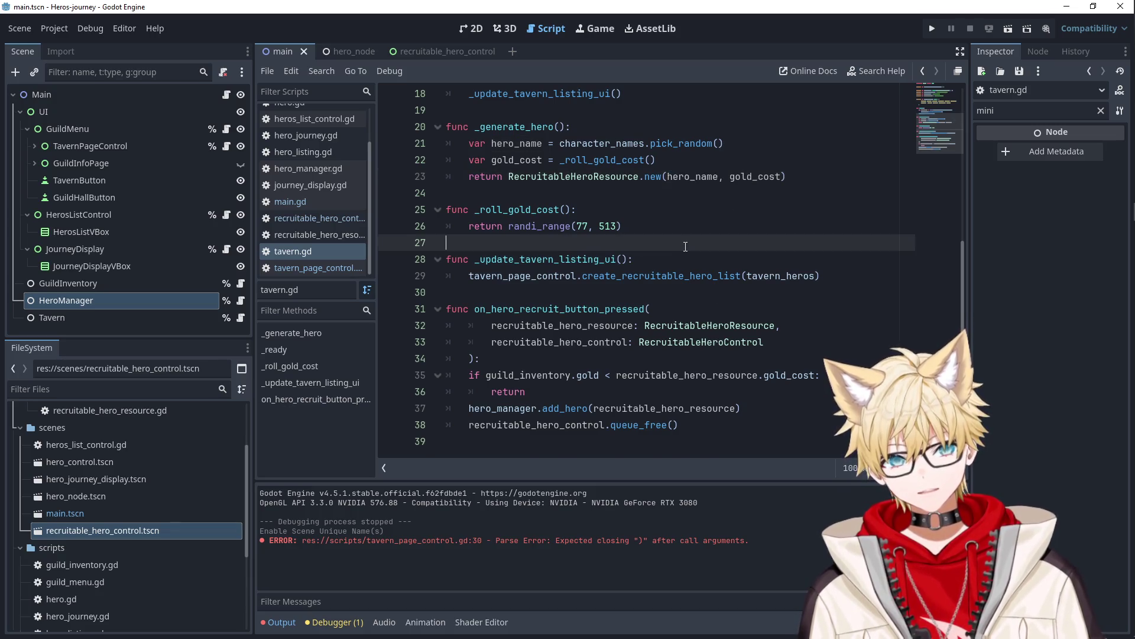
{"action": "scroll", "coordinate": [604, 224], "scroll_direction": "up", "scroll_amount": 2}
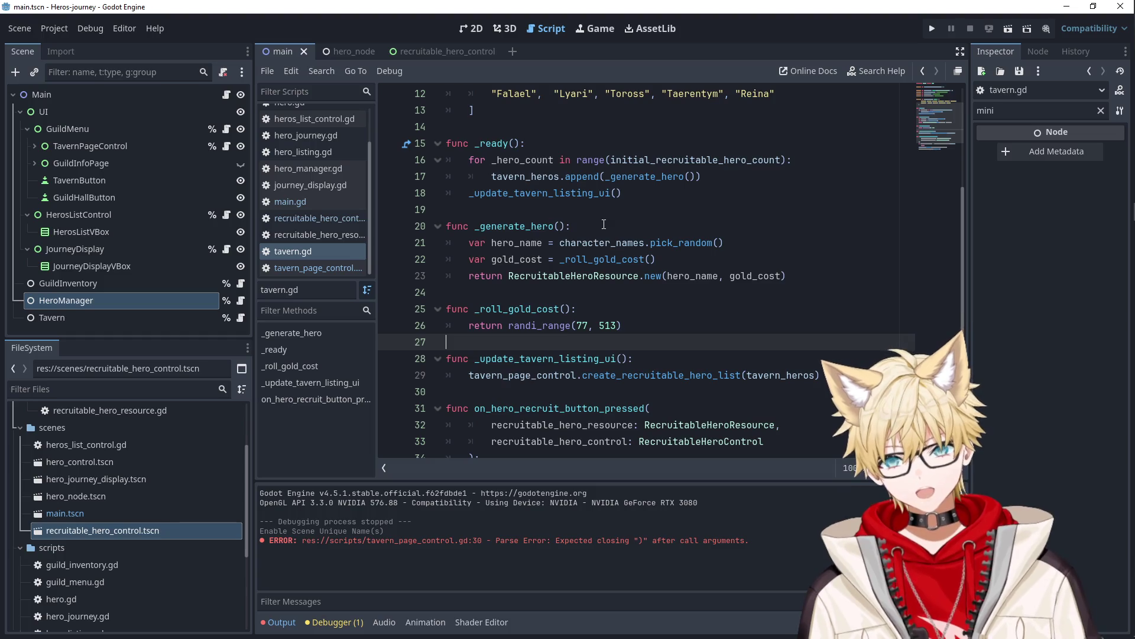
{"action": "left_click", "coordinate": [603, 225]}
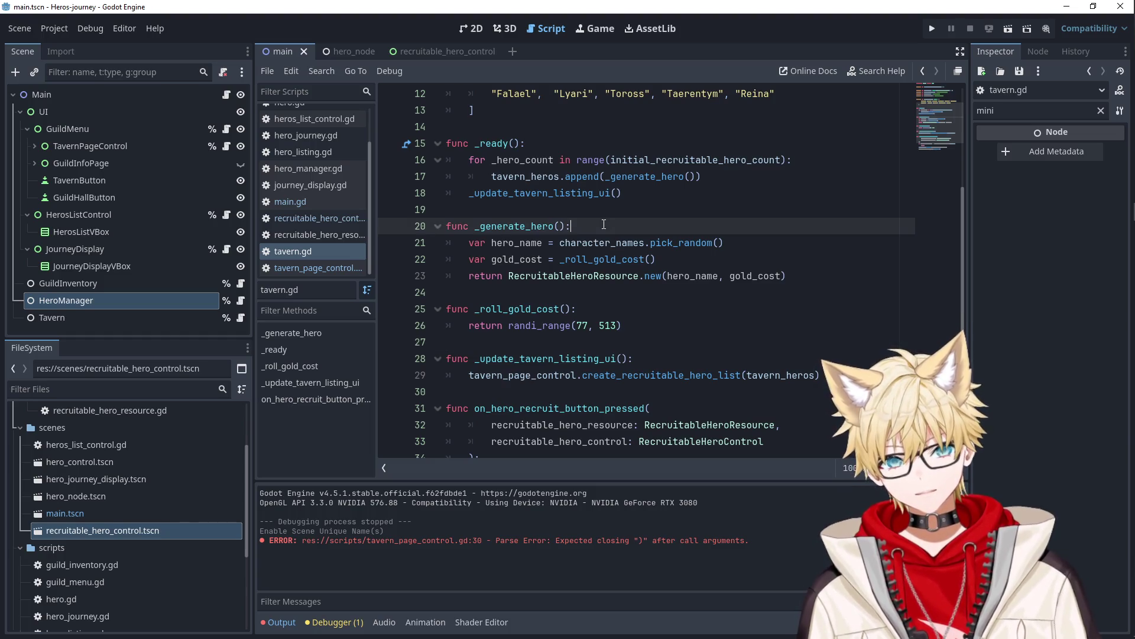
{"action": "scroll", "coordinate": [604, 224], "scroll_direction": "up", "scroll_amount": 4}
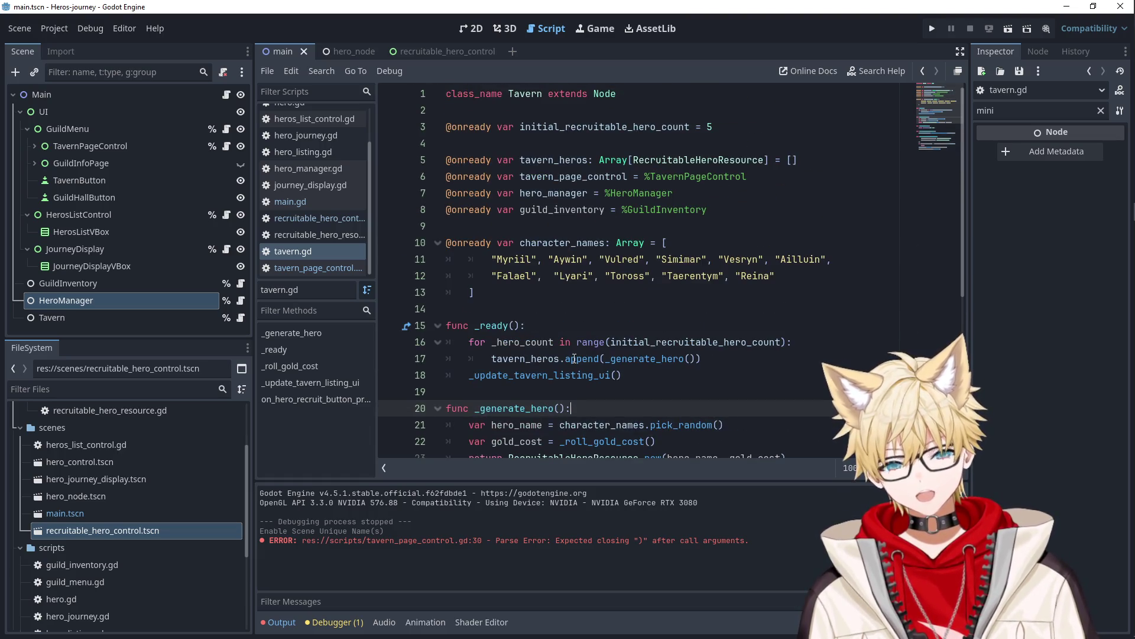
{"action": "scroll", "coordinate": [574, 359], "scroll_direction": "down", "scroll_amount": 6}
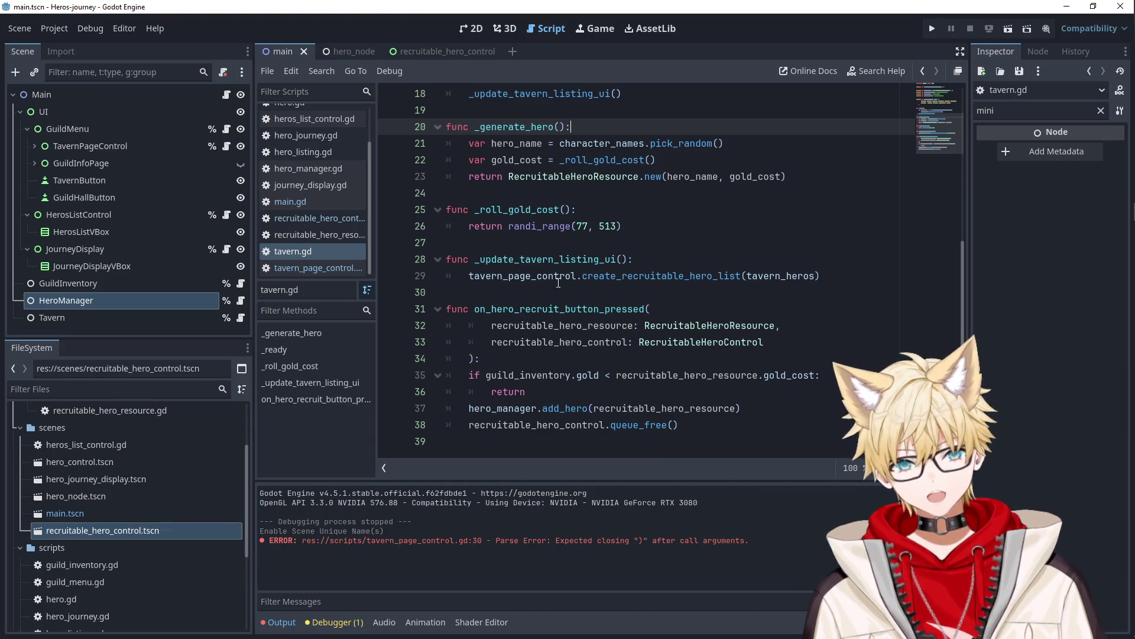
{"action": "left_click_drag", "start_coordinate": [688, 428], "coordinate": [471, 424]}
- Replace the queue_free line with a _update_tavern_listing_ui() call
{"action": "double_click", "coordinate": [532, 259]}
{"action": "key", "text": "ctrl+c"}
{"action": "left_click_drag", "start_coordinate": [686, 427], "coordinate": [469, 431]}
{"action": "key", "text": "ctrl+v"}
{"action": "type", "text": "()"}
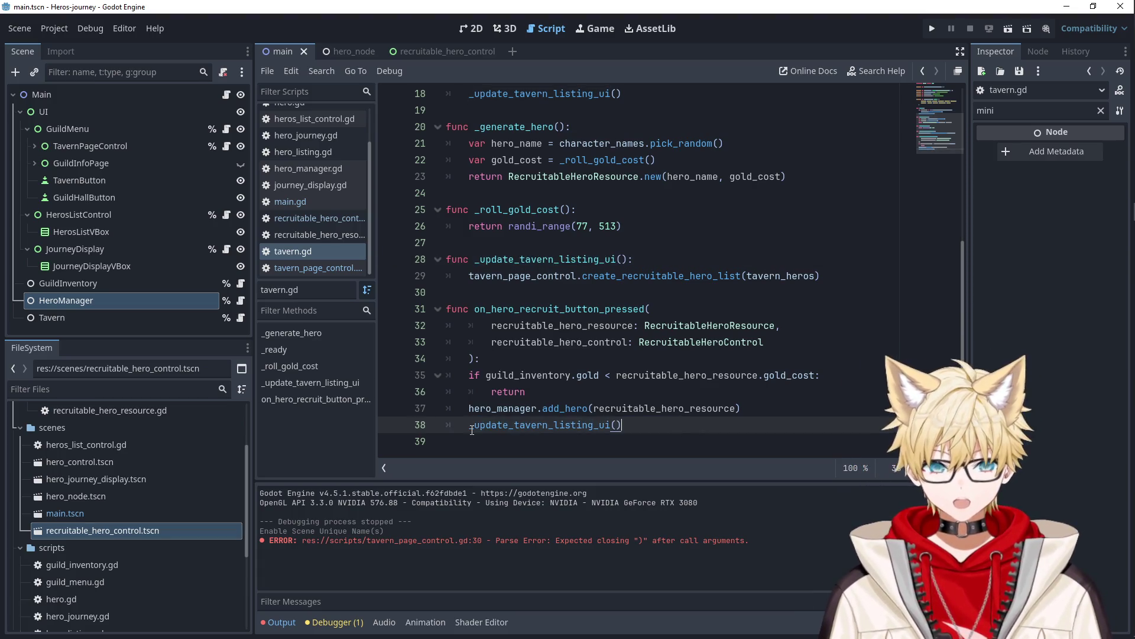
{"action": "left_click", "coordinate": [599, 375]}
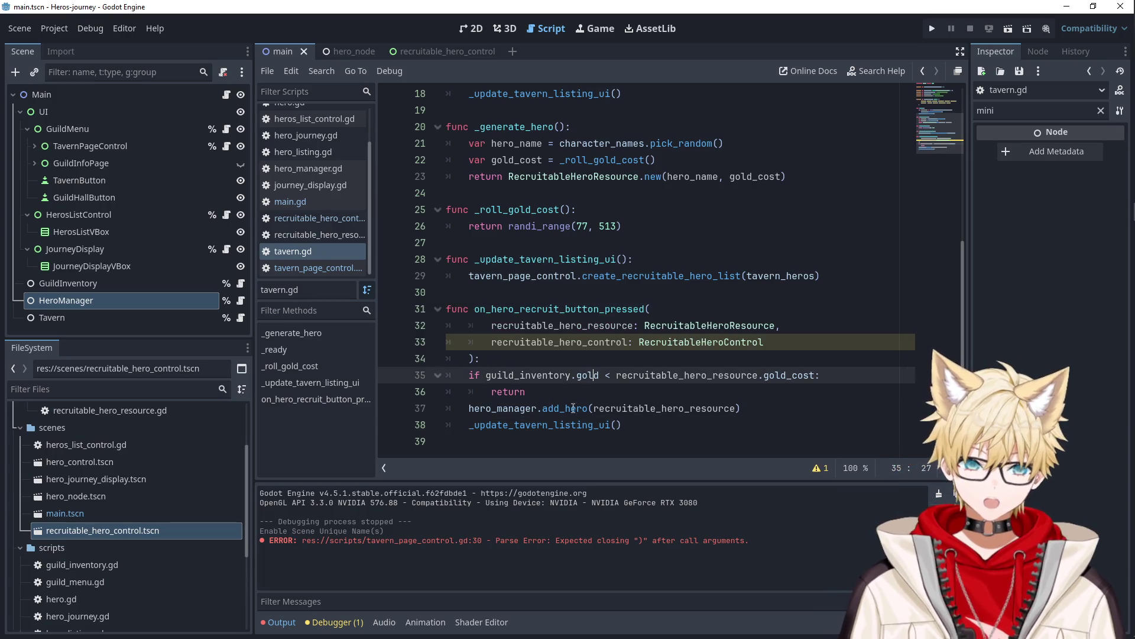
- Add a tavern_heros.remove_at() call on a new line after add_hero
{"action": "left_click", "coordinate": [802, 406]}
{"action": "scroll", "coordinate": [611, 352], "scroll_direction": "up", "scroll_amount": 3}
{"action": "double_click", "coordinate": [580, 326]}
{"action": "scroll", "coordinate": [651, 355], "scroll_direction": "down", "scroll_amount": 3}
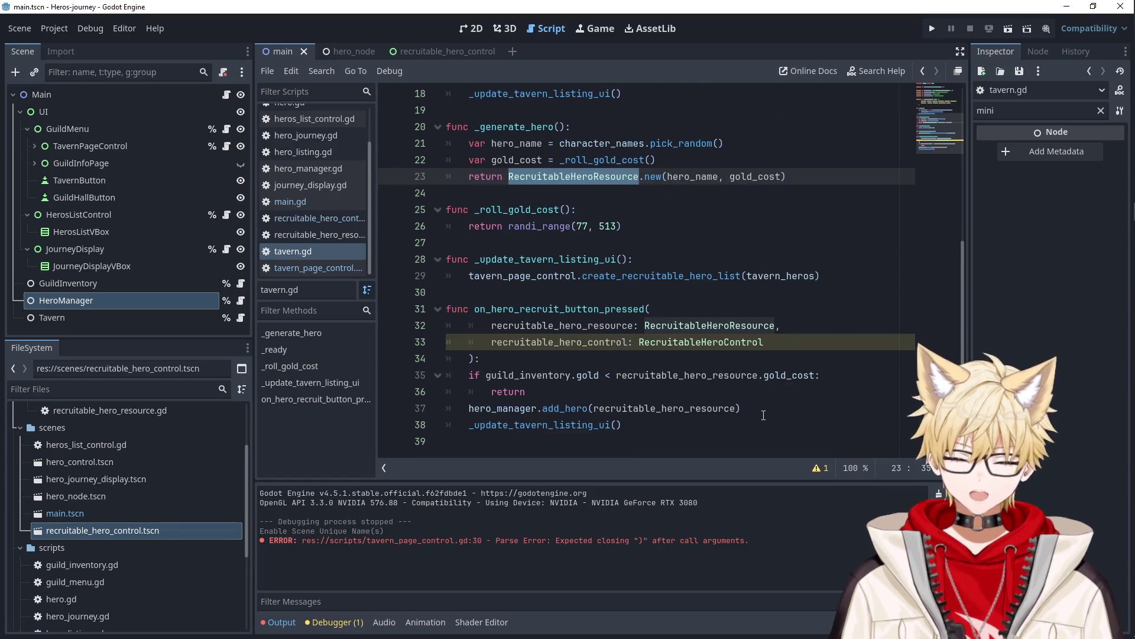
{"action": "left_click", "coordinate": [761, 410]}
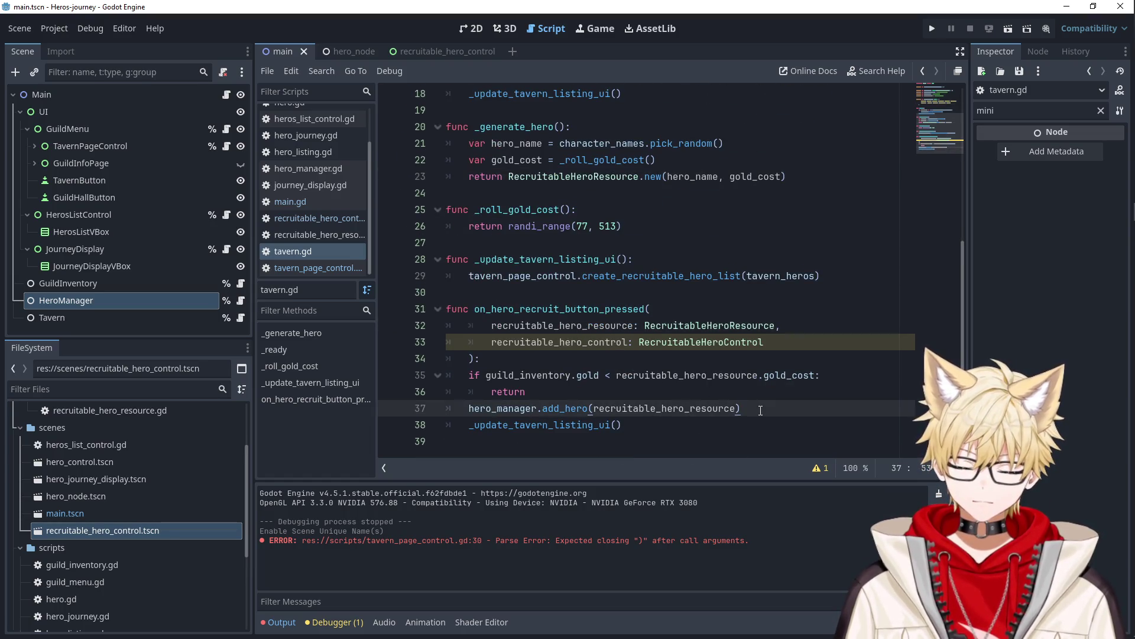
{"action": "key", "text": "Return"}
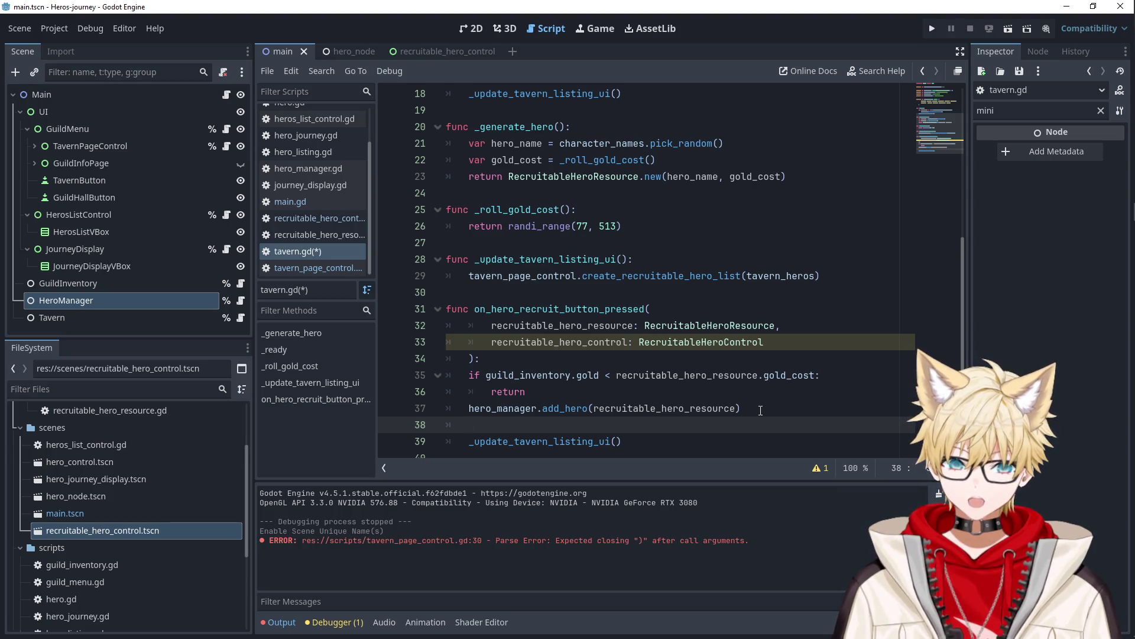
{"action": "scroll", "coordinate": [496, 171], "scroll_direction": "up", "scroll_amount": 2}
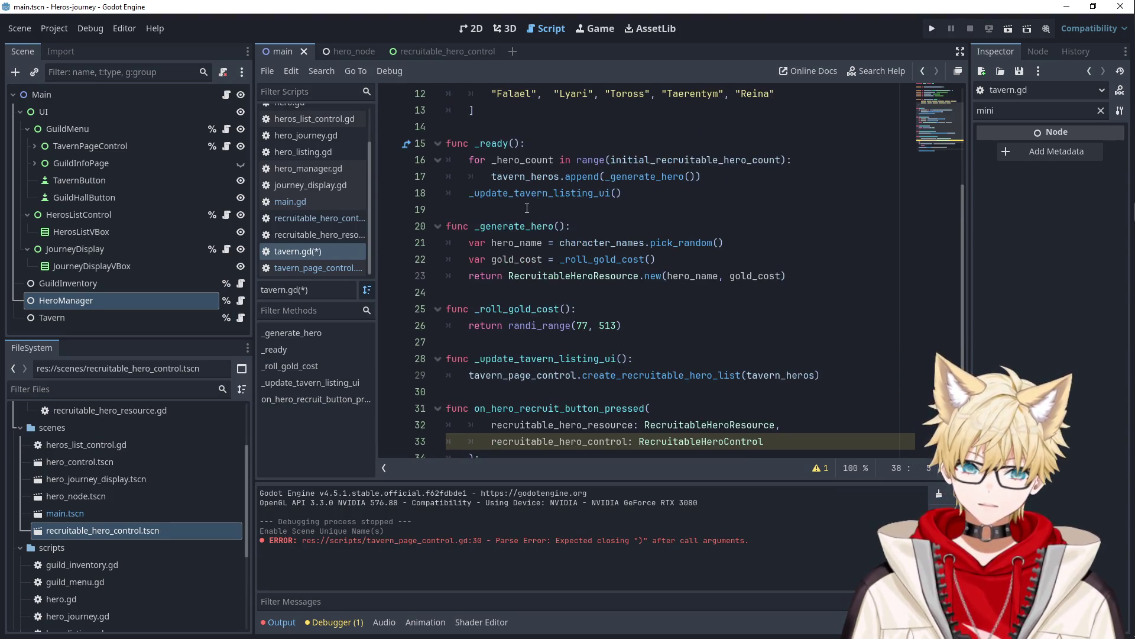
{"action": "scroll", "coordinate": [509, 296], "scroll_direction": "down", "scroll_amount": 3}
{"action": "type", "text": "tavern_heros.remo"}
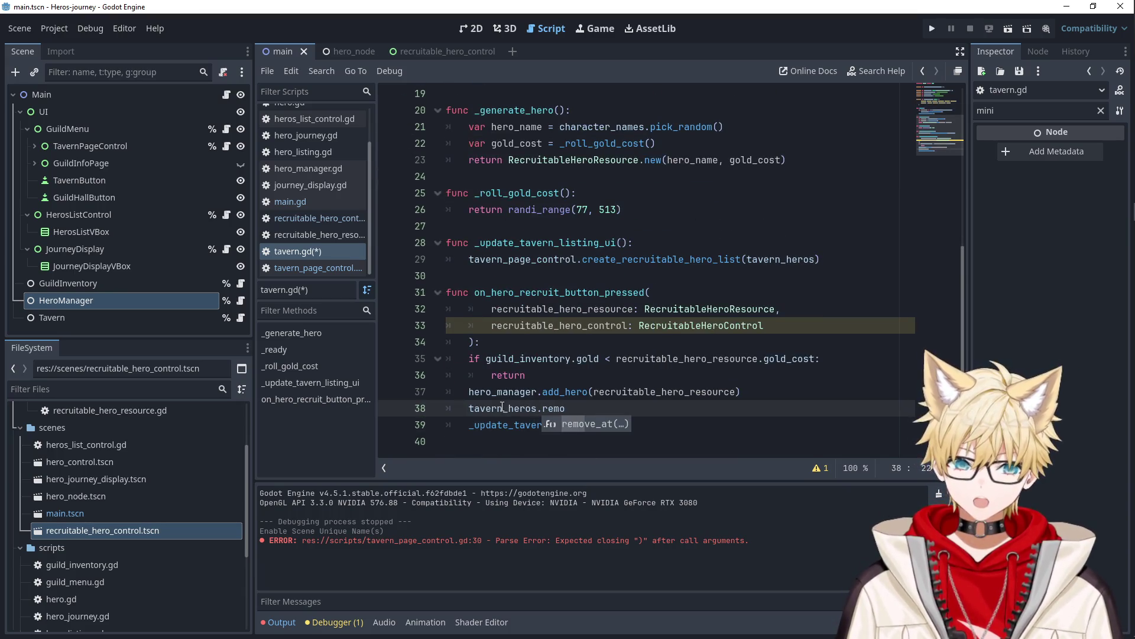
{"action": "key", "text": "Return"}
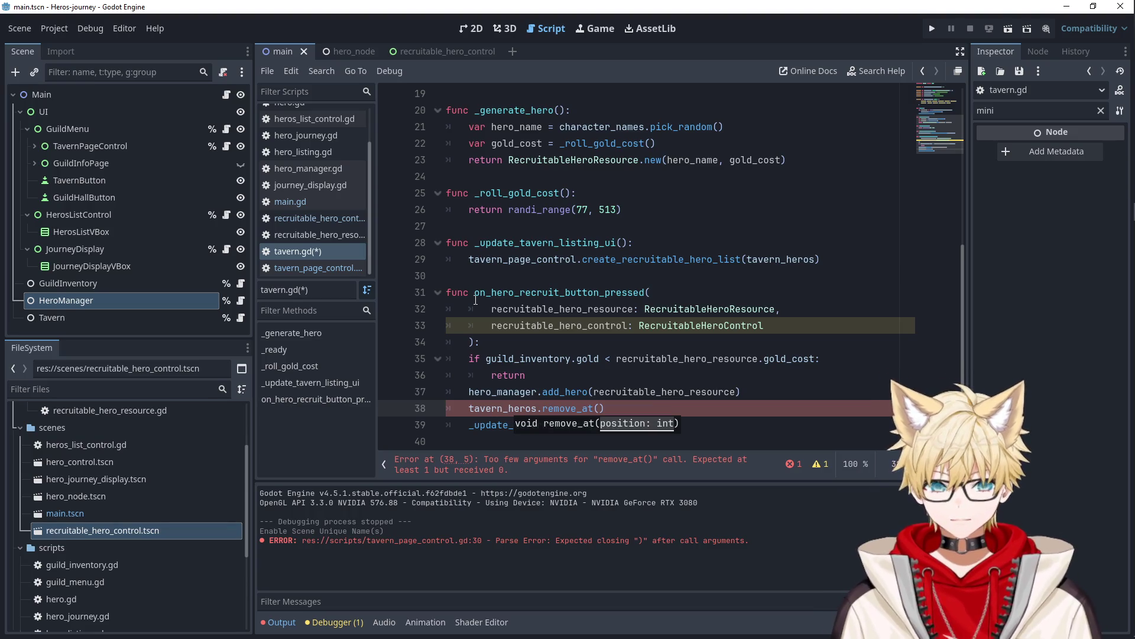
- Open the Array class documentation
{"action": "scroll", "coordinate": [568, 344], "scroll_direction": "up", "scroll_amount": 6}
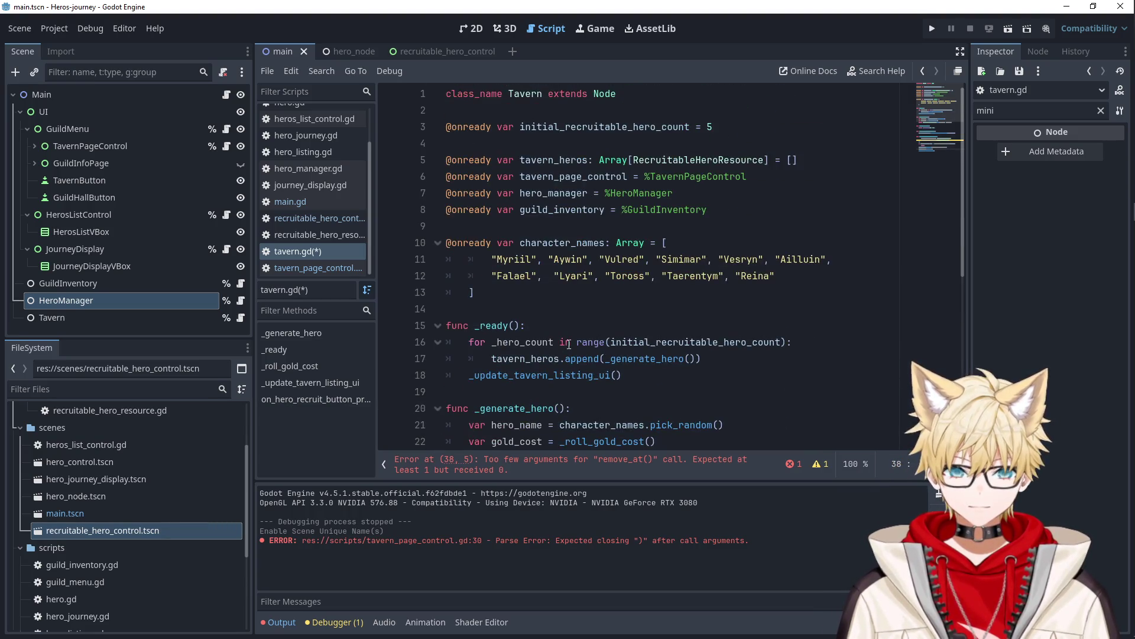
{"action": "left_click", "coordinate": [624, 243], "text": "ctrl"}
{"action": "scroll", "coordinate": [506, 251], "scroll_direction": "down", "scroll_amount": 10}
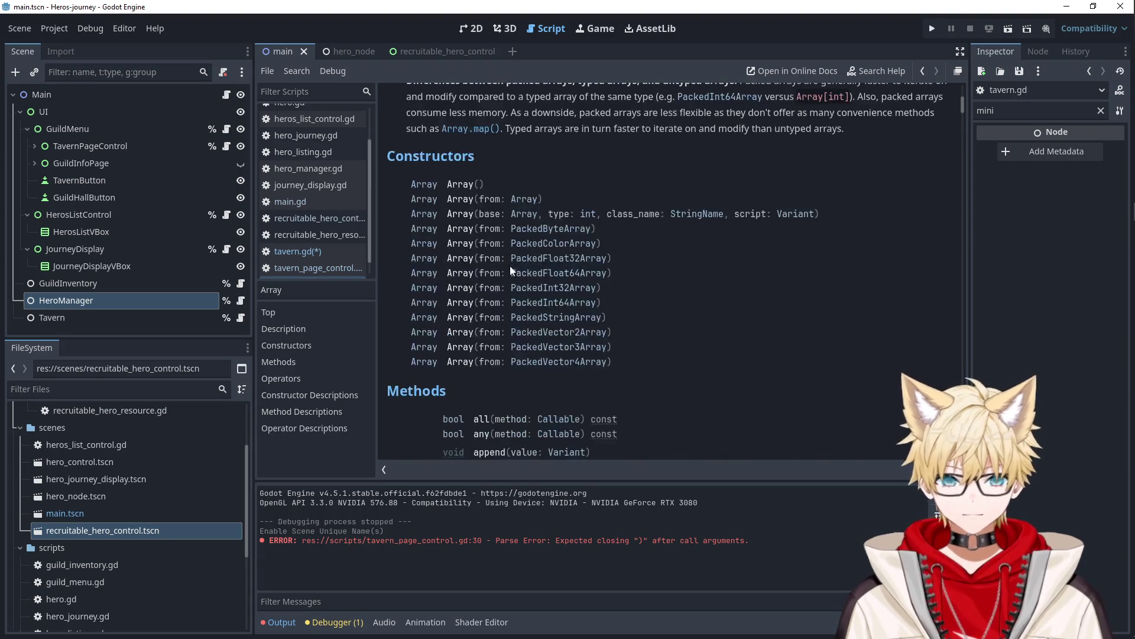
- Read the Array documentation's description of the erase method
{"action": "scroll", "coordinate": [509, 261], "scroll_direction": "down", "scroll_amount": 4}
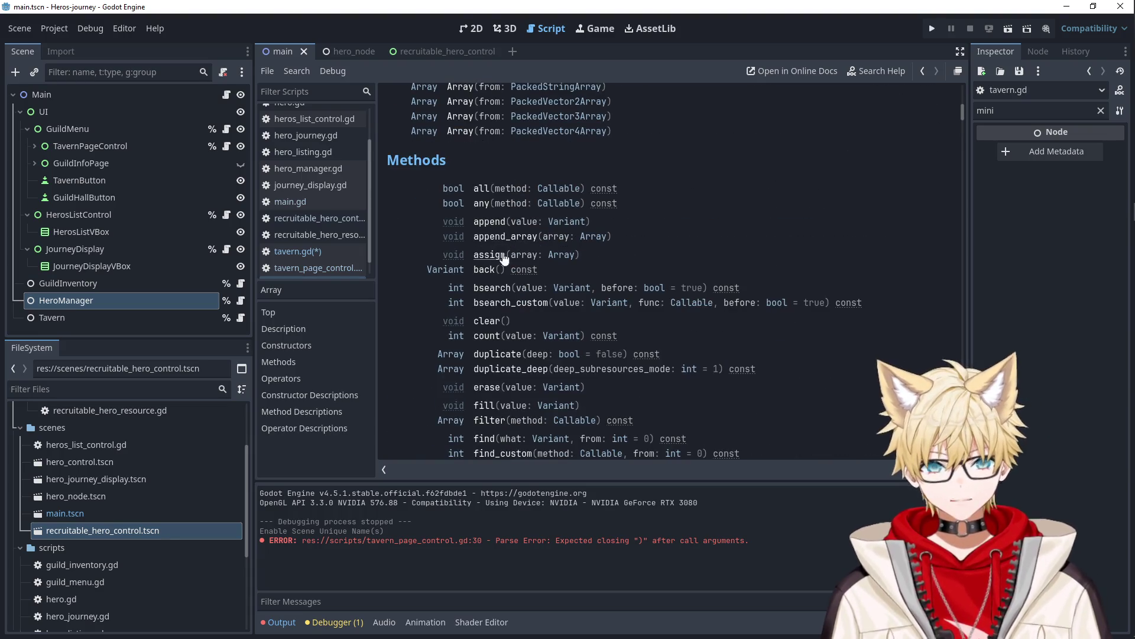
{"action": "scroll", "coordinate": [497, 293], "scroll_direction": "down", "scroll_amount": 2}
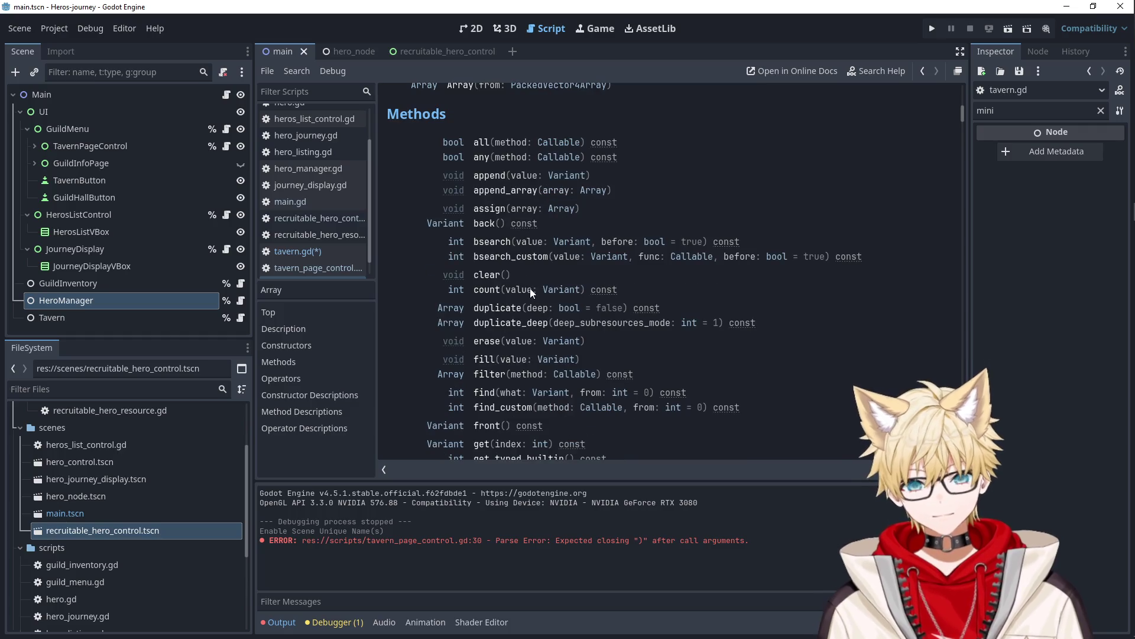
{"action": "scroll", "coordinate": [512, 298], "scroll_direction": "down", "scroll_amount": 2}
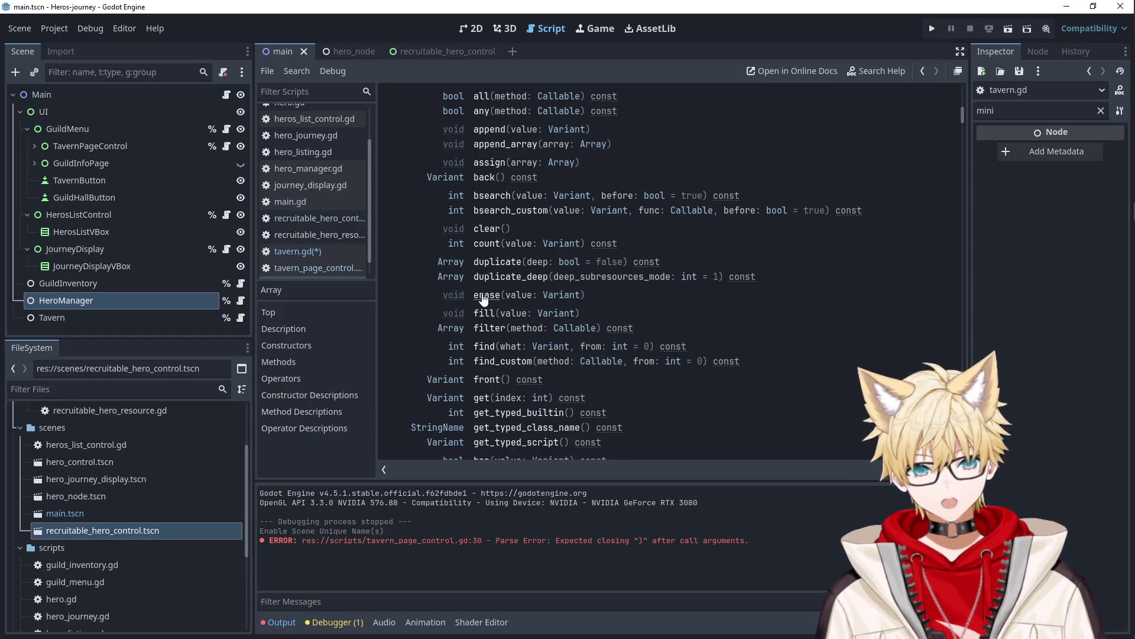
{"action": "left_click", "coordinate": [484, 296]}
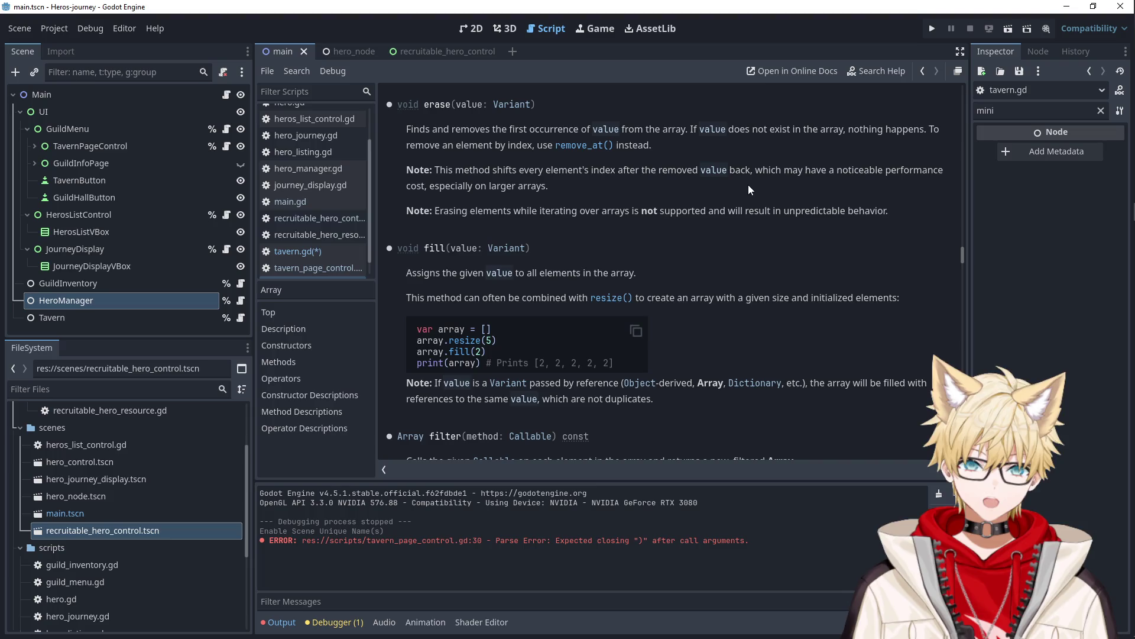
- Change line 38 to tavern_heros.erase(recruitable_hero_resource) and save tavern.gd
{"action": "left_click", "coordinate": [297, 251]}
{"action": "scroll", "coordinate": [576, 379], "scroll_direction": "down", "scroll_amount": 5}
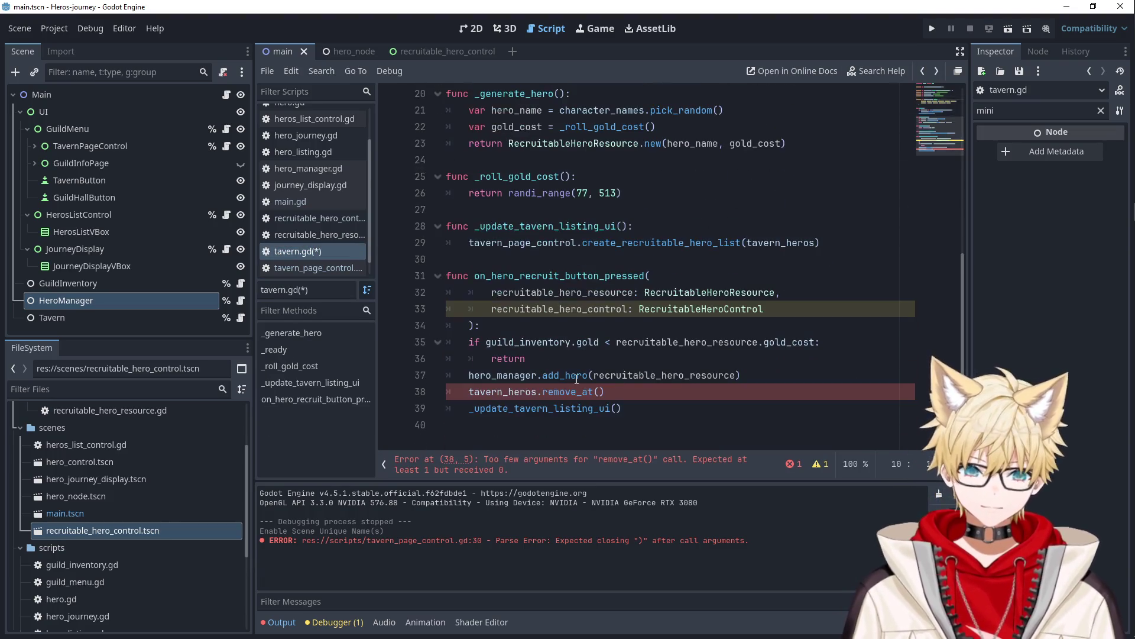
{"action": "left_click_drag", "start_coordinate": [601, 398], "coordinate": [544, 392]}
{"action": "type", "text": "erase"}
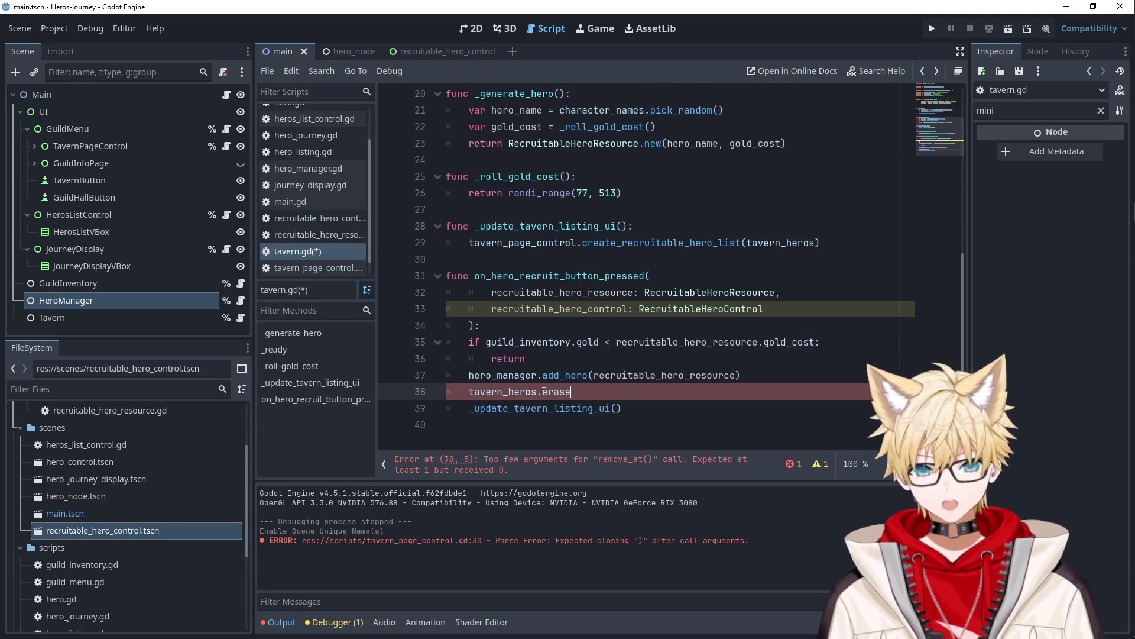
{"action": "key", "text": "Return"}
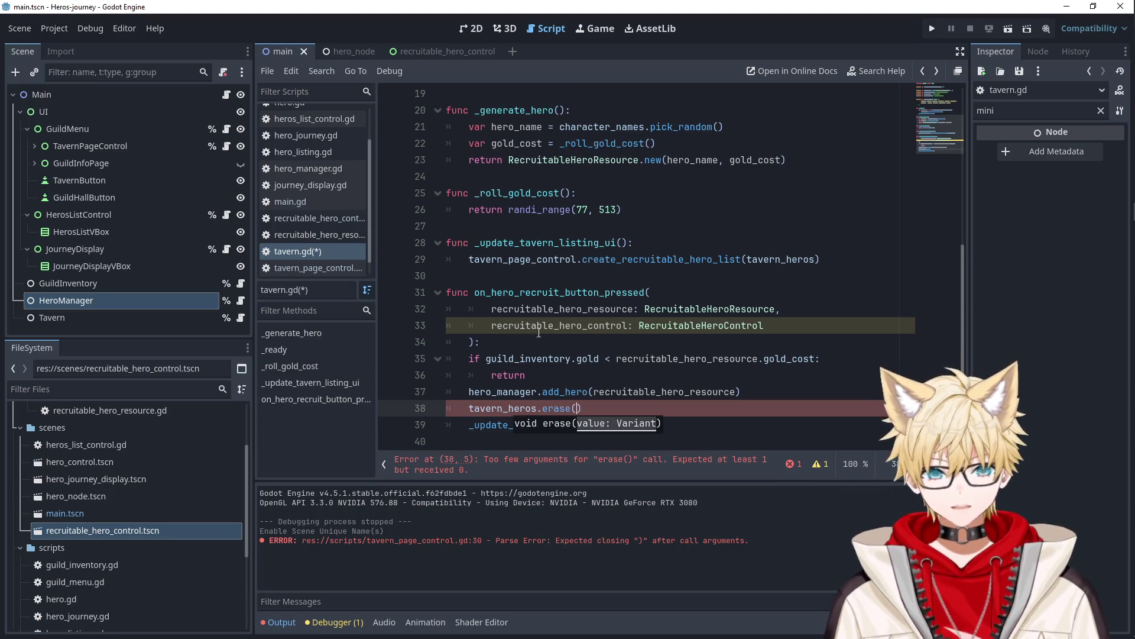
{"action": "type", "text": "recruitable_hero_resource"}
{"action": "left_click", "coordinate": [684, 371]}
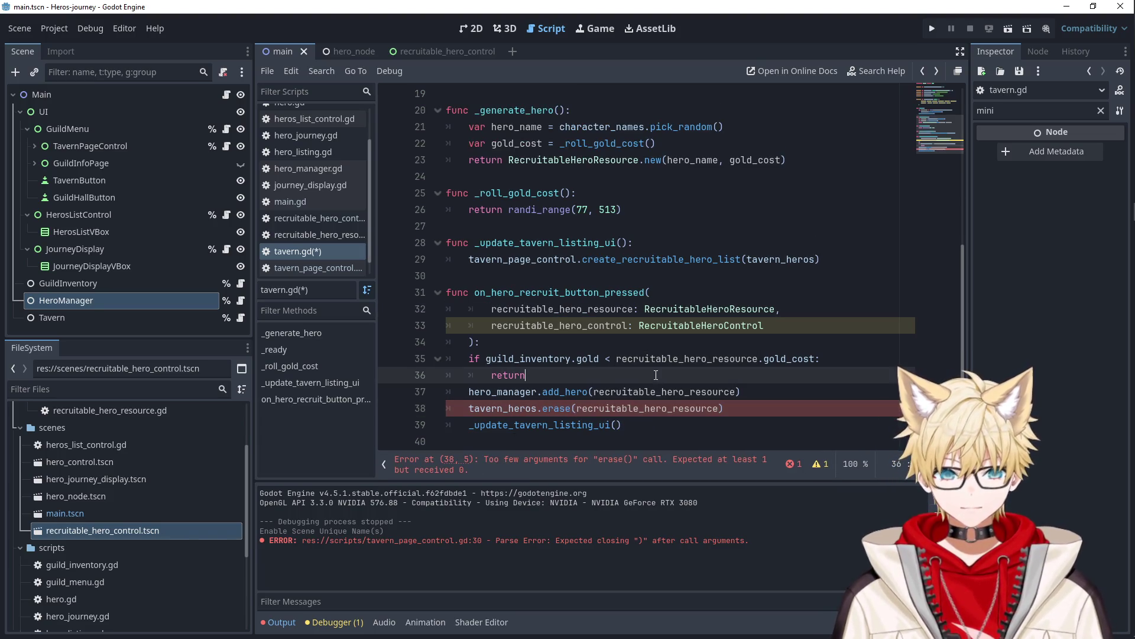
{"action": "key", "text": "ctrl+s"}
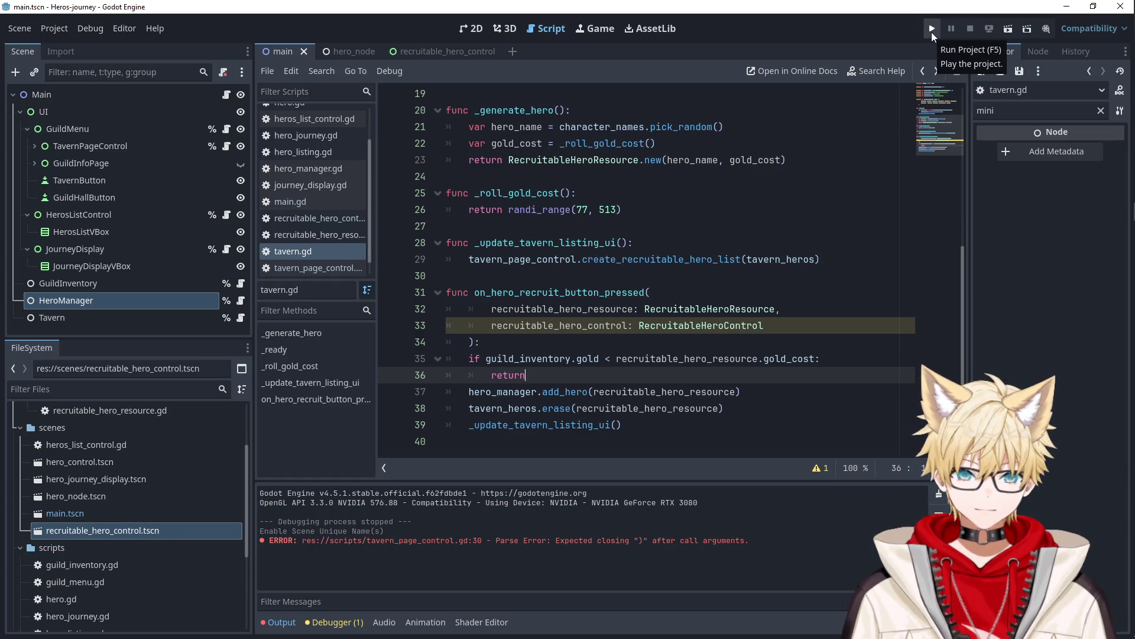
{"action": "left_click_drag", "start_coordinate": [766, 325], "coordinate": [412, 330]}
{"action": "key", "text": "F5"}
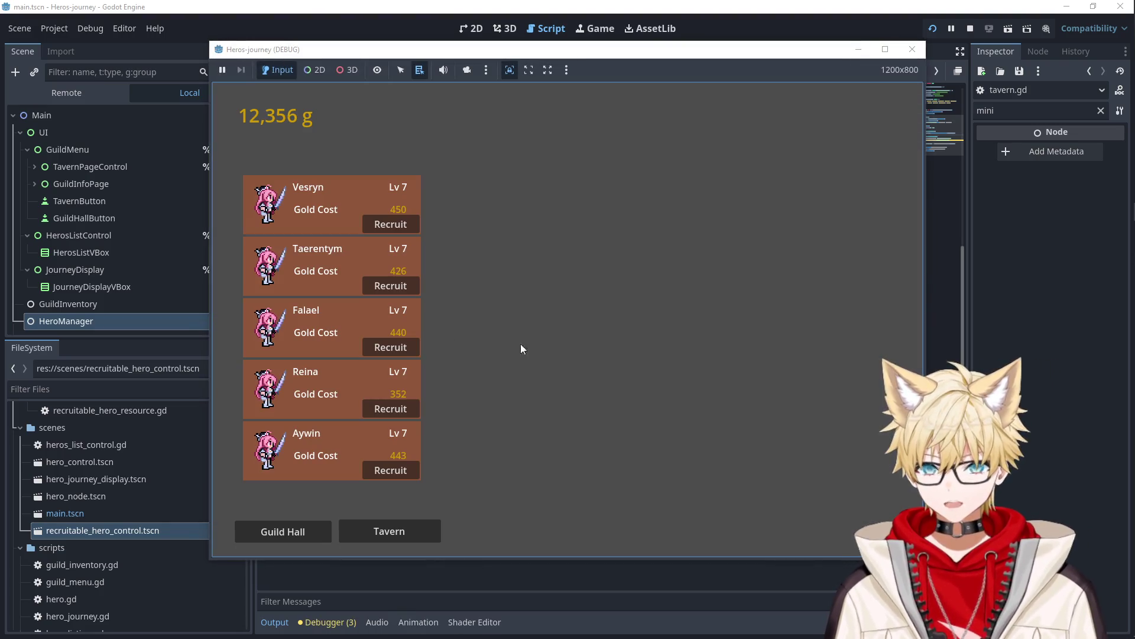
{"action": "left_click", "coordinate": [401, 226]}
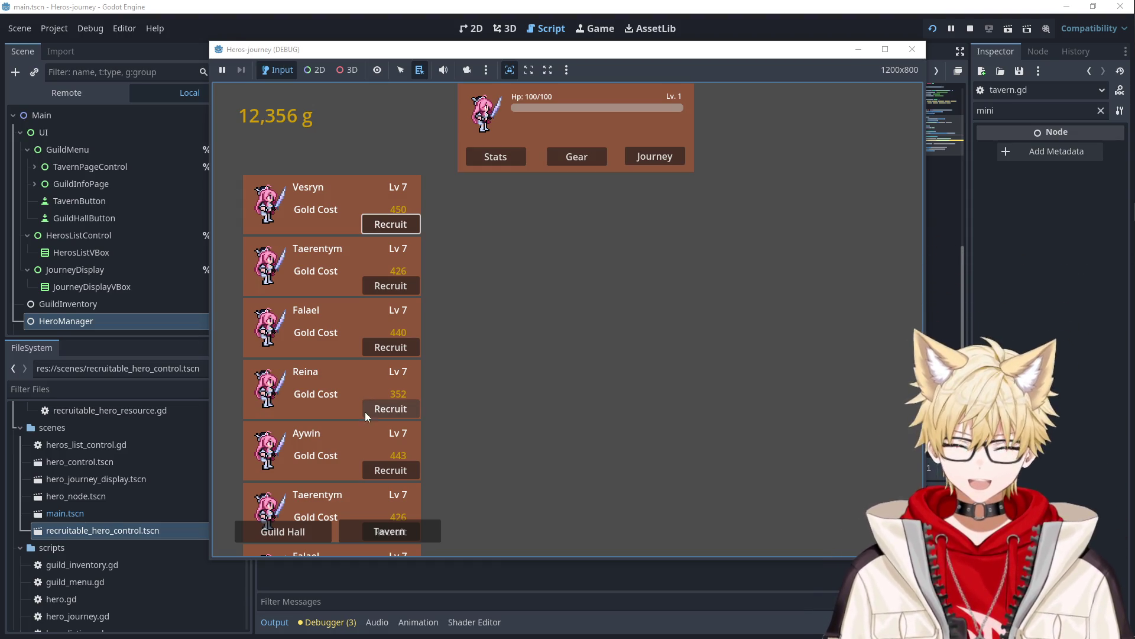
{"action": "left_click", "coordinate": [384, 224]}
{"action": "left_click", "coordinate": [383, 224]}
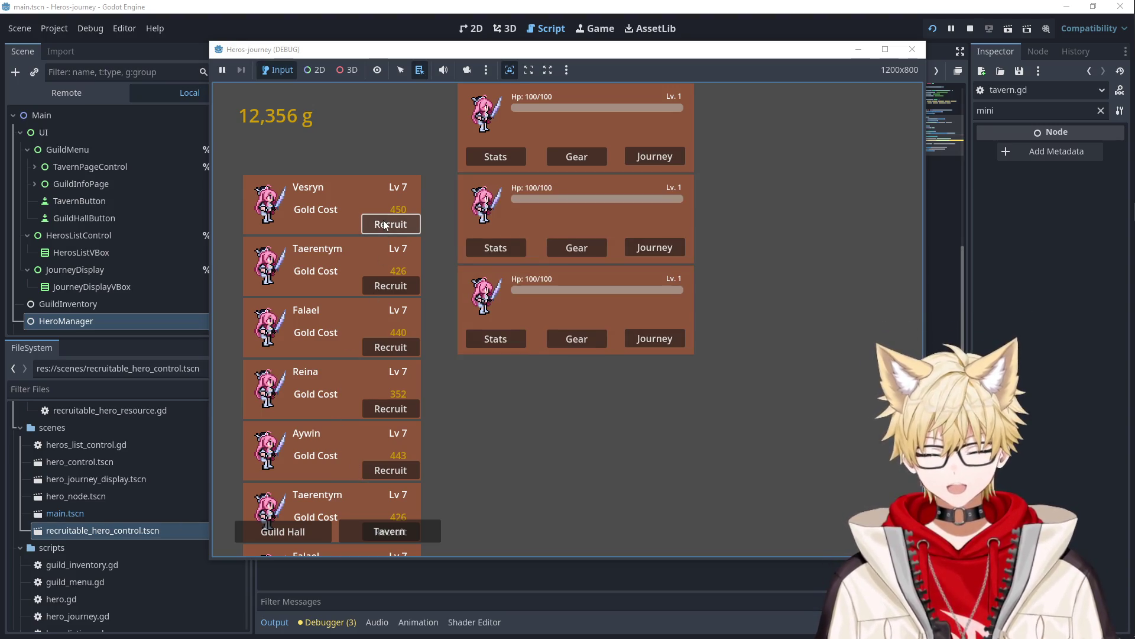
{"action": "key", "text": "F8"}
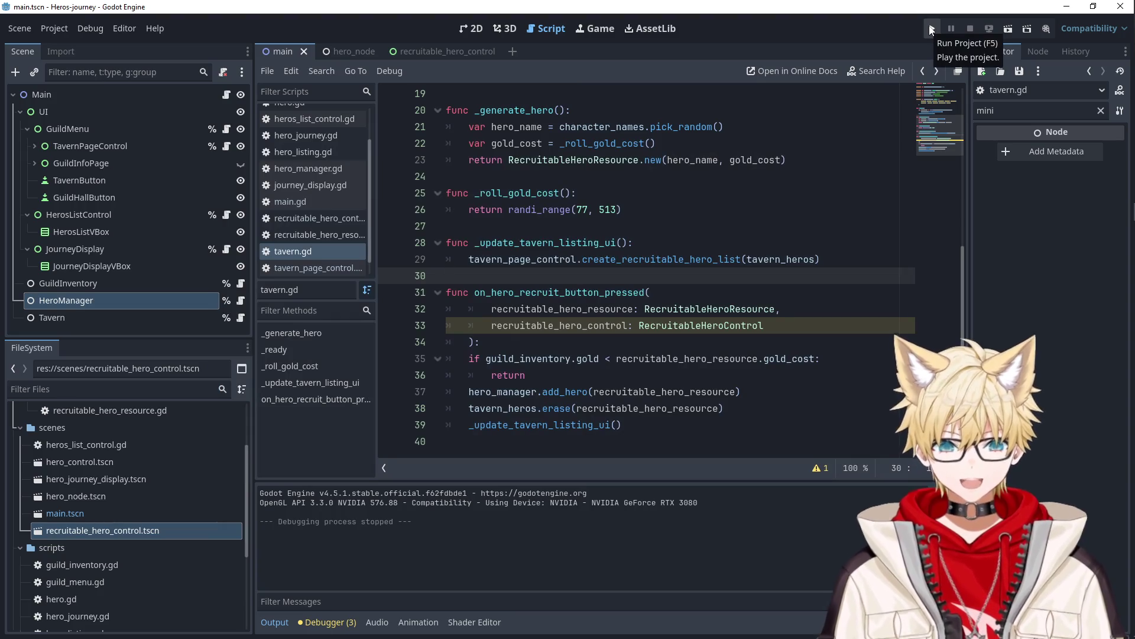
{"action": "scroll", "coordinate": [779, 185], "scroll_direction": "up", "scroll_amount": 2}
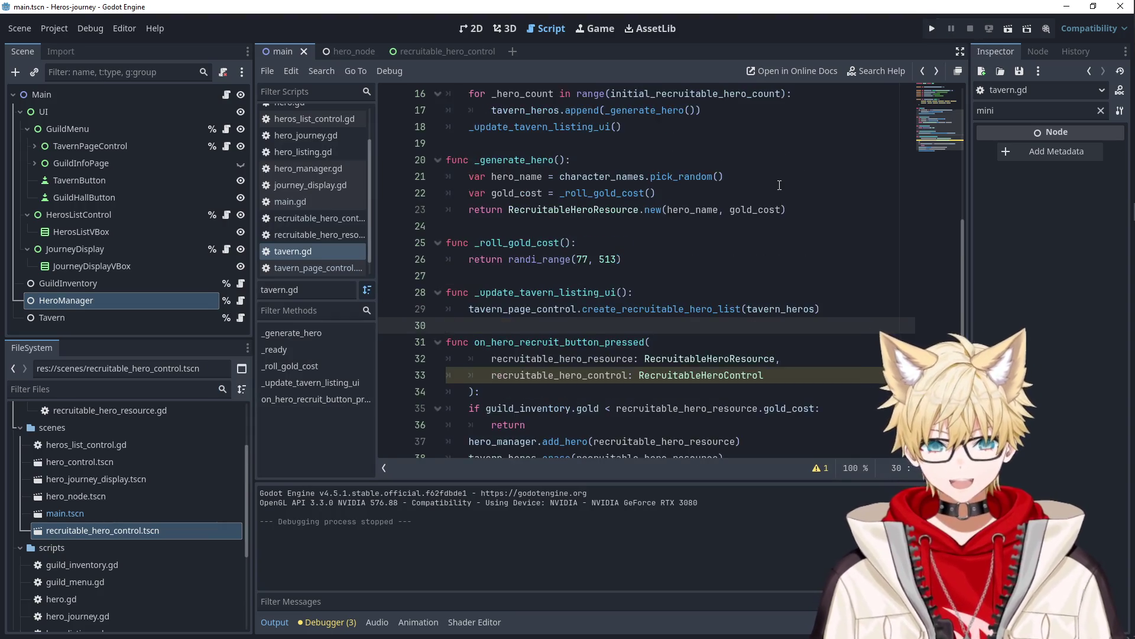
{"action": "scroll", "coordinate": [780, 185], "scroll_direction": "down", "scroll_amount": 2}
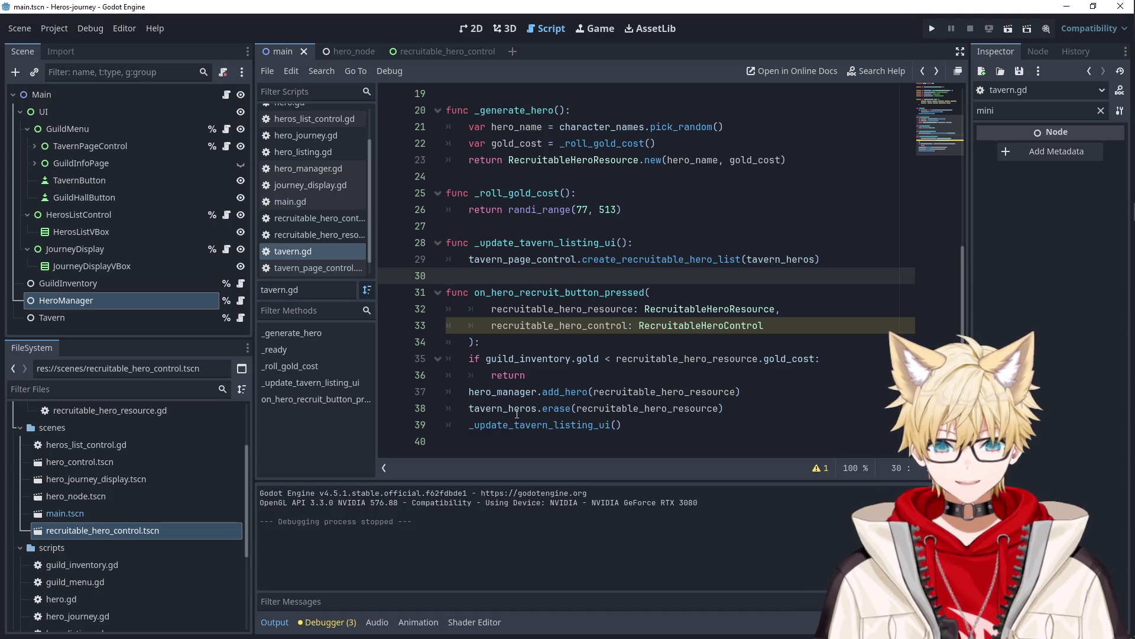
{"action": "mouse_move", "coordinate": [517, 414]}
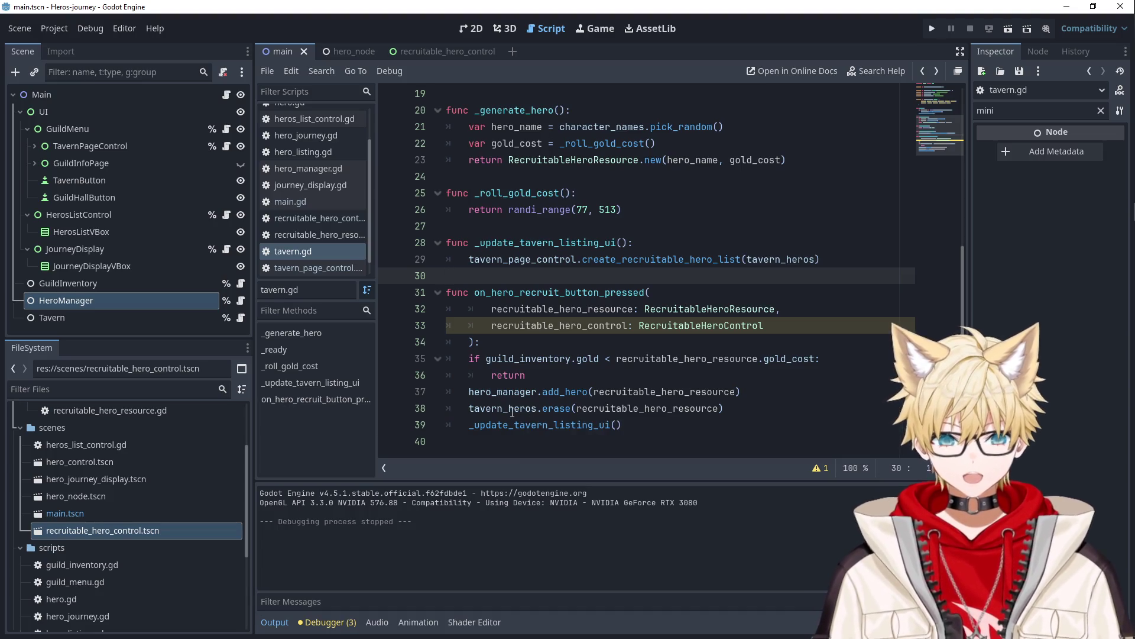
{"action": "double_click", "coordinate": [477, 409]}
{"action": "key", "text": "Left"}
{"action": "type", "text": "tavern_heros ="}
{"action": "left_click", "coordinate": [688, 227]}
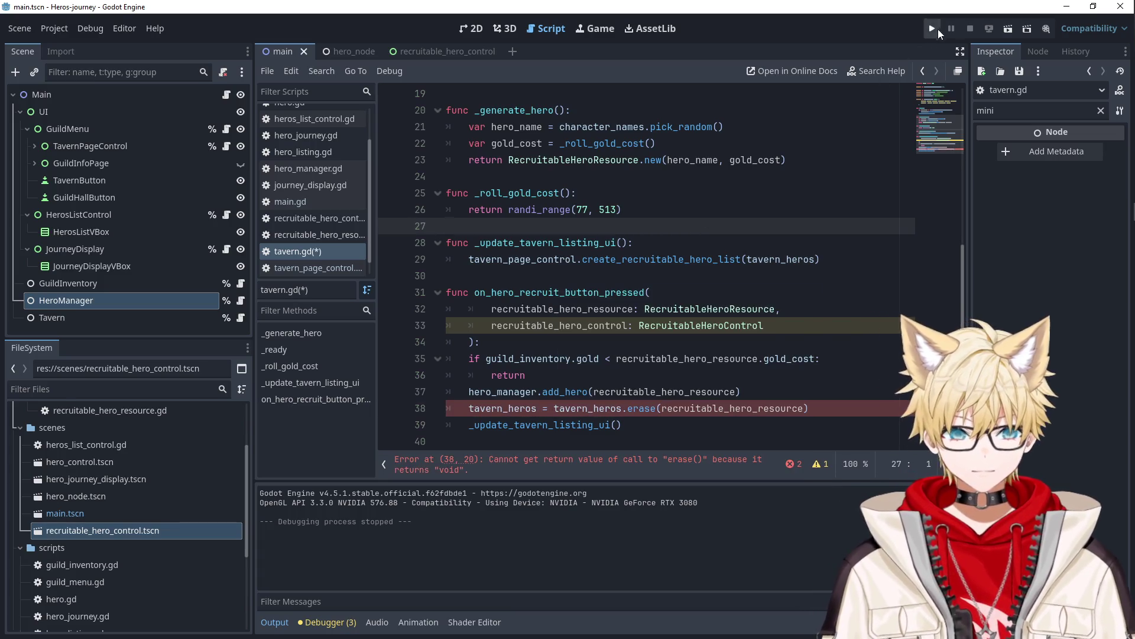
{"action": "left_click", "coordinate": [932, 29]}
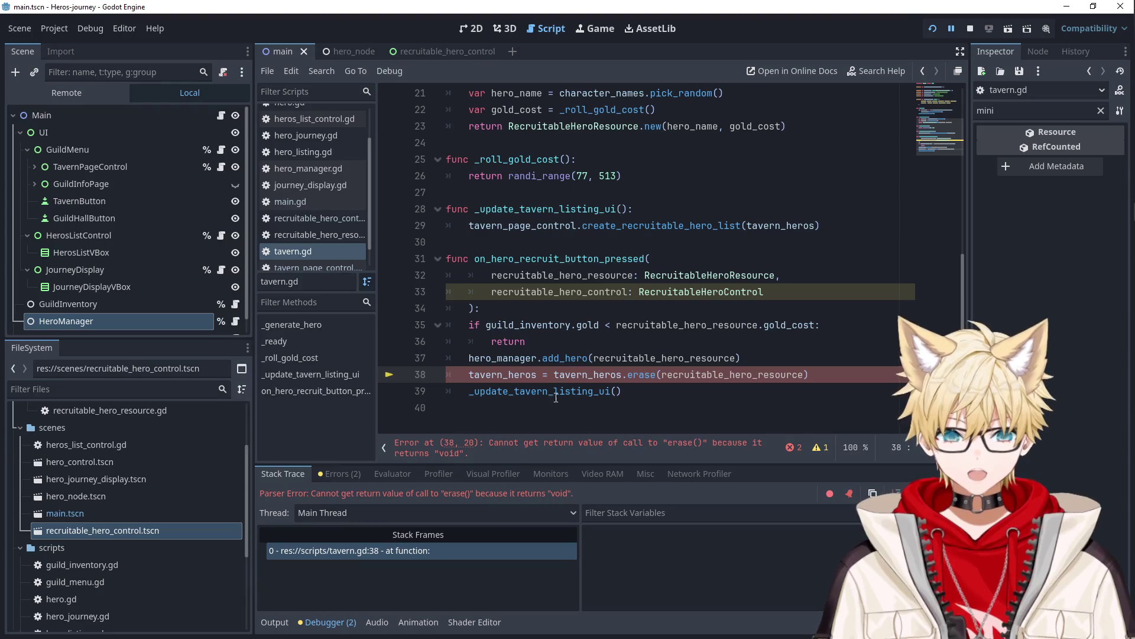
{"action": "left_click_drag", "start_coordinate": [553, 375], "coordinate": [468, 374]}
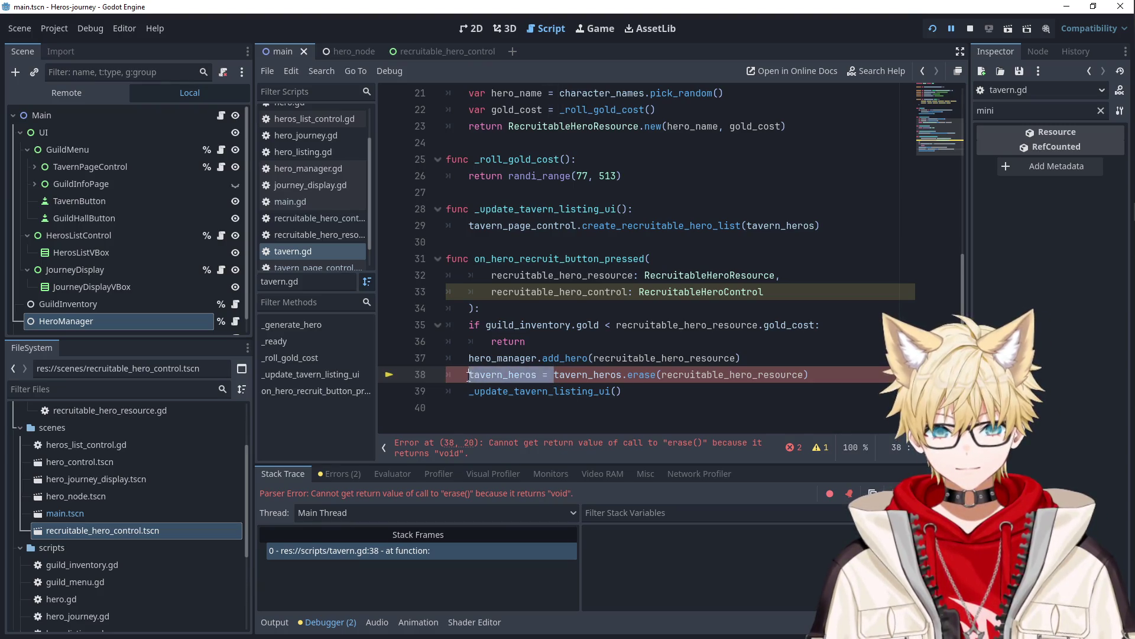
{"action": "key", "text": "BackSpace"}
{"action": "left_click", "coordinate": [542, 349]}
{"action": "key", "text": "ctrl+s"}
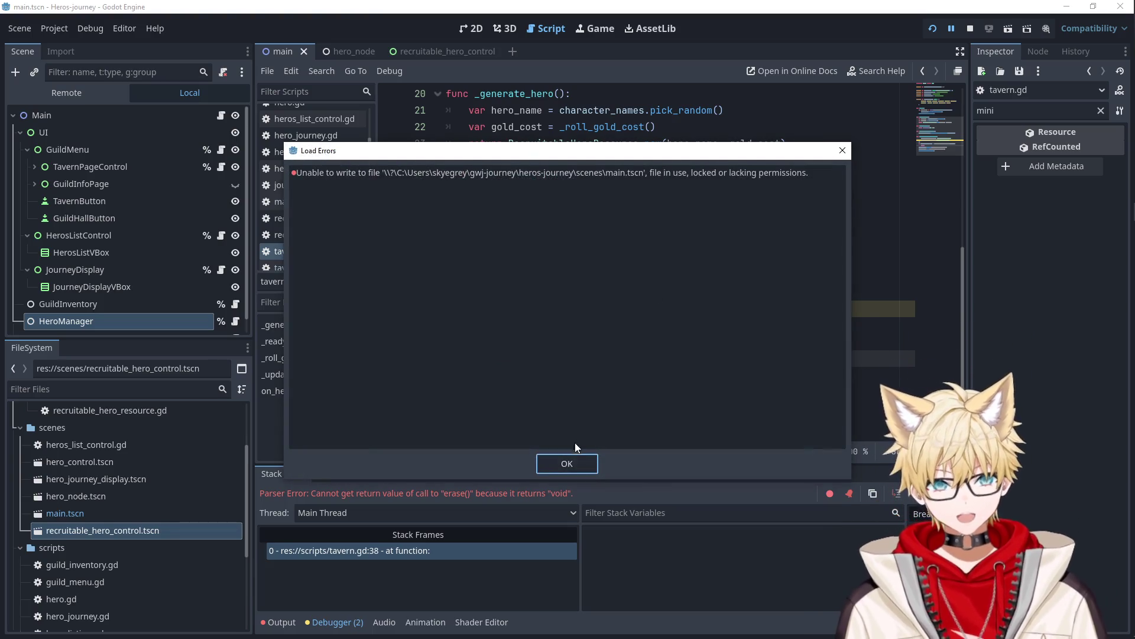
{"action": "left_click", "coordinate": [575, 459]}
{"action": "left_click", "coordinate": [933, 28]}
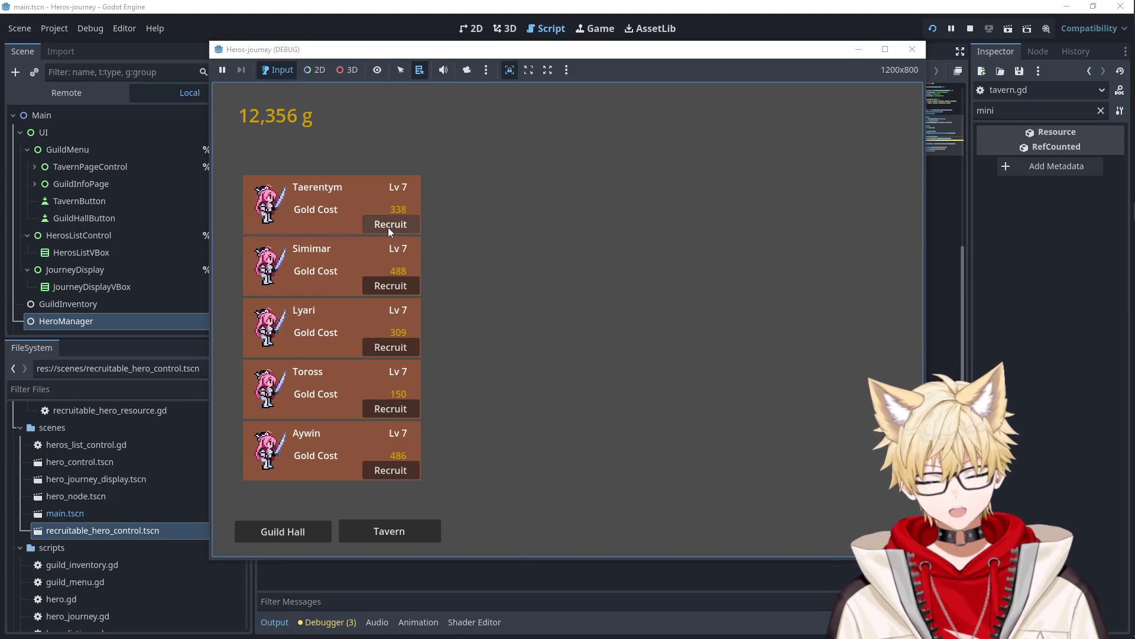
{"action": "left_click", "coordinate": [388, 227]}
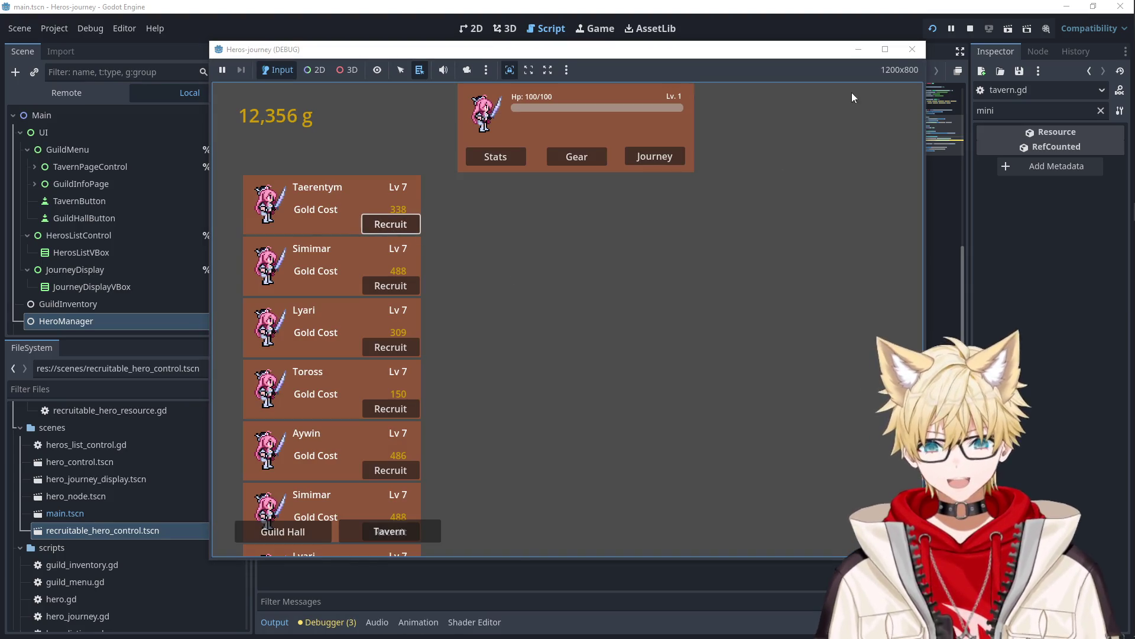
{"action": "left_click", "coordinate": [911, 50]}
{"action": "left_click", "coordinate": [670, 274]}
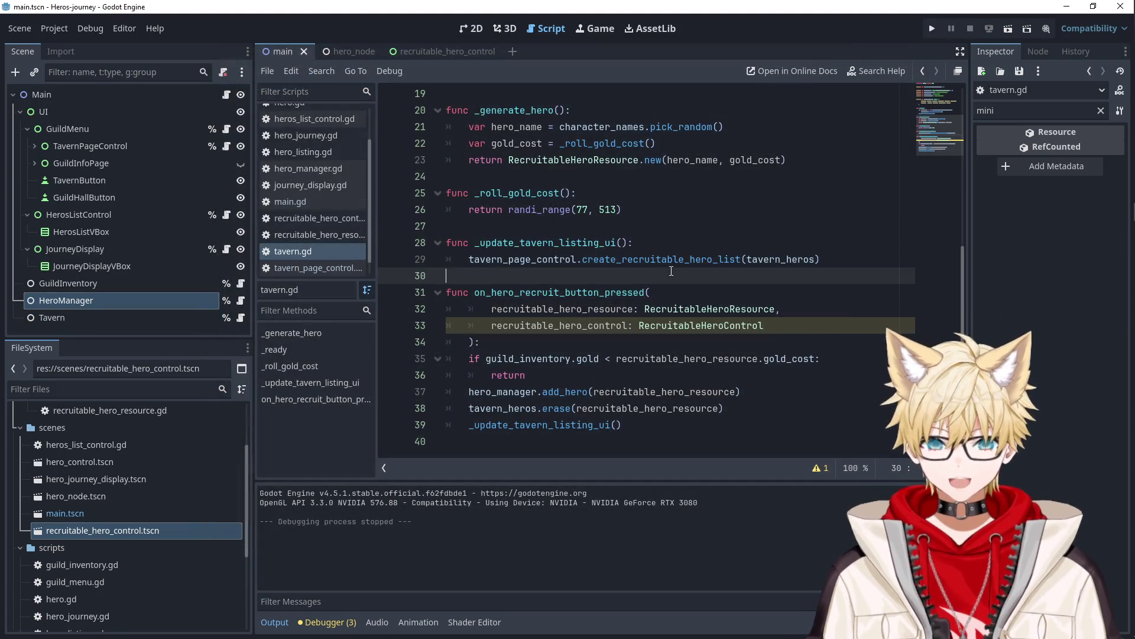
- Set a breakpoint on line 39, run the game, and recruit the first tavern hero
{"action": "scroll", "coordinate": [653, 323], "scroll_direction": "up", "scroll_amount": 6}
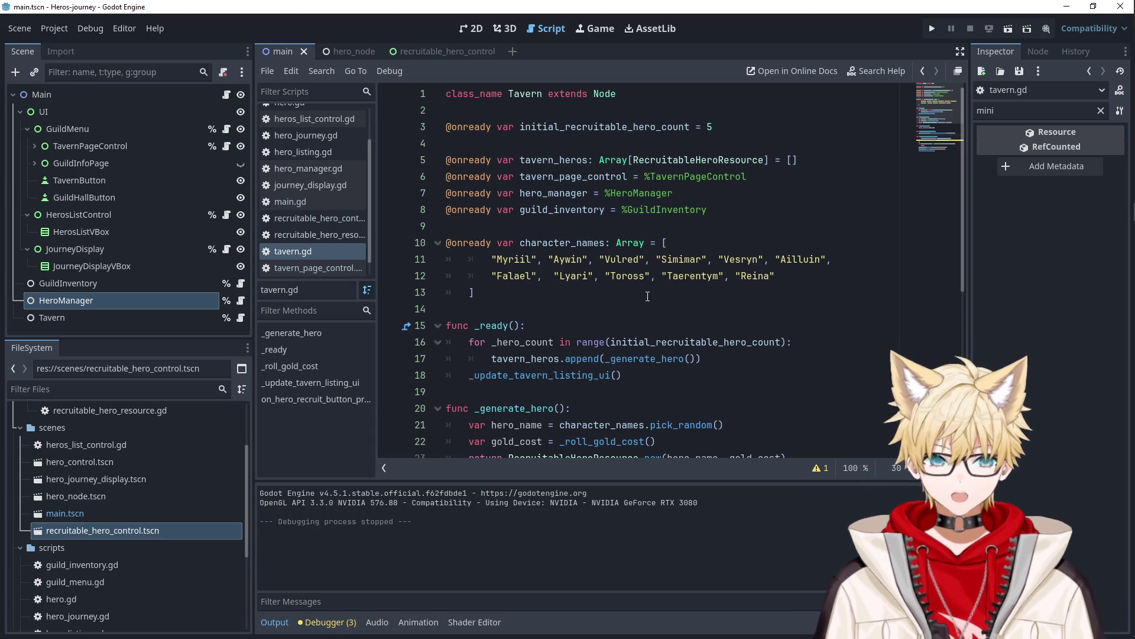
{"action": "scroll", "coordinate": [646, 294], "scroll_direction": "down", "scroll_amount": 3}
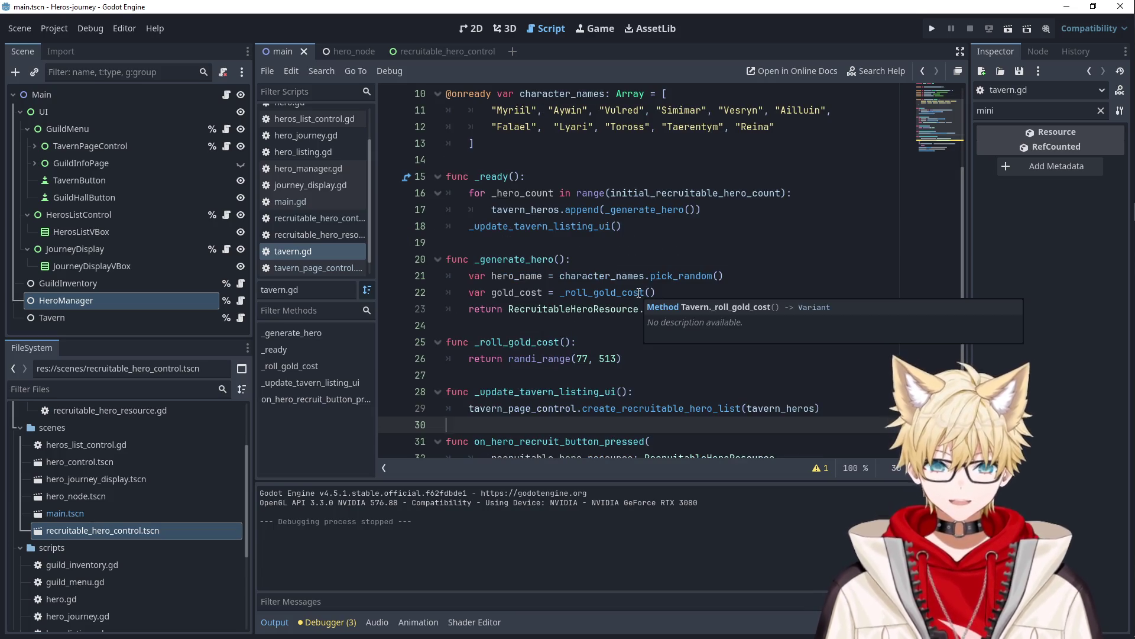
{"action": "scroll", "coordinate": [639, 293], "scroll_direction": "down", "scroll_amount": 3}
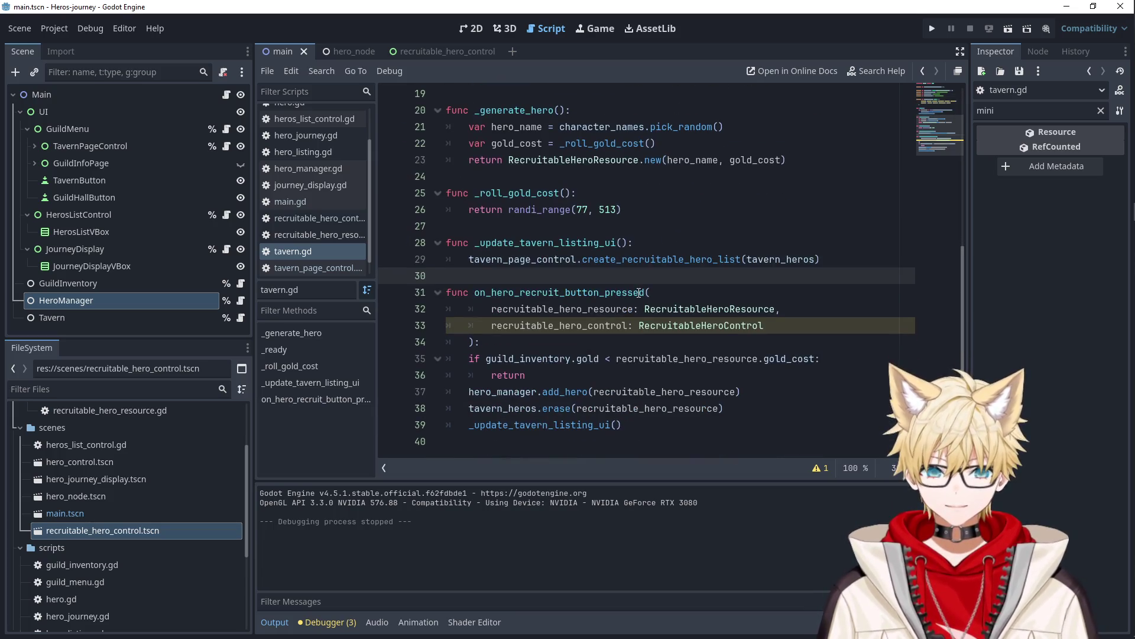
{"action": "left_click", "coordinate": [540, 344]}
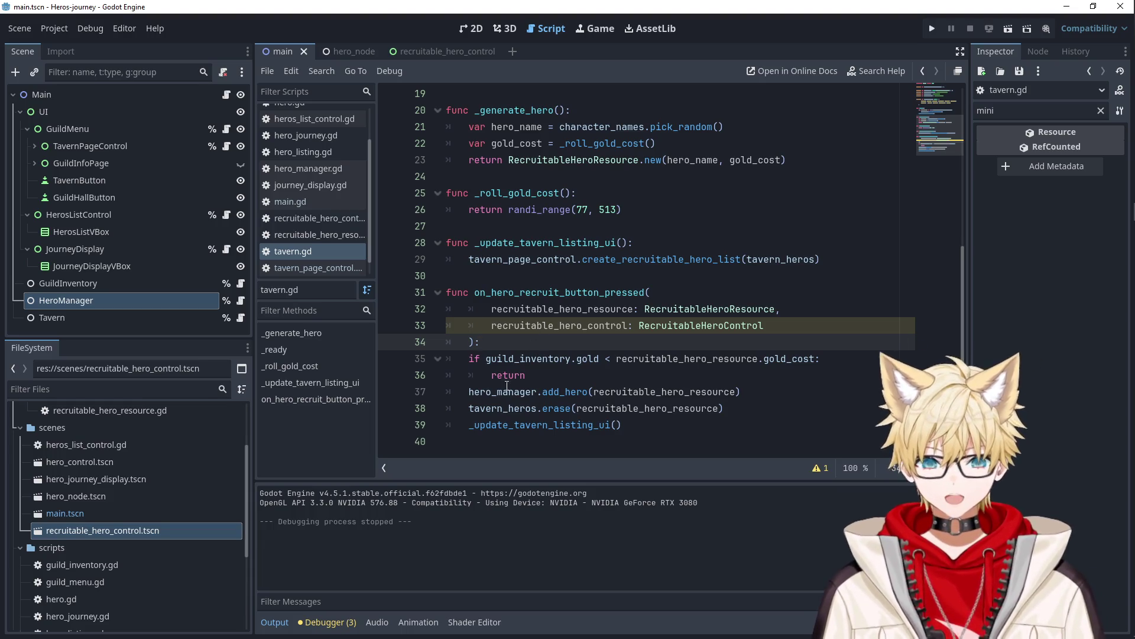
{"action": "left_click", "coordinate": [390, 425]}
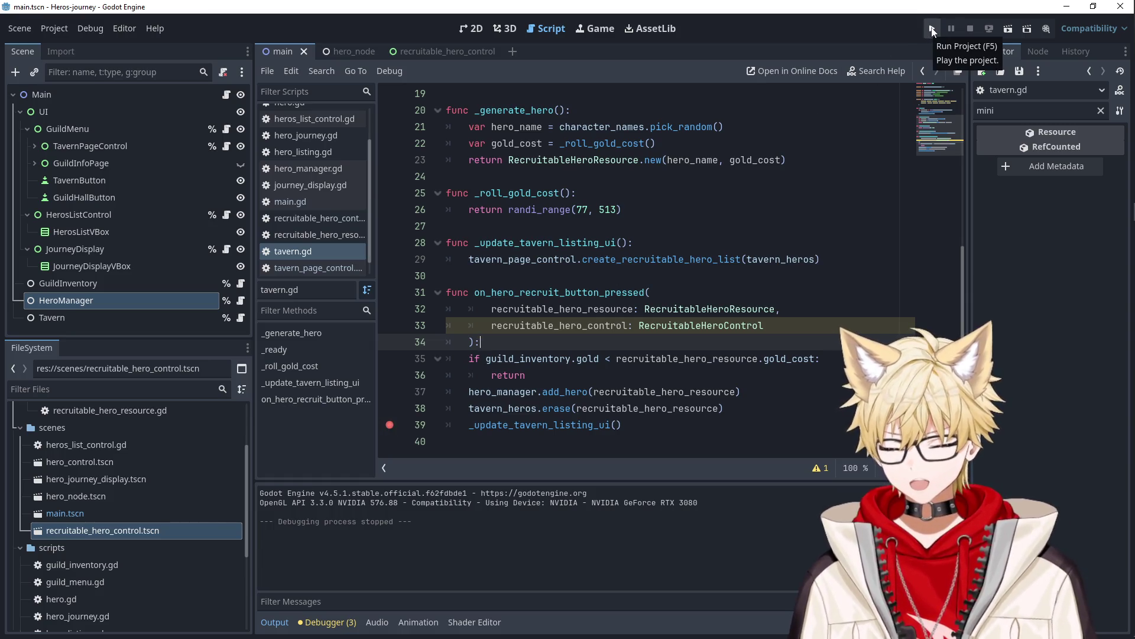
{"action": "left_click", "coordinate": [931, 29]}
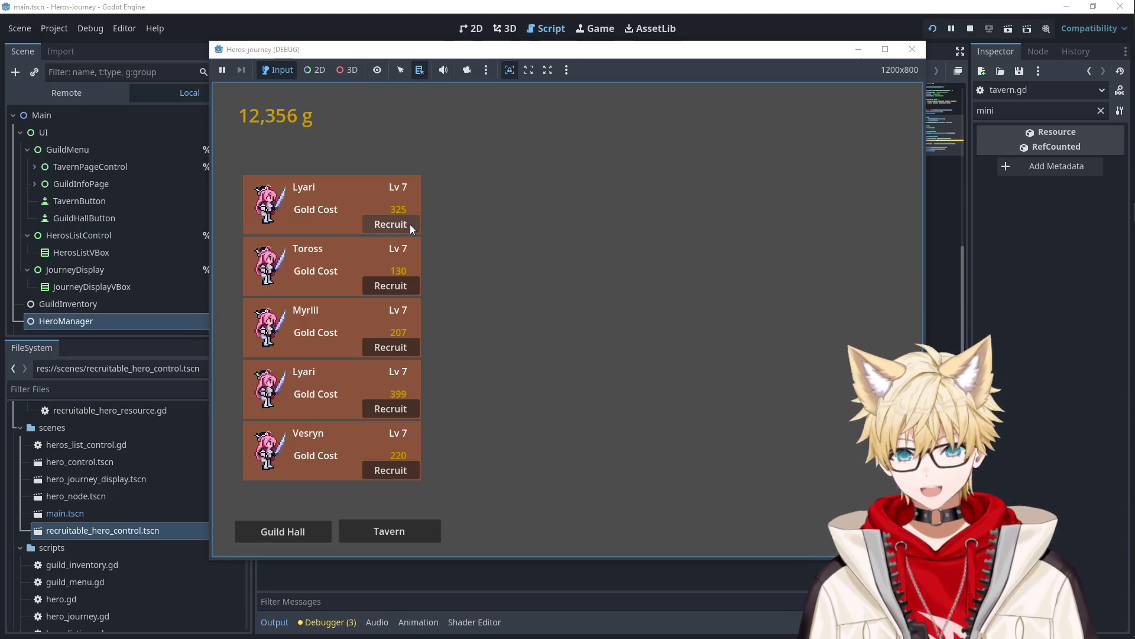
{"action": "left_click", "coordinate": [410, 224]}
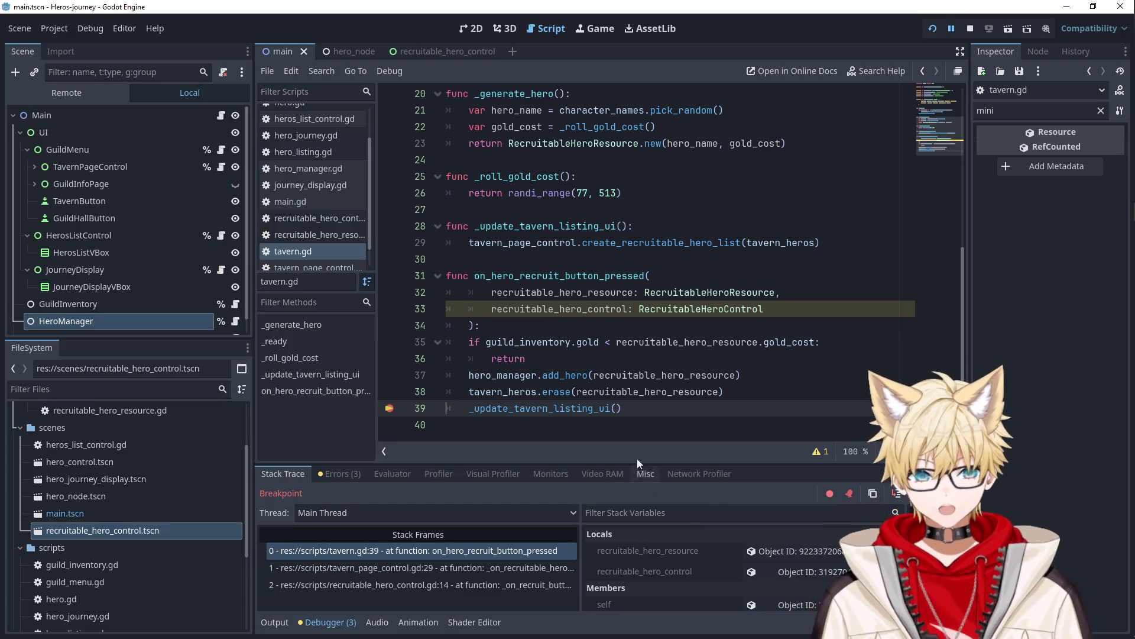
- Check in the debugger that tavern_heros has 4 elements, then restore the code editor view
{"action": "mouse_move", "coordinate": [639, 464]}
{"action": "left_mouse_down"}
{"action": "mouse_move", "coordinate": [640, 246]}
{"action": "mouse_move", "coordinate": [640, 260]}
{"action": "left_mouse_up"}
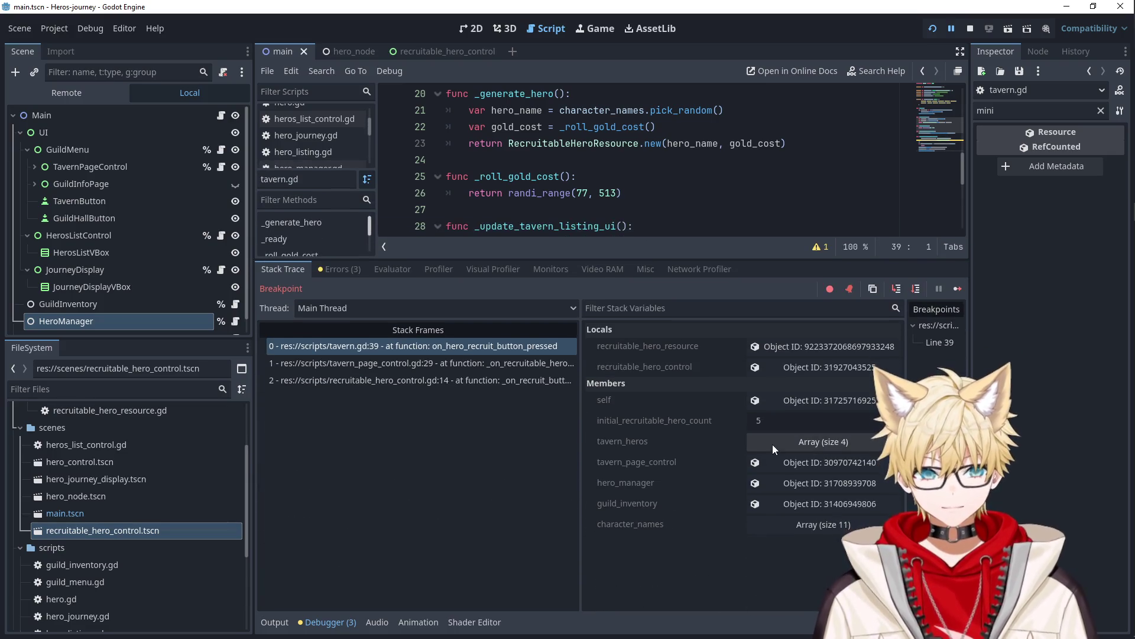
{"action": "left_click", "coordinate": [772, 444]}
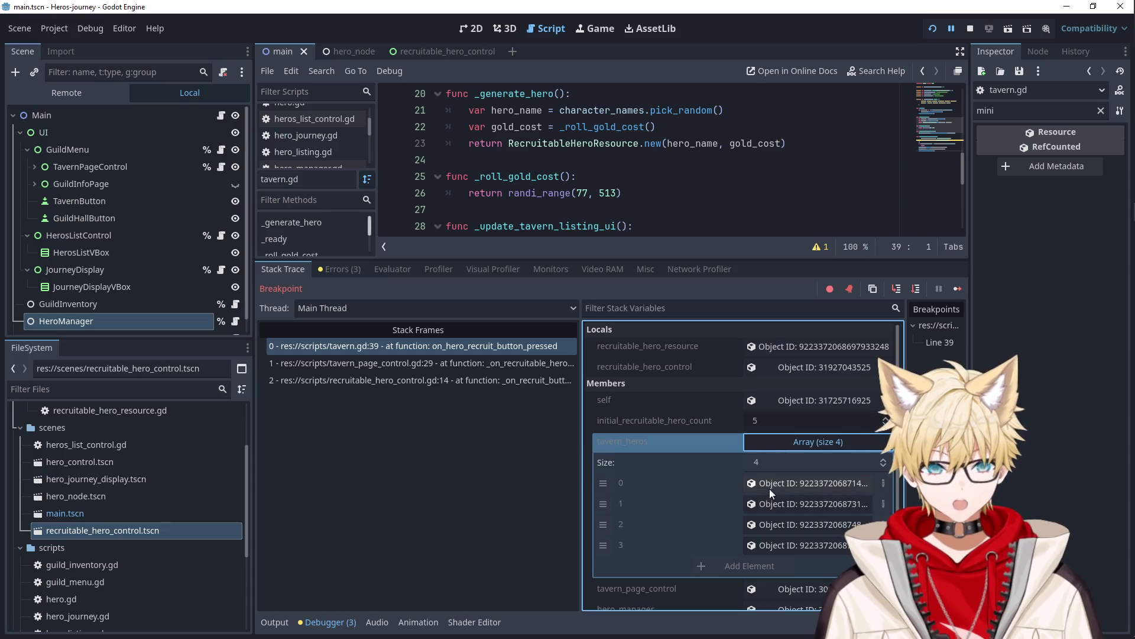
{"action": "scroll", "coordinate": [768, 488], "scroll_direction": "down", "scroll_amount": 1}
{"action": "scroll", "coordinate": [769, 488], "scroll_direction": "up", "scroll_amount": 1}
{"action": "left_click", "coordinate": [798, 445]}
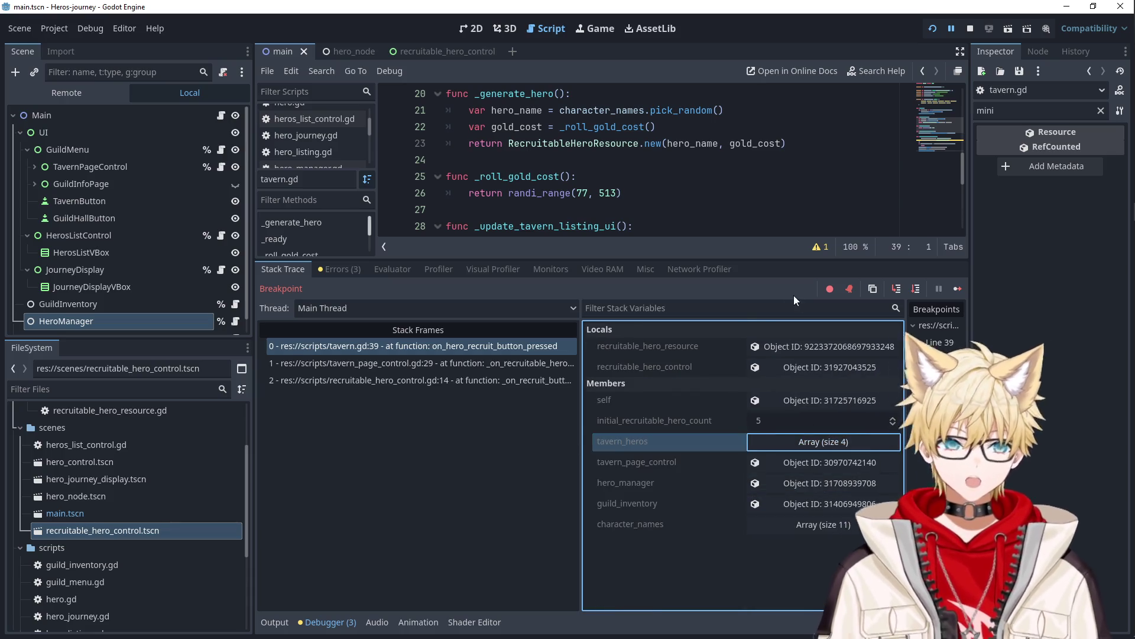
{"action": "left_click_drag", "start_coordinate": [729, 260], "coordinate": [729, 463]}
{"action": "left_click", "coordinate": [645, 342]}
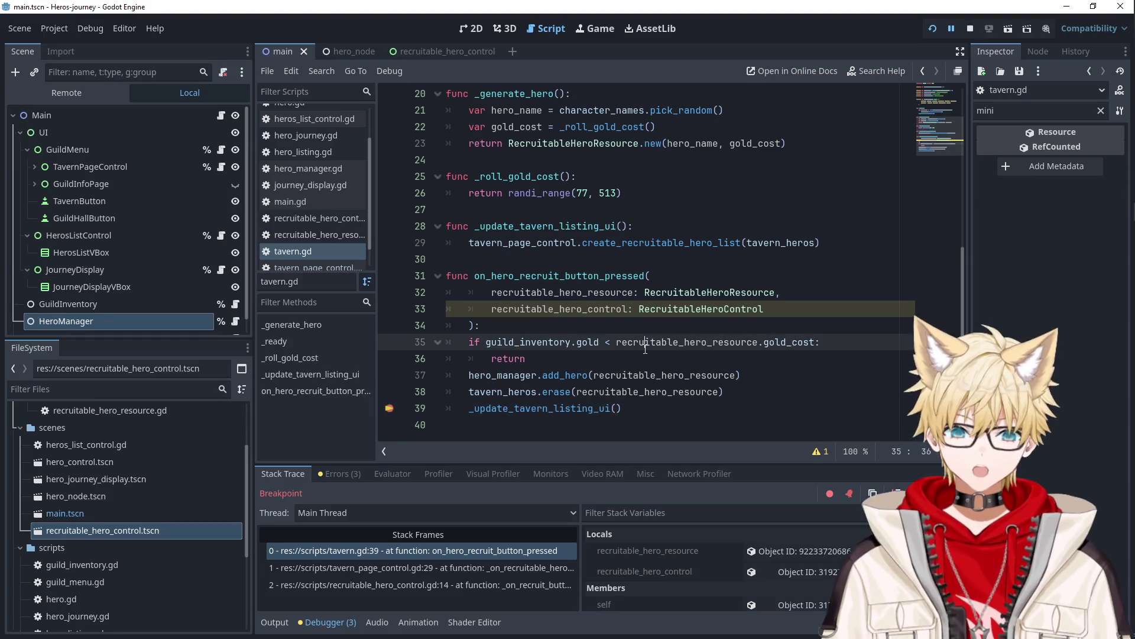
{"action": "left_click", "coordinate": [573, 411], "text": "ctrl"}
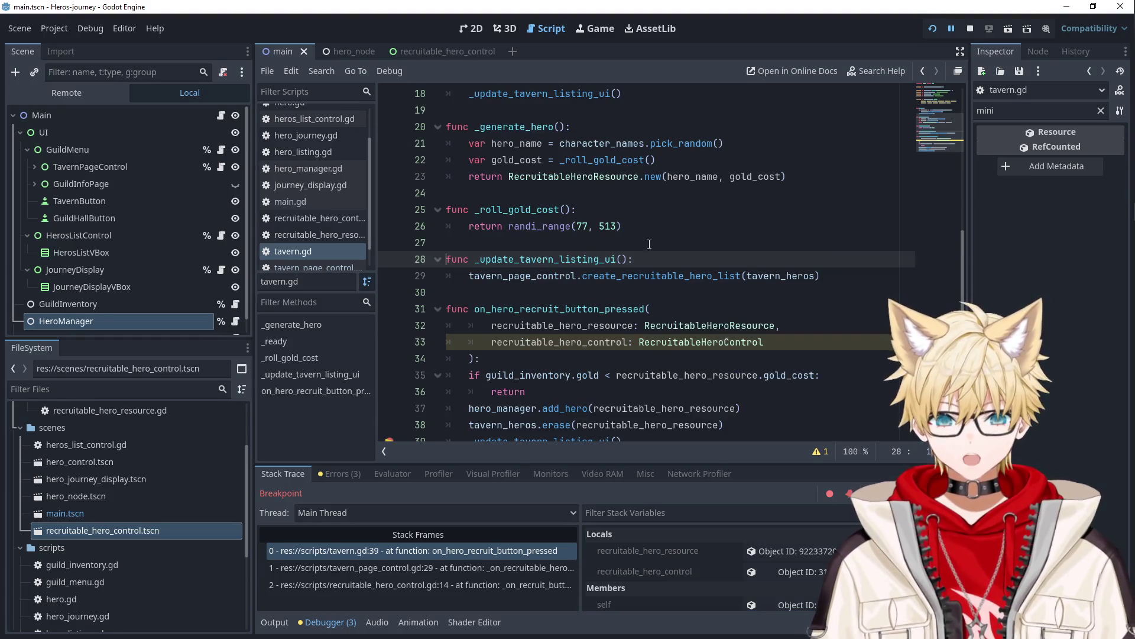
- Open an empty line at the top of _update_tavern_listing_ui in tavern.gd
{"action": "scroll", "coordinate": [656, 260], "scroll_direction": "up", "scroll_amount": 1}
{"action": "scroll", "coordinate": [656, 260], "scroll_direction": "down", "scroll_amount": 1}
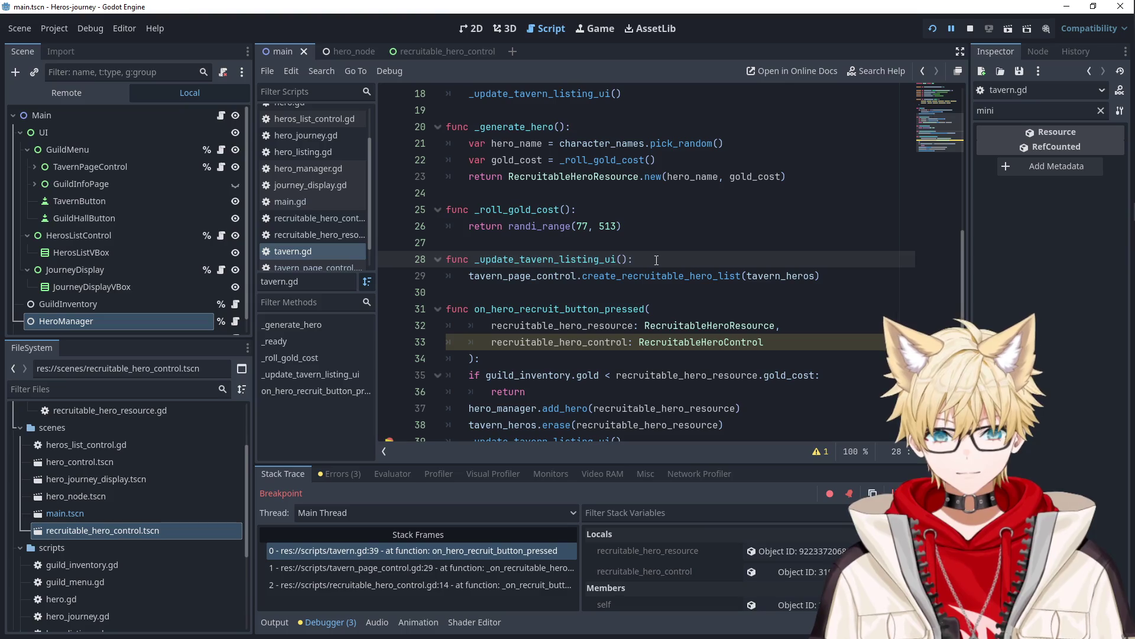
{"action": "key", "text": "Return"}
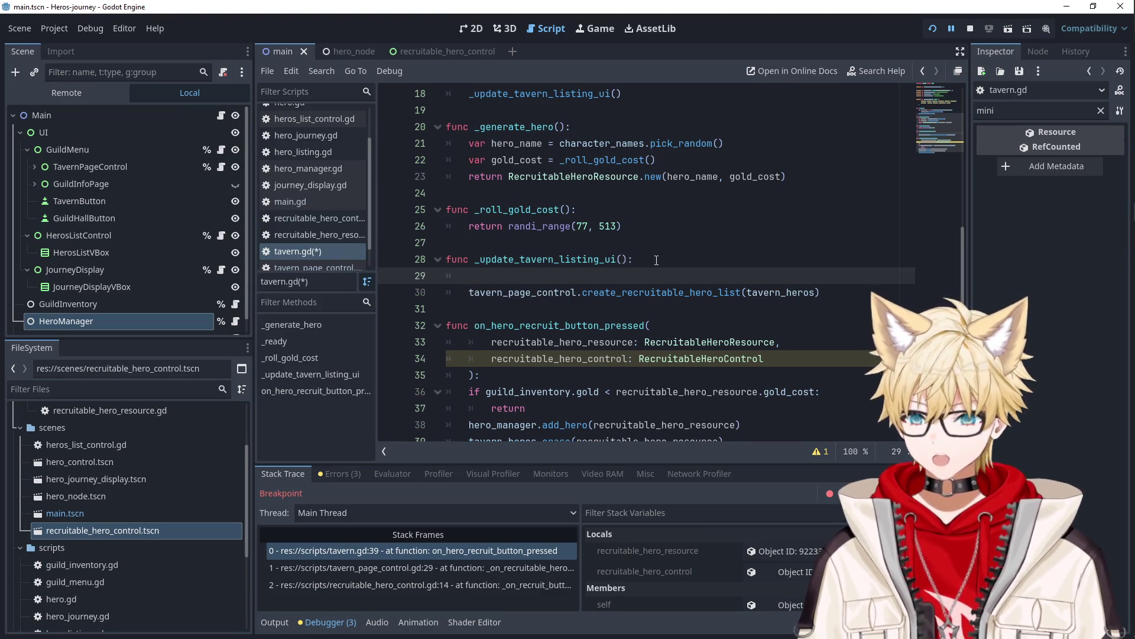
{"action": "type", "text": "remove"}
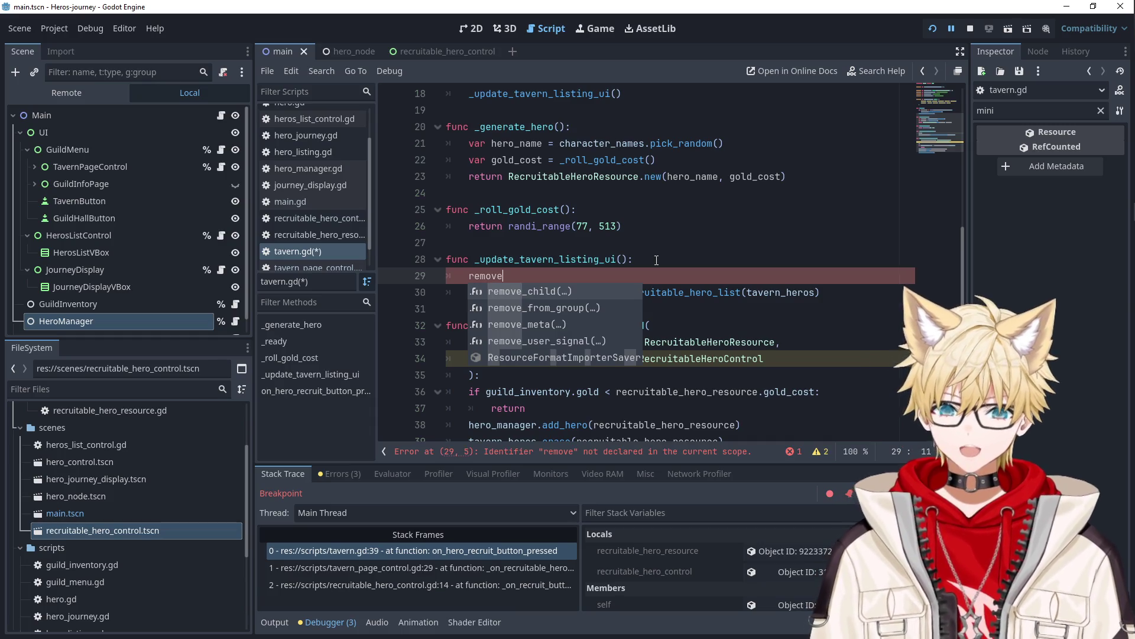
{"action": "key", "text": "BackSpace"}
{"action": "key", "text": "BackSpace"}
{"action": "key", "text": "BackSpace"}
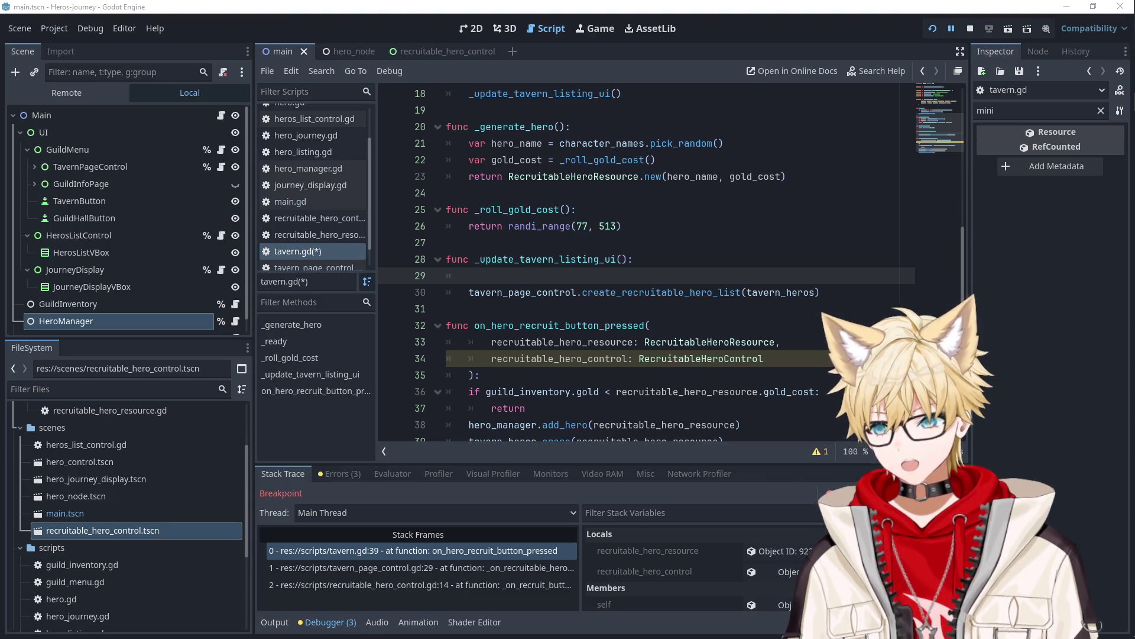
{"action": "left_click", "coordinate": [725, 303]}
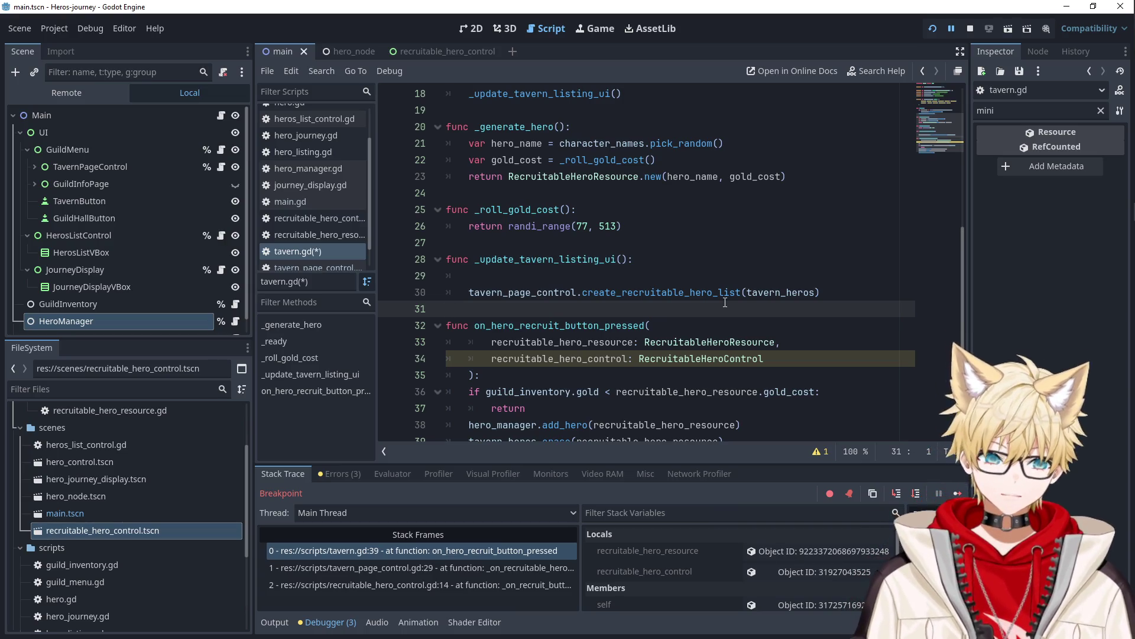
{"action": "left_click", "coordinate": [589, 276]}
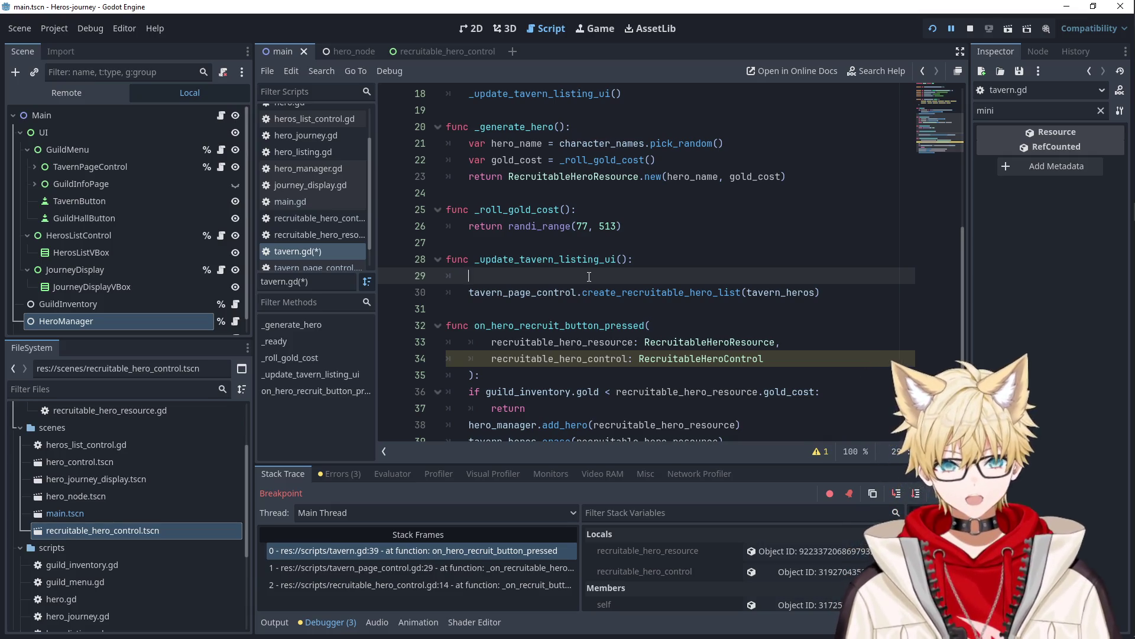
- Write '# TODO, fix this' followed by 'for children in get_children():'
{"action": "type", "text": "# TODO, fix this"}
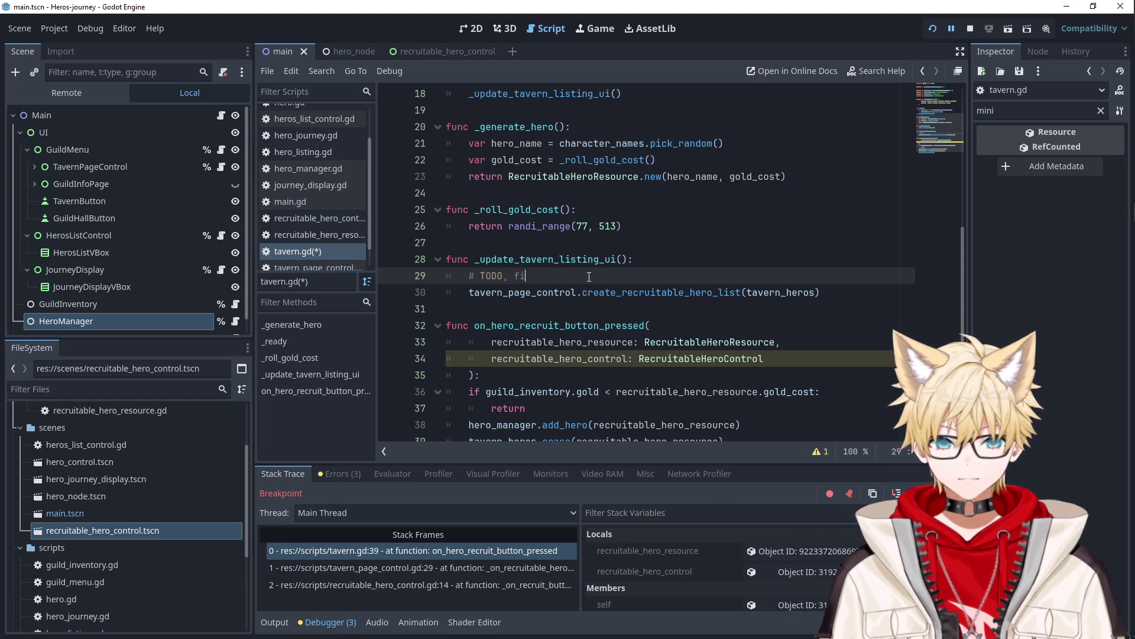
{"action": "key", "text": "Return"}
{"action": "type", "text": "for childr"}
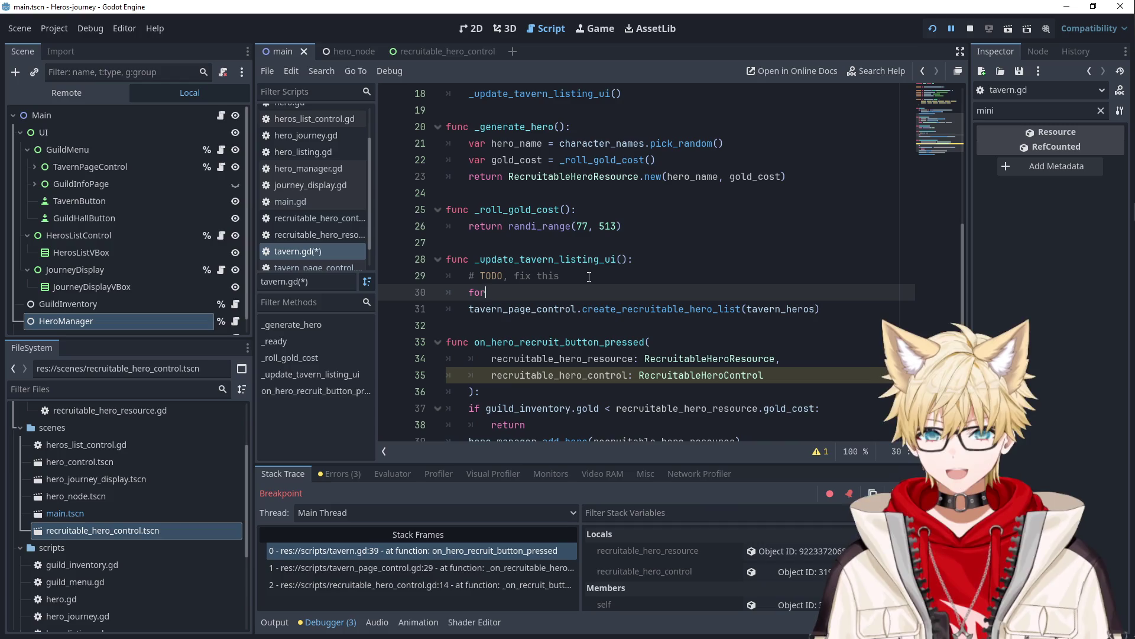
{"action": "type", "text": "en in get_chil"}
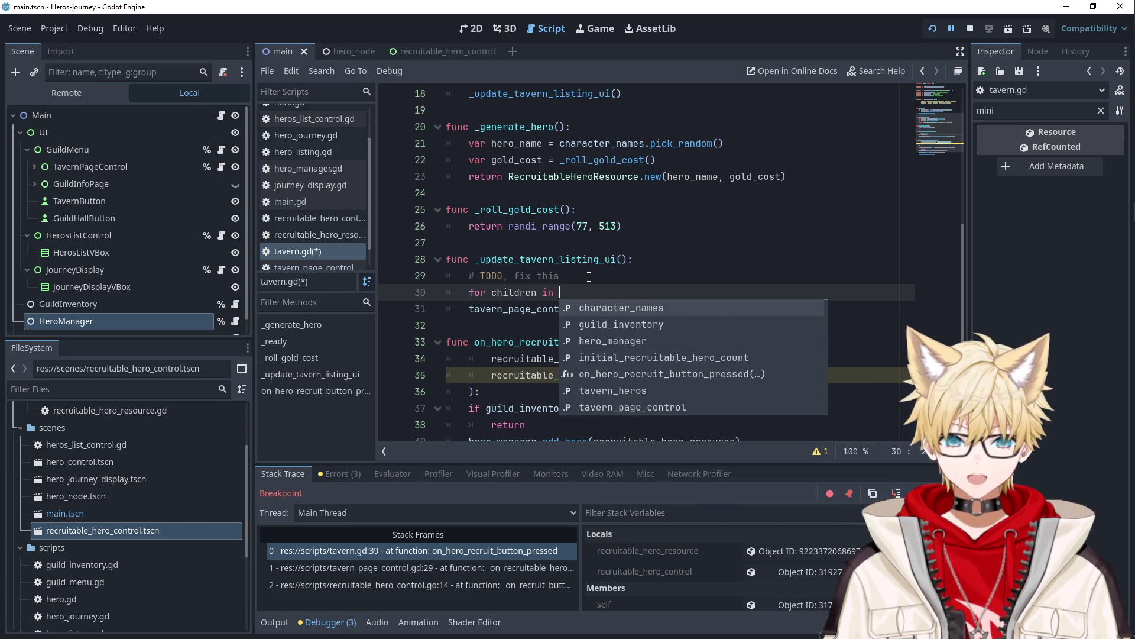
{"action": "key", "text": "Escape"}
{"action": "key", "text": "Down"}
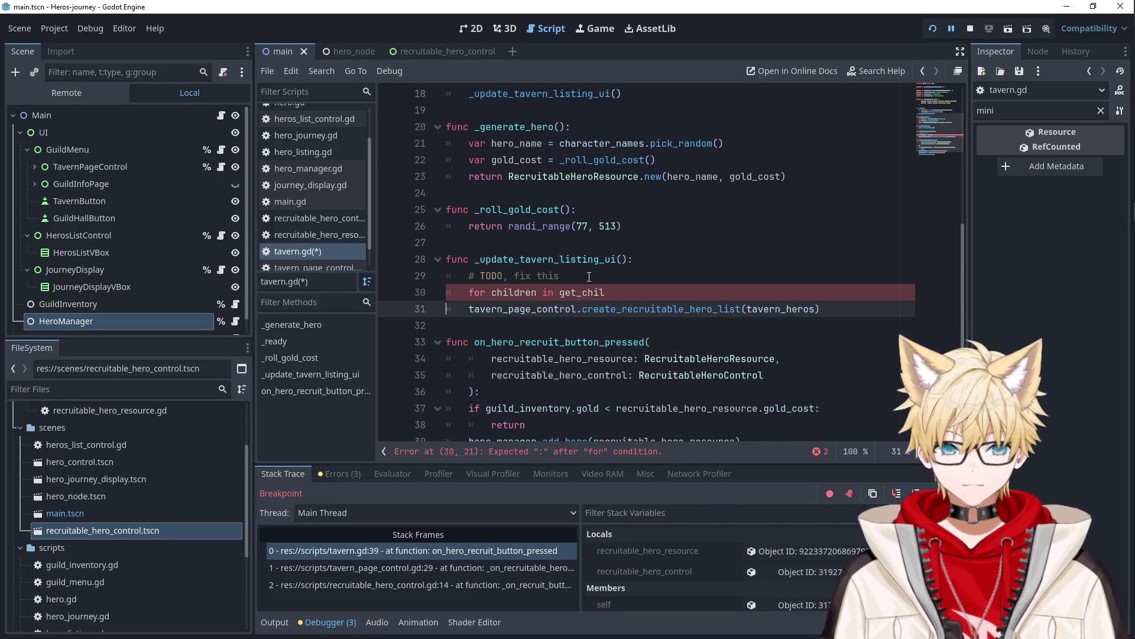
{"action": "key", "text": "Up"}
{"action": "type", "text": "dren"}
{"action": "key", "text": "Return"}
{"action": "type", "text": ":"}
- Add the loop body 'children.queue_free()'
{"action": "key", "text": "Return"}
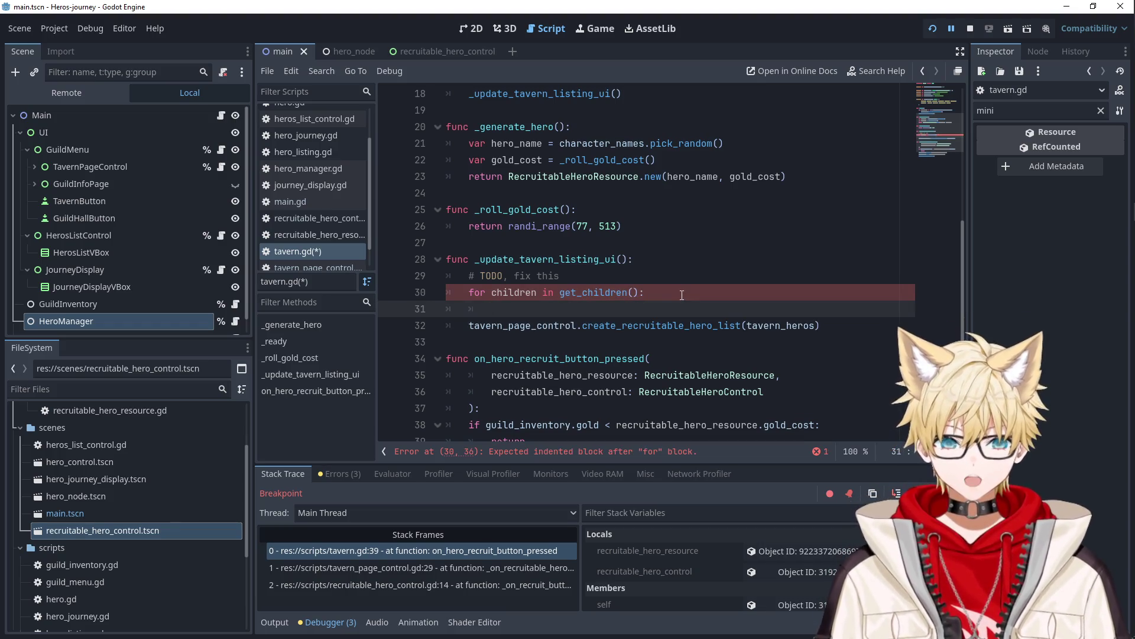
{"action": "type", "text": "chil"}
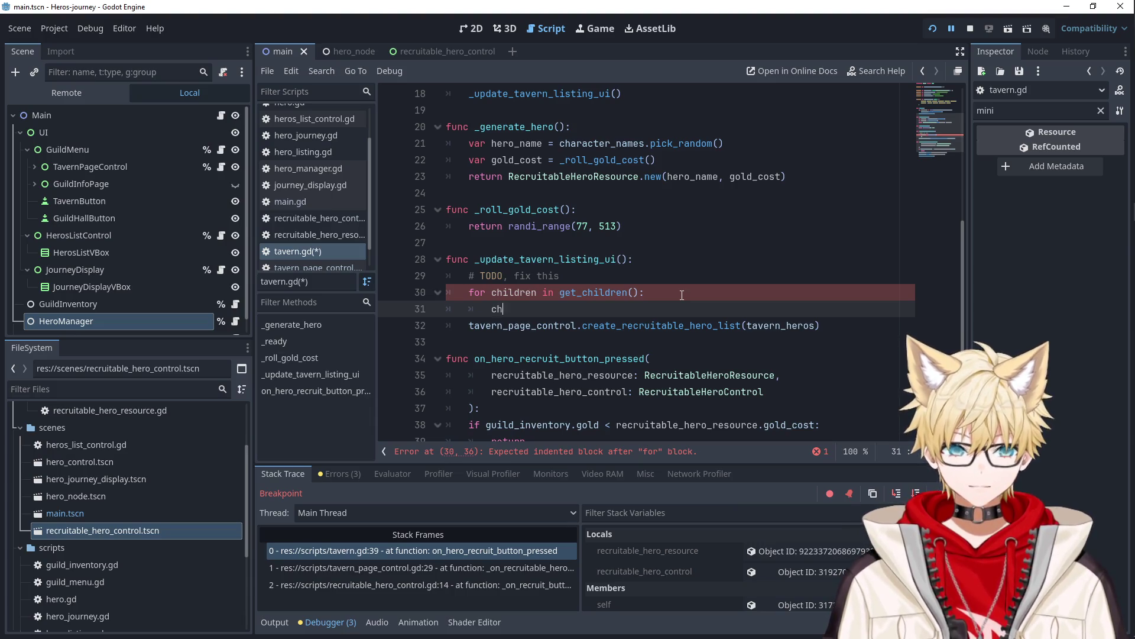
{"action": "key", "text": "Return"}
{"action": "type", "text": ".queue_fre"}
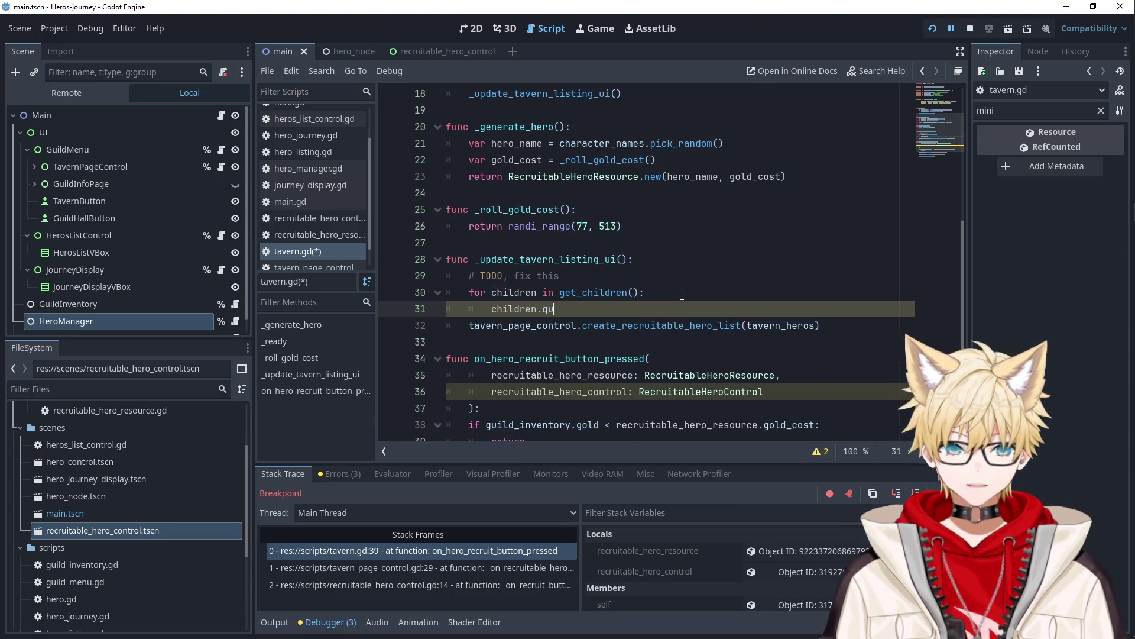
{"action": "key", "text": "Return"}
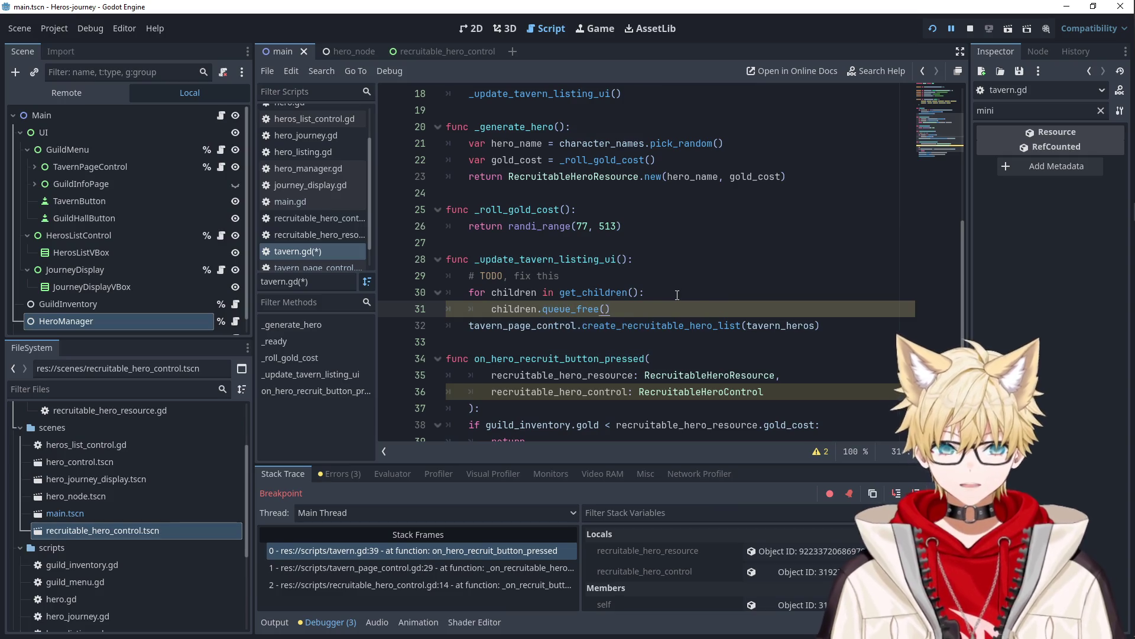
- Rename the loop variable to child on both lines and save tavern.gd
{"action": "double_click", "coordinate": [513, 292]}
{"action": "type", "text": "child"}
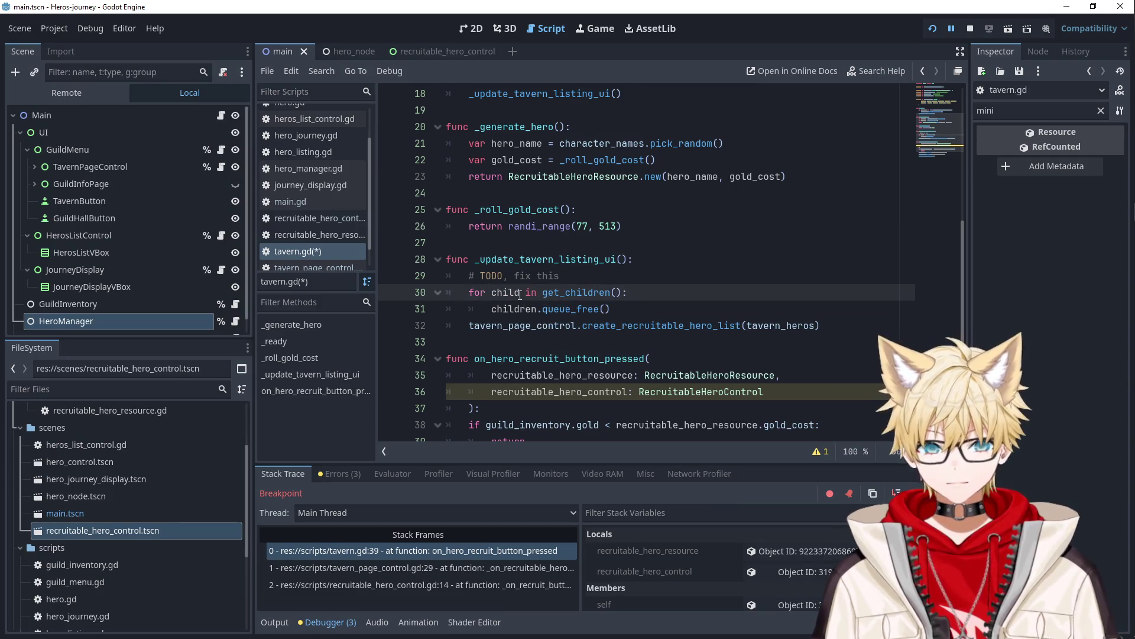
{"action": "double_click", "coordinate": [506, 308]}
{"action": "type", "text": "child"}
{"action": "left_click", "coordinate": [468, 275]}
{"action": "key", "text": "ctrl+s"}
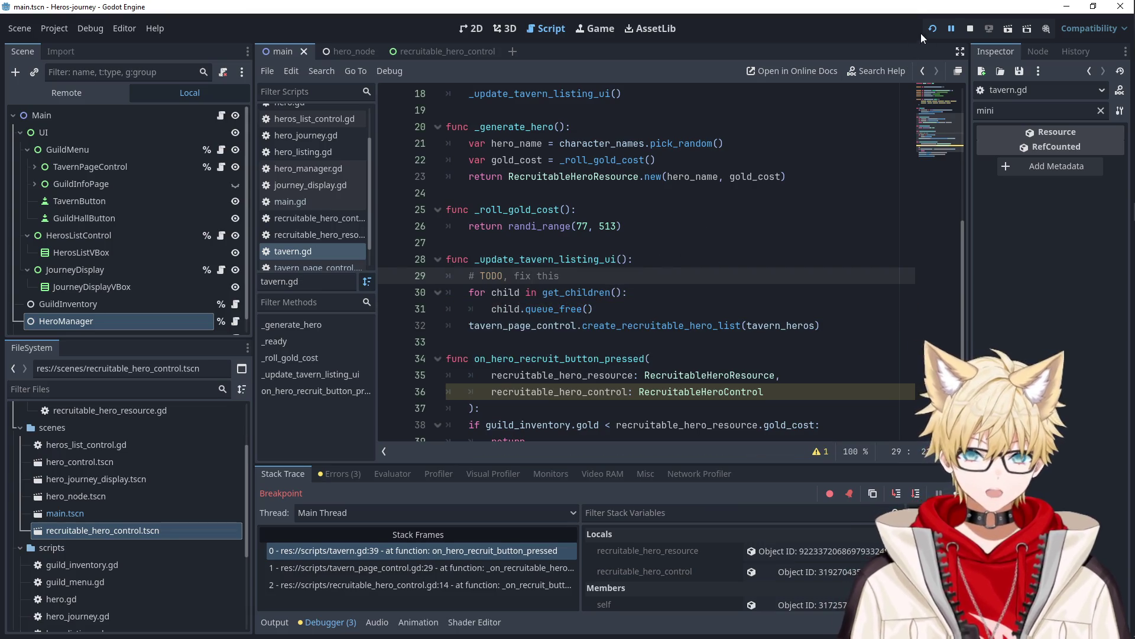
- Restart the game, recruit Reina, resume past the breakpoint with F12, then stop the run
{"action": "left_click", "coordinate": [933, 28]}
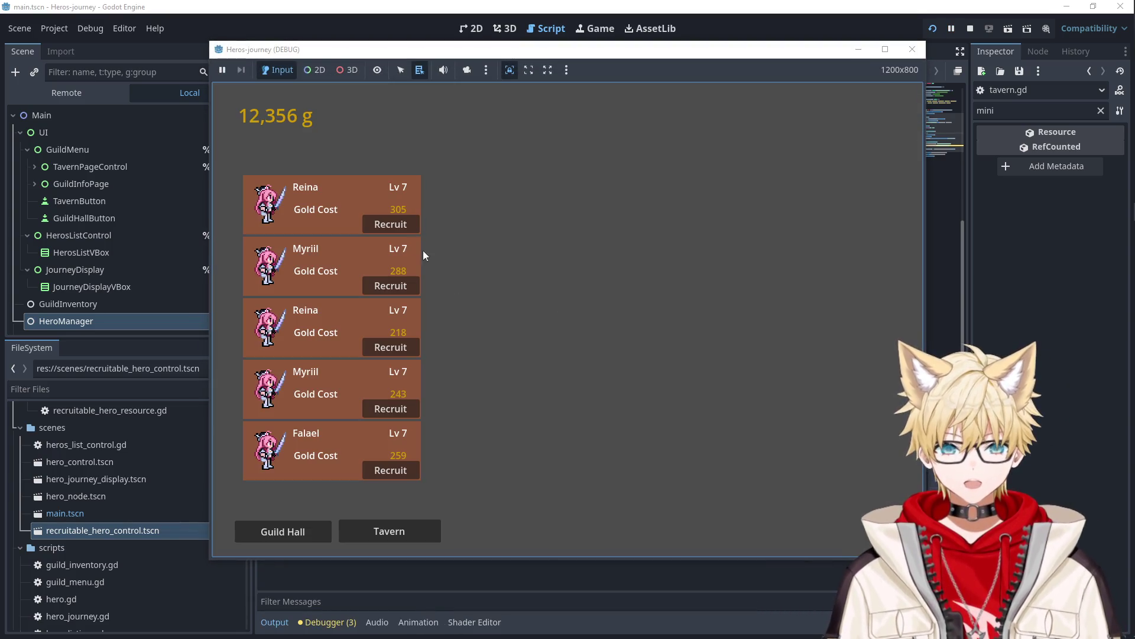
{"action": "left_click", "coordinate": [390, 224]}
{"action": "key", "text": "F12"}
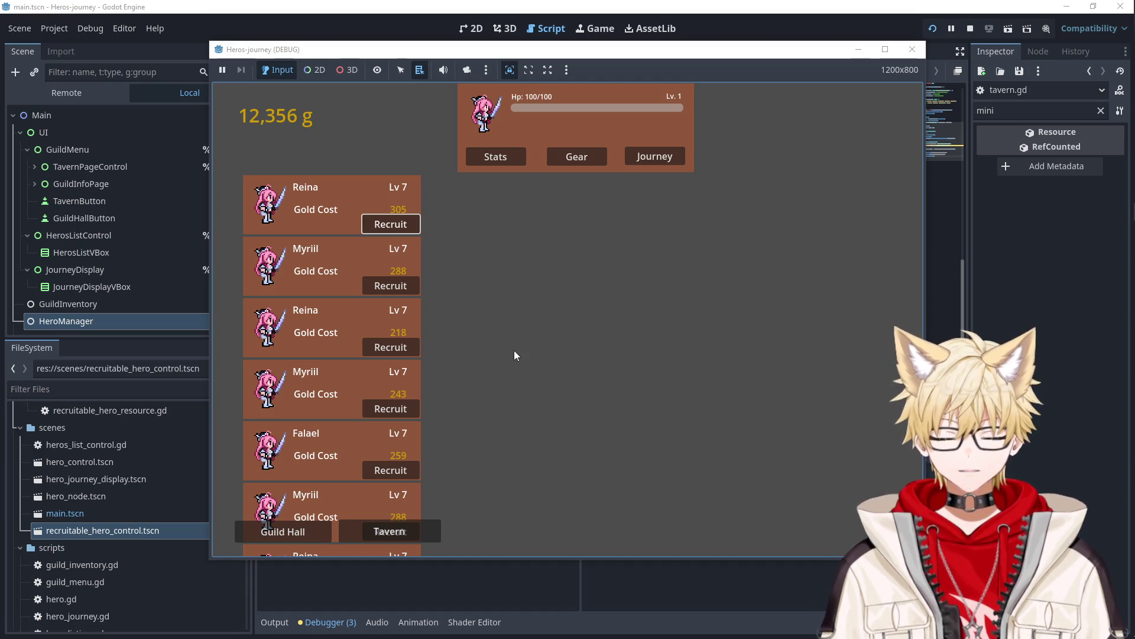
{"action": "left_click", "coordinate": [912, 49]}
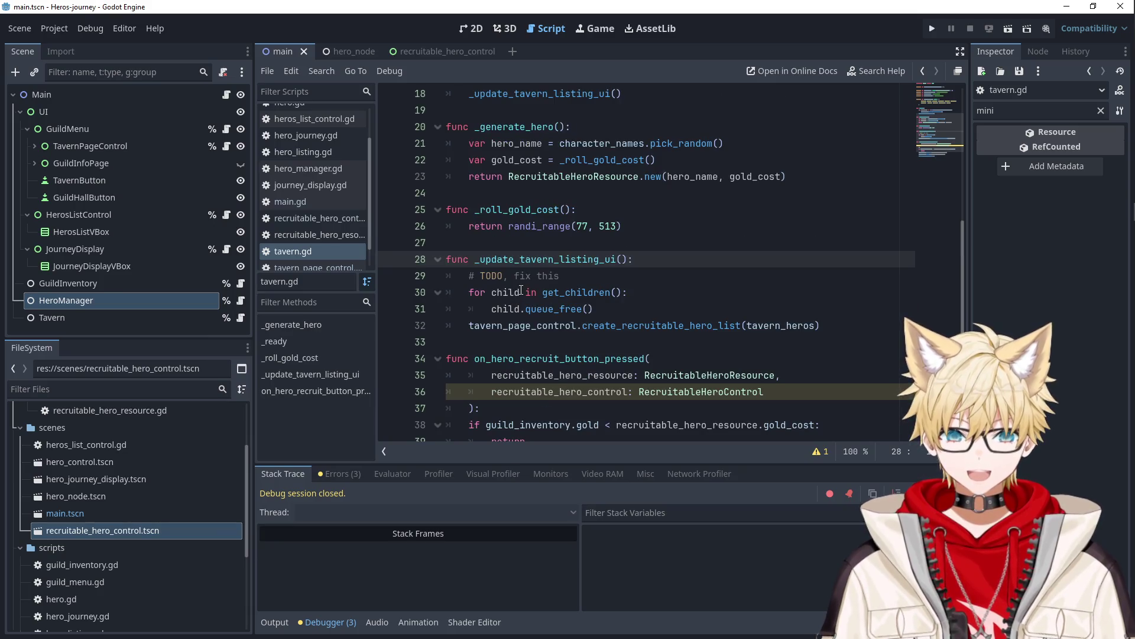
- Remove the TODO comment and child-clearing loop from tavern.gd
{"action": "left_click", "coordinate": [521, 289]}
{"action": "double_click", "coordinate": [553, 309]}
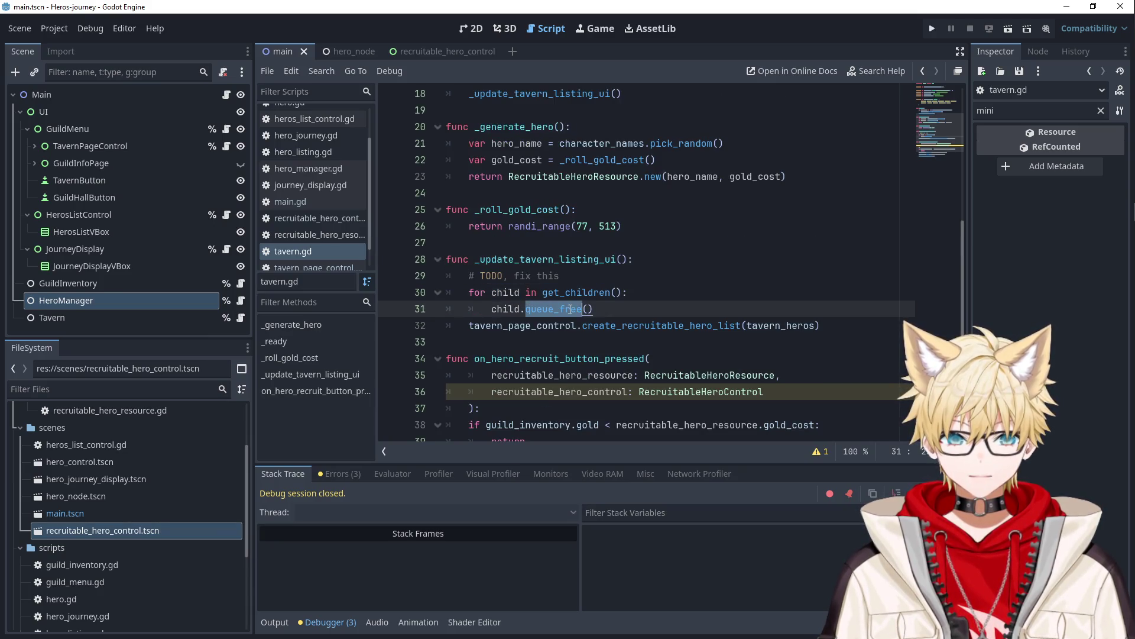
{"action": "left_click", "coordinate": [645, 309]}
{"action": "scroll", "coordinate": [646, 312], "scroll_direction": "down", "scroll_amount": 2}
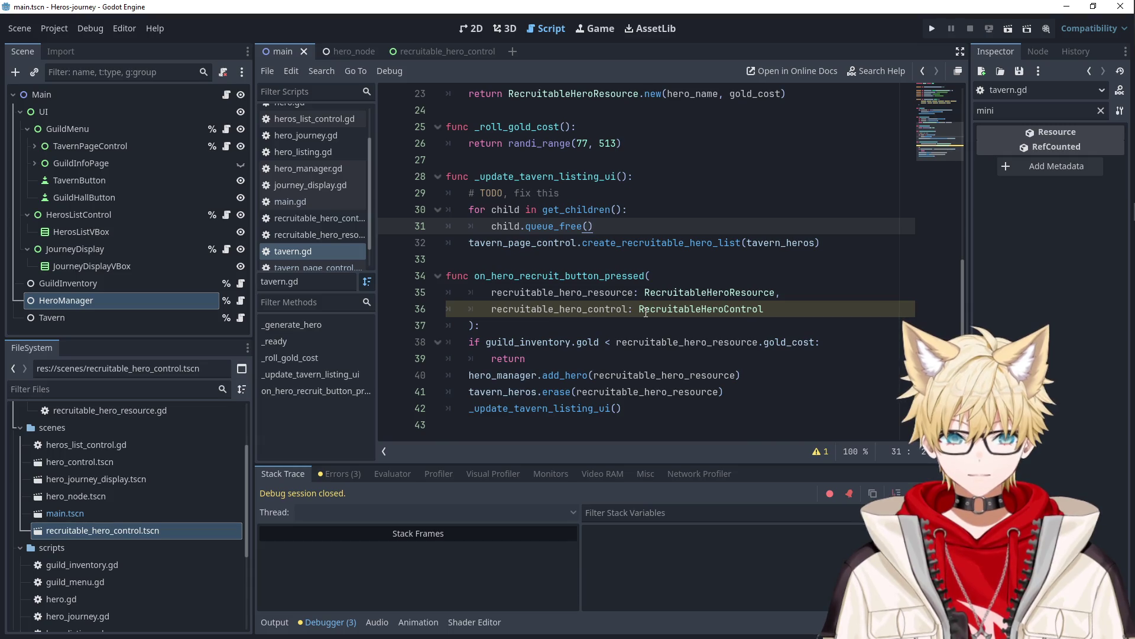
{"action": "scroll", "coordinate": [644, 313], "scroll_direction": "up", "scroll_amount": 2}
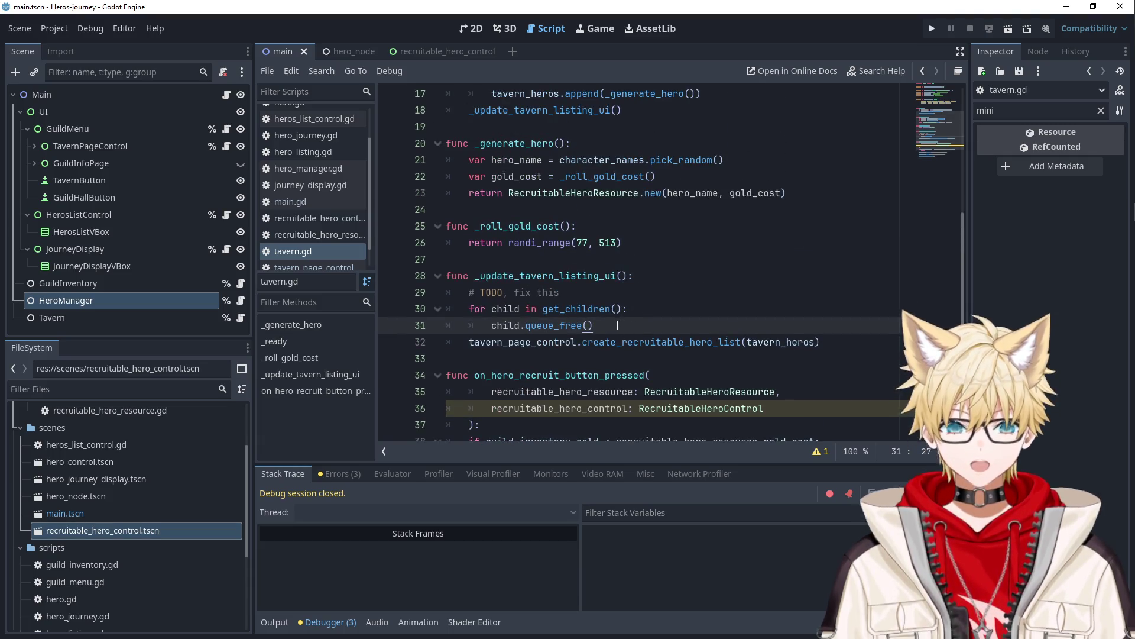
{"action": "left_click_drag", "start_coordinate": [615, 325], "coordinate": [398, 322]}
{"action": "key", "text": "BackSpace"}
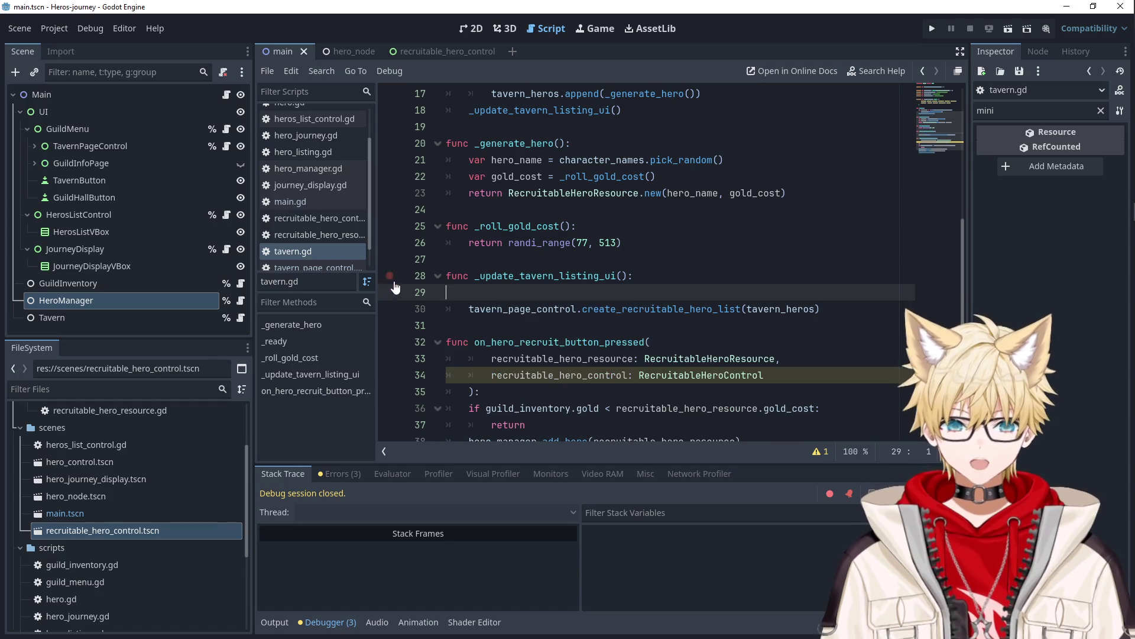
{"action": "key", "text": "BackSpace"}
- Paste the loop at the start of create_recruitable_hero_list, fix its indentation, save, and relaunch
{"action": "left_click", "coordinate": [655, 294], "text": "ctrl"}
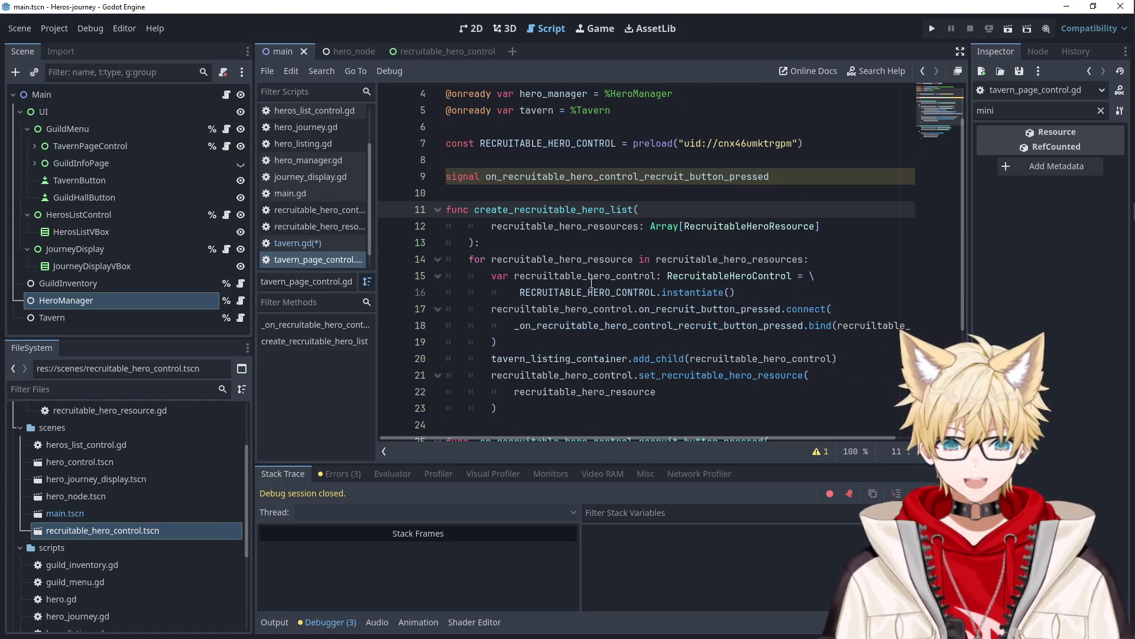
{"action": "scroll", "coordinate": [629, 234], "scroll_direction": "down", "scroll_amount": 1}
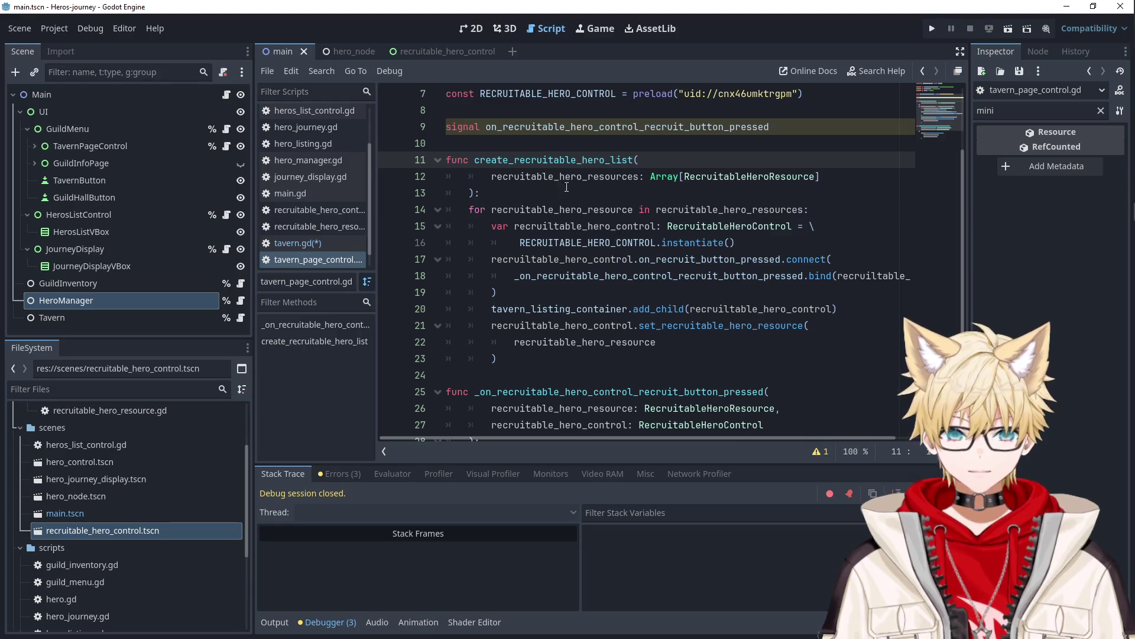
{"action": "left_click", "coordinate": [560, 193]}
{"action": "type", "text": "# TODO, fix this \tfor child in get_children(): \t\tchild.queue_free()"}
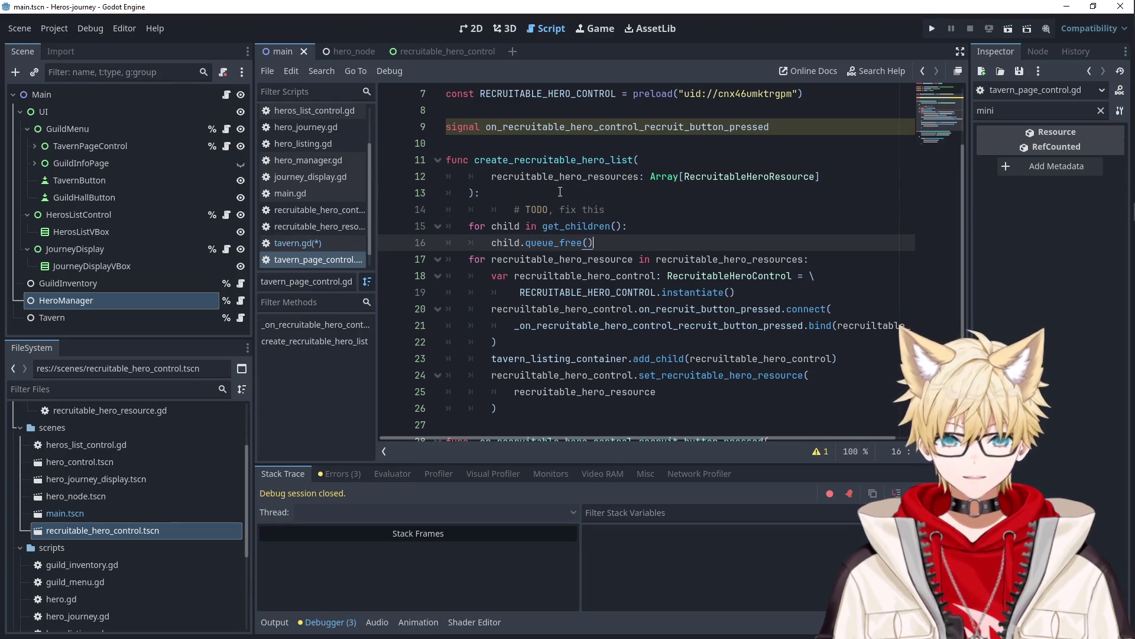
{"action": "left_click", "coordinate": [503, 210]}
{"action": "key", "text": "BackSpace"}
{"action": "key", "text": "BackSpace"}
{"action": "left_click", "coordinate": [520, 193]}
{"action": "key", "text": "ctrl+s"}
{"action": "key", "text": "F5"}
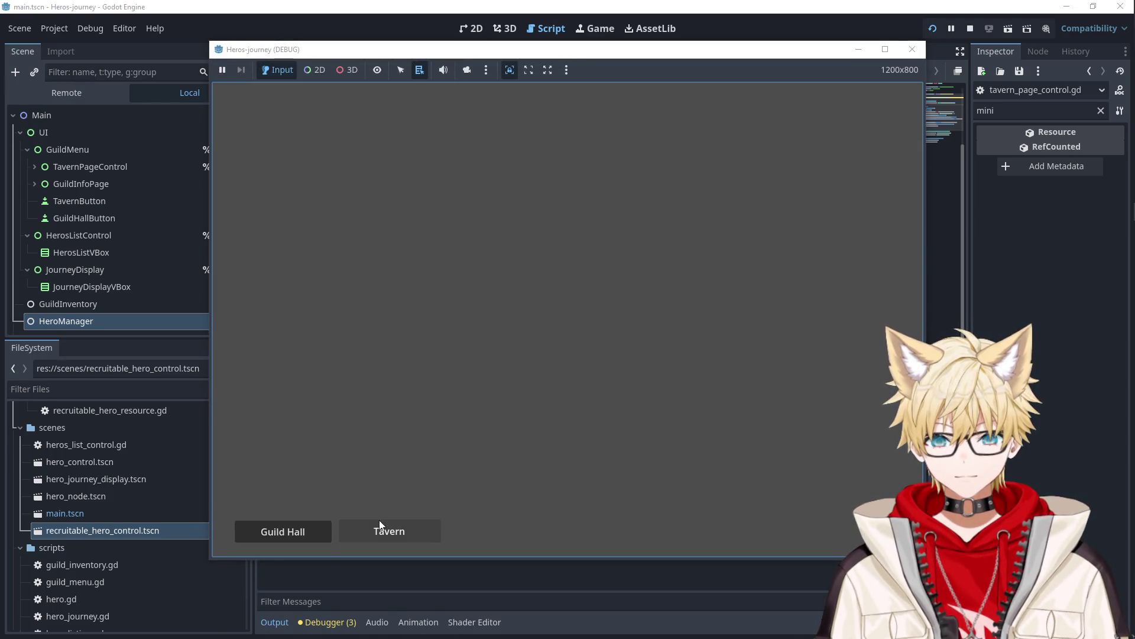
- Stop the game after viewing the tavern page, then comment out the TODO and clearing loop
{"action": "left_click", "coordinate": [383, 520]}
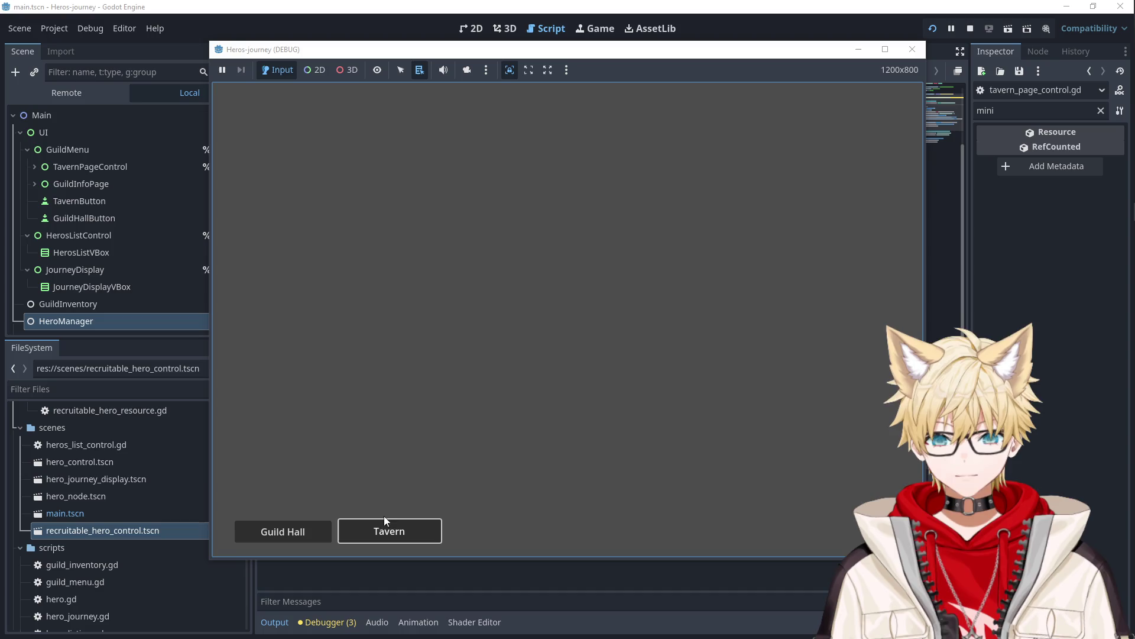
{"action": "left_click", "coordinate": [912, 49]}
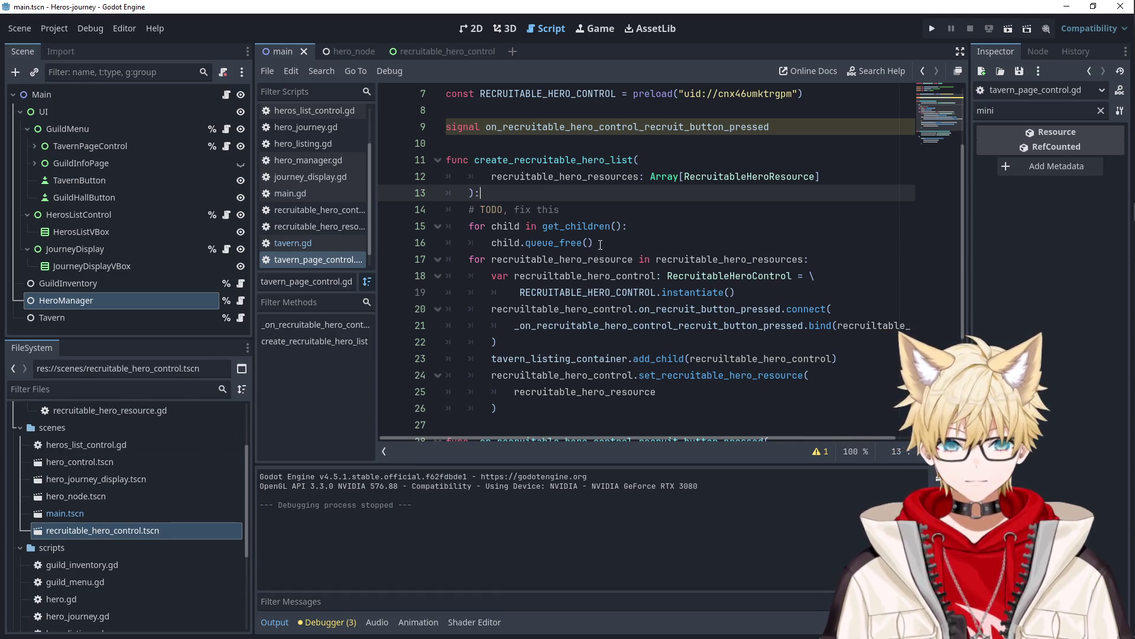
{"action": "mouse_move", "coordinate": [600, 245]}
{"action": "left_mouse_down"}
{"action": "mouse_move", "coordinate": [450, 242]}
{"action": "mouse_move", "coordinate": [352, 216]}
{"action": "left_mouse_up"}
{"action": "key", "text": "ctrl+k"}
- Run the game, toggle Guild Hall and Tavern, recruit Myriil, then stop the game
{"action": "left_click", "coordinate": [931, 28]}
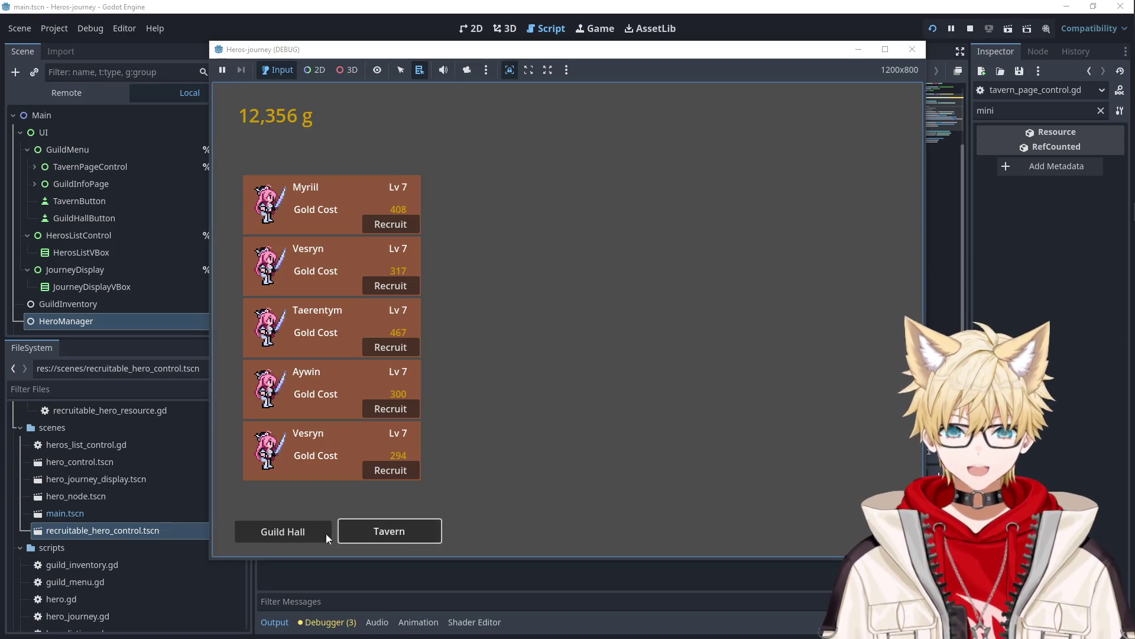
{"action": "left_click", "coordinate": [283, 531]}
{"action": "left_click", "coordinate": [365, 539]}
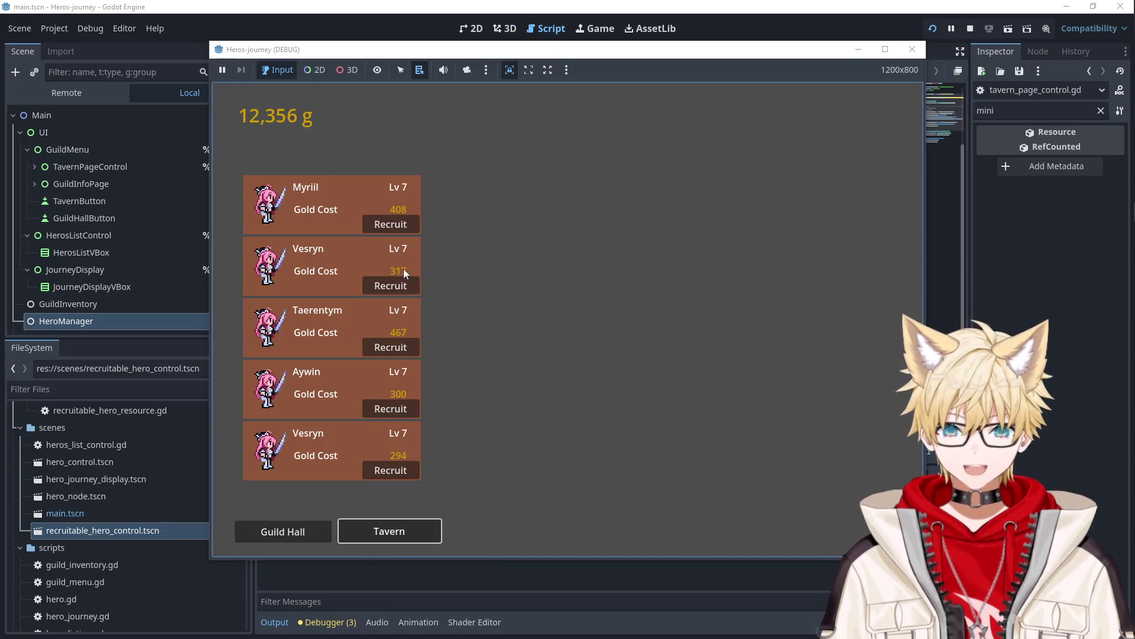
{"action": "left_click", "coordinate": [390, 224]}
{"action": "left_click", "coordinate": [912, 49]}
{"action": "left_click", "coordinate": [400, 224], "text": "shift"}
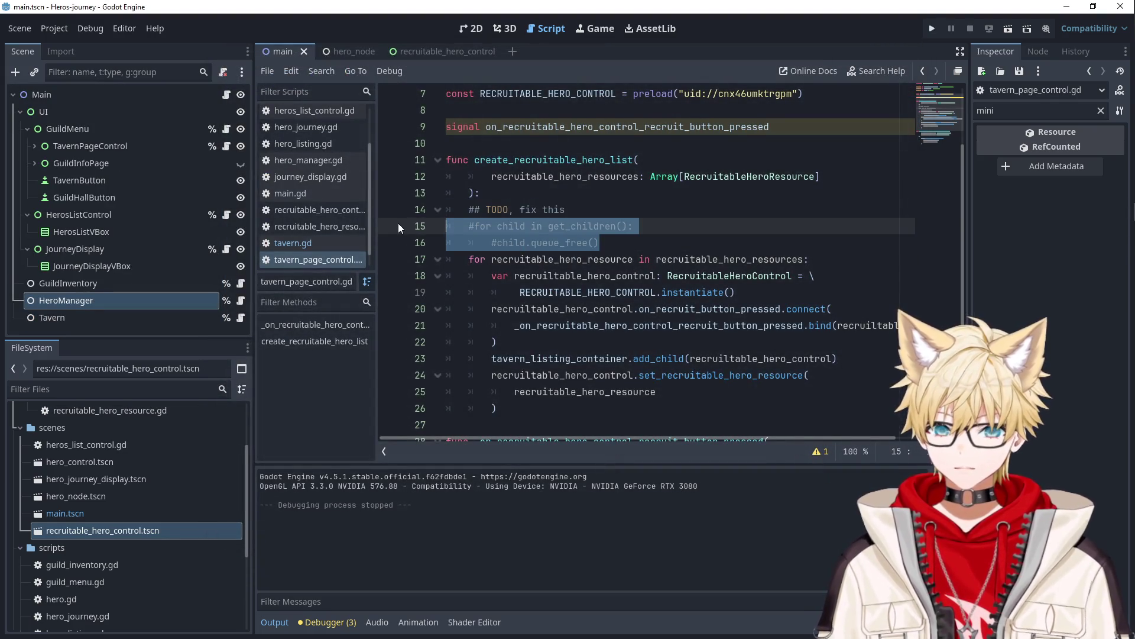
- Uncomment the clearing loop, run the game, and confirm the tavern list now appears empty
{"action": "key", "text": "ctrl+k"}
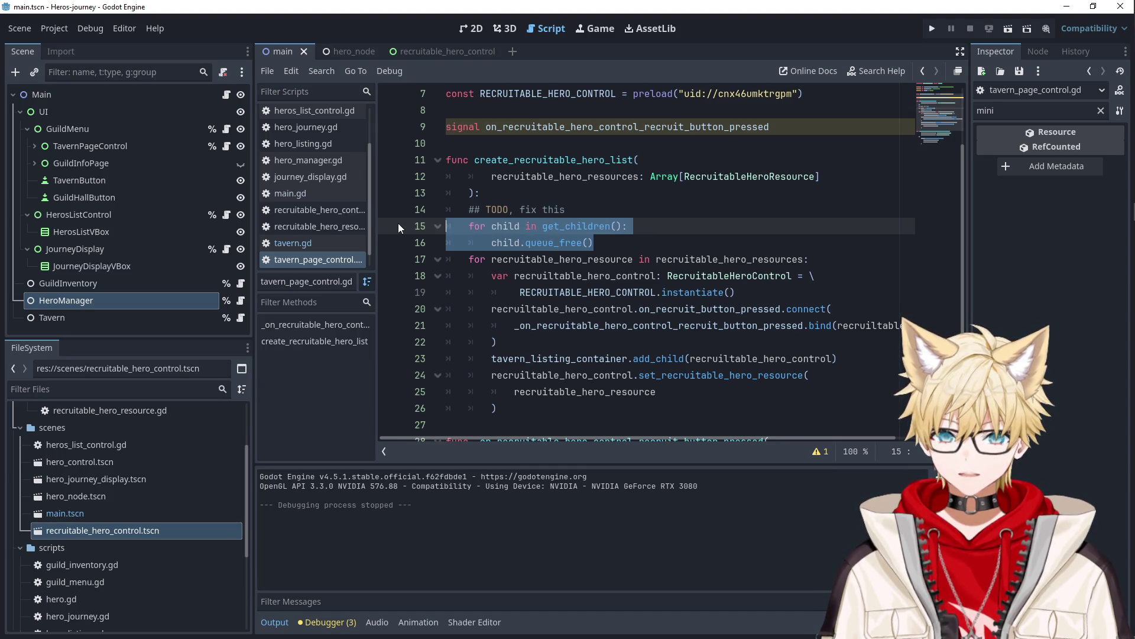
{"action": "left_click", "coordinate": [620, 210]}
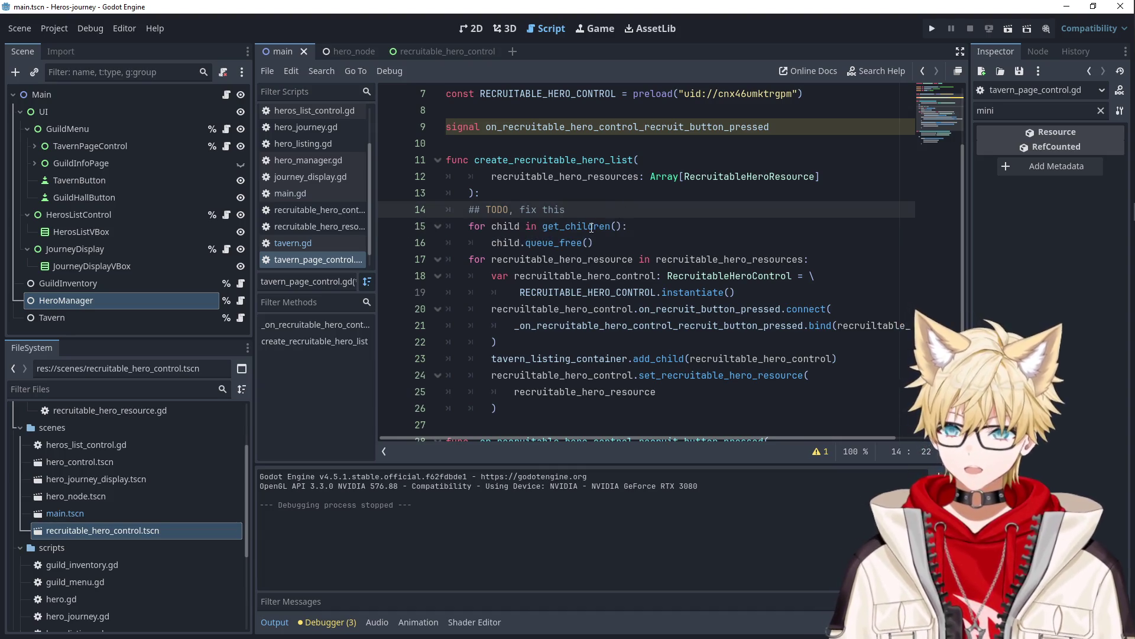
{"action": "mouse_move", "coordinate": [591, 227]}
{"action": "left_click", "coordinate": [933, 28]}
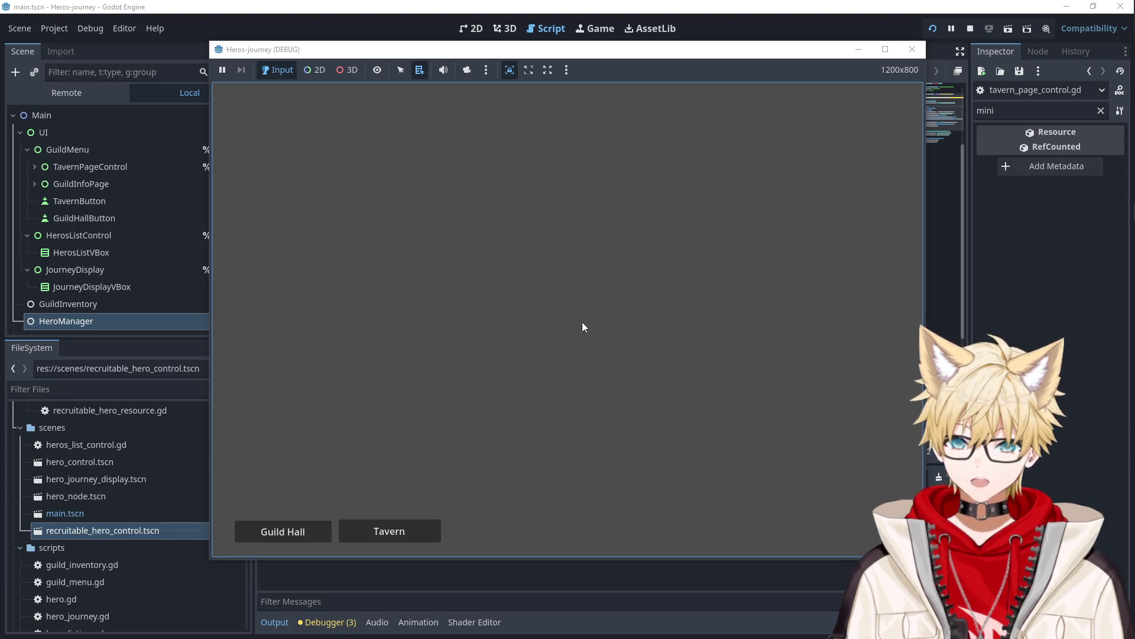
{"action": "left_click", "coordinate": [314, 530]}
{"action": "left_click", "coordinate": [387, 531]}
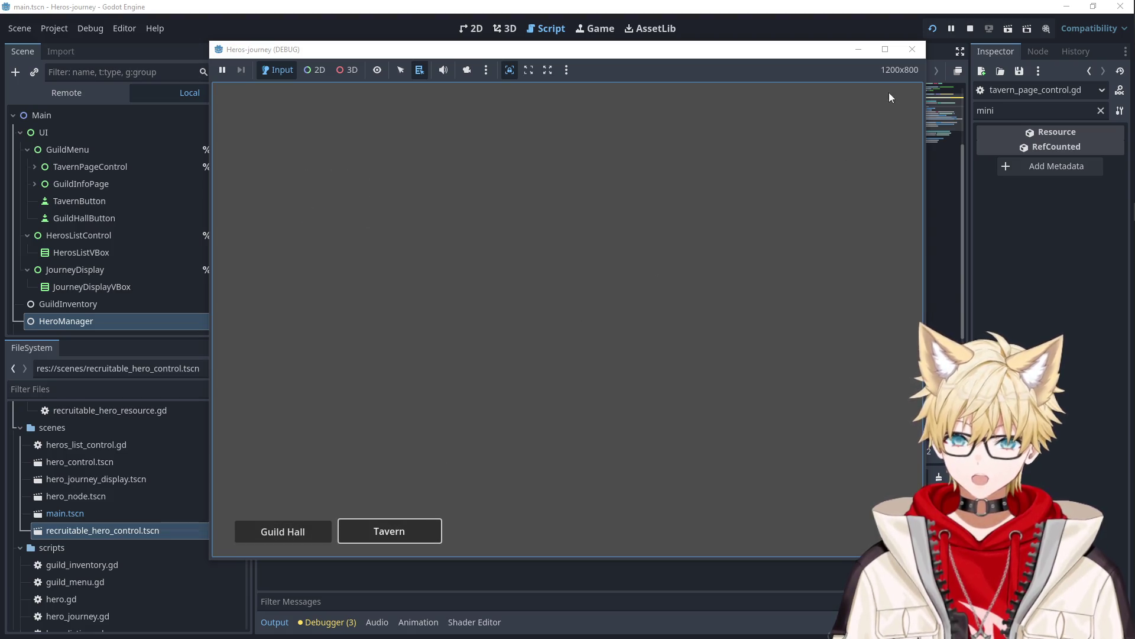
{"action": "left_click", "coordinate": [912, 50]}
- Review create_recruitable_hero_list around the queue_free line 16 and trim the TODO comment to one hash
{"action": "scroll", "coordinate": [603, 240], "scroll_direction": "down", "scroll_amount": 3}
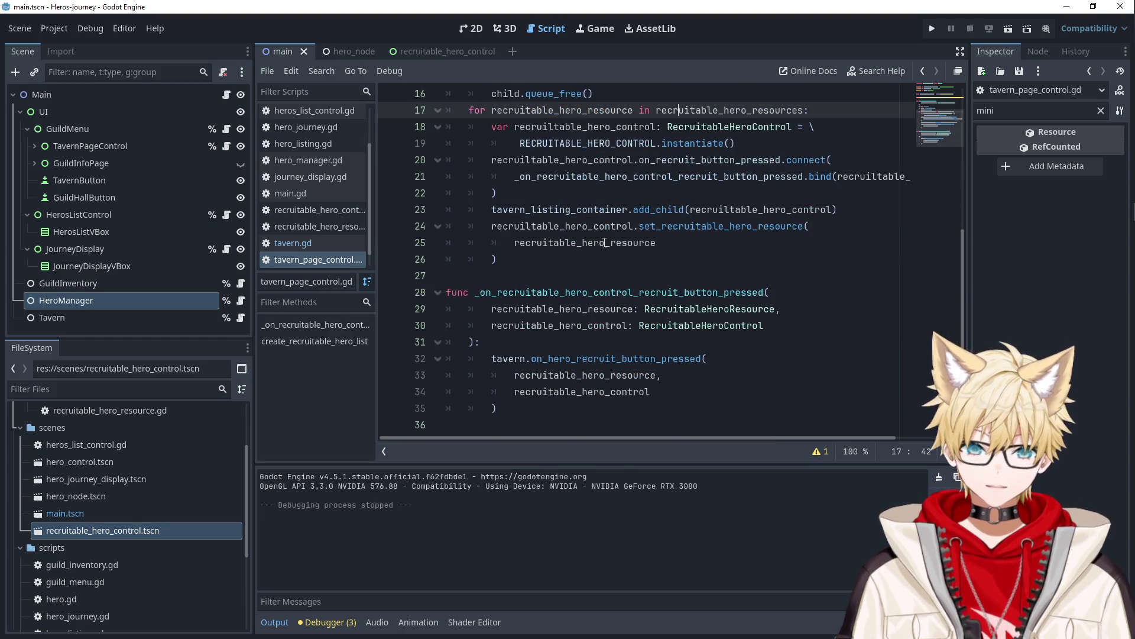
{"action": "scroll", "coordinate": [540, 334], "scroll_direction": "up", "scroll_amount": 2}
{"action": "scroll", "coordinate": [540, 334], "scroll_direction": "up", "scroll_amount": 1}
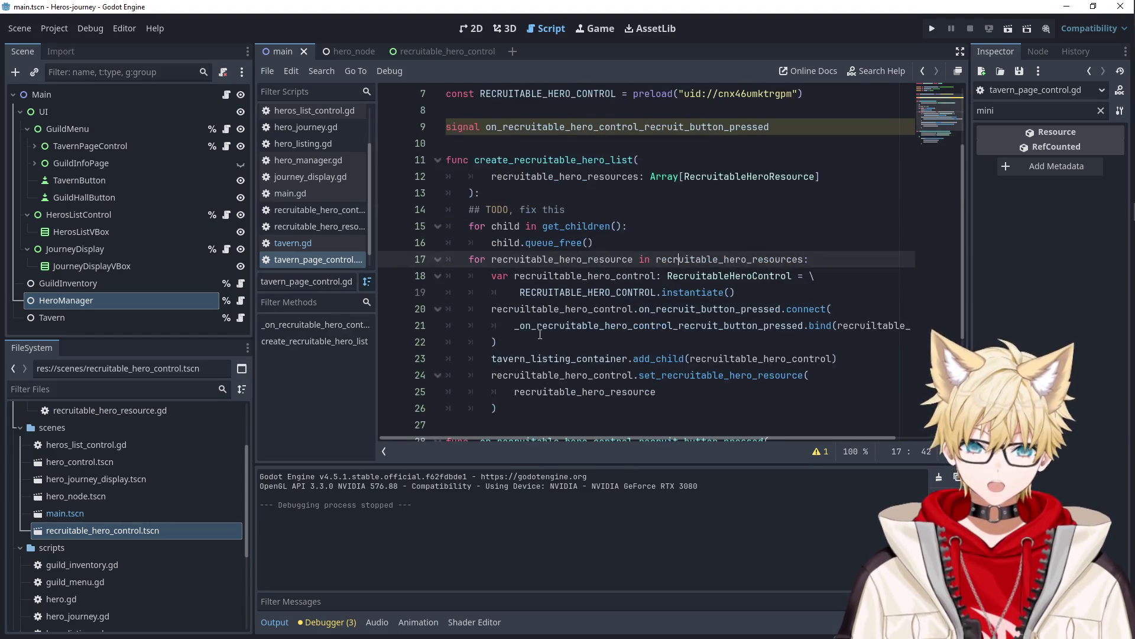
{"action": "double_click", "coordinate": [561, 160]}
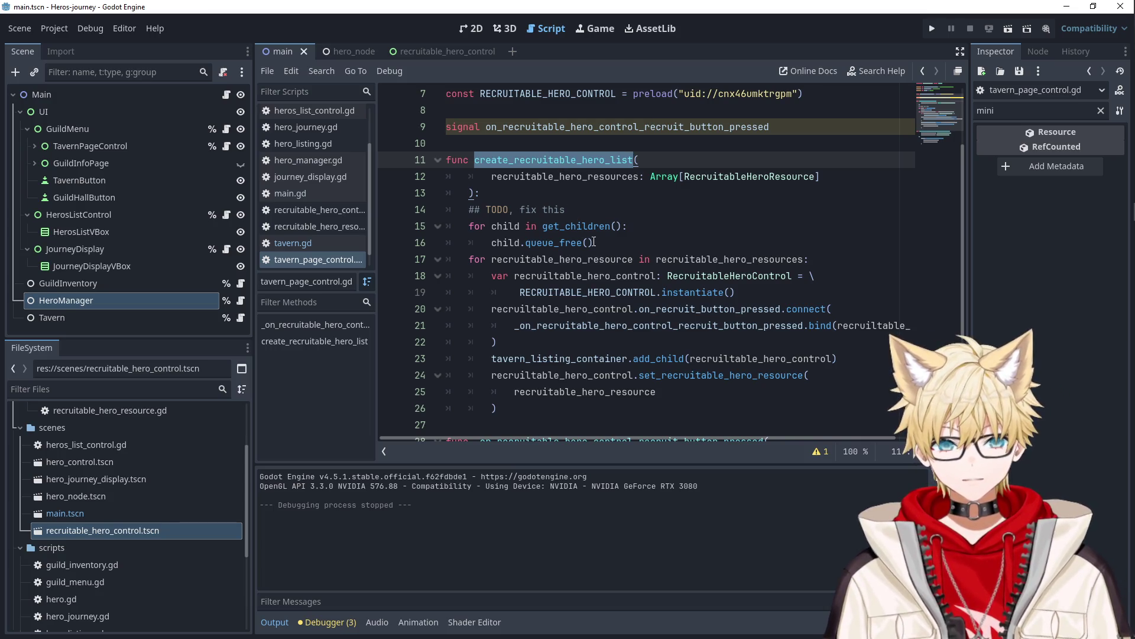
{"action": "left_click", "coordinate": [598, 242]}
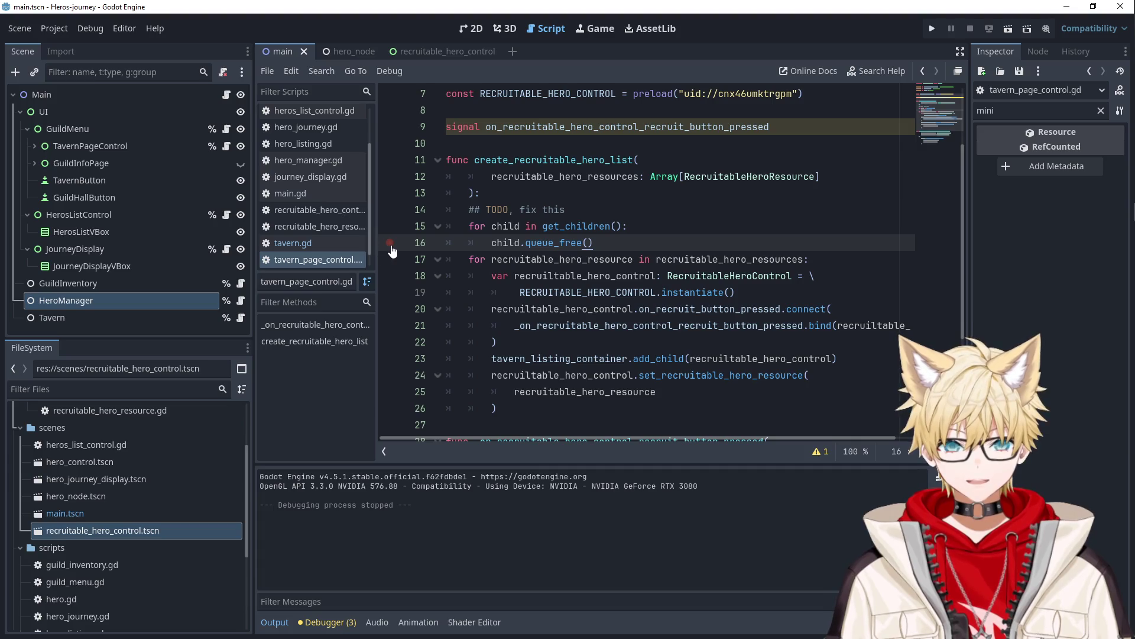
{"action": "left_click", "coordinate": [482, 208]}
{"action": "key", "text": "BackSpace"}
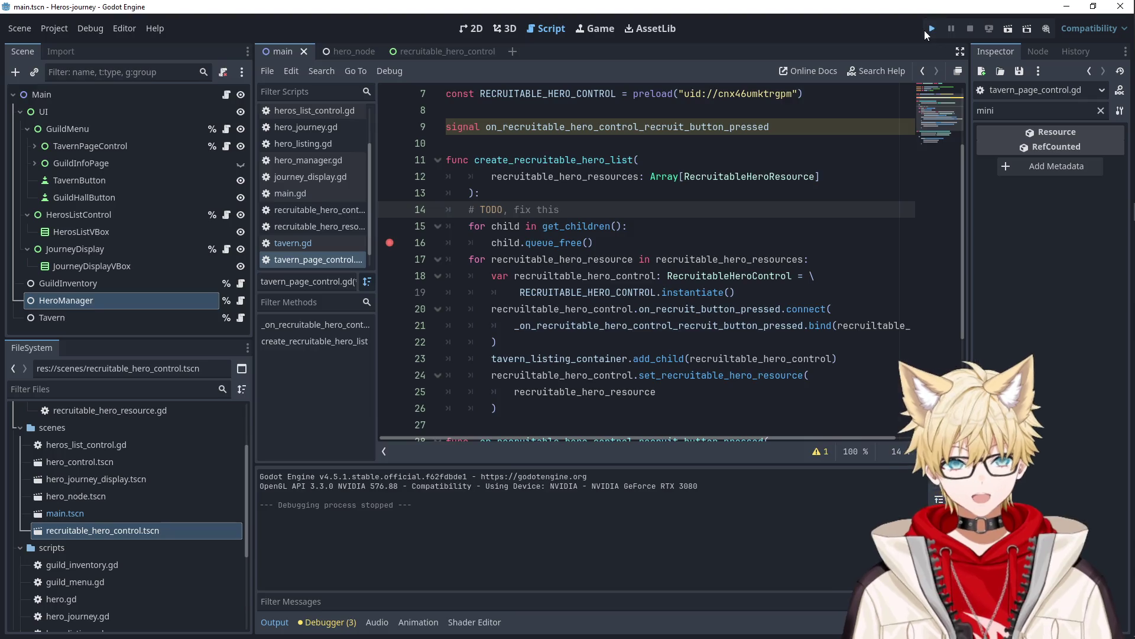
- Run the game to the breakpoint and inspect the TavernPageControl script around the queue_free line
{"action": "left_click", "coordinate": [925, 30]}
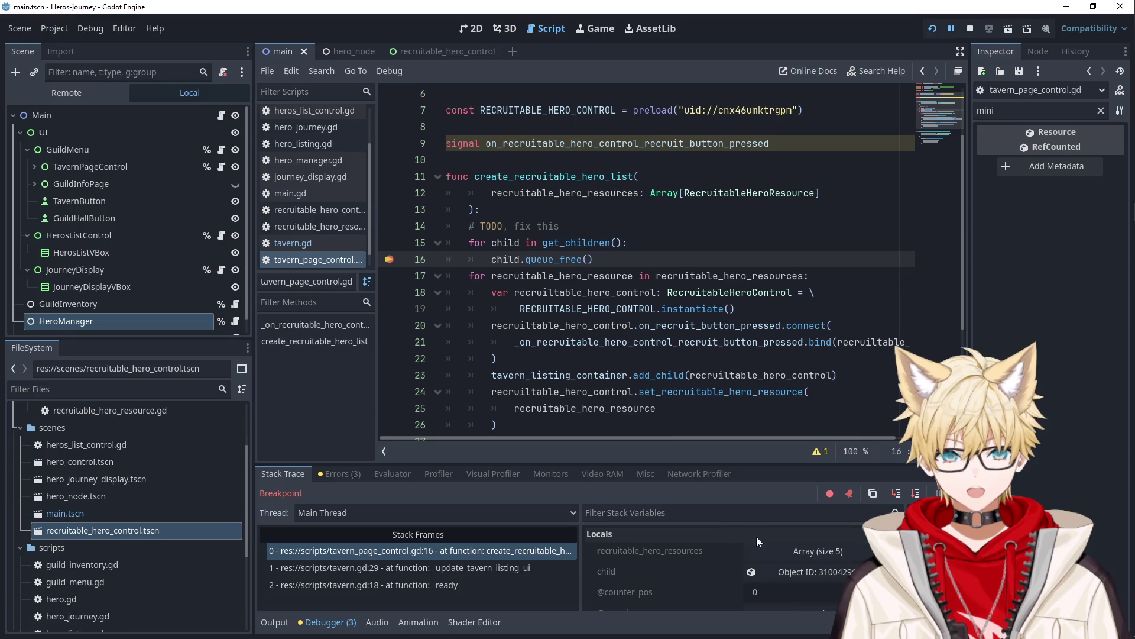
{"action": "scroll", "coordinate": [763, 550], "scroll_direction": "down", "scroll_amount": 2}
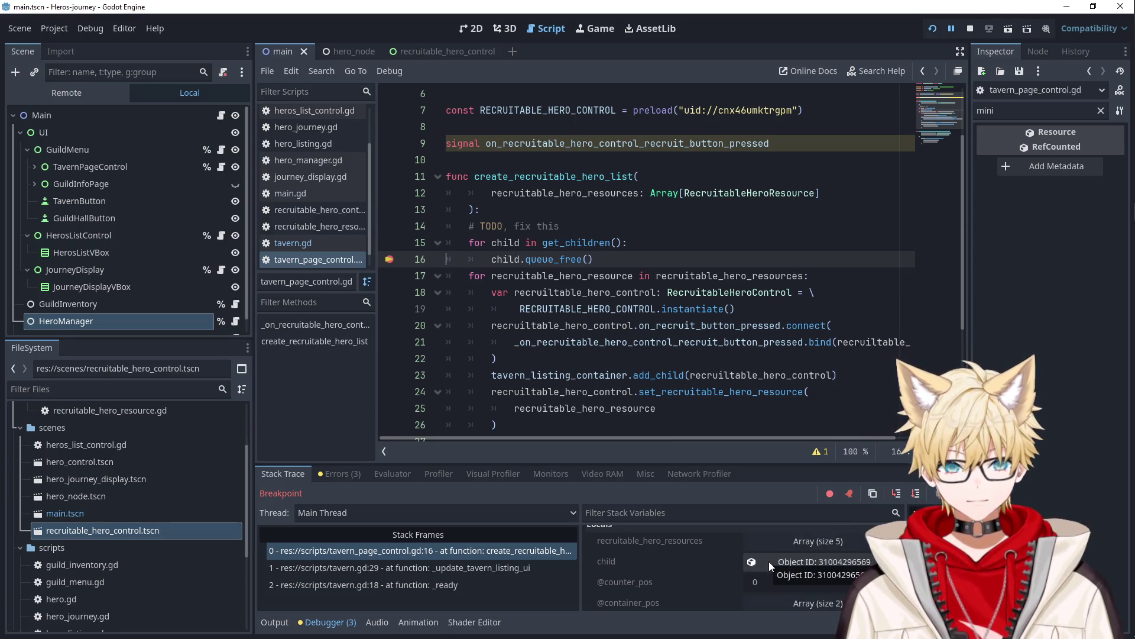
{"action": "scroll", "coordinate": [769, 562], "scroll_direction": "down", "scroll_amount": 2}
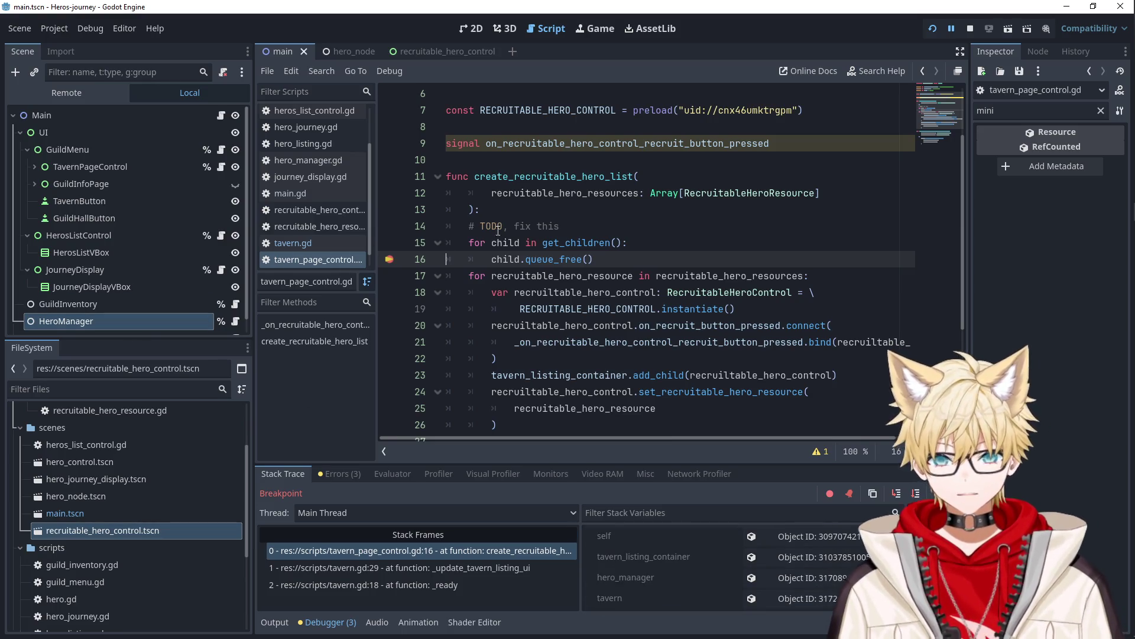
{"action": "scroll", "coordinate": [535, 204], "scroll_direction": "up", "scroll_amount": 2}
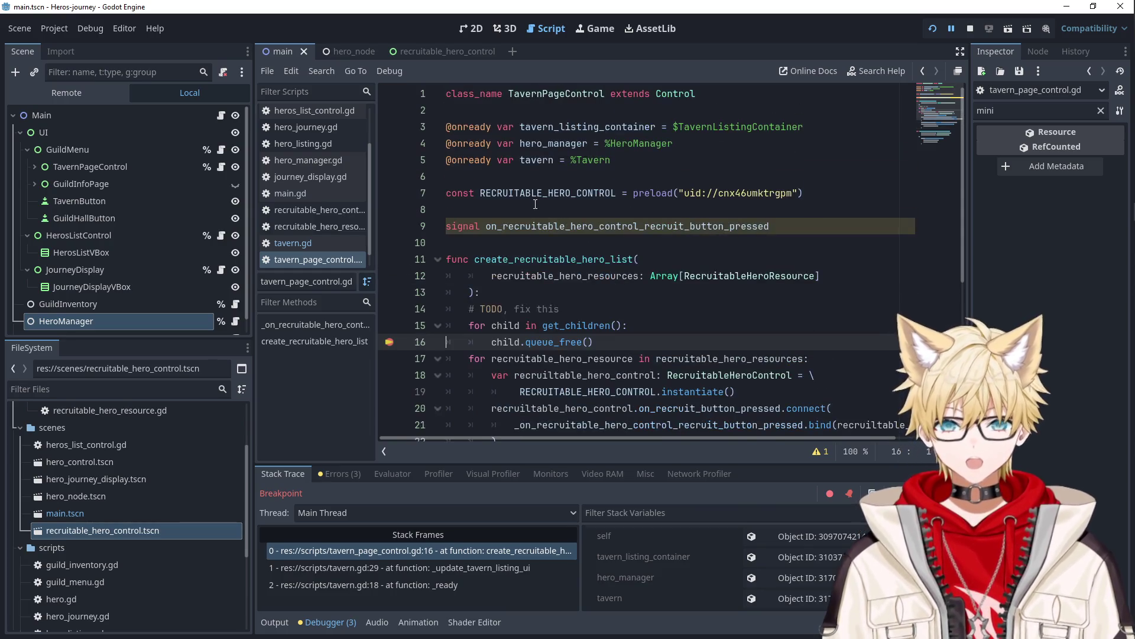
{"action": "double_click", "coordinate": [560, 93]}
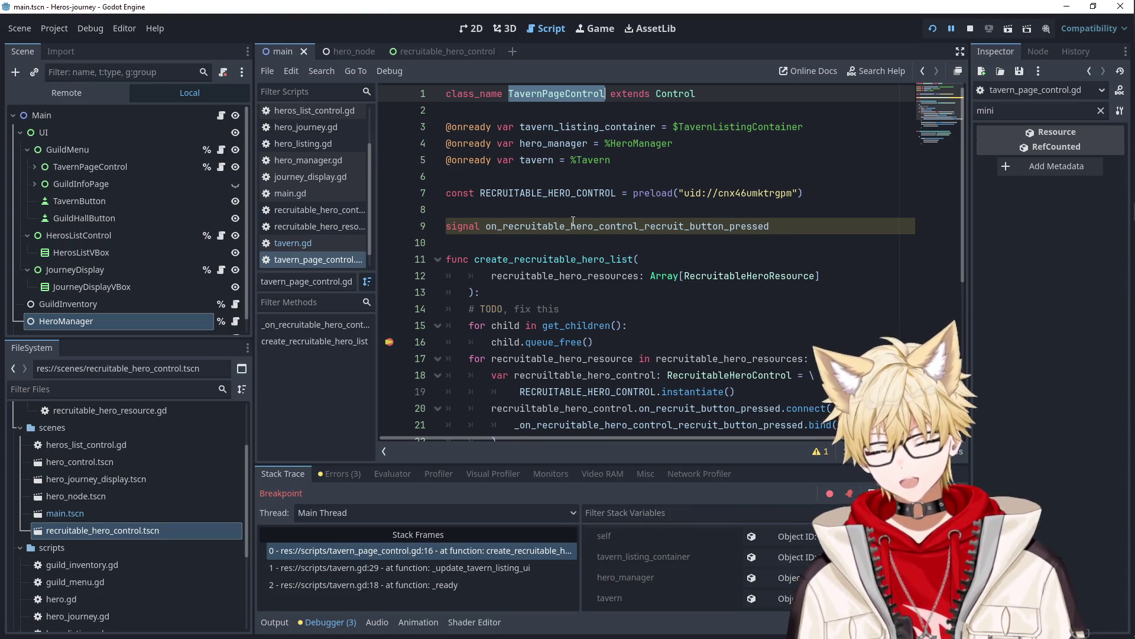
{"action": "scroll", "coordinate": [572, 307], "scroll_direction": "down", "scroll_amount": 3}
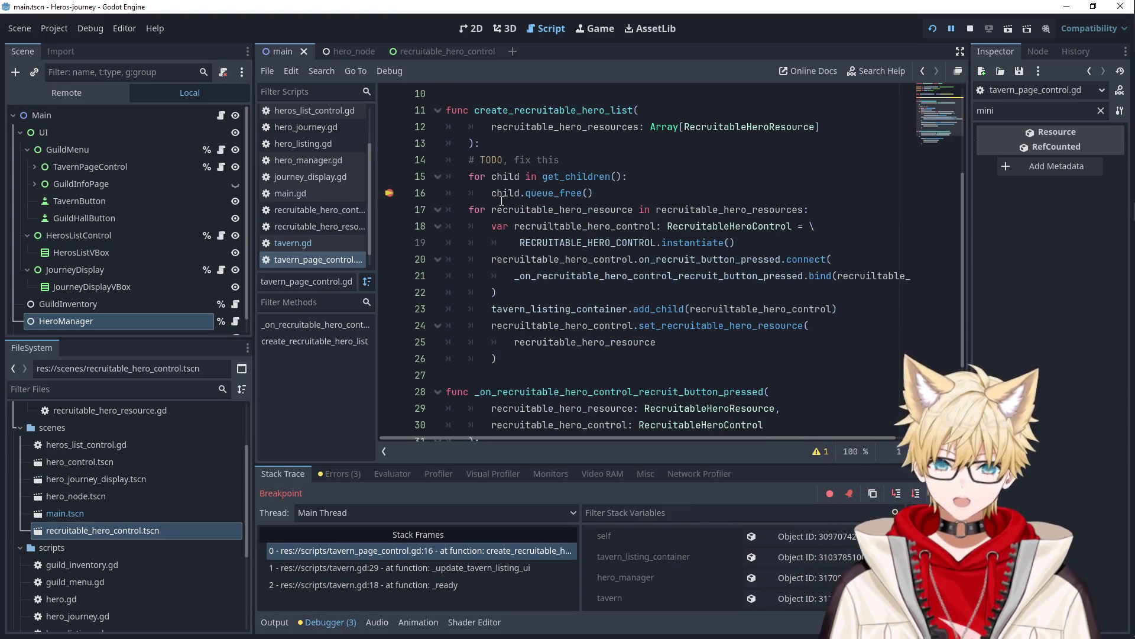
{"action": "scroll", "coordinate": [521, 192], "scroll_direction": "up", "scroll_amount": 3}
{"action": "left_click", "coordinate": [514, 341]}
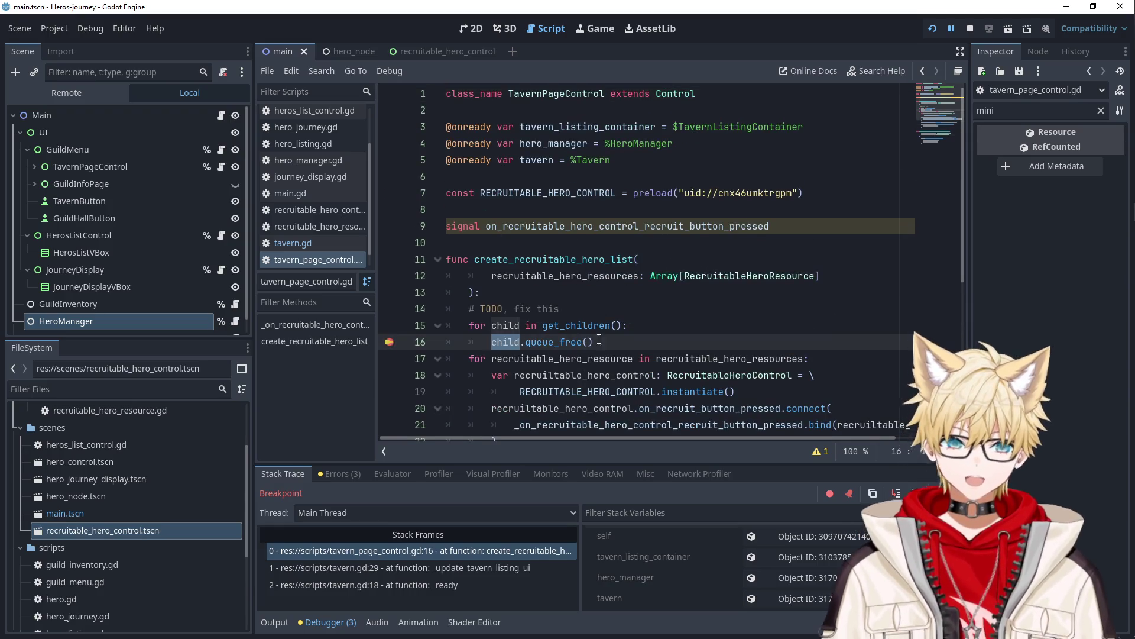
{"action": "left_click", "coordinate": [629, 340]}
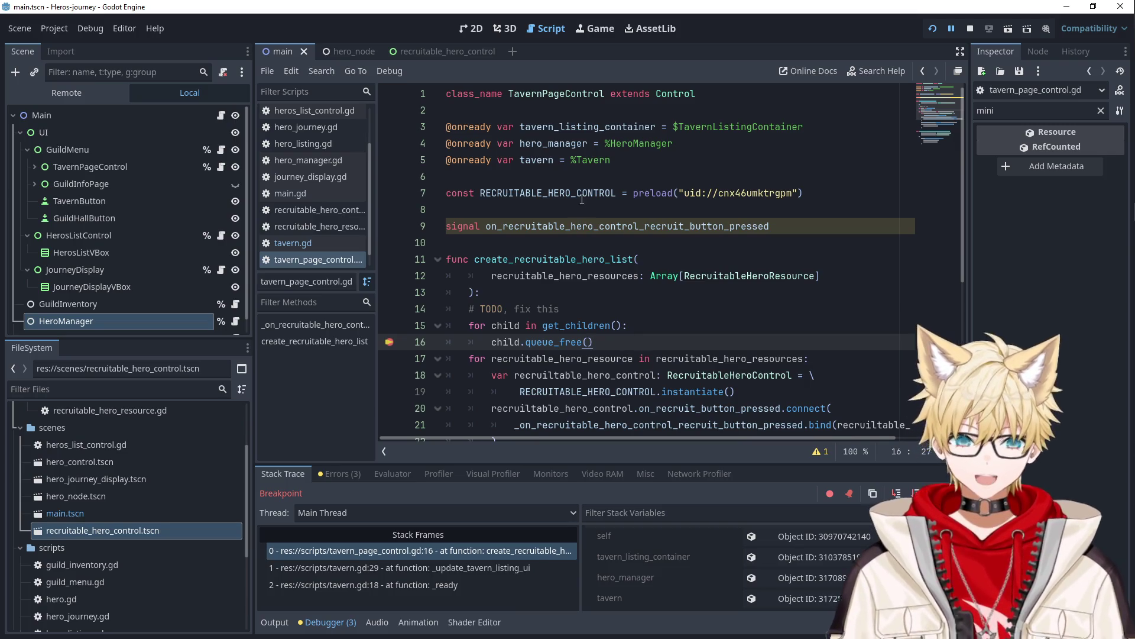
- Change the loop to iterate tavern_listing_container.get_children() and relaunch the game
{"action": "double_click", "coordinate": [585, 126]}
{"action": "key", "text": "ctrl+c"}
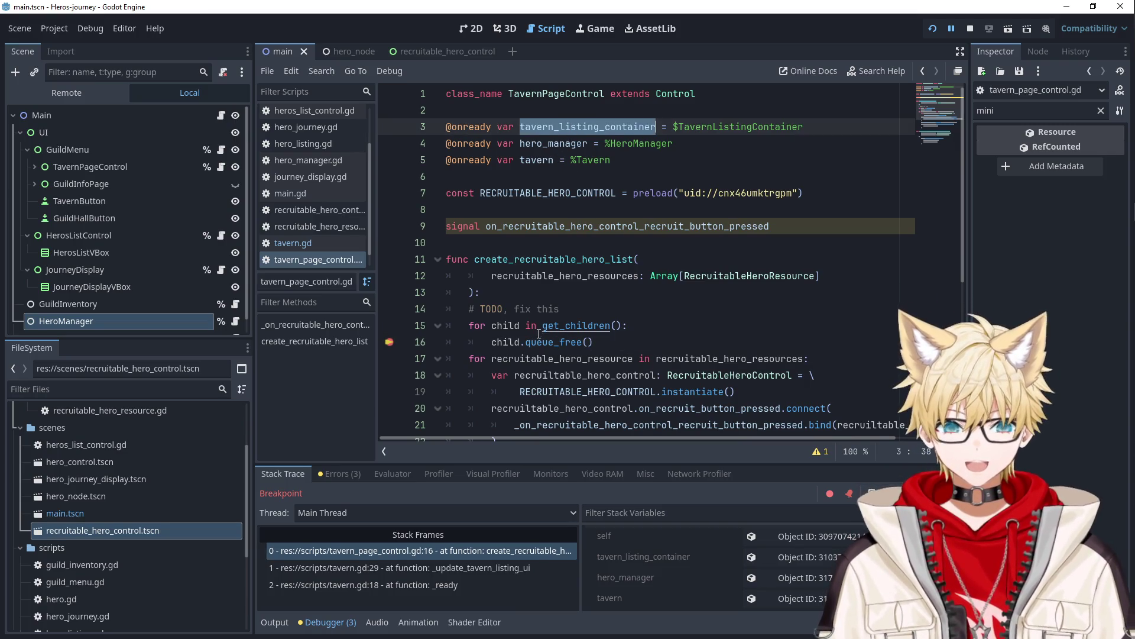
{"action": "double_click", "coordinate": [506, 341]}
{"action": "key", "text": "ctrl+v"}
{"action": "left_click", "coordinate": [538, 325]}
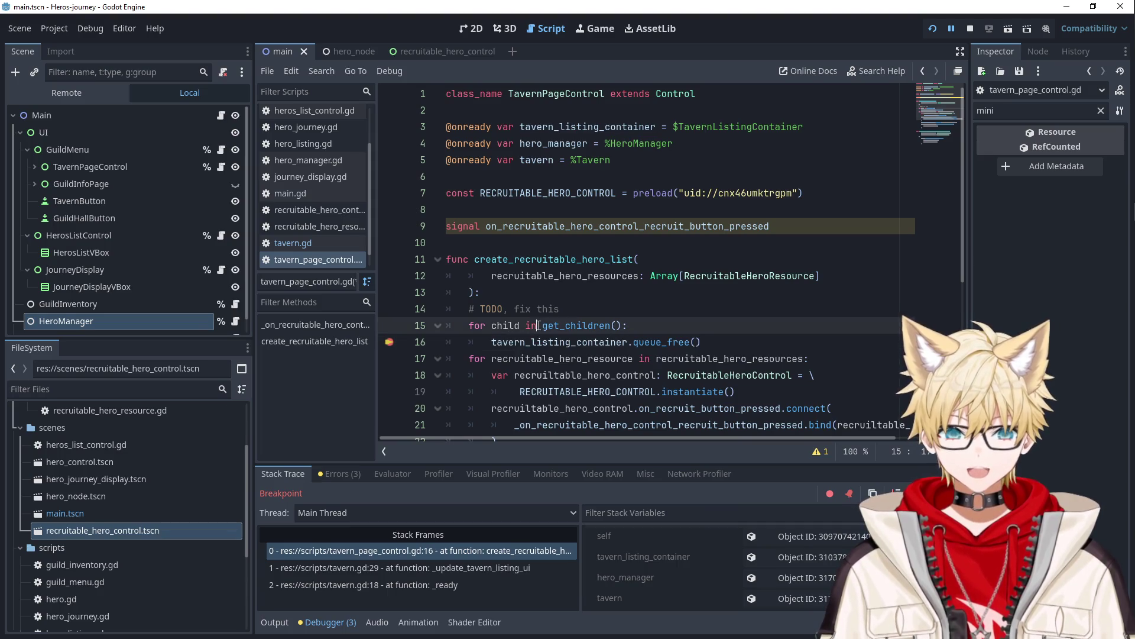
{"action": "key", "text": "ctrl+v"}
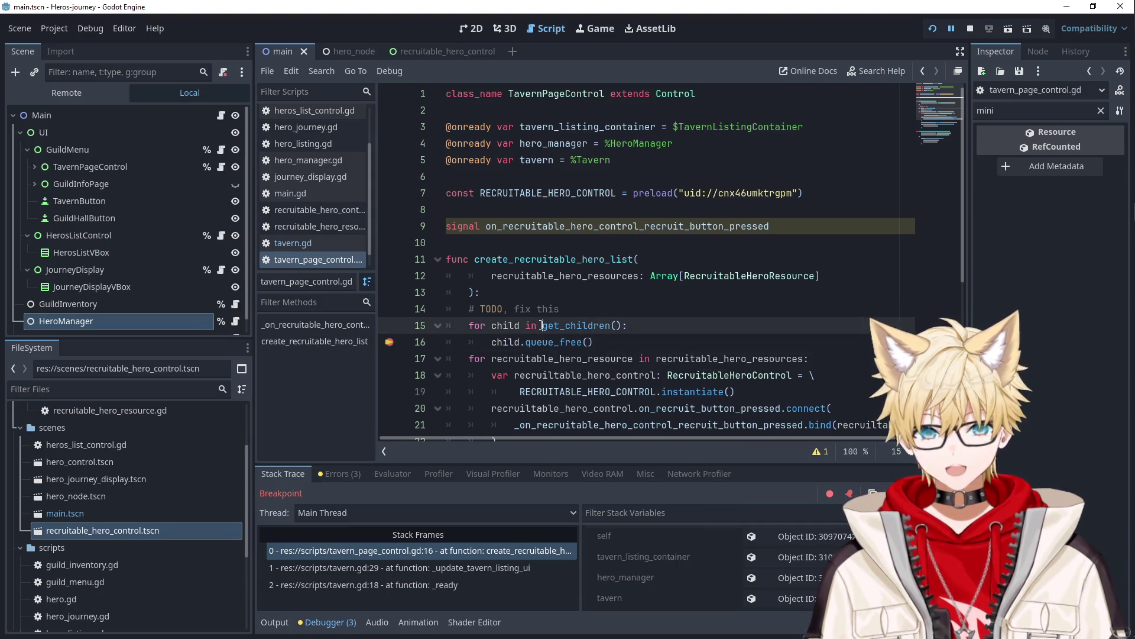
{"action": "type", "text": "./"}
{"action": "key", "text": "BackSpace"}
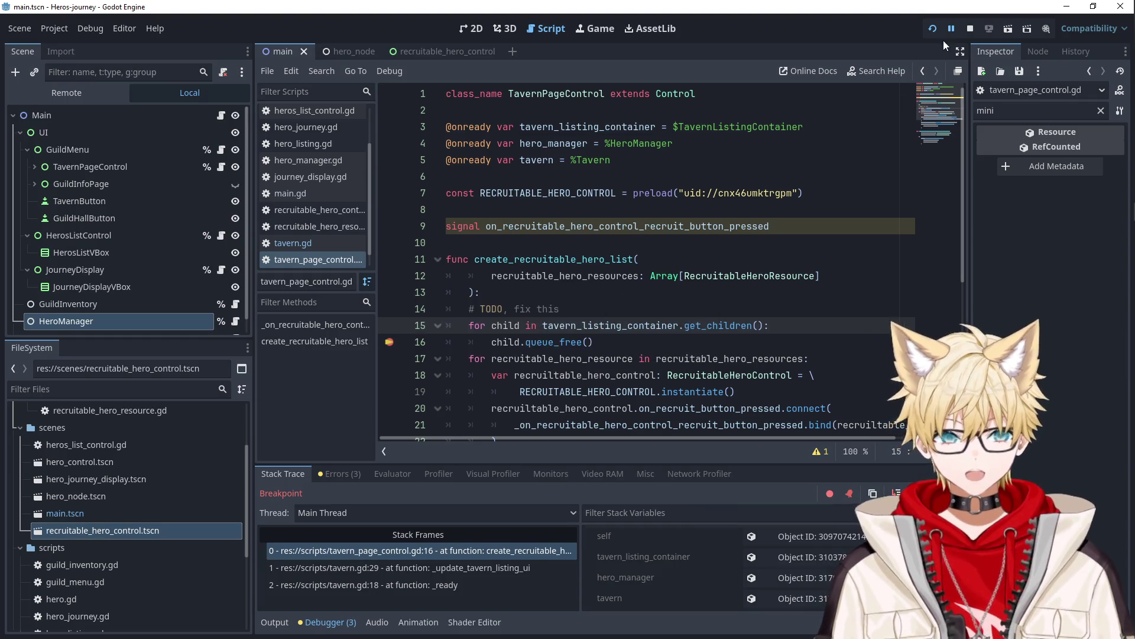
{"action": "left_click", "coordinate": [926, 29]}
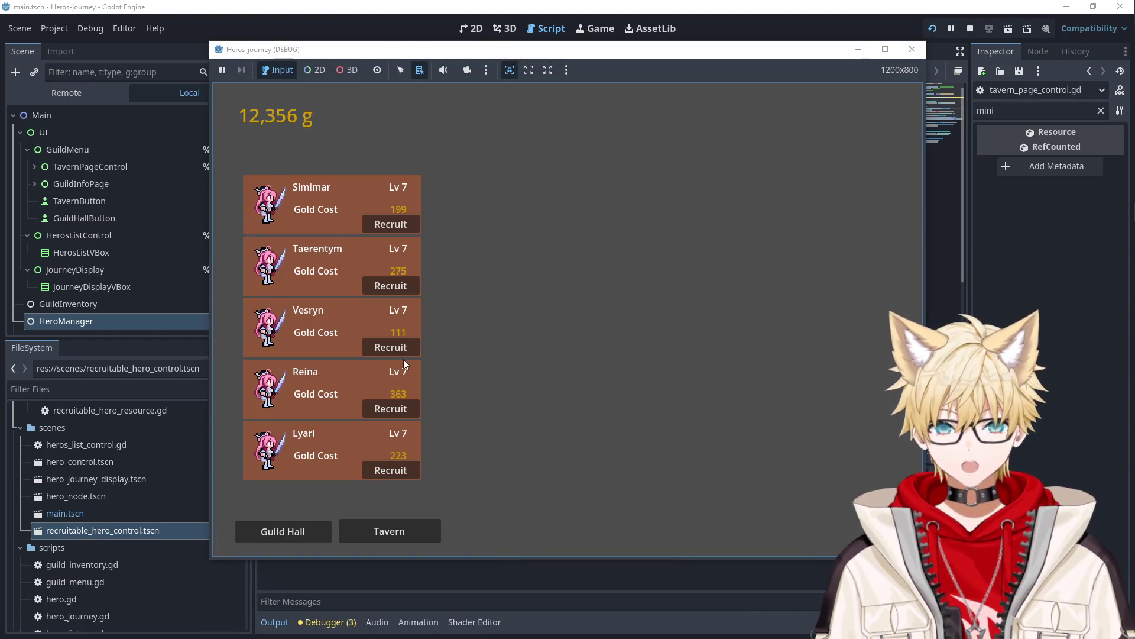
- Recruit Vesryn and three more heroes, resuming past the breakpoint
{"action": "left_click", "coordinate": [401, 349]}
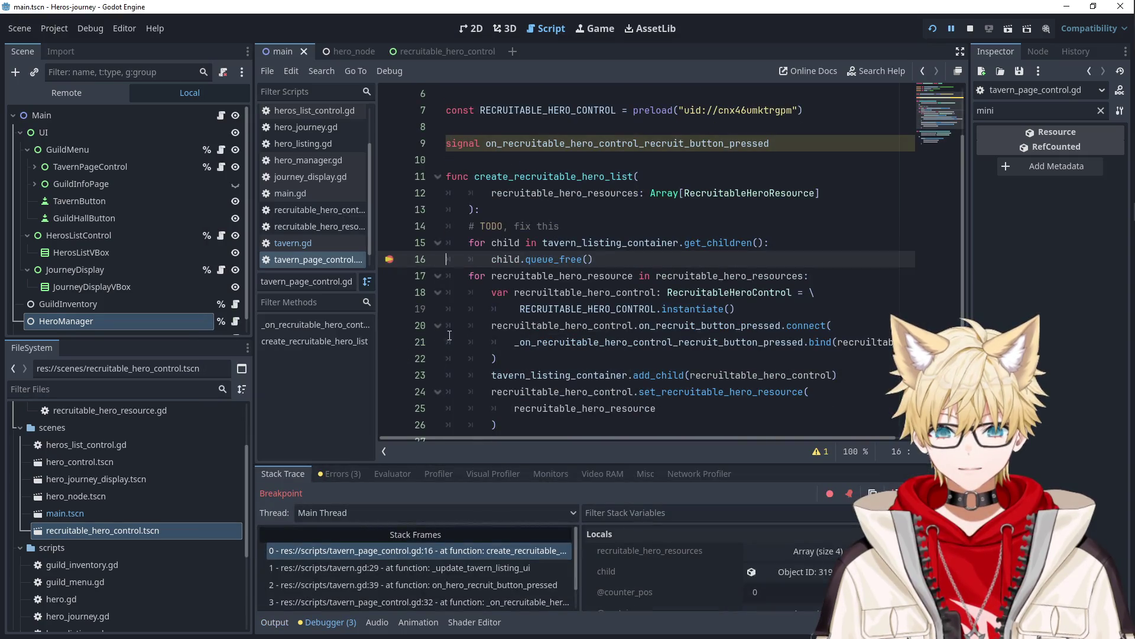
{"action": "left_click", "coordinate": [883, 486]}
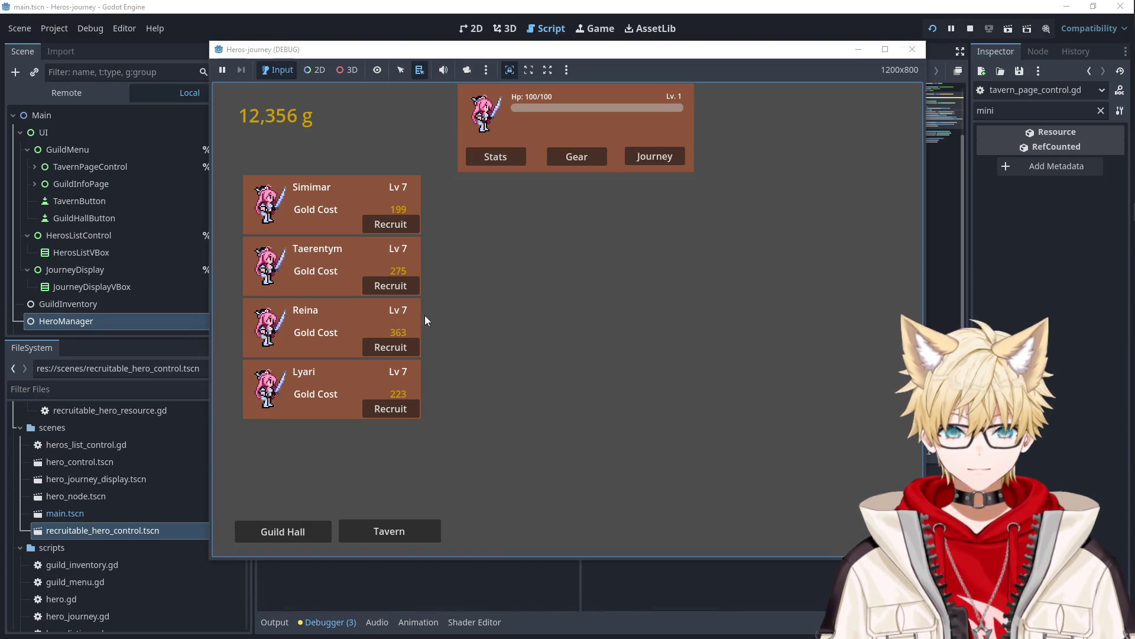
{"action": "left_click", "coordinate": [390, 286]}
{"action": "left_click", "coordinate": [390, 347]}
{"action": "left_click", "coordinate": [393, 225]}
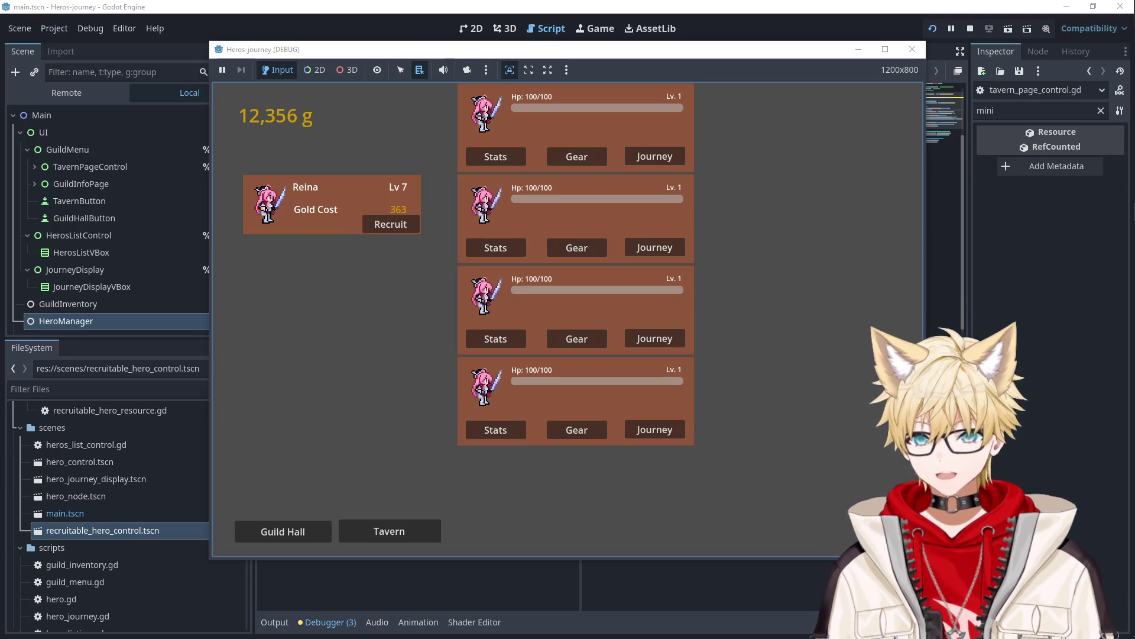
- Send the four recruited heroes on their journeys
{"action": "left_click", "coordinate": [642, 249]}
{"action": "left_click", "coordinate": [655, 338]}
{"action": "left_click", "coordinate": [655, 429]}
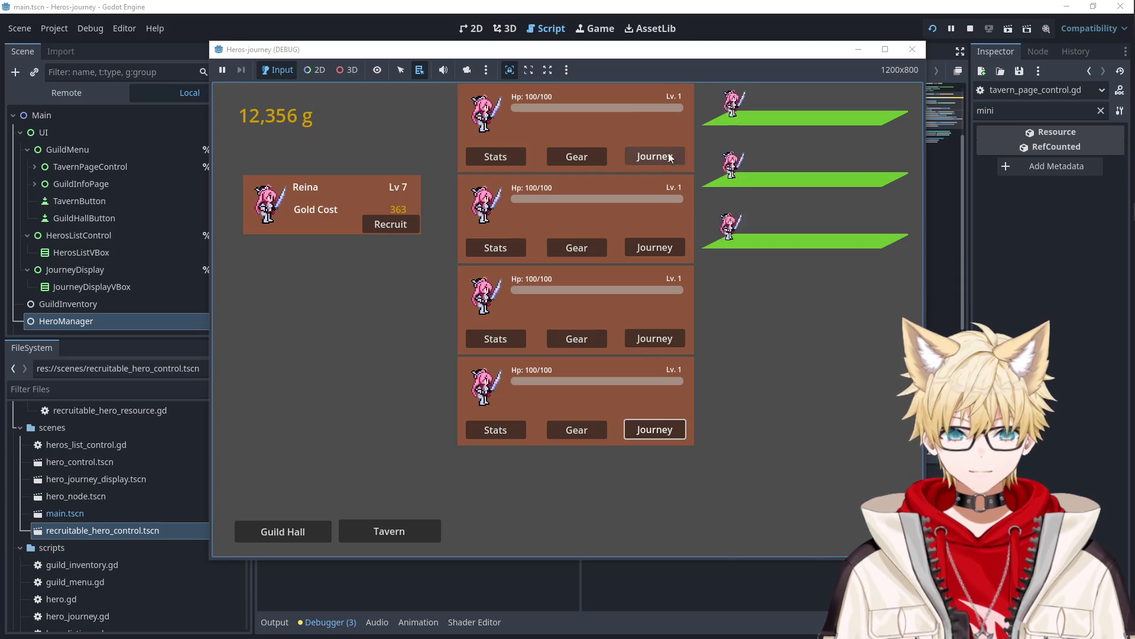
{"action": "left_click", "coordinate": [670, 159]}
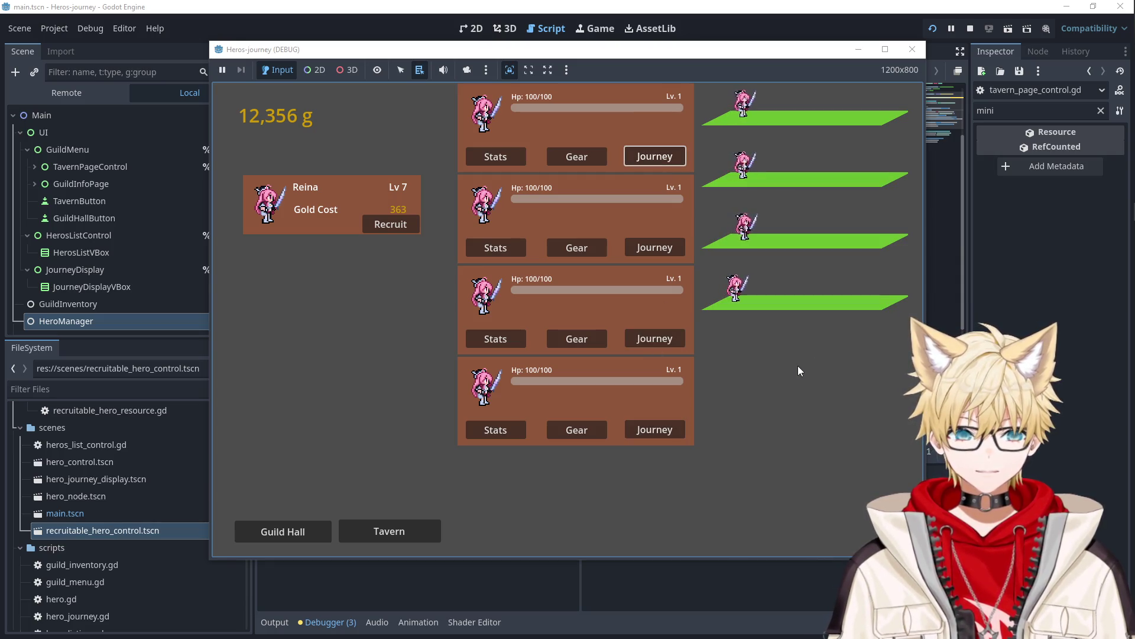
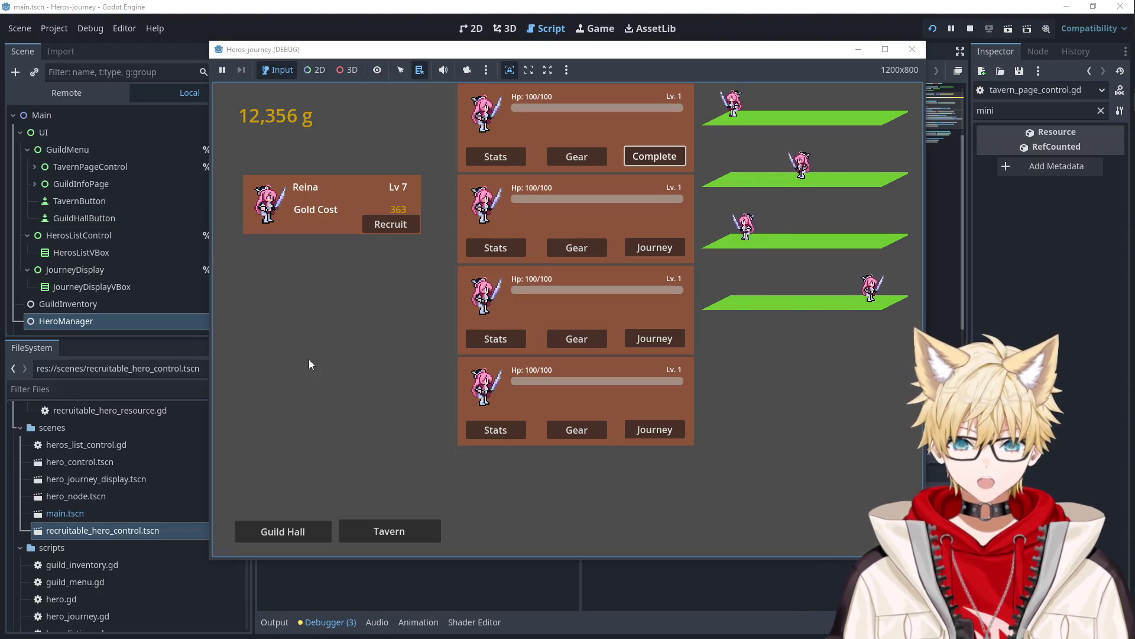
- Recruit Reina from the tavern list, then restart the running game
{"action": "left_click", "coordinate": [382, 226]}
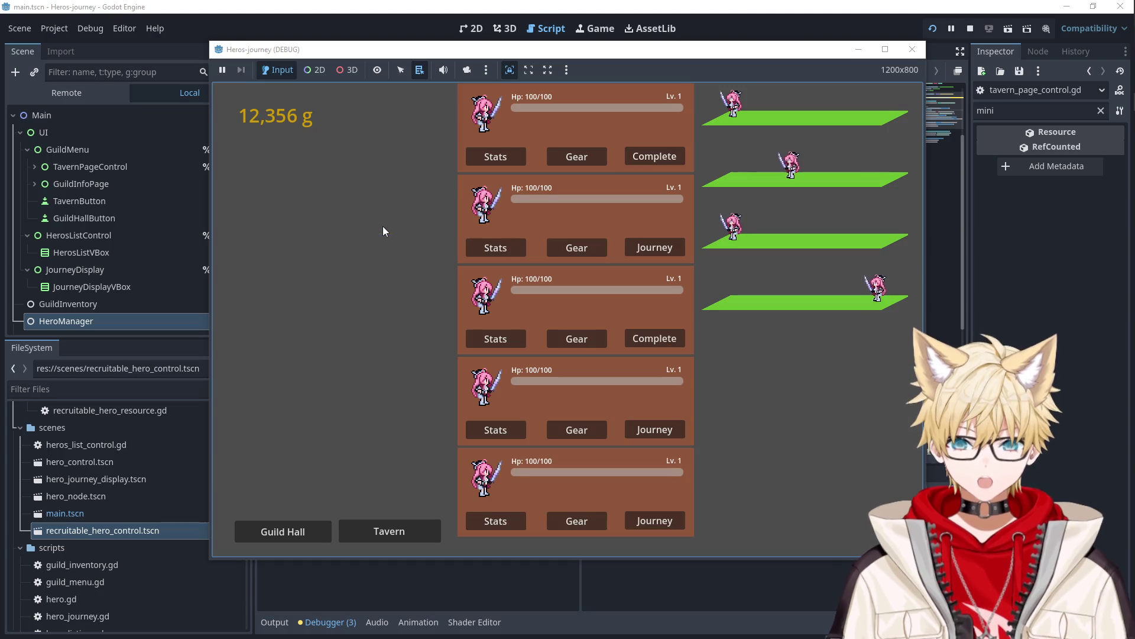
{"action": "left_click", "coordinate": [388, 535]}
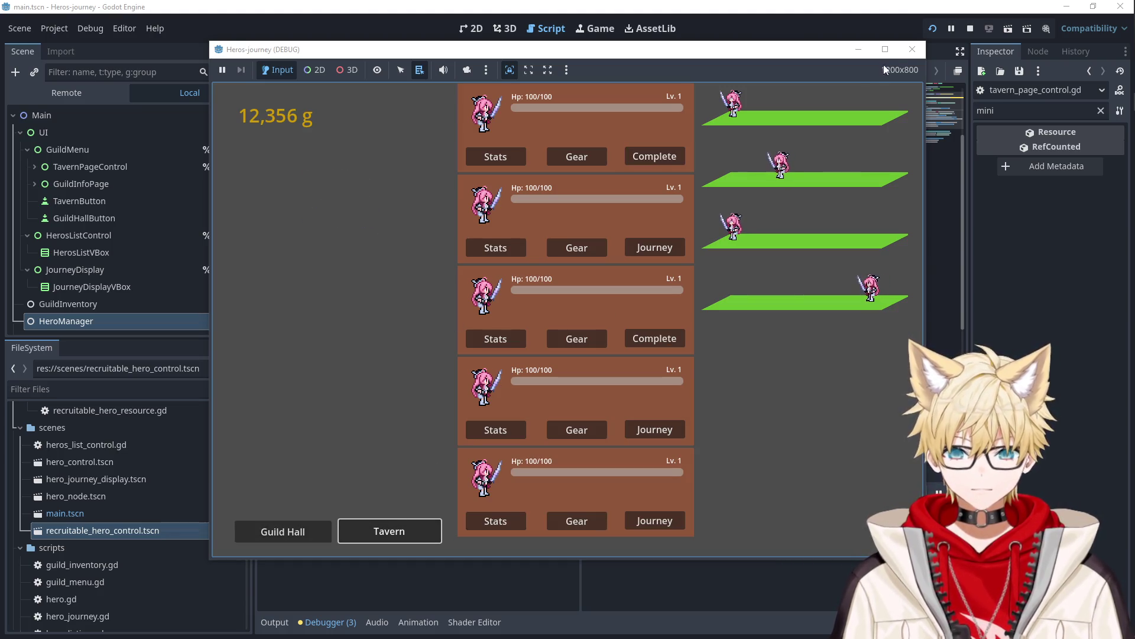
{"action": "left_click", "coordinate": [933, 28]}
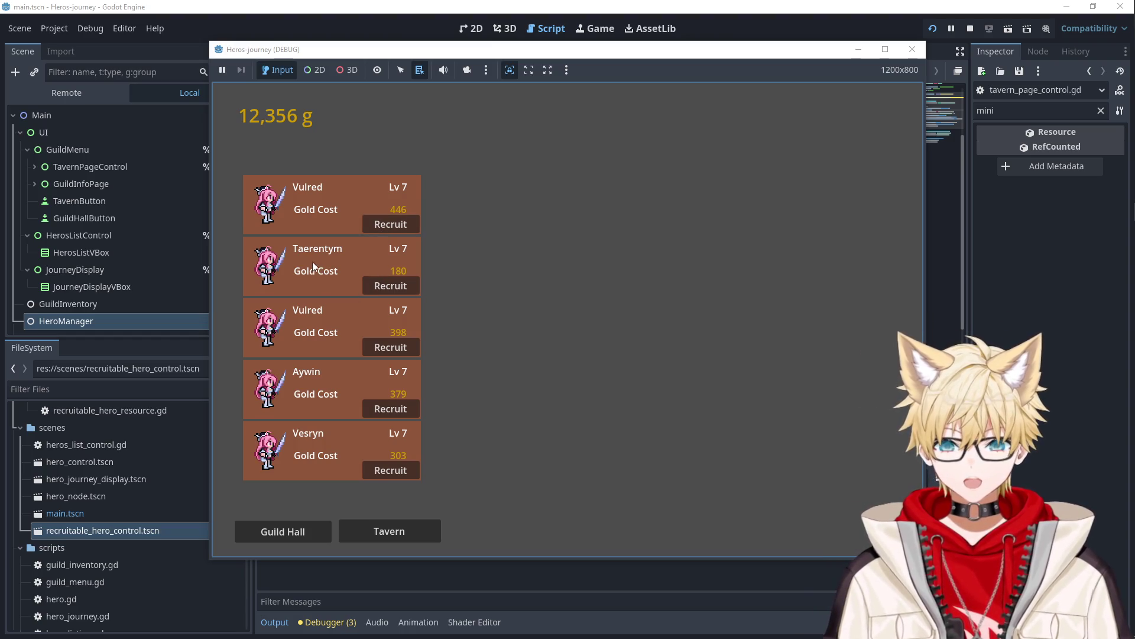
- Recruit Aywin, send the new hero on a journey, and close the game
{"action": "left_click", "coordinate": [386, 412]}
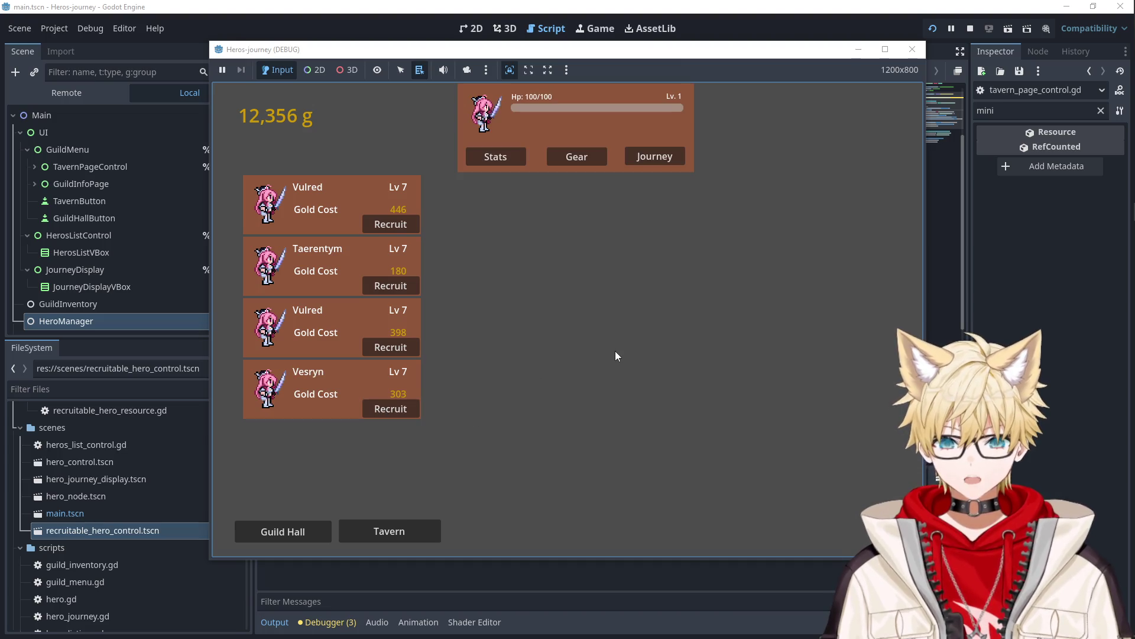
{"action": "left_click", "coordinate": [654, 161]}
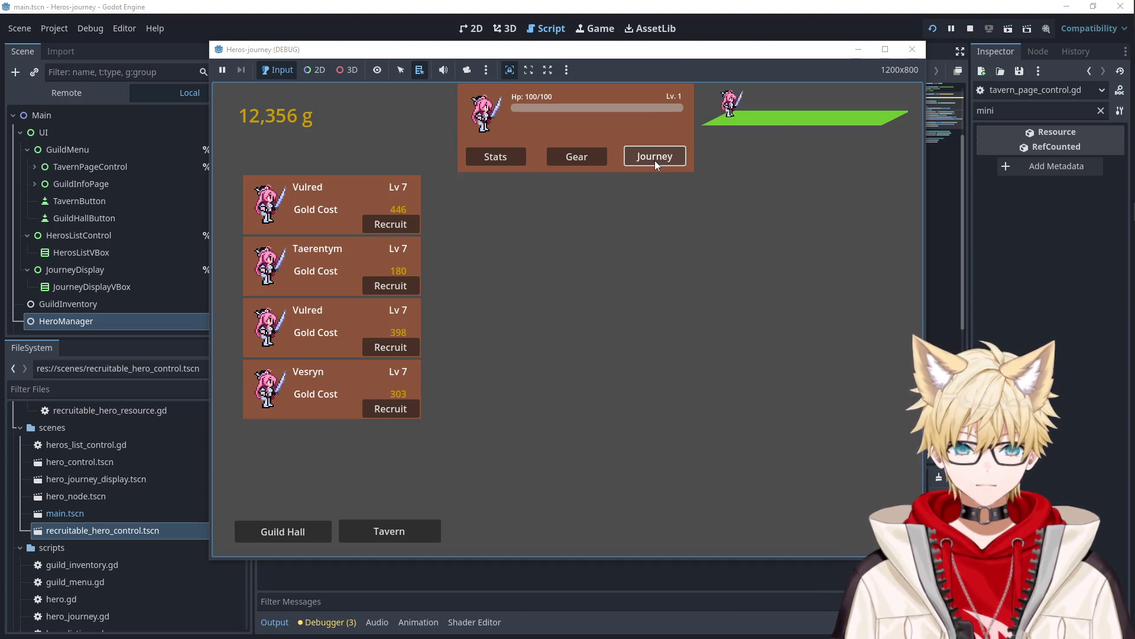
{"action": "left_click", "coordinate": [918, 55]}
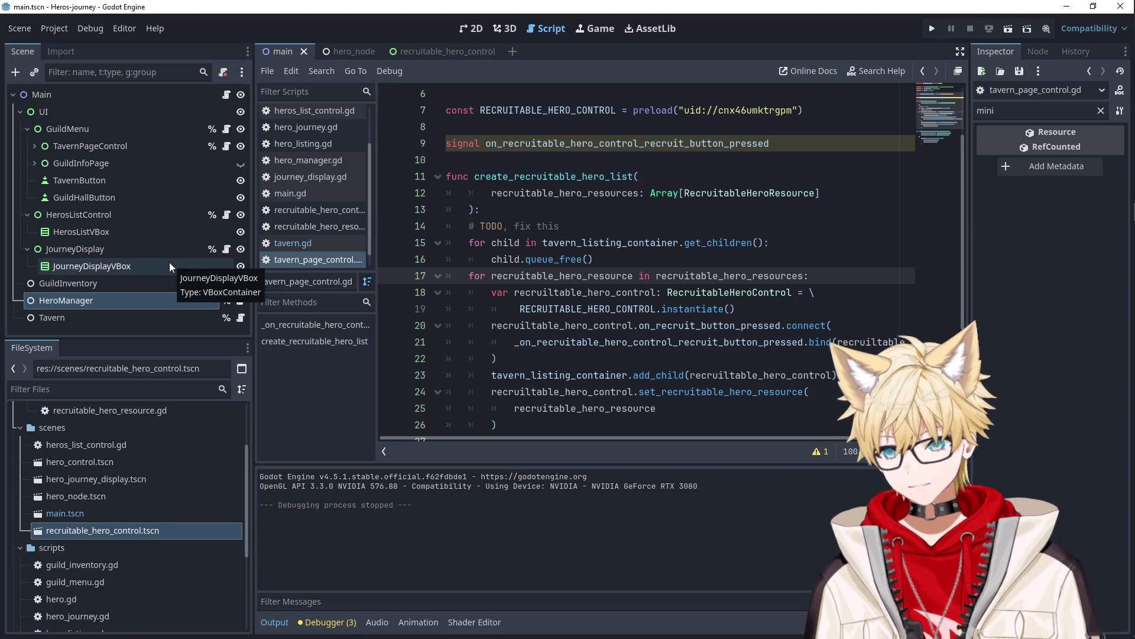
- In tavern.gd, add guild_inventory.pay_gold(recruitable_hero_resource.gold_cost) after the early return
{"action": "scroll", "coordinate": [592, 266], "scroll_direction": "down", "scroll_amount": 4}
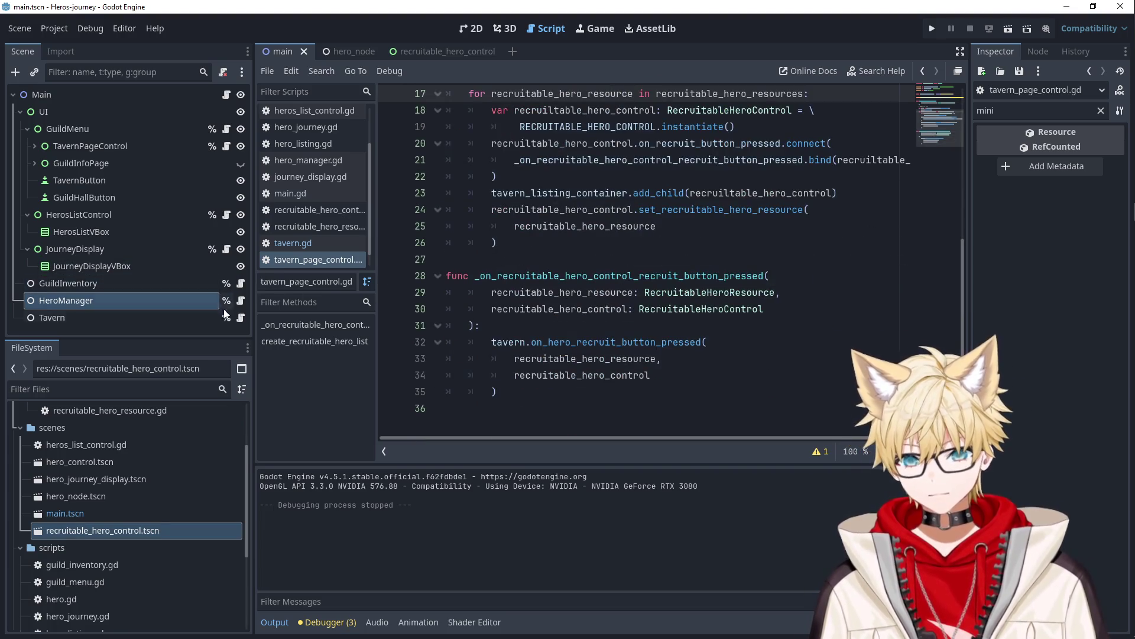
{"action": "left_click", "coordinate": [240, 318]}
{"action": "scroll", "coordinate": [600, 339], "scroll_direction": "down", "scroll_amount": 1}
{"action": "mouse_move", "coordinate": [601, 339]}
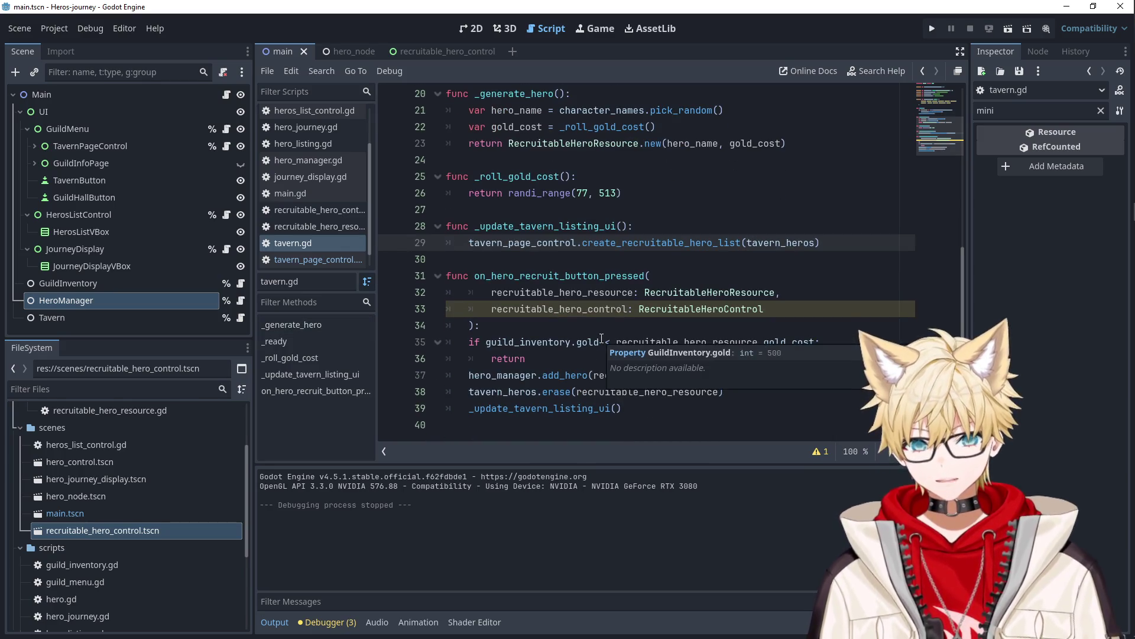
{"action": "left_click", "coordinate": [575, 357]}
{"action": "key", "text": "Return"}
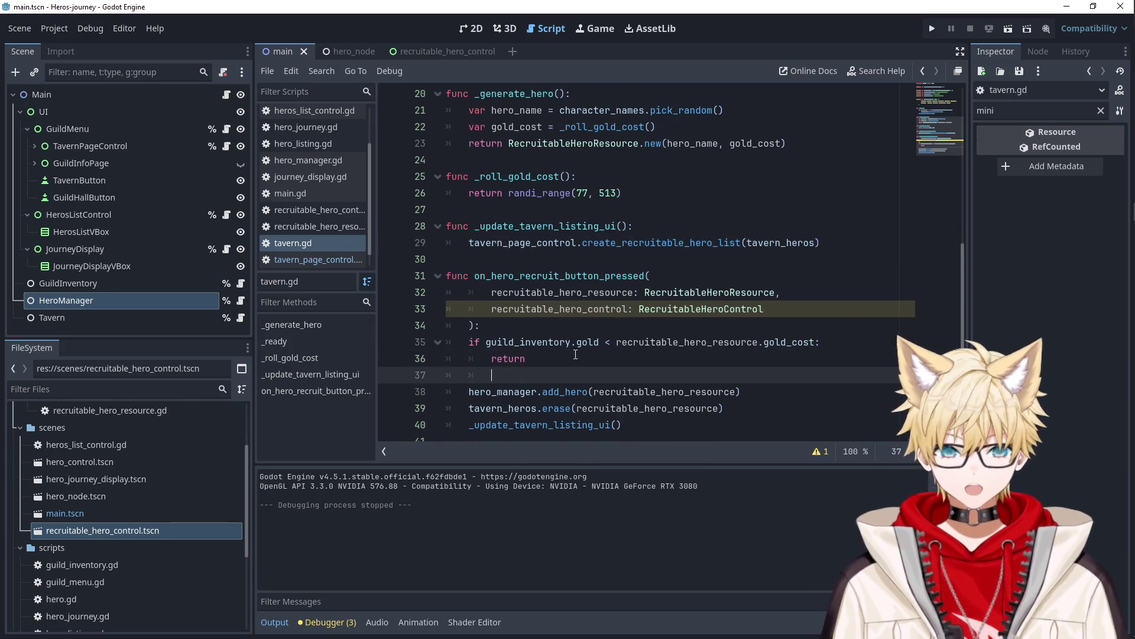
{"action": "key", "text": "Return"}
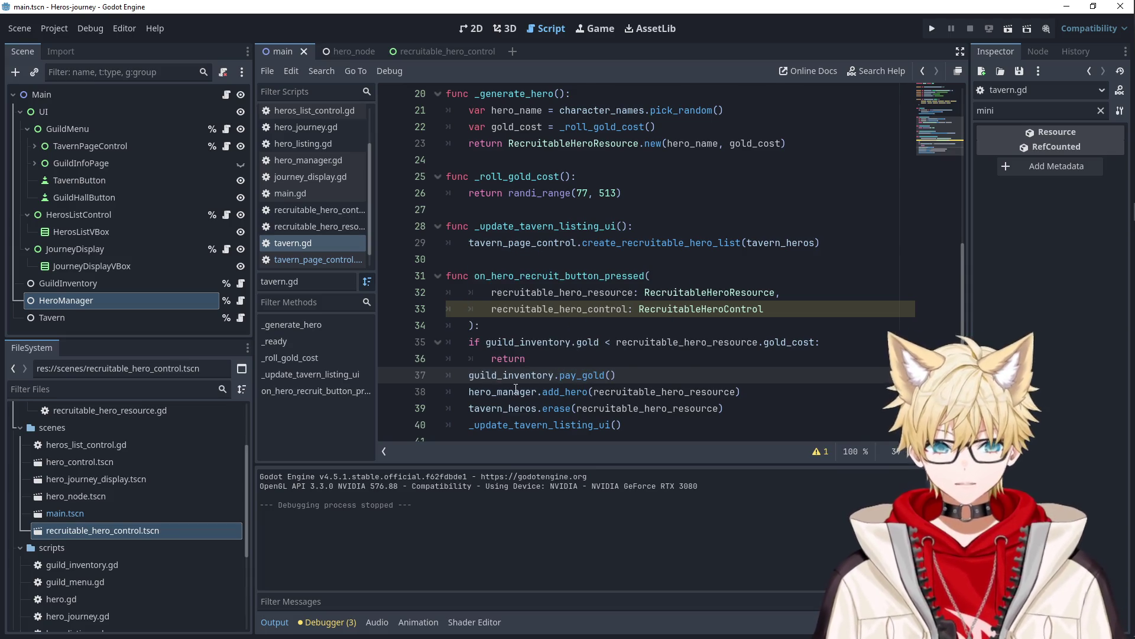
{"action": "left_click_drag", "start_coordinate": [616, 343], "coordinate": [814, 341]}
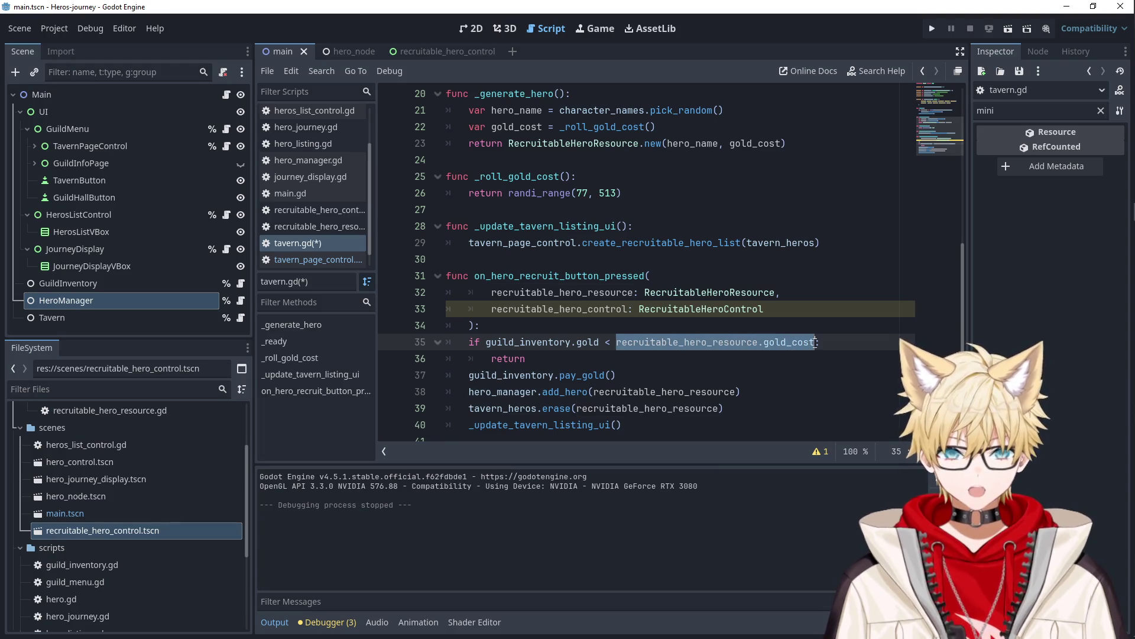
{"action": "key", "text": "ctrl+c"}
{"action": "left_click", "coordinate": [612, 376]}
{"action": "key", "text": "ctrl+v"}
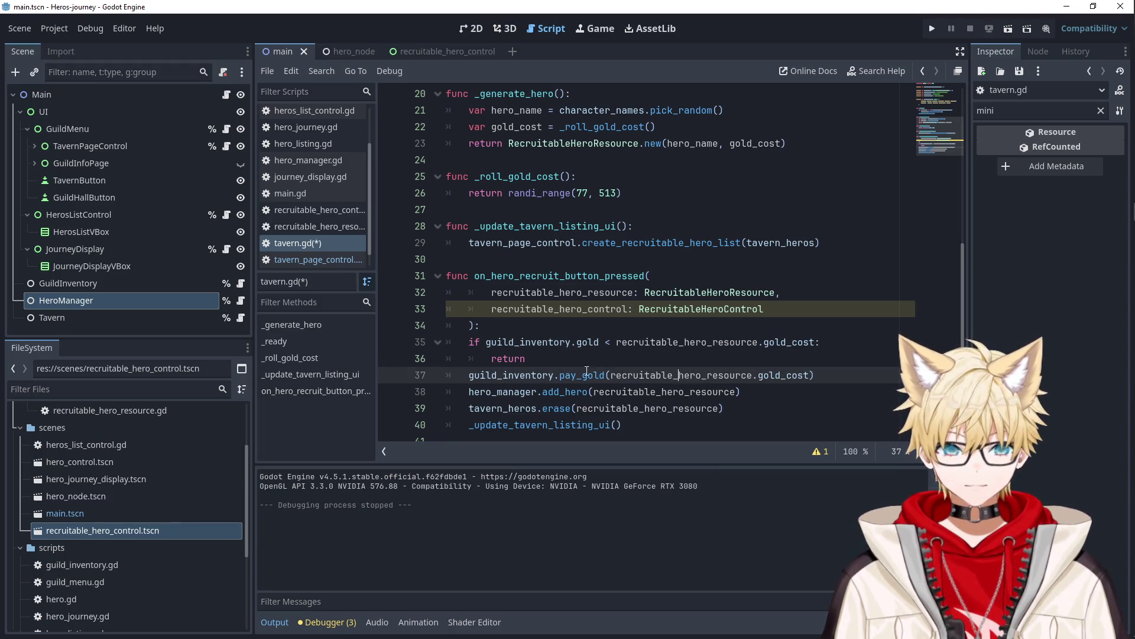
- Jump from the %GuildInventory reference to the guild_inventory.gd script
{"action": "scroll", "coordinate": [607, 370], "scroll_direction": "up", "scroll_amount": 7}
{"action": "scroll", "coordinate": [539, 376], "scroll_direction": "down", "scroll_amount": 6}
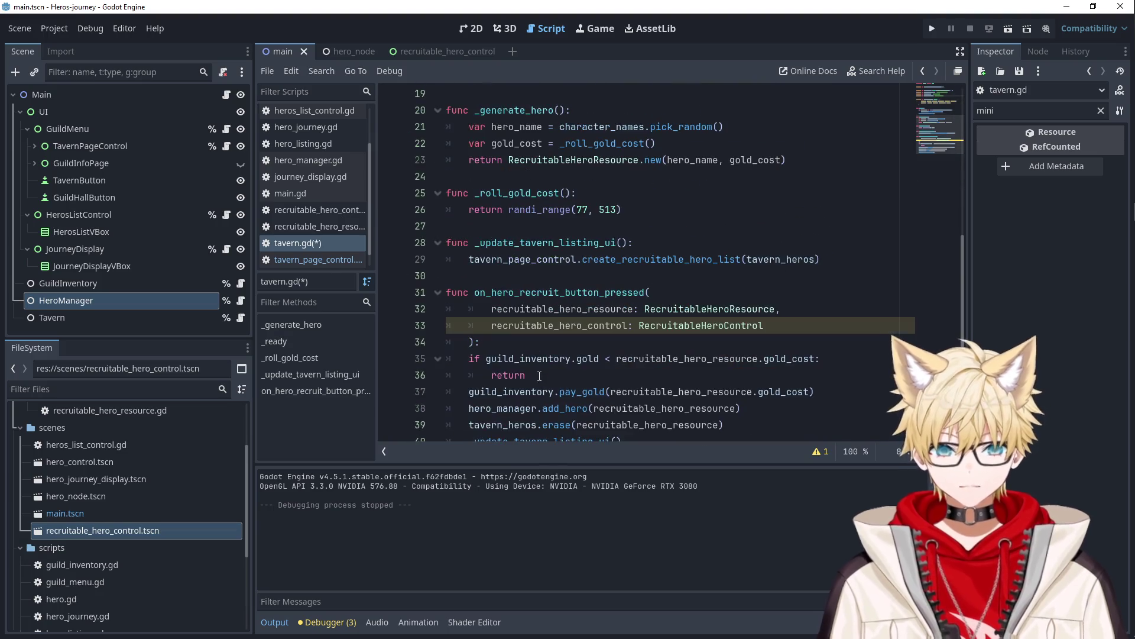
{"action": "scroll", "coordinate": [542, 371], "scroll_direction": "down", "scroll_amount": 1}
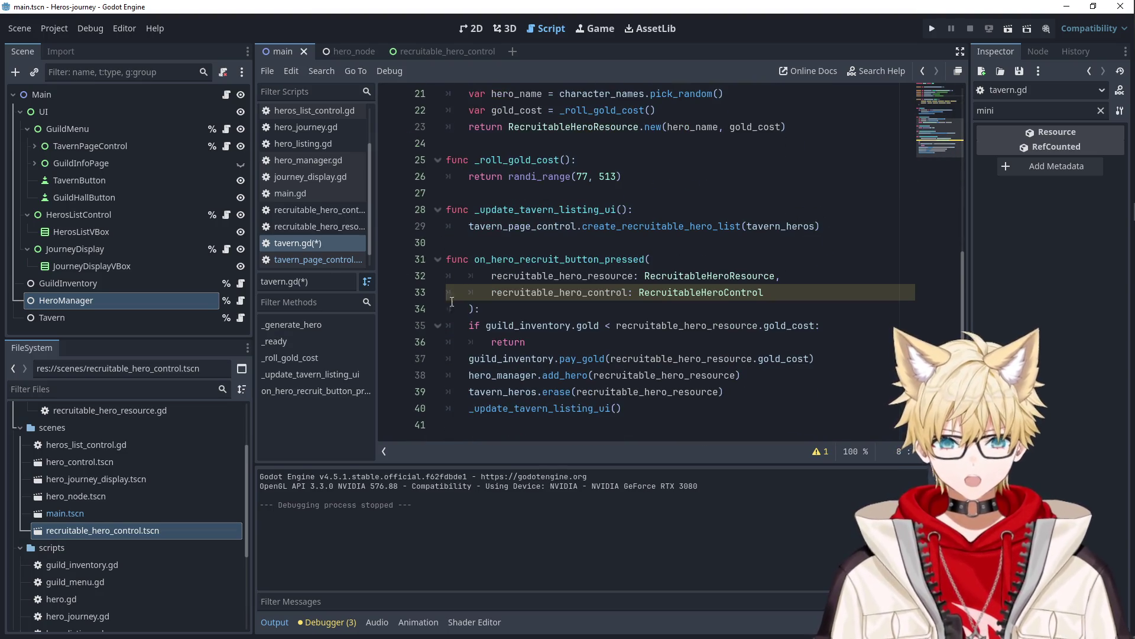
{"action": "scroll", "coordinate": [578, 226], "scroll_direction": "up", "scroll_amount": 7}
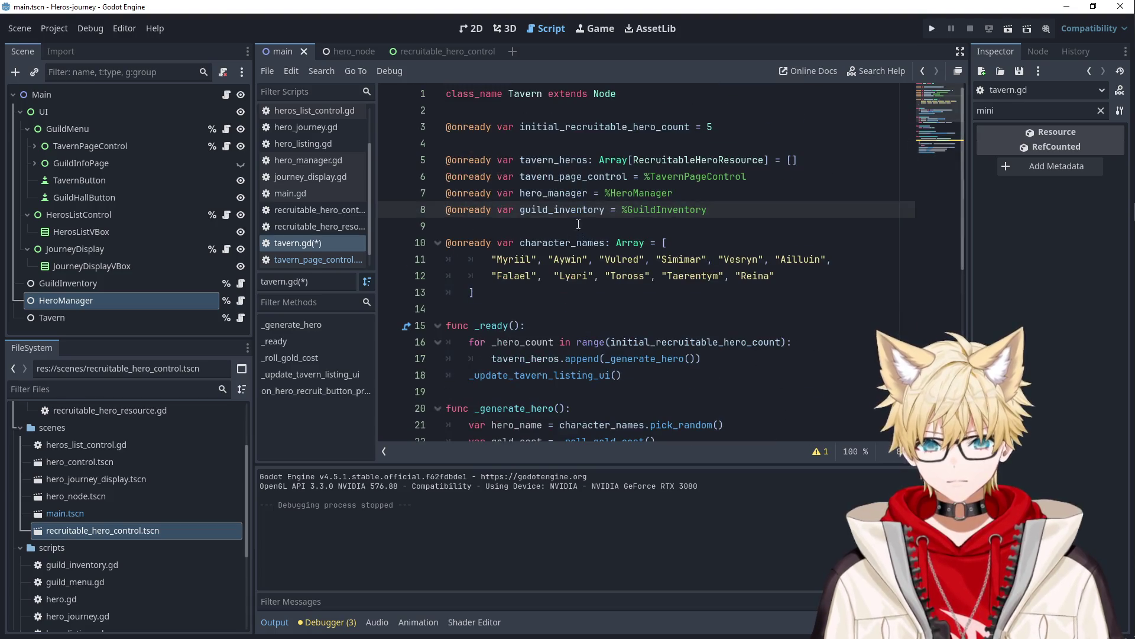
{"action": "left_click", "coordinate": [649, 212], "text": "ctrl"}
- Below add_gold, define func pay_gold(gold_amount: int) with gold -= gold_amount
{"action": "left_click", "coordinate": [626, 298]}
{"action": "key", "text": "Return"}
{"action": "type", "text": "func pay_gold(gold_amount:"}
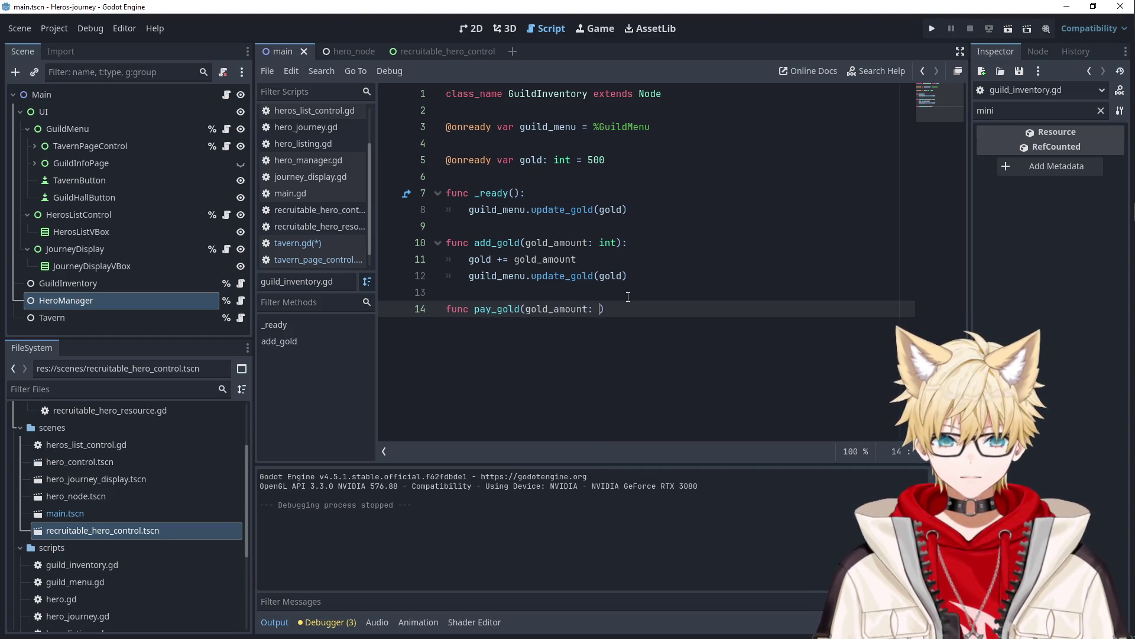
{"action": "type", "text": ":"}
{"action": "key", "text": "Return"}
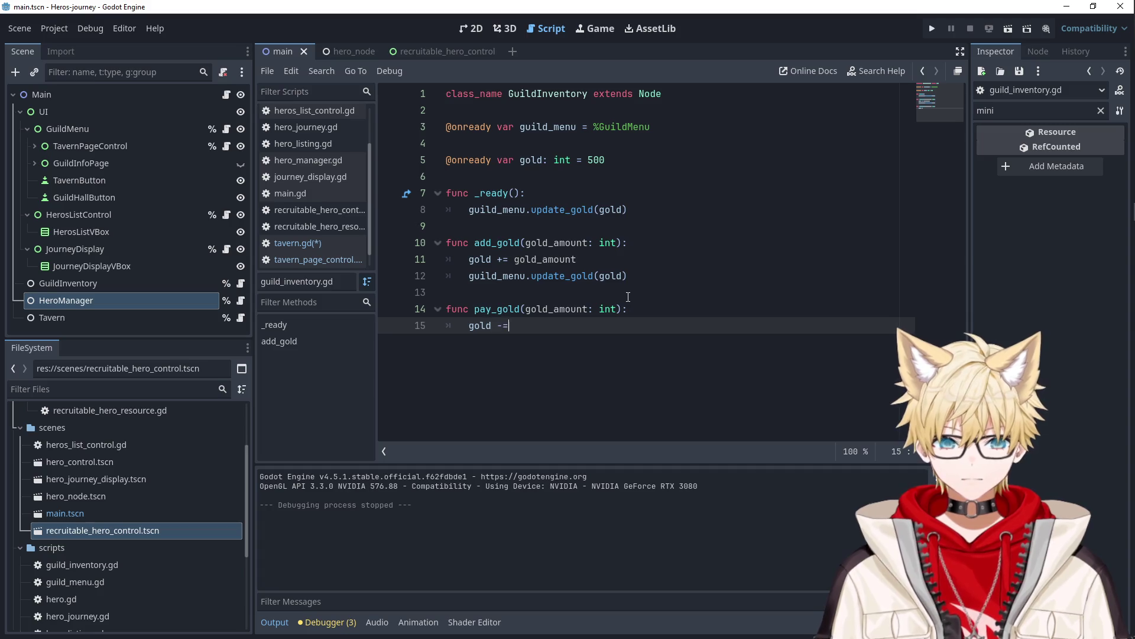
{"action": "key", "text": "BackSpace"}
{"action": "key", "text": "BackSpace"}
{"action": "key", "text": "BackSpace"}
{"action": "type", "text": "gold"}
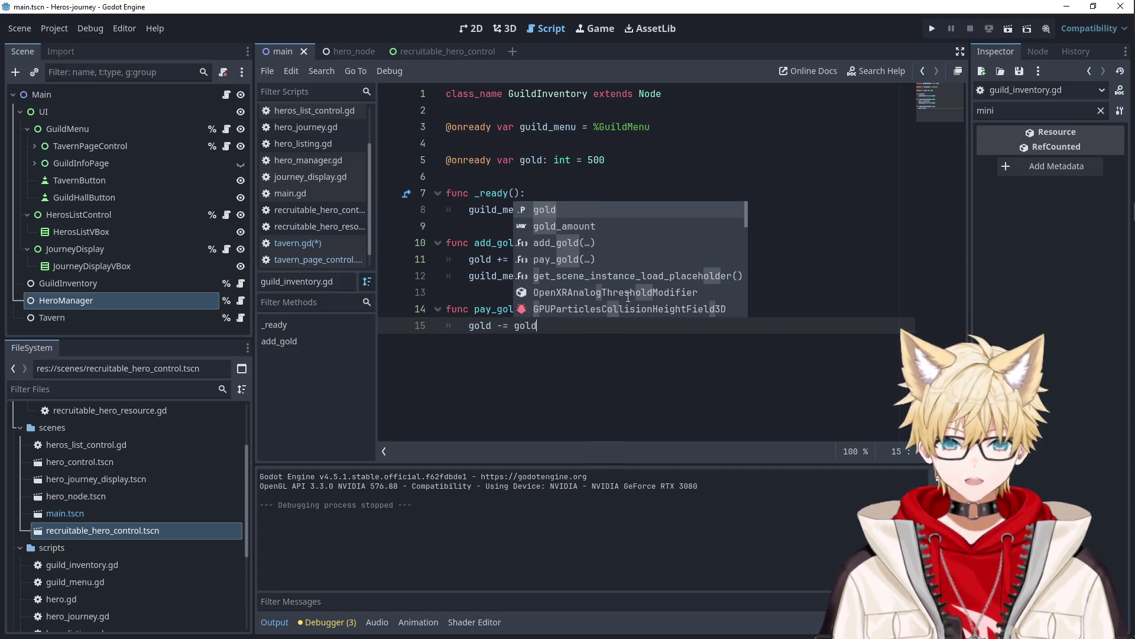
{"action": "key", "text": "Return"}
- Add guild_menu.update_gold(gold) to pay_gold and save the scripts
{"action": "key", "text": "Return"}
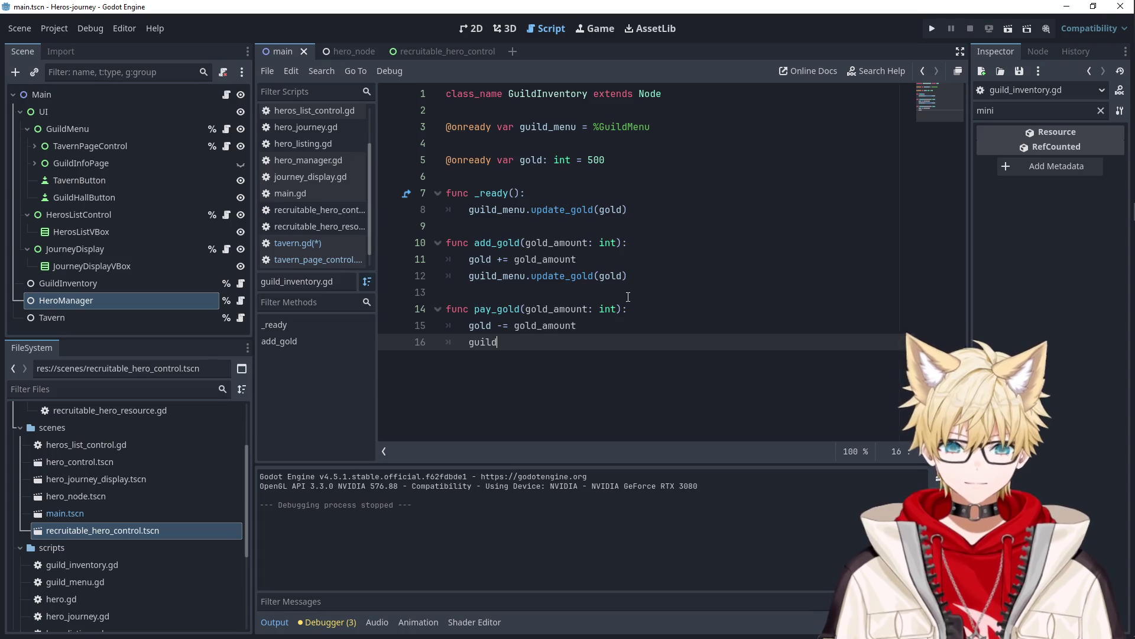
{"action": "key", "text": "Return"}
{"action": "type", "text": ".update"}
{"action": "key", "text": "Down"}
{"action": "key", "text": "Down"}
{"action": "key", "text": "Return"}
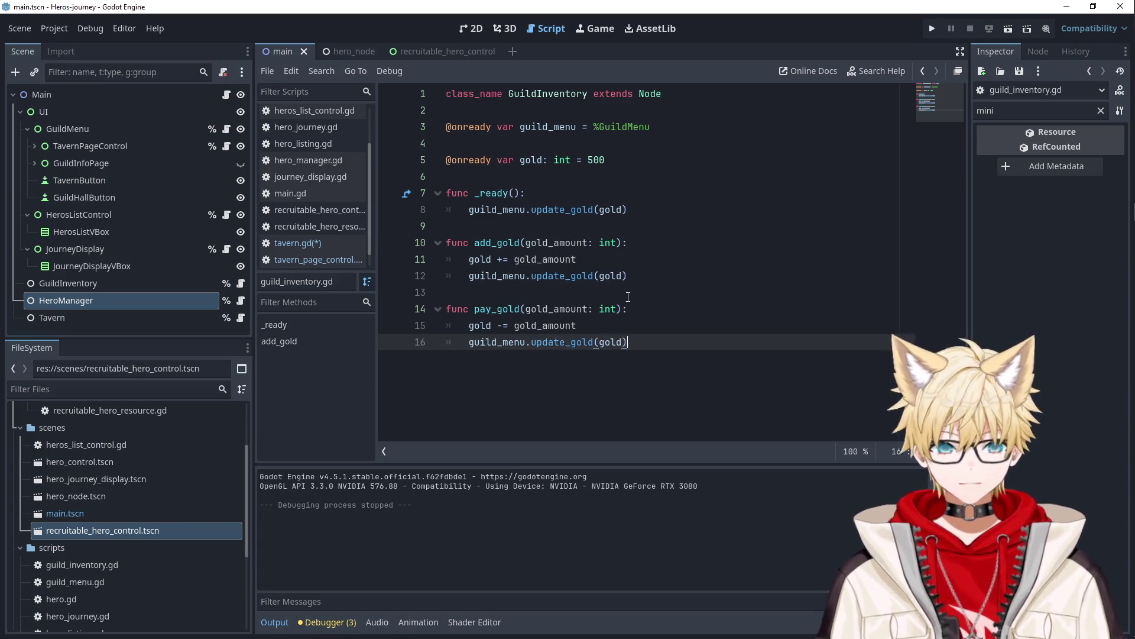
{"action": "left_click", "coordinate": [628, 296]}
{"action": "key", "text": "ctrl+s"}
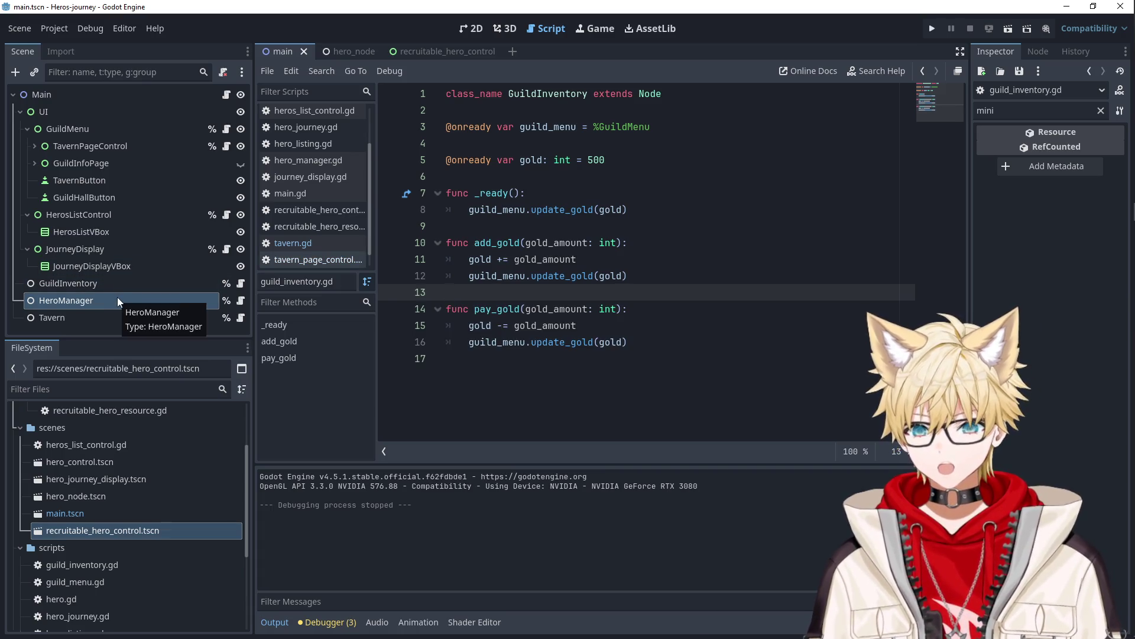
- Inspect update_gold in guild_menu.gd, then open the TavernPageControl script
{"action": "left_click", "coordinate": [548, 342], "text": "ctrl"}
{"action": "double_click", "coordinate": [505, 326]}
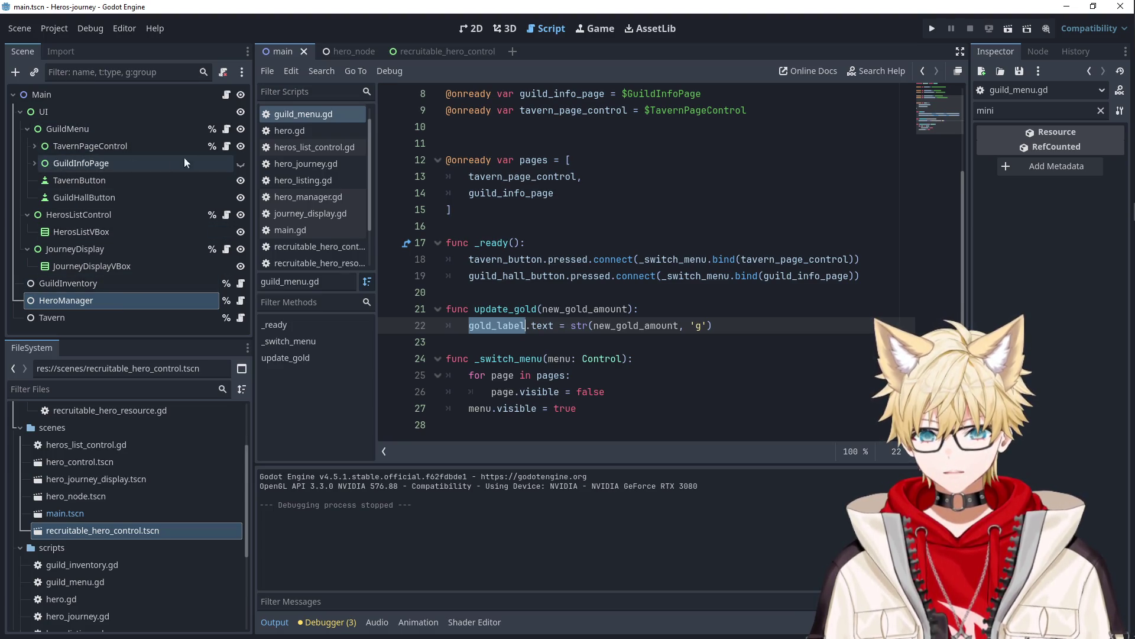
{"action": "left_click", "coordinate": [34, 146]}
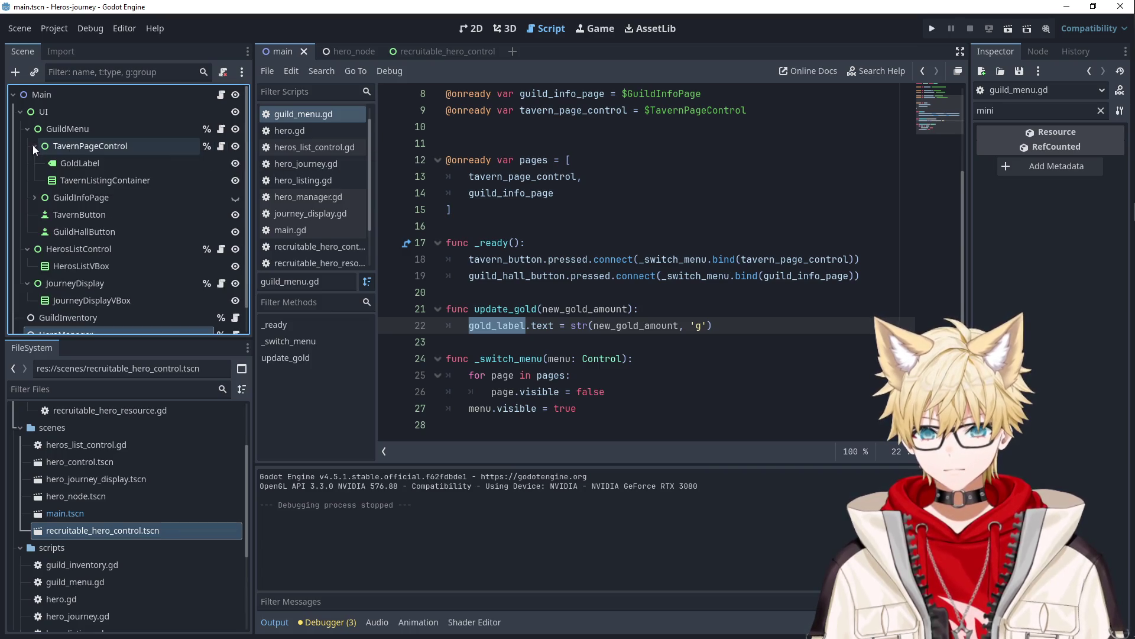
{"action": "left_click", "coordinate": [88, 164]}
{"action": "left_click", "coordinate": [221, 146]}
{"action": "scroll", "coordinate": [548, 374], "scroll_direction": "up", "scroll_amount": 5}
{"action": "scroll", "coordinate": [533, 355], "scroll_direction": "down", "scroll_amount": 5}
{"action": "left_click", "coordinate": [490, 408]}
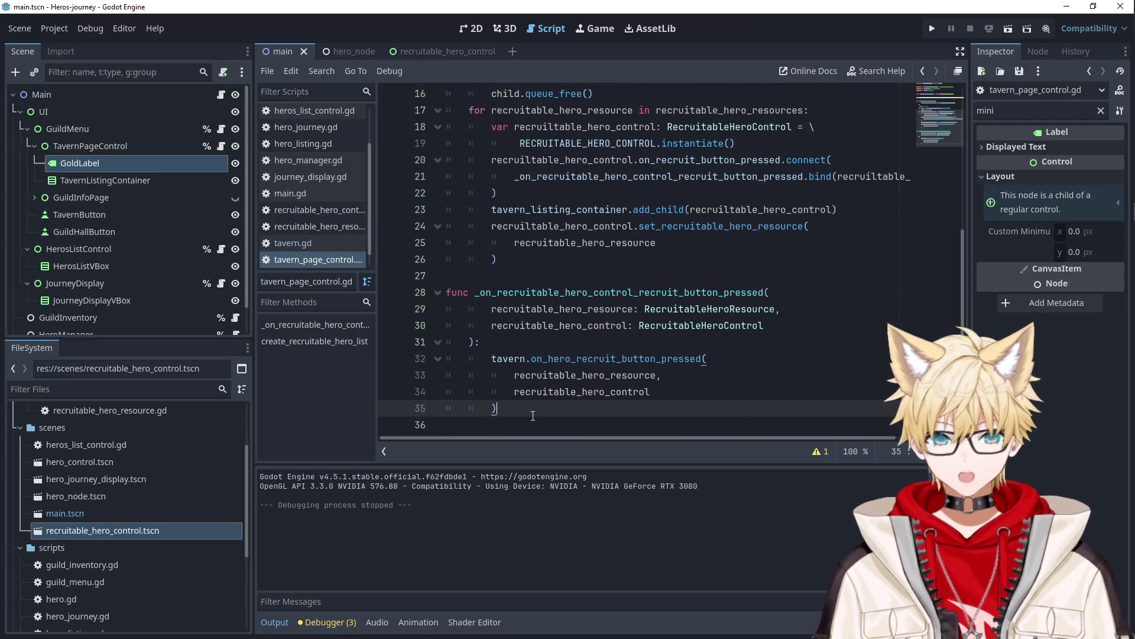
{"action": "scroll", "coordinate": [533, 415], "scroll_direction": "up", "scroll_amount": 5}
{"action": "left_click", "coordinate": [116, 161], "text": "ctrl"}
{"action": "left_click_drag", "start_coordinate": [80, 163], "coordinate": [514, 176]}
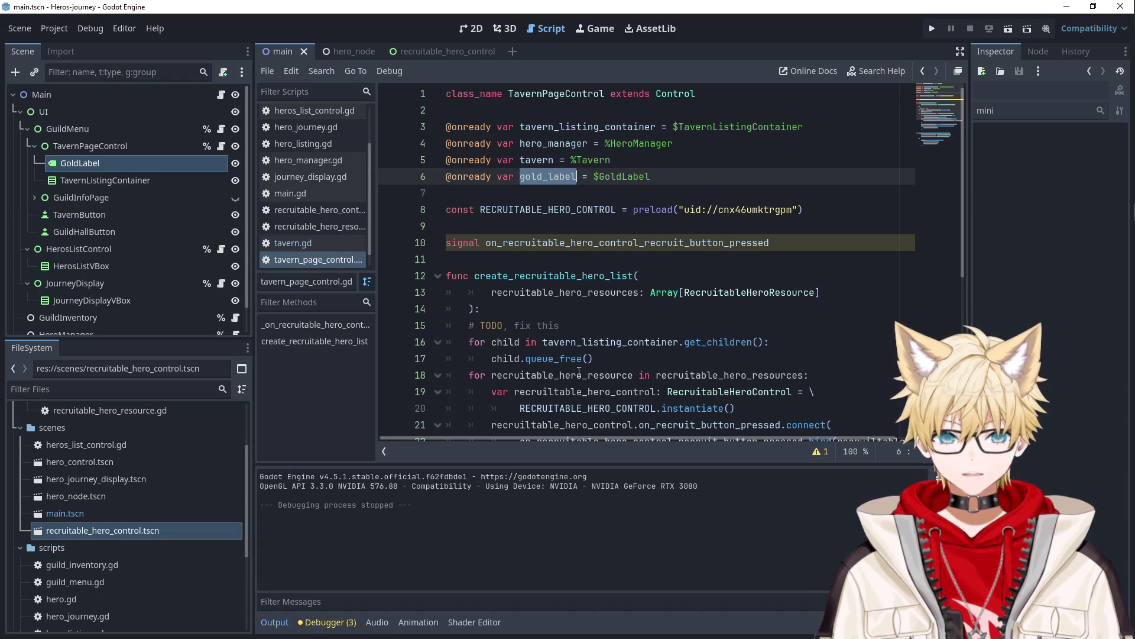
- Write func update_gold(new_gold_value): setting gold_label.text = str(new_gold_value)
{"action": "scroll", "coordinate": [533, 397], "scroll_direction": "down", "scroll_amount": 6}
{"action": "left_click", "coordinate": [514, 424]}
{"action": "type", "text": "func "}
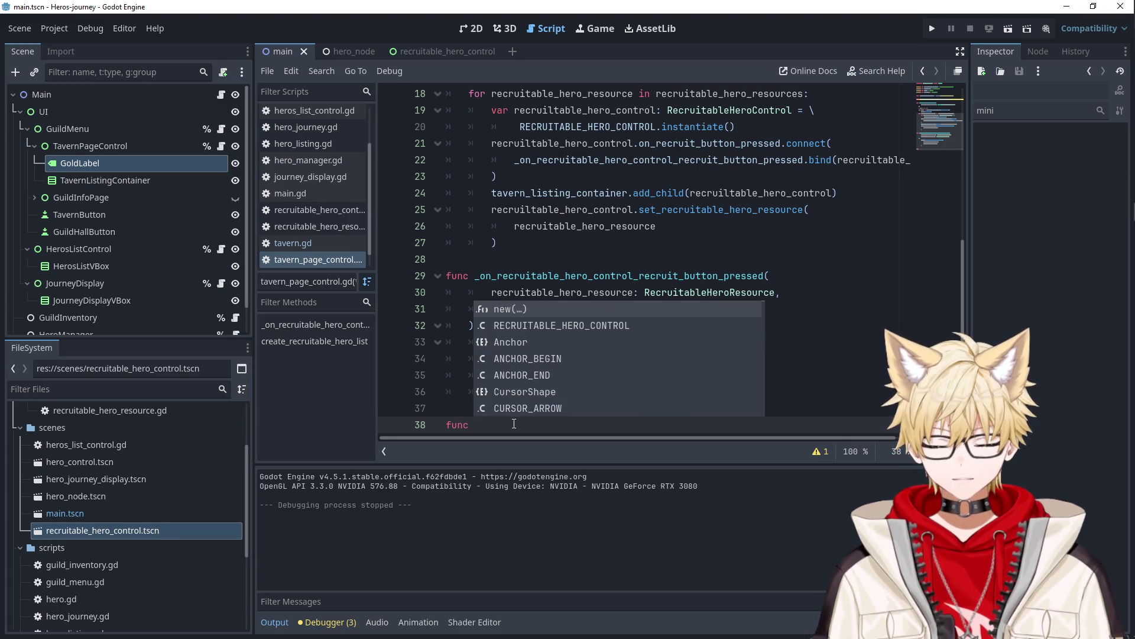
{"action": "type", "text": "update_gold("}
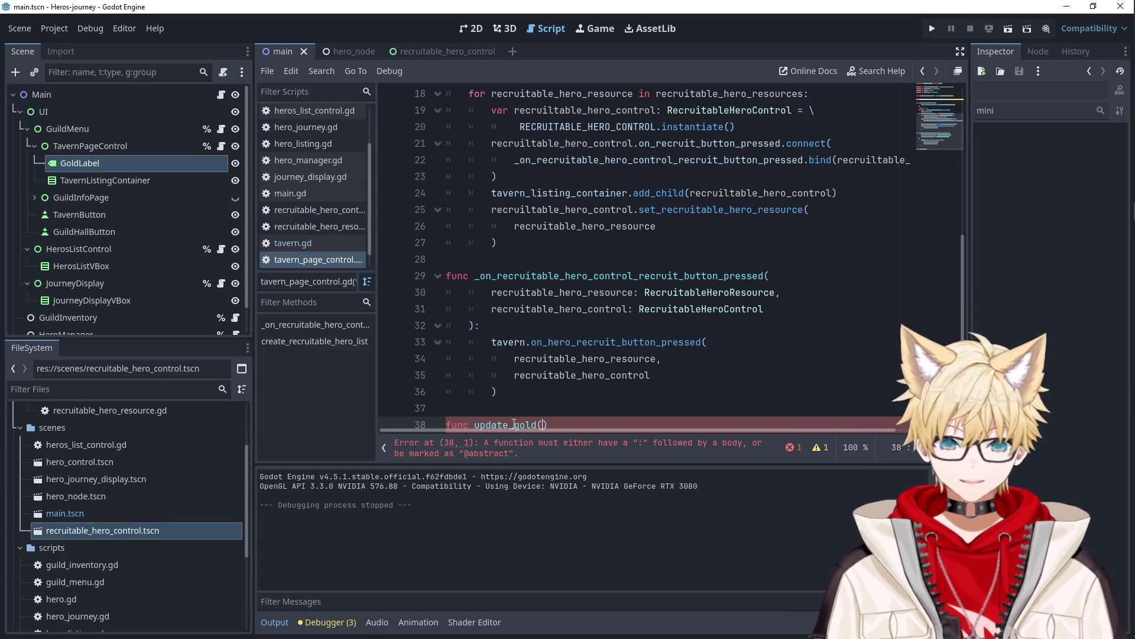
{"action": "type", "text": "new_gold_Value"}
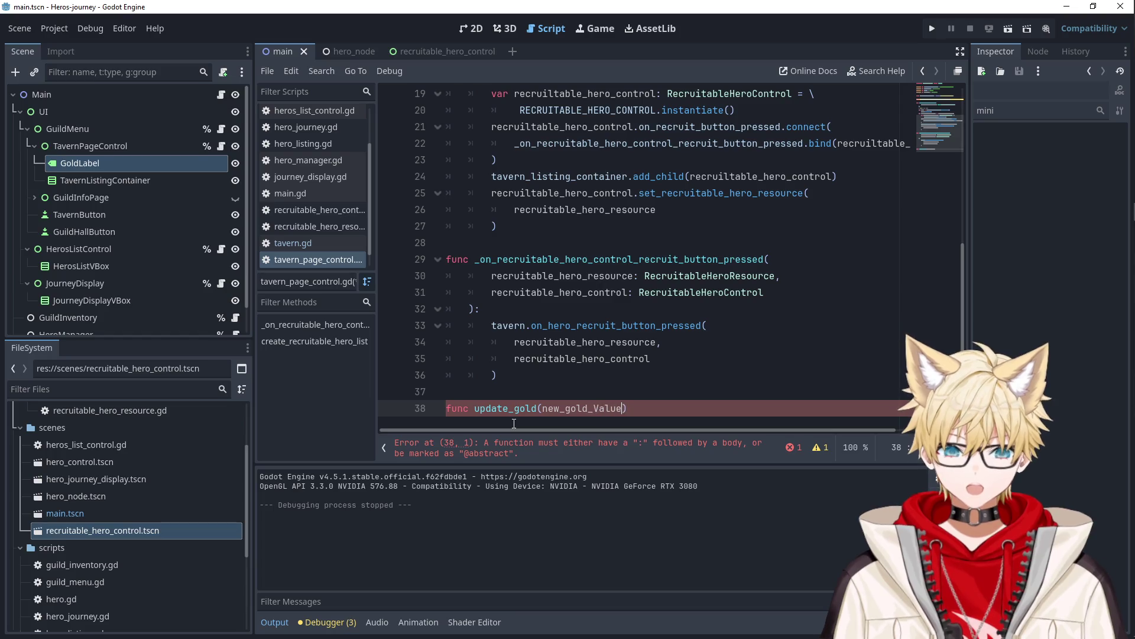
{"action": "key", "text": "BackSpace"}
{"action": "key", "text": "BackSpace"}
{"action": "type", "text": "value):"}
{"action": "key", "text": "Return"}
{"action": "type", "text": "gold_label."}
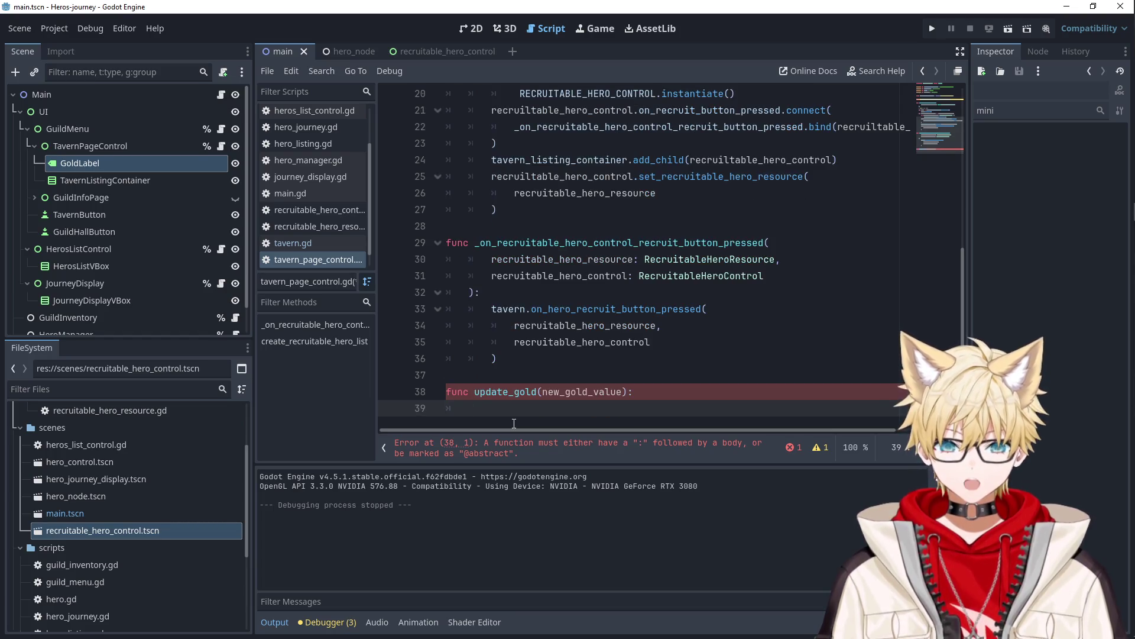
{"action": "type", "text": "text = str(new_gold_value"}
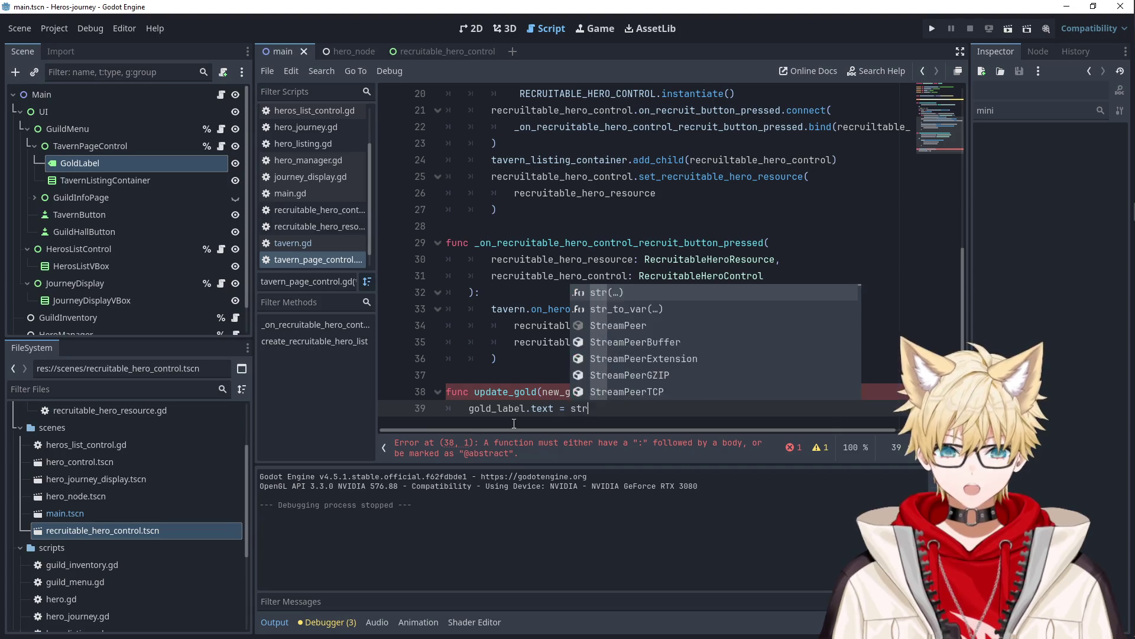
- Save tavern_page_control.gd and review the new update_gold function
{"action": "left_click", "coordinate": [551, 344]}
{"action": "key", "text": "ctrl+s"}
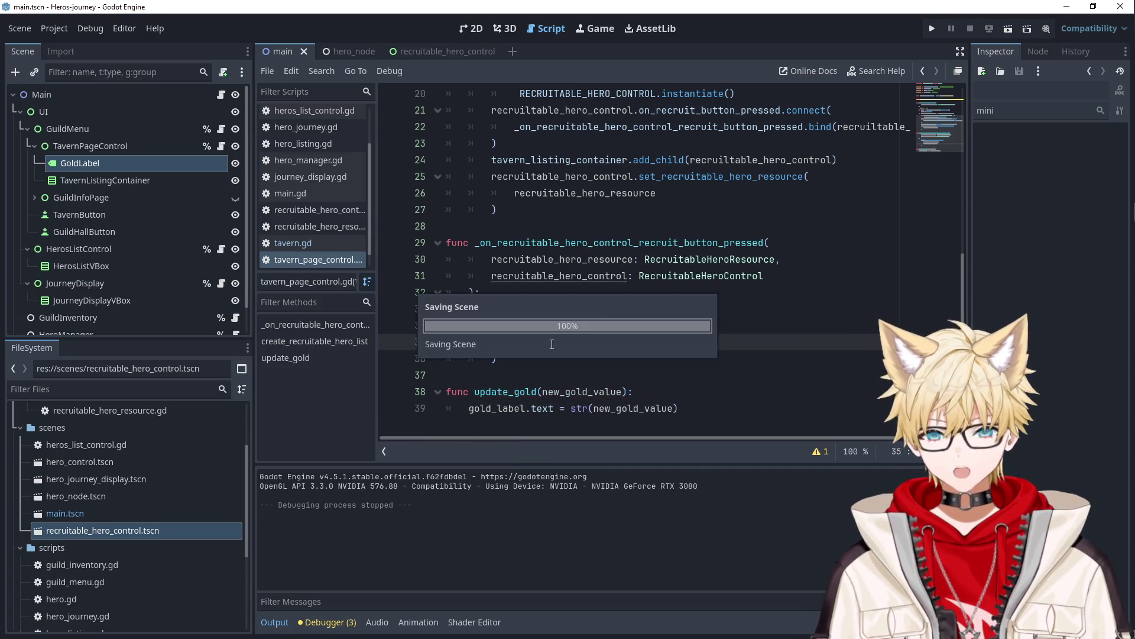
{"action": "double_click", "coordinate": [537, 392]}
{"action": "scroll", "coordinate": [555, 355], "scroll_direction": "up", "scroll_amount": 6}
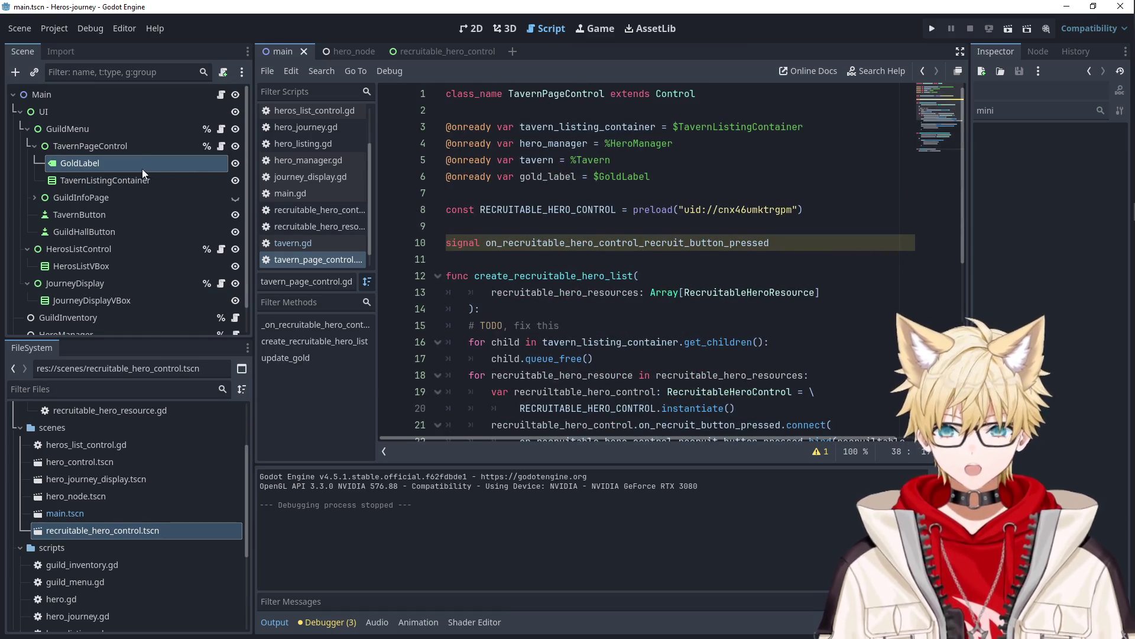
{"action": "scroll", "coordinate": [95, 304], "scroll_direction": "down", "scroll_amount": 2}
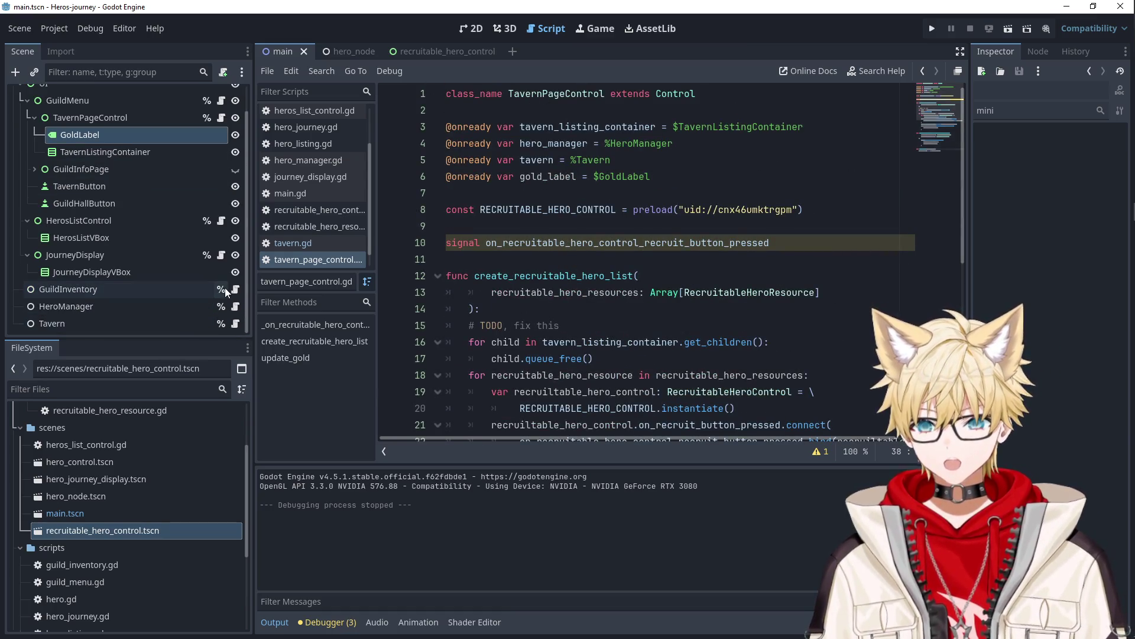
- In guild_inventory.gd, add a new func update_gold_texts() below pay_gold
{"action": "left_click", "coordinate": [235, 289]}
{"action": "left_click", "coordinate": [568, 275]}
{"action": "left_click", "coordinate": [657, 278]}
{"action": "left_click", "coordinate": [539, 223]}
{"action": "left_click", "coordinate": [648, 359]}
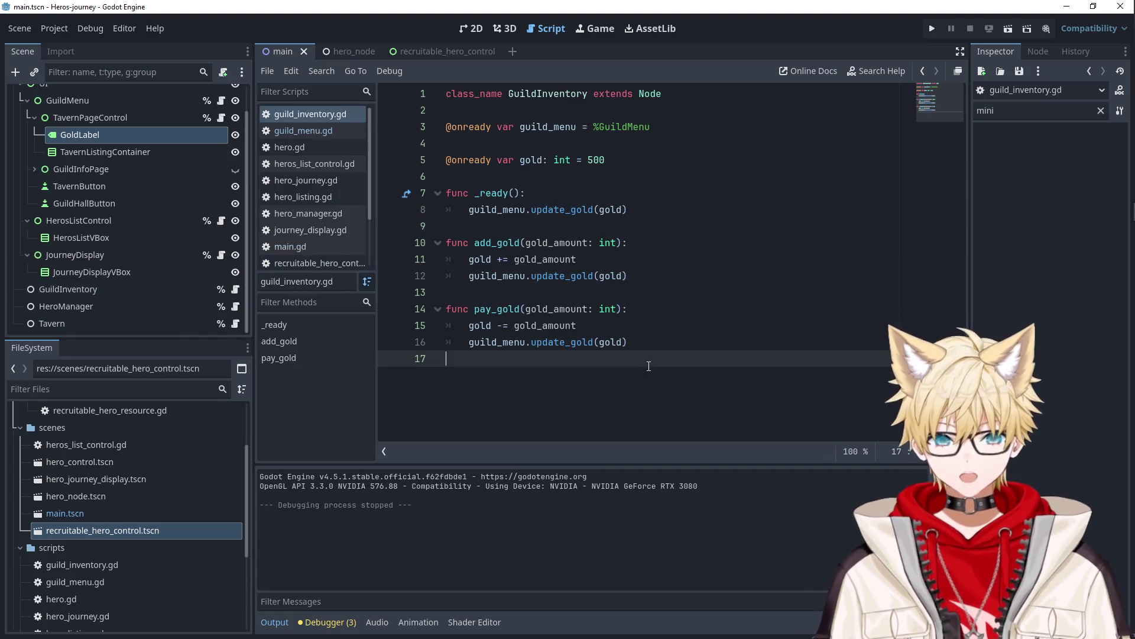
{"action": "key", "text": "Return"}
{"action": "type", "text": "fun"}
{"action": "type", "text": "update_"}
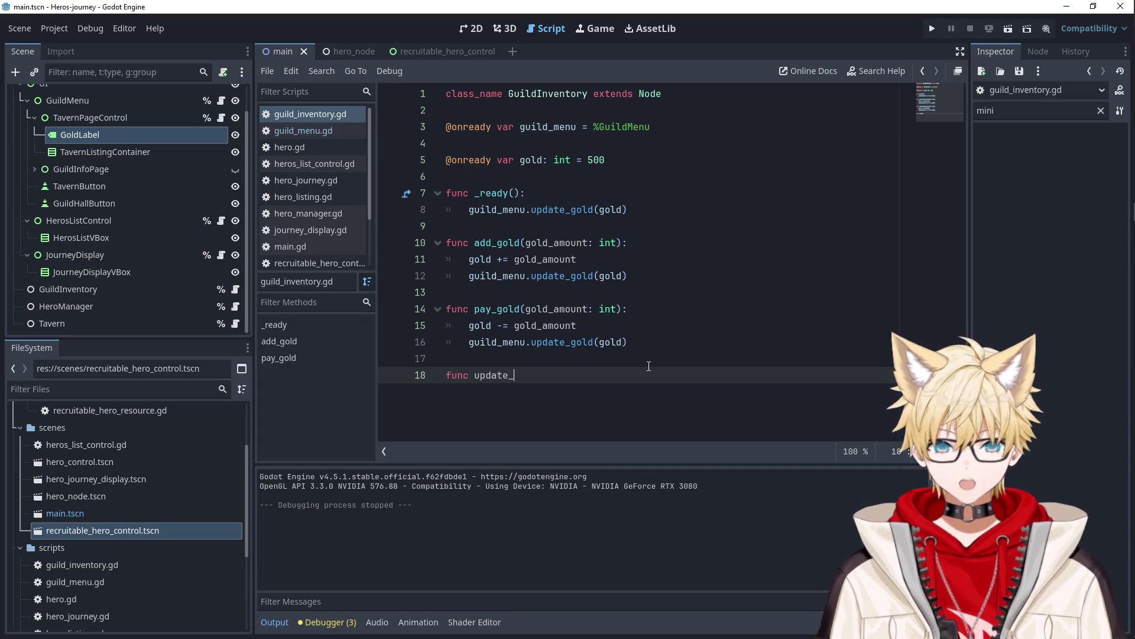
{"action": "type", "text": "gold"}
{"action": "type", "text": "values"}
{"action": "key", "text": "BackSpace"}
{"action": "key", "text": "BackSpace"}
{"action": "key", "text": "BackSpace"}
{"action": "type", "text": "texts():"}
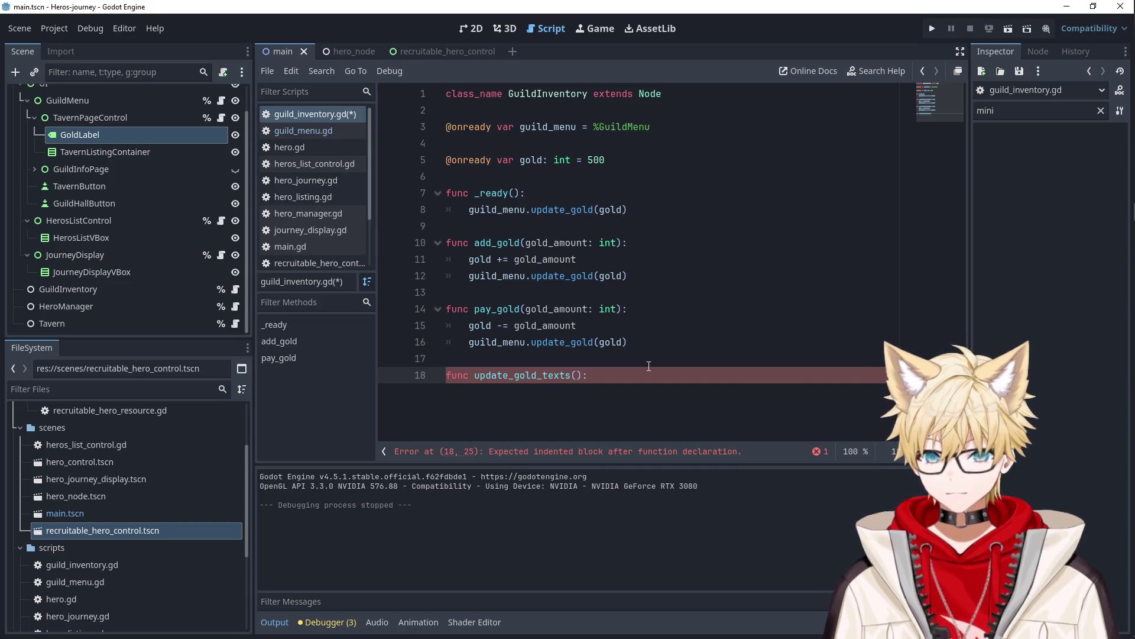
{"action": "key", "text": "Return"}
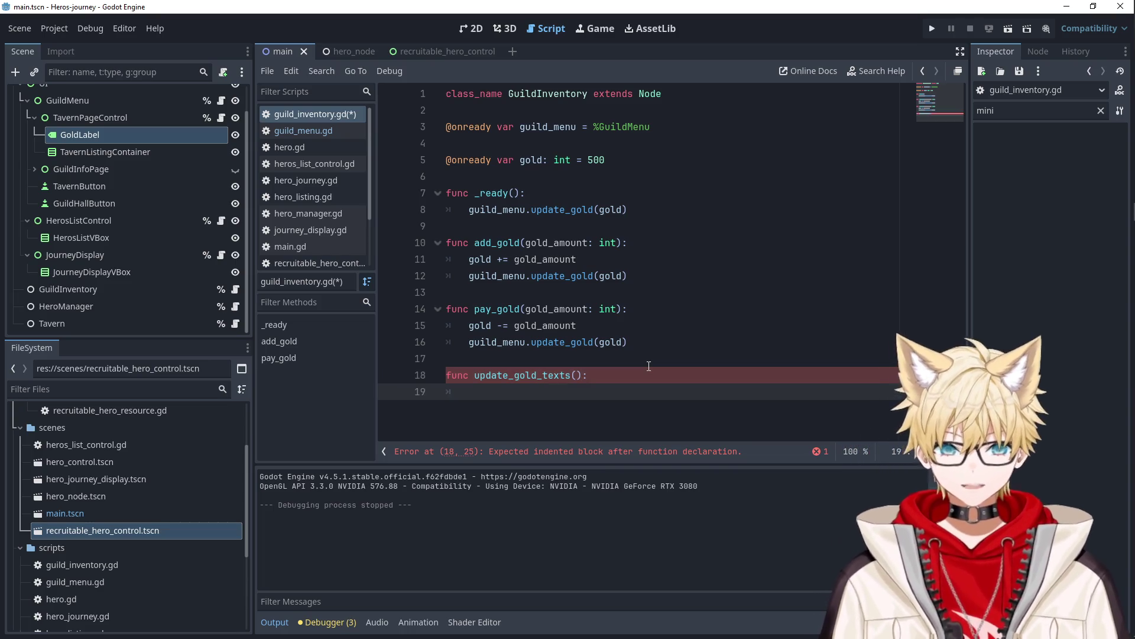
- Move the guild_menu.update_gold(gold) call into update_gold_texts and delete the pay_gold duplicate
{"action": "left_click", "coordinate": [629, 275]}
{"action": "key", "text": "shift+Home"}
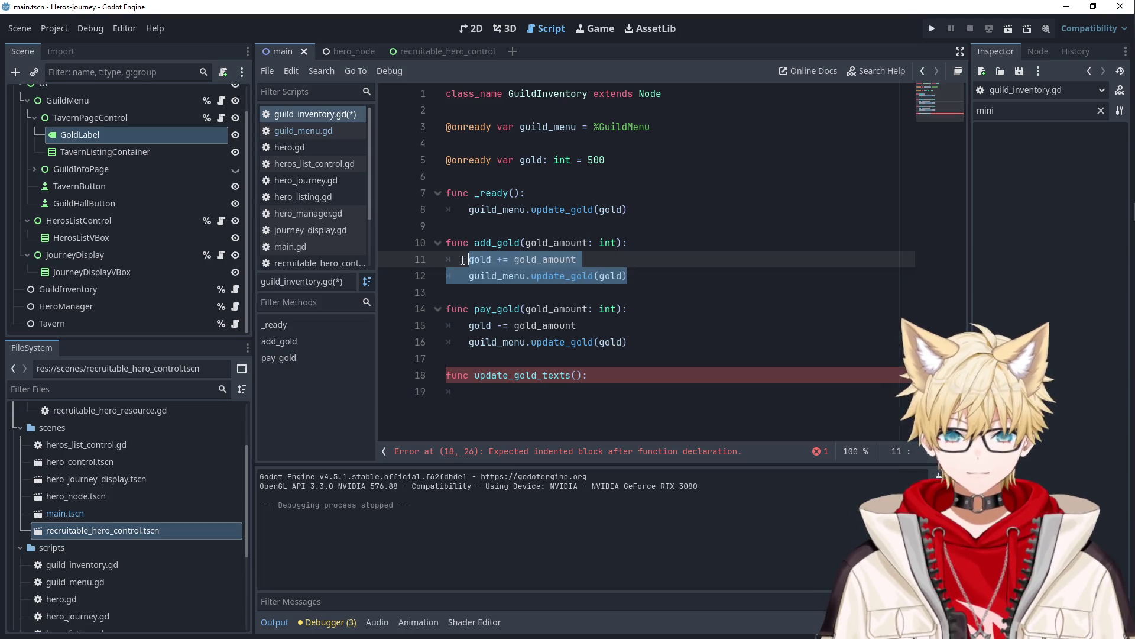
{"action": "key", "text": "ctrl+x"}
{"action": "key", "text": "ctrl+End"}
{"action": "key", "text": "ctrl+v"}
{"action": "triple_click", "coordinate": [648, 346]}
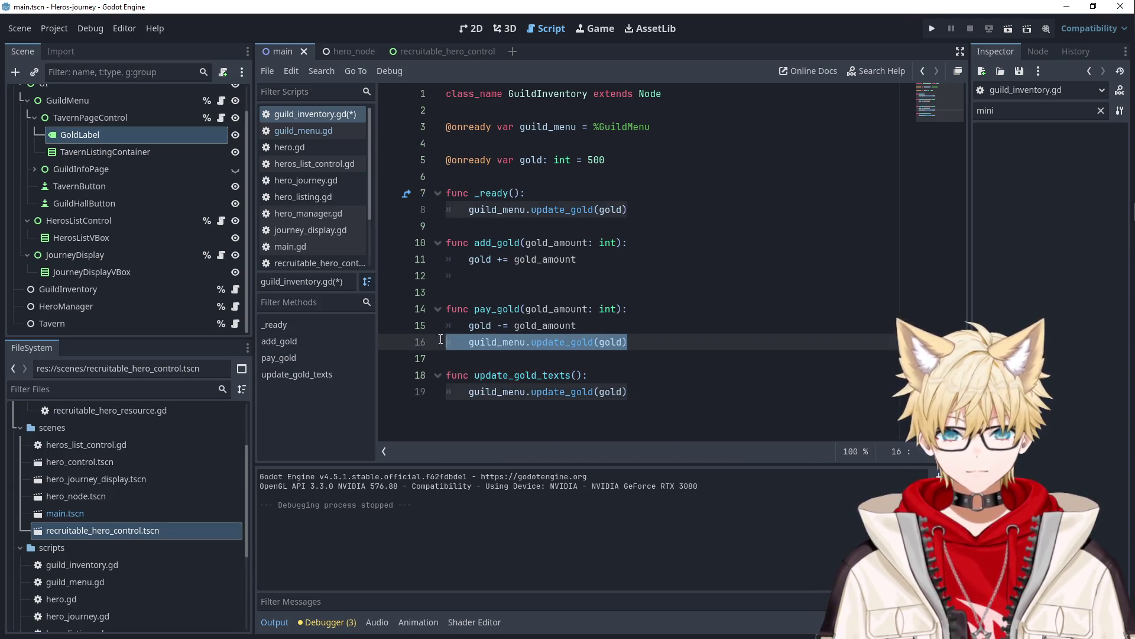
{"action": "key", "text": "BackSpace"}
{"action": "key", "text": "BackSpace"}
{"action": "key", "text": "Up"}
{"action": "key", "text": "Up"}
{"action": "key", "text": "Up"}
{"action": "key", "text": "BackSpace"}
{"action": "key", "text": "BackSpace"}
{"action": "left_click", "coordinate": [628, 358]}
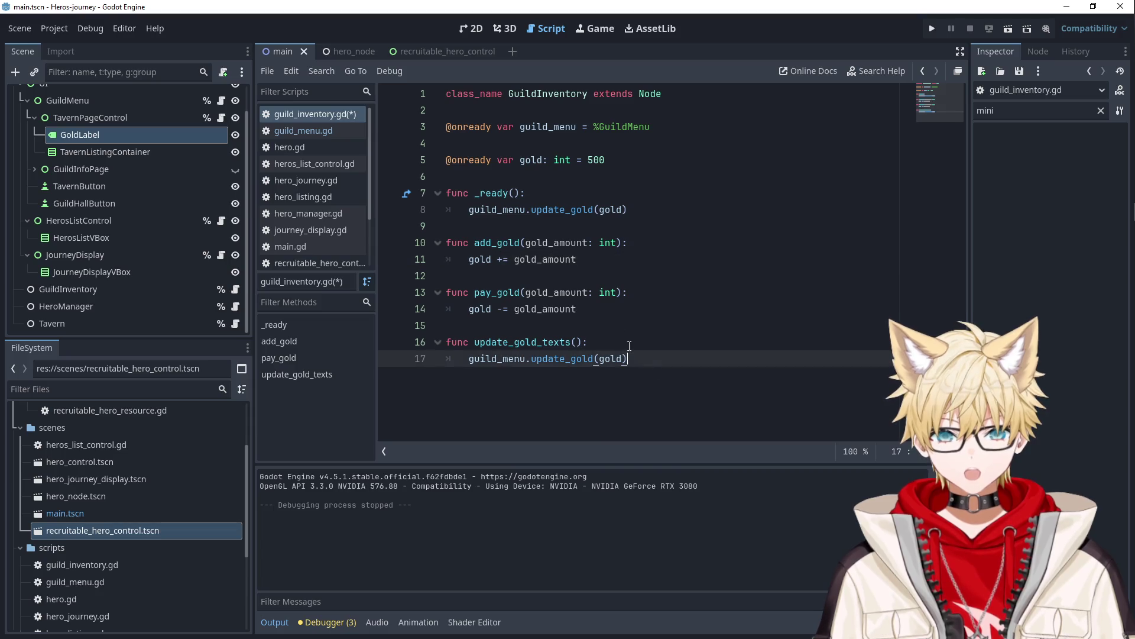
- Call update_gold_texts() from _ready, add_gold and pay_gold
{"action": "double_click", "coordinate": [596, 209]}
{"action": "double_click", "coordinate": [520, 342]}
{"action": "key", "text": "ctrl+c"}
{"action": "left_click_drag", "start_coordinate": [629, 209], "coordinate": [463, 211]}
{"action": "key", "text": "ctrl+v"}
{"action": "type", "text": "()"}
{"action": "left_click", "coordinate": [583, 257]}
{"action": "key", "text": "Return"}
{"action": "key", "text": "ctrl+v"}
{"action": "type", "text": "()"}
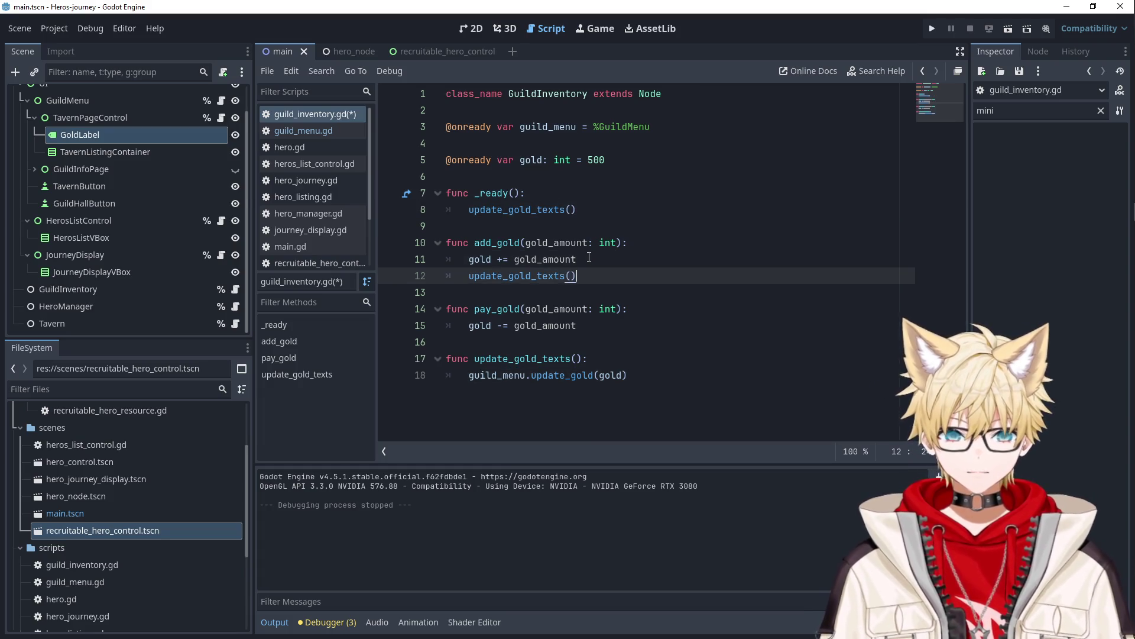
{"action": "left_click", "coordinate": [599, 324]}
{"action": "key", "text": "Return"}
{"action": "key", "text": "ctrl+v"}
{"action": "type", "text": "()"}
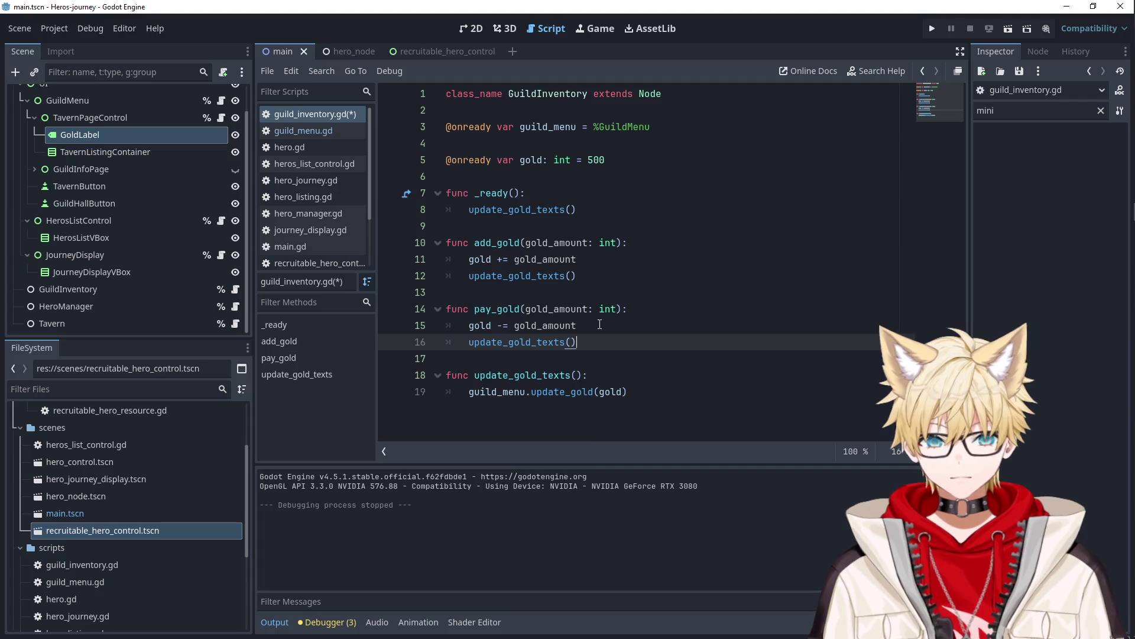
- Reference TavernPageControl, add tavern_page_control.update_gold(gold) to update_gold_texts, and save
{"action": "double_click", "coordinate": [505, 391]}
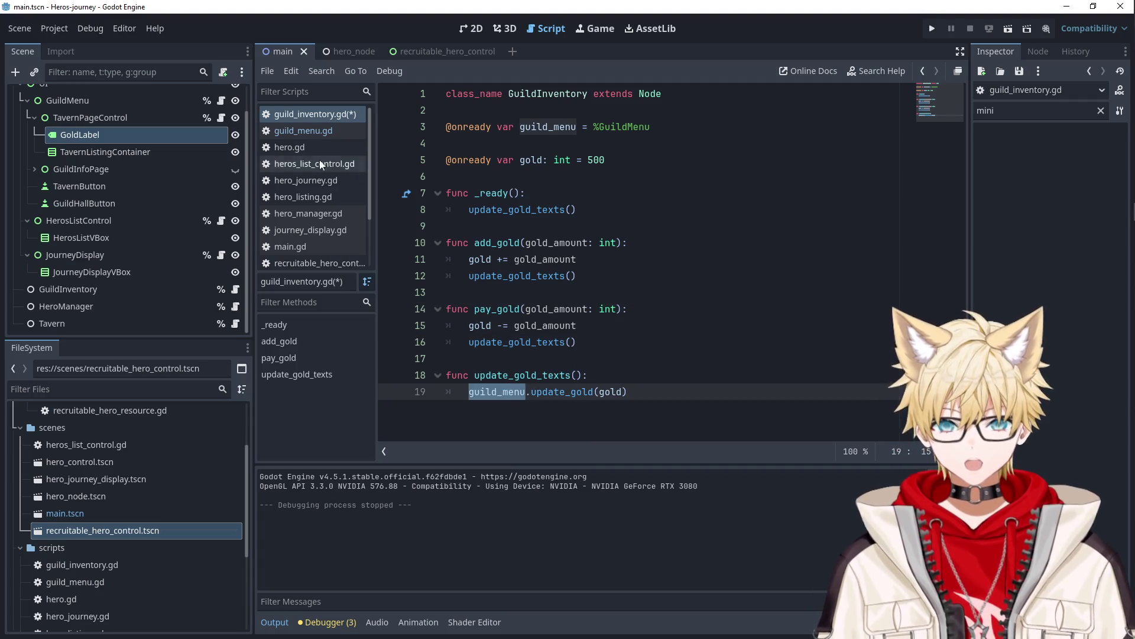
{"action": "left_click_drag", "start_coordinate": [92, 118], "coordinate": [500, 154]}
{"action": "left_click", "coordinate": [650, 403]}
{"action": "key", "text": "Return"}
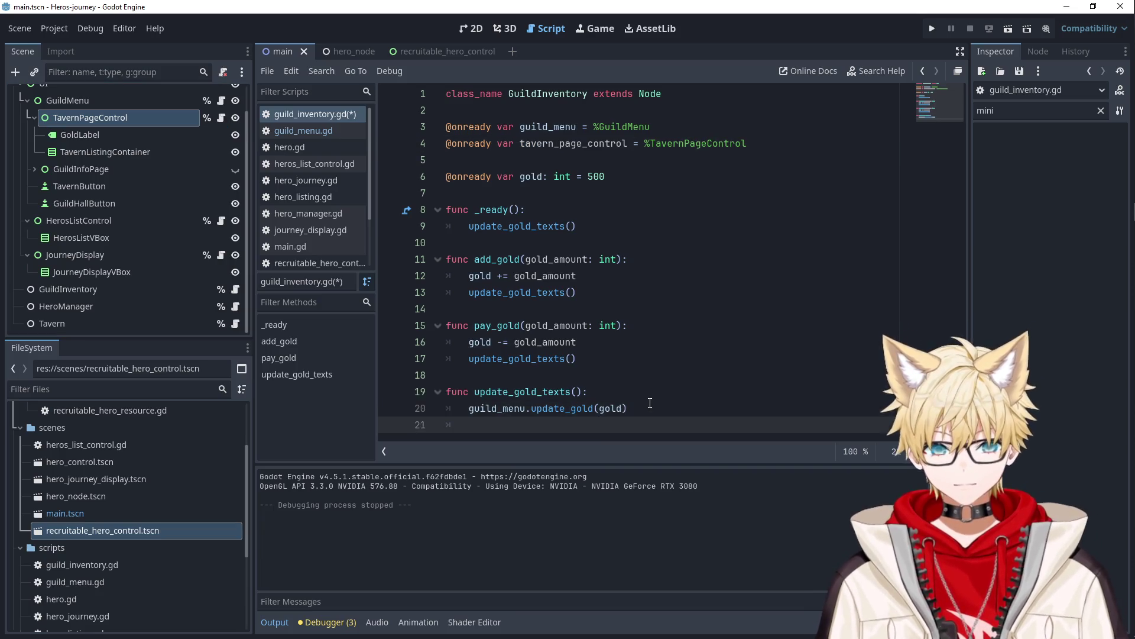
{"action": "type", "text": "tavern_page_control.update_go"}
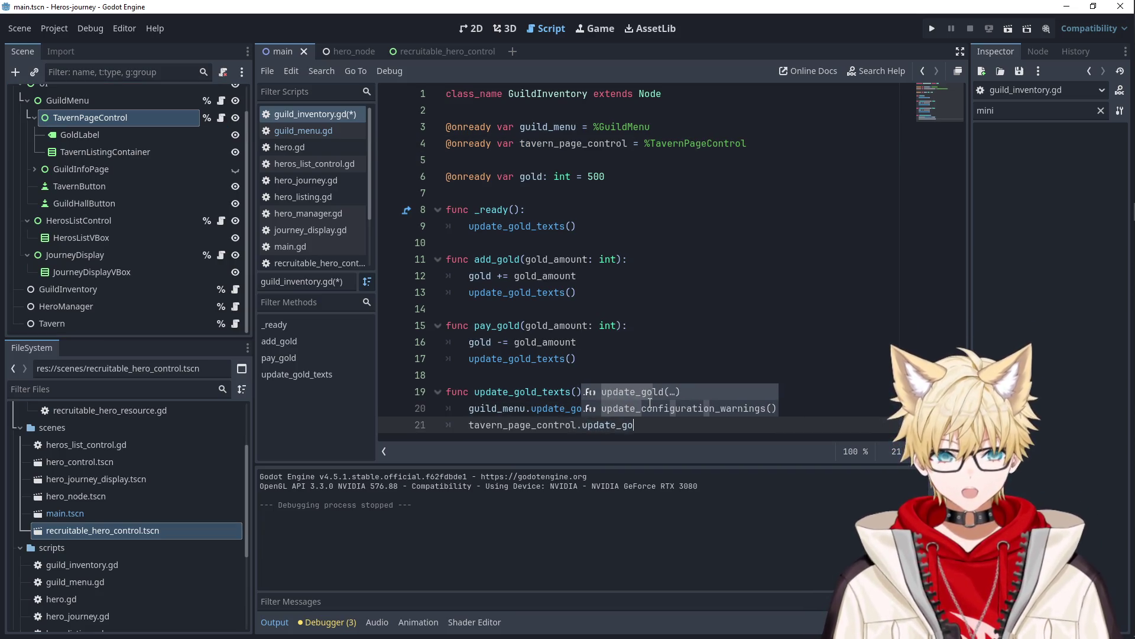
{"action": "key", "text": "Return"}
{"action": "type", "text": "gold"}
{"action": "left_click", "coordinate": [625, 347]}
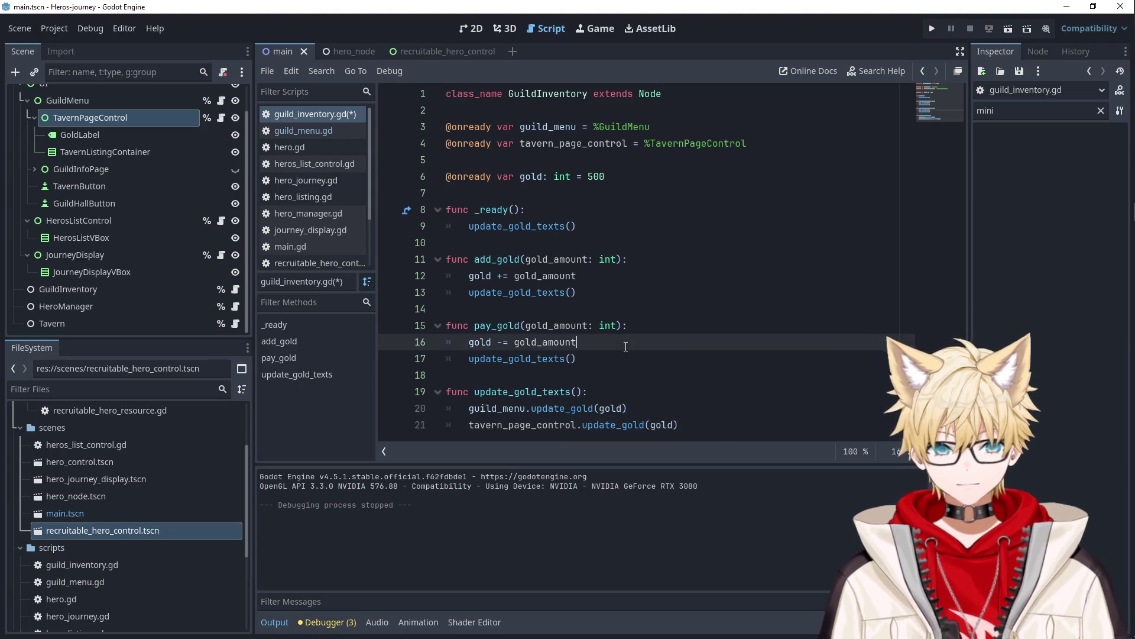
{"action": "key", "text": "ctrl+s"}
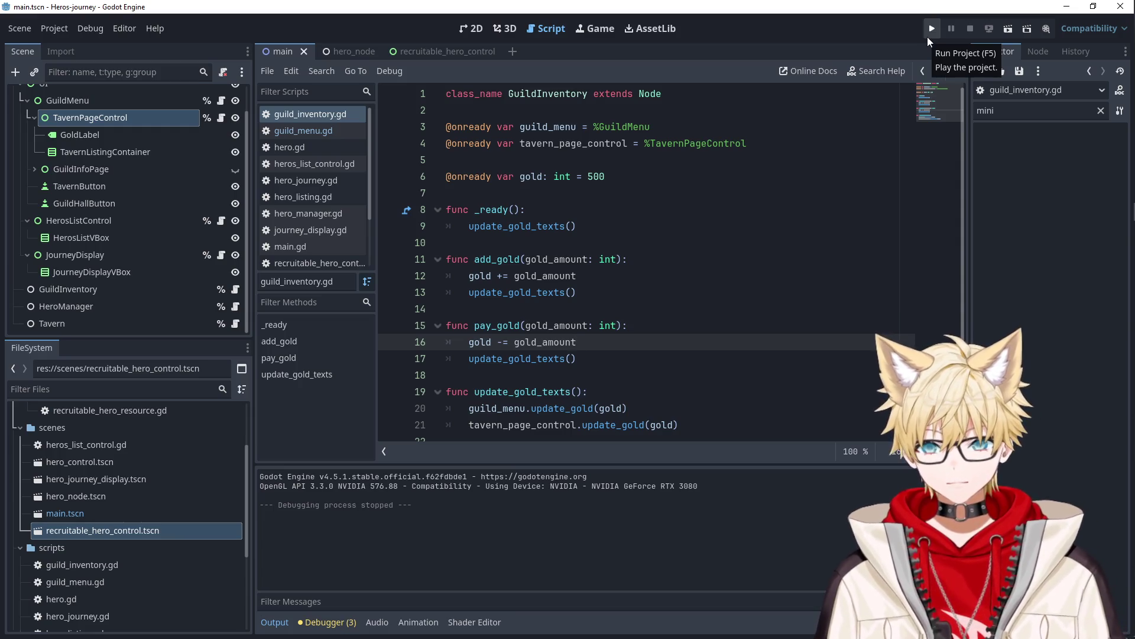
- Run the project and switch from the Guild Hall page back to the Tavern
{"action": "left_click", "coordinate": [929, 33]}
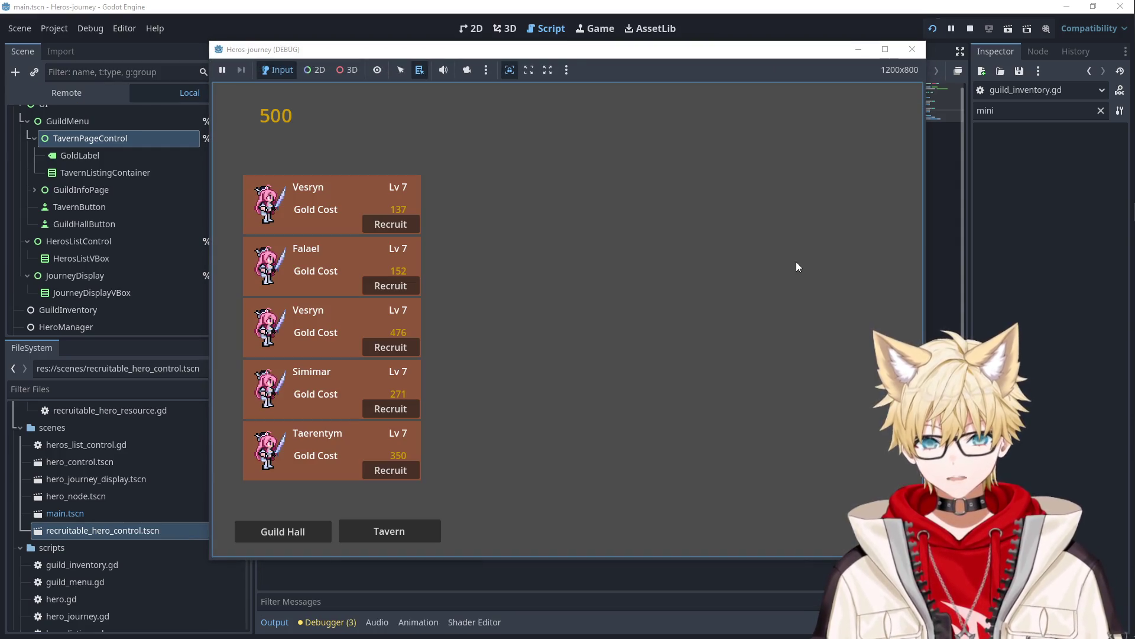
{"action": "left_click", "coordinate": [294, 531]}
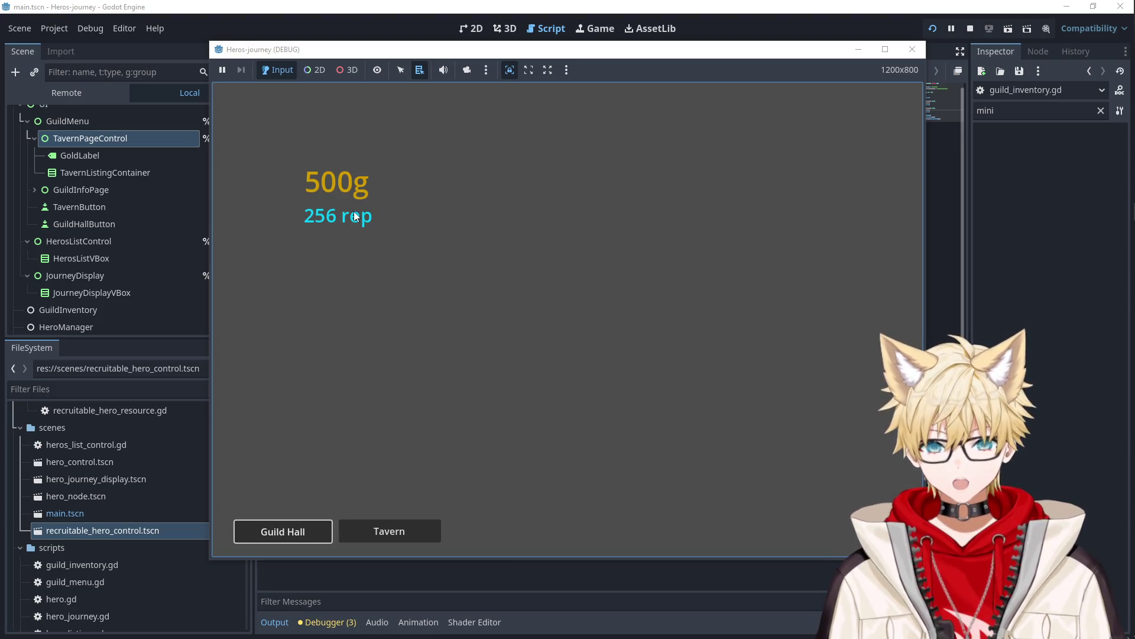
{"action": "left_click", "coordinate": [395, 536]}
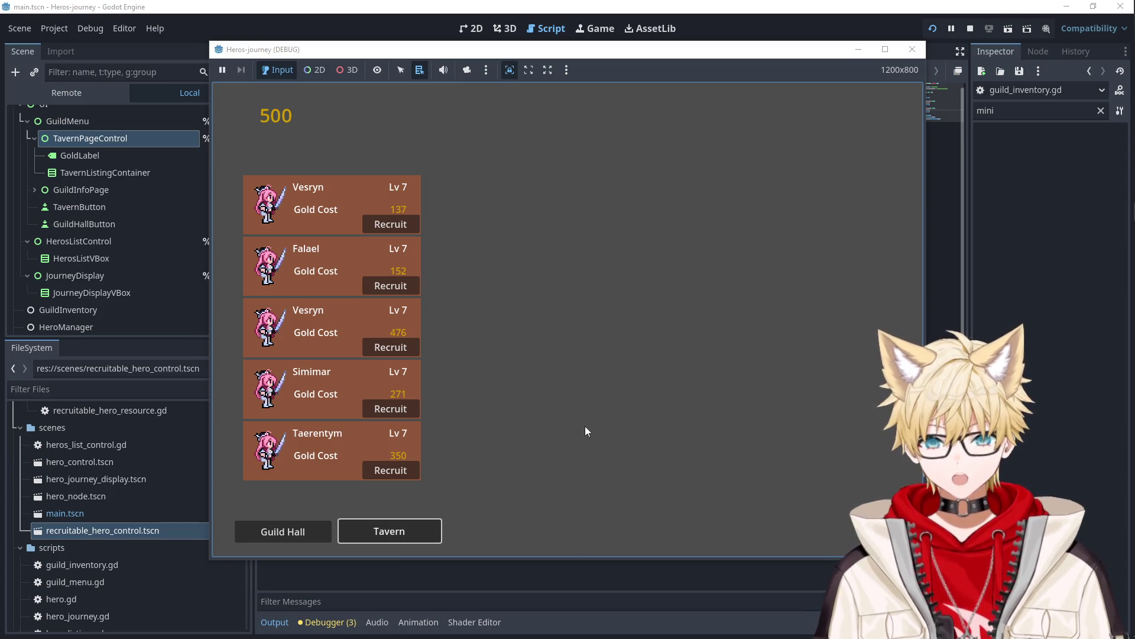
- Recruit Vesryn for 476 gold, send the hero journeying, then try recruiting with 24 gold
{"action": "left_click", "coordinate": [399, 353]}
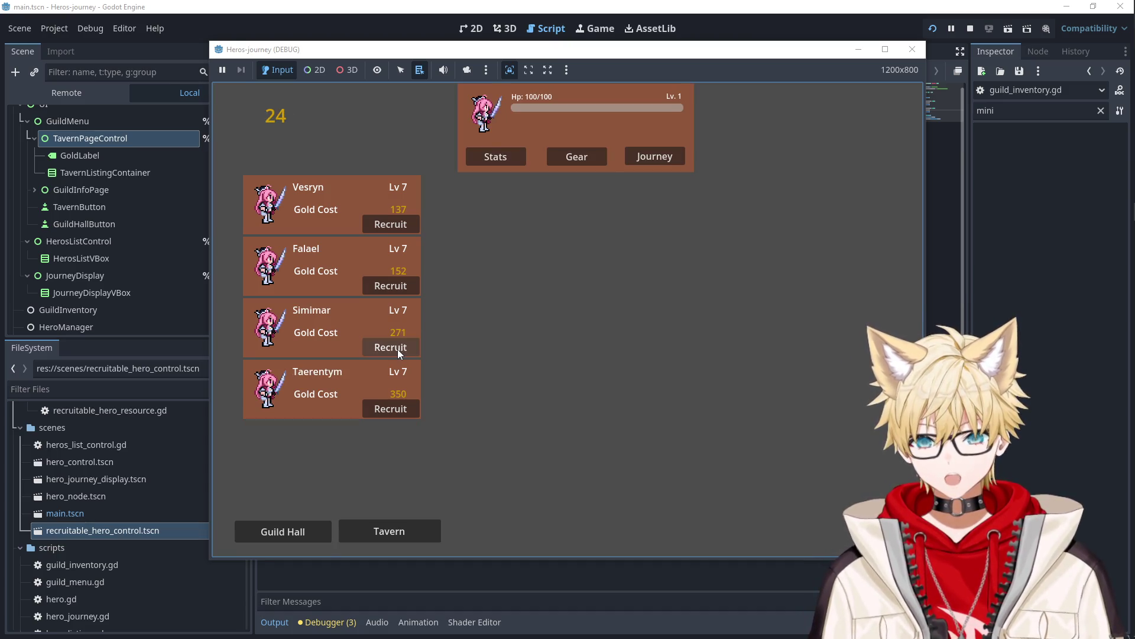
{"action": "left_click", "coordinate": [655, 157]}
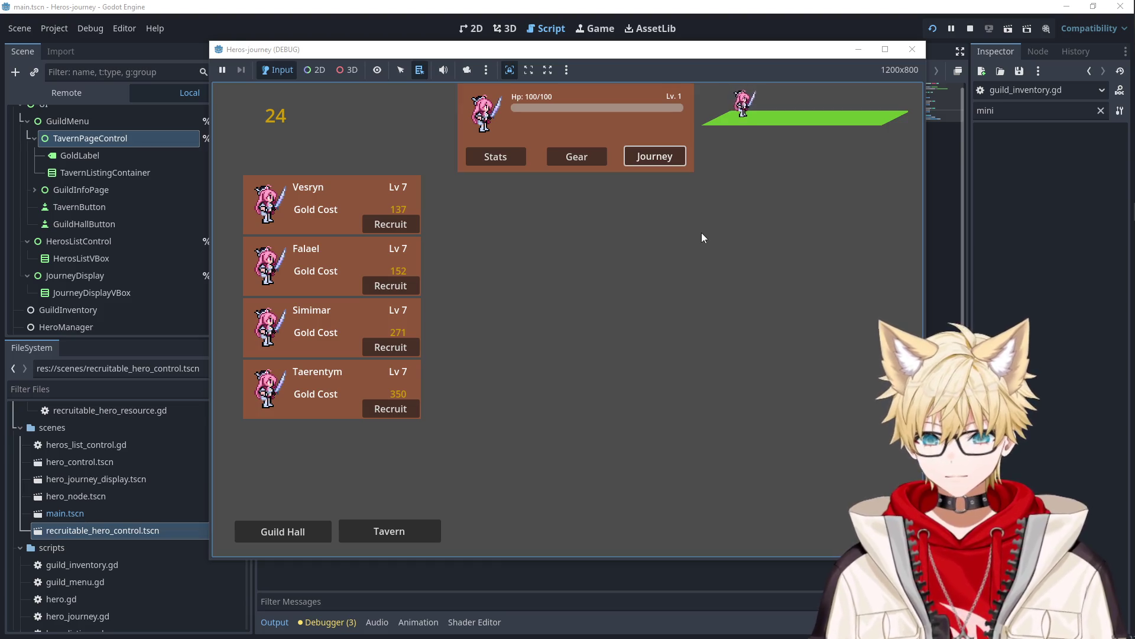
{"action": "left_click", "coordinate": [387, 224]}
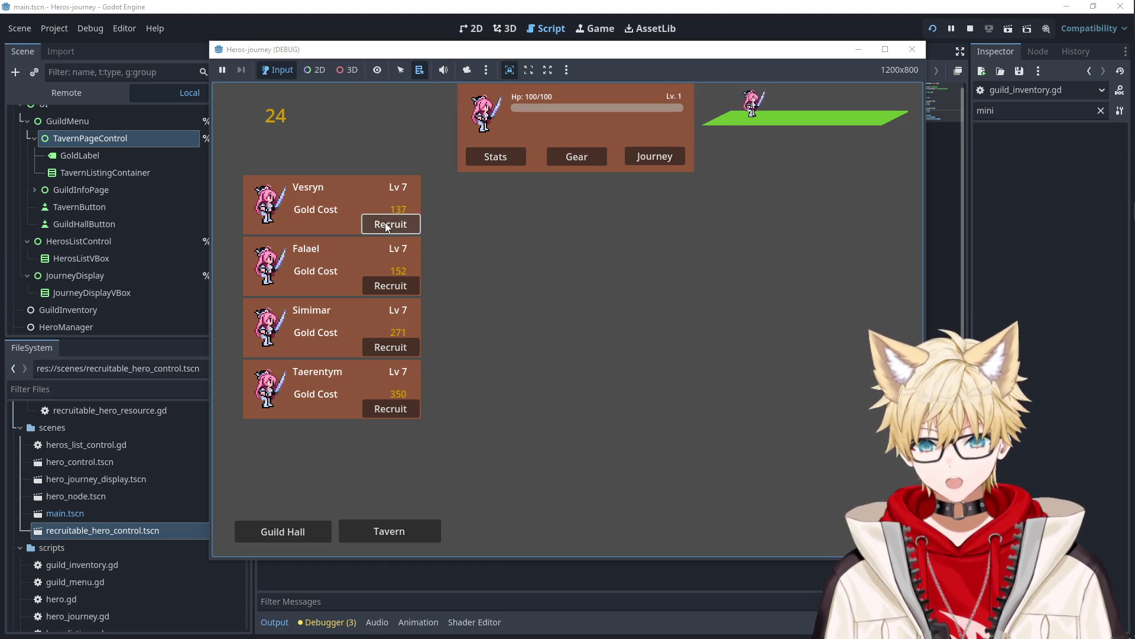
- Try recruiting Taerentym with 24 gold, complete the journey for 127 gold, and restart the game
{"action": "left_click", "coordinate": [397, 409]}
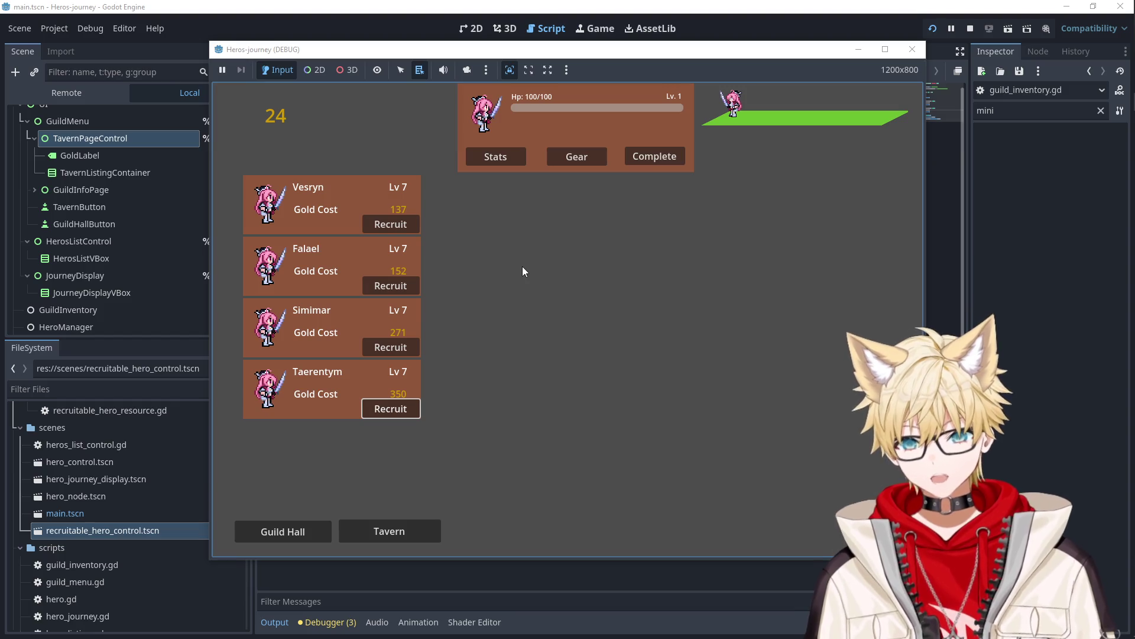
{"action": "left_click", "coordinate": [664, 155]}
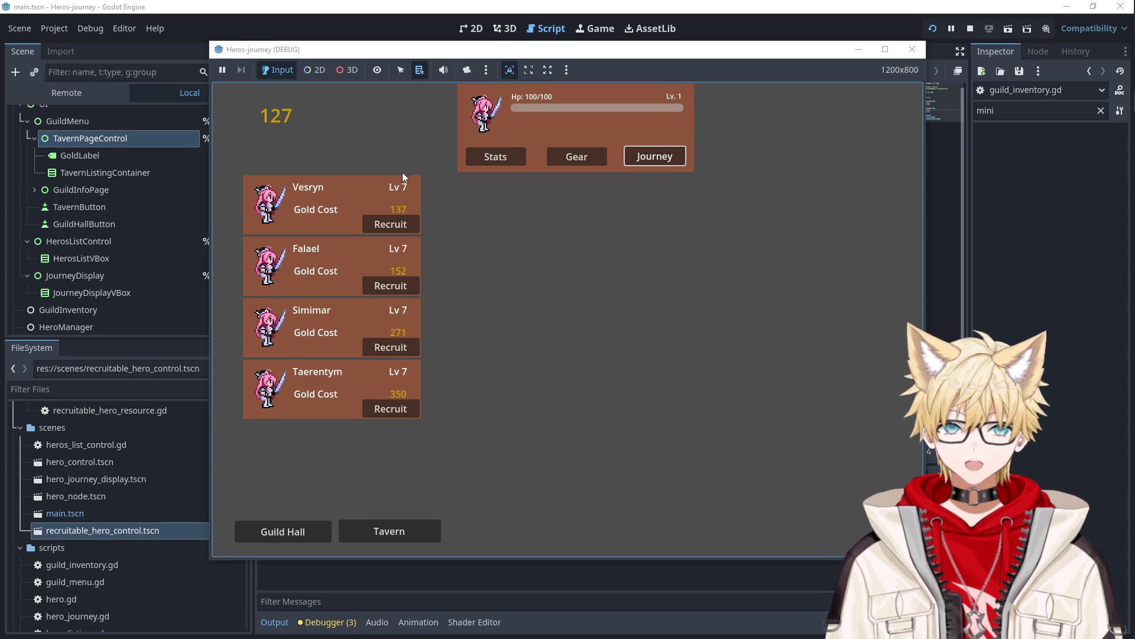
{"action": "left_click", "coordinate": [934, 29]}
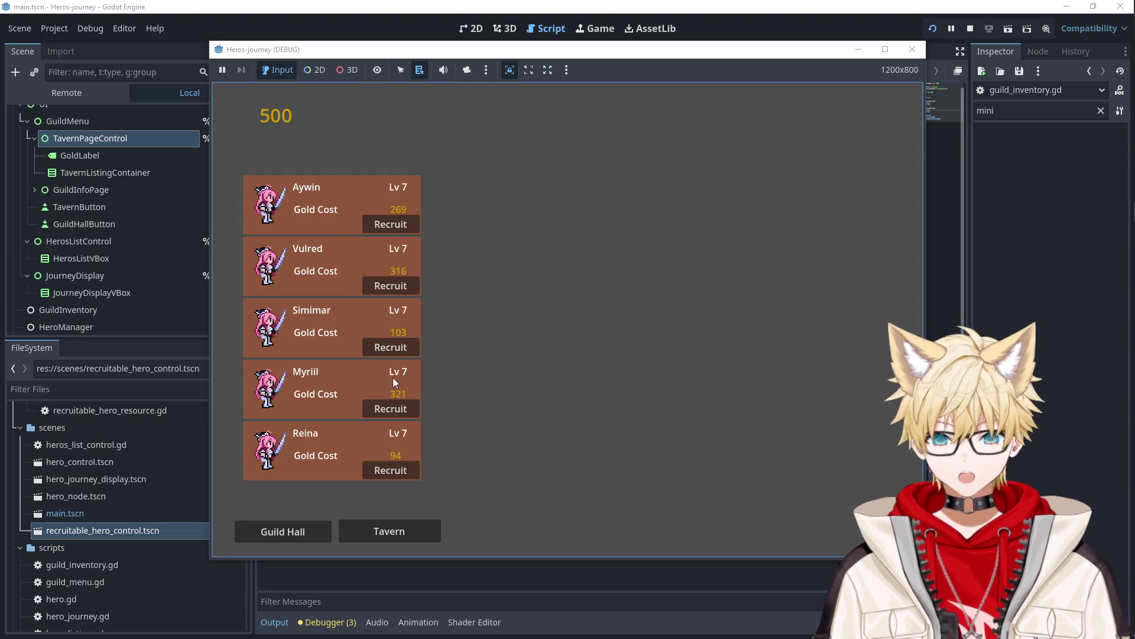
- Recruit Reina (94), Simimar (103) and Aywin (269) from the tavern
{"action": "left_click", "coordinate": [398, 470]}
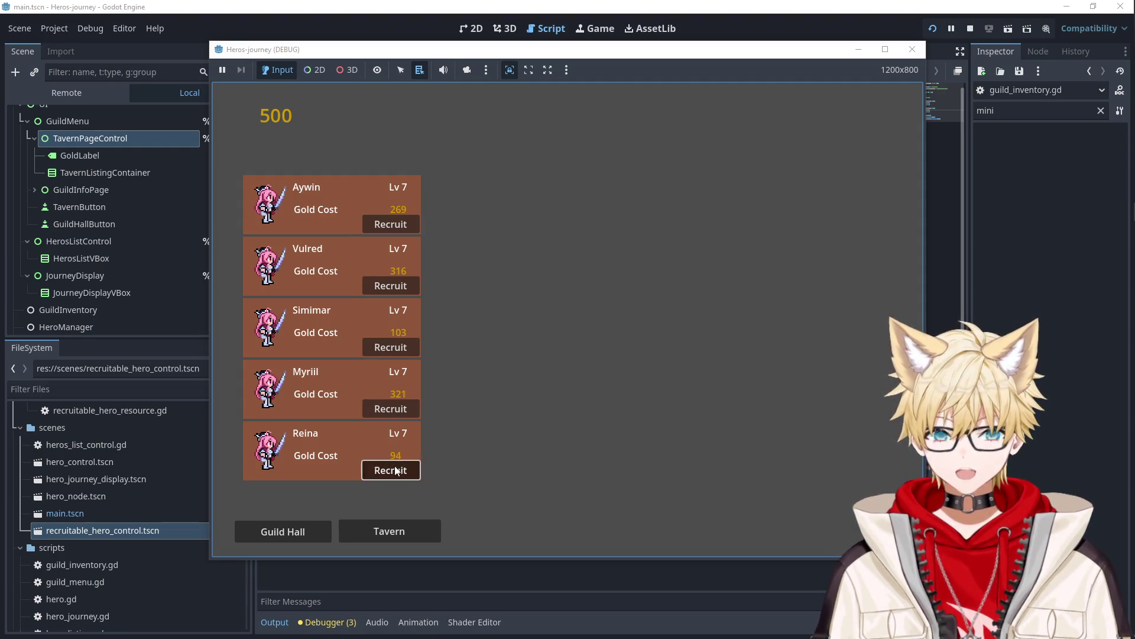
{"action": "left_click", "coordinate": [411, 346]}
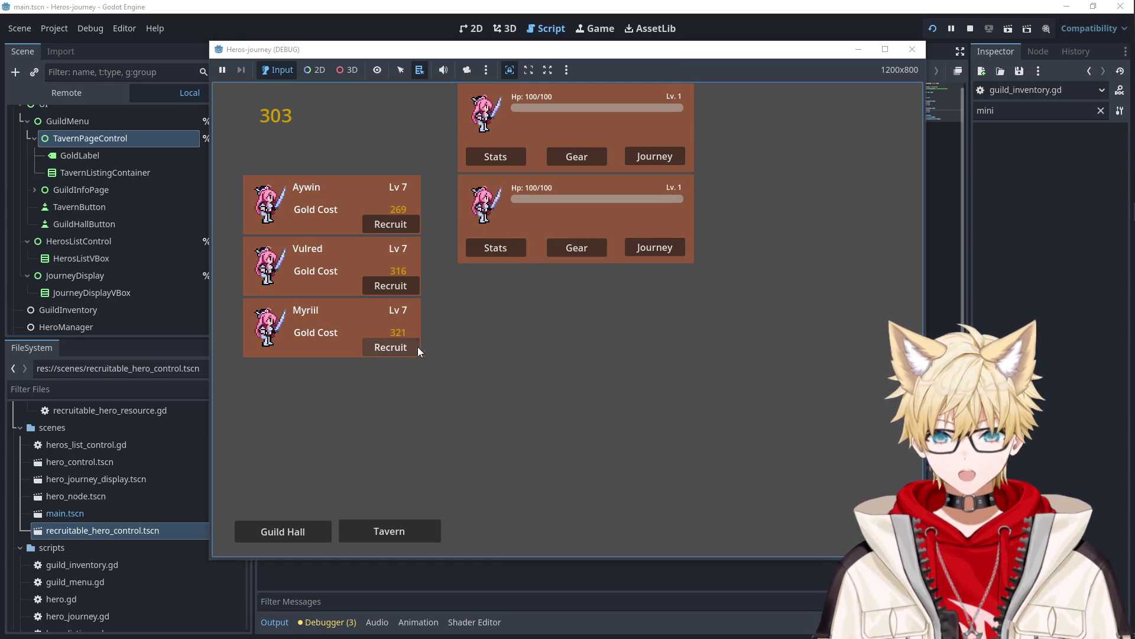
{"action": "left_click", "coordinate": [410, 223]}
- Send all three heroes on journeys and collect the second hero's reward
{"action": "left_click", "coordinate": [654, 248]}
{"action": "left_click", "coordinate": [658, 157]}
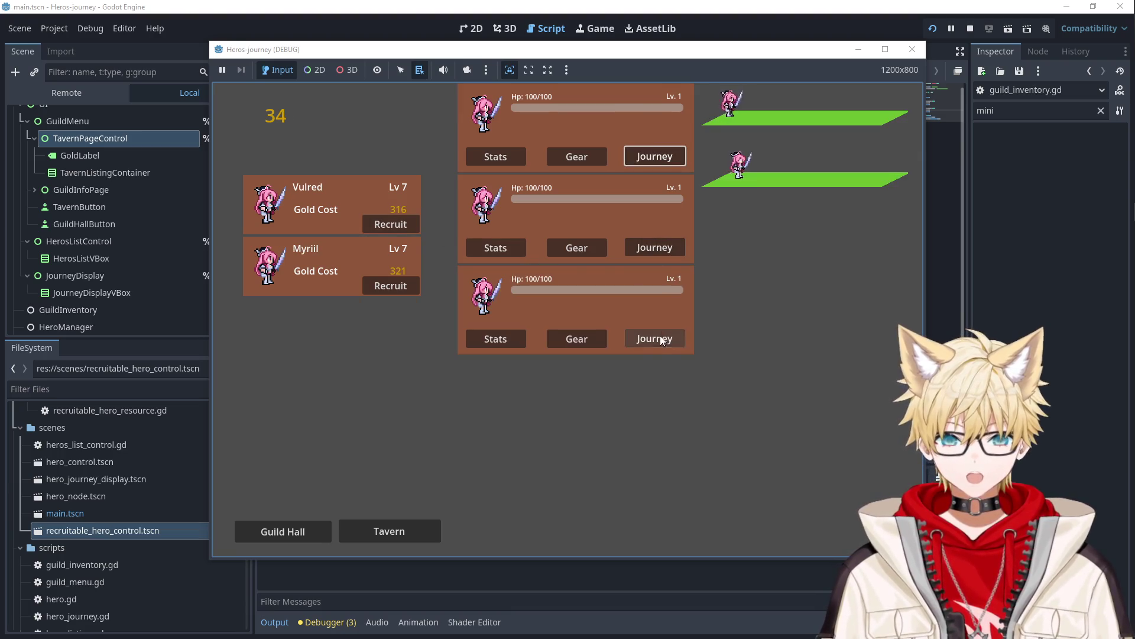
{"action": "left_click", "coordinate": [662, 337]}
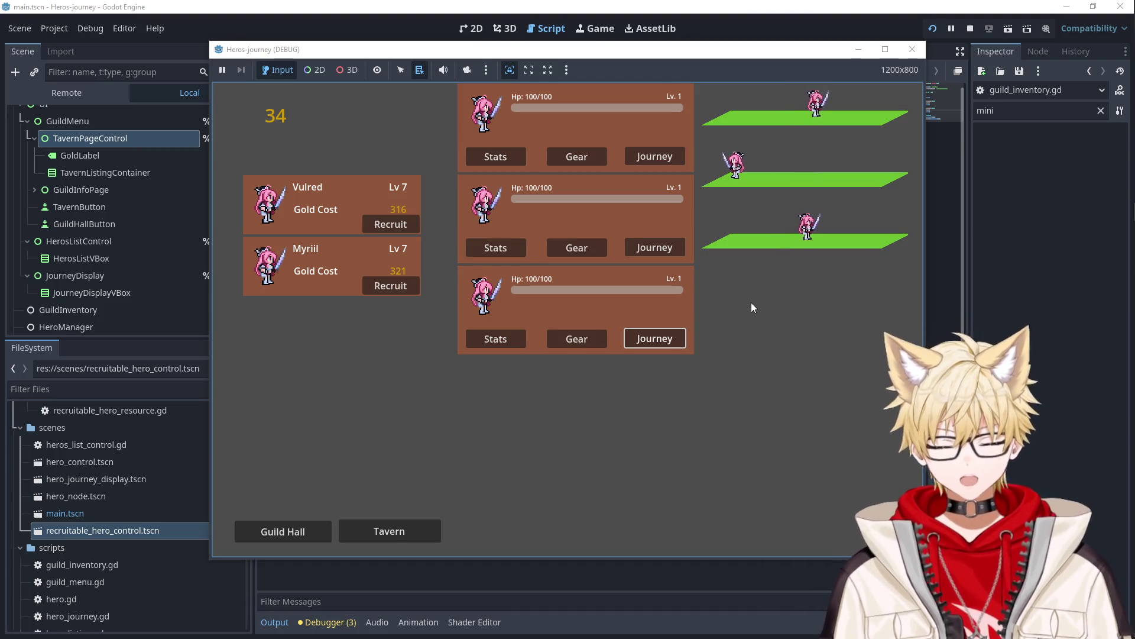
{"action": "left_click", "coordinate": [675, 253]}
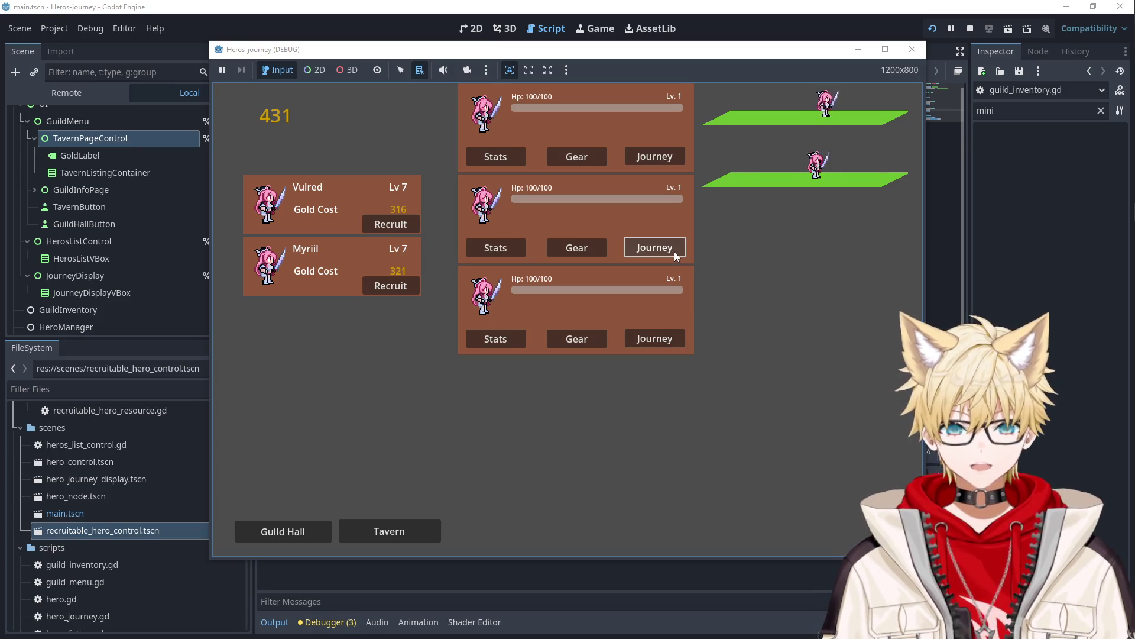
- Recruit Vulred, send the heroes on journeys, and collect the fourth hero's reward
{"action": "left_click", "coordinate": [391, 224]}
{"action": "left_click", "coordinate": [652, 425]}
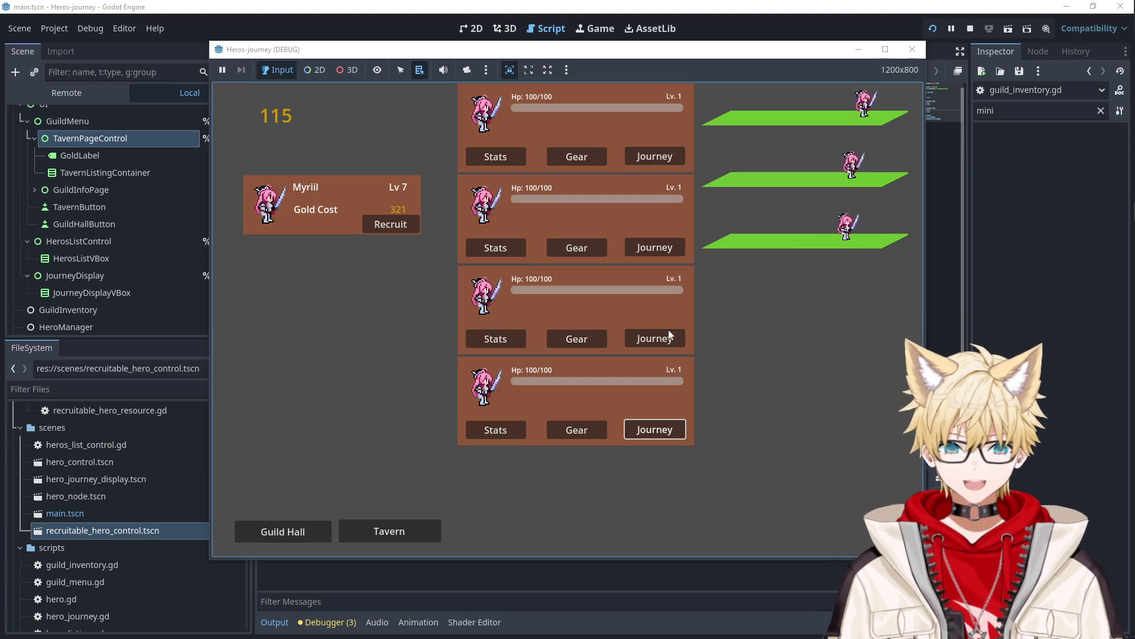
{"action": "left_click", "coordinate": [653, 344]}
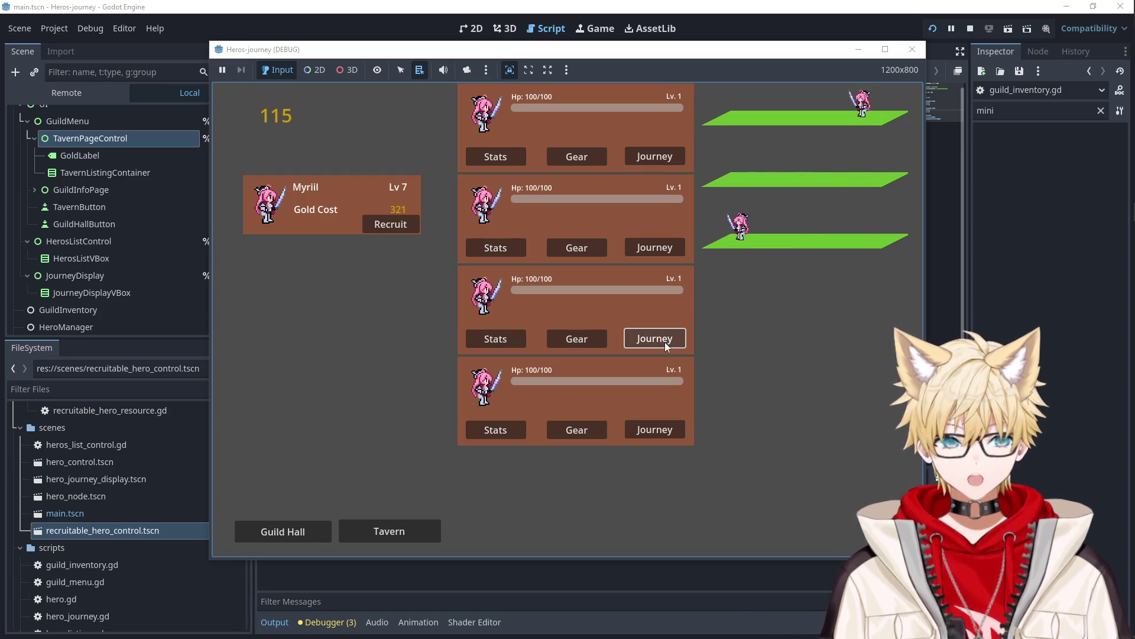
{"action": "left_click", "coordinate": [655, 248]}
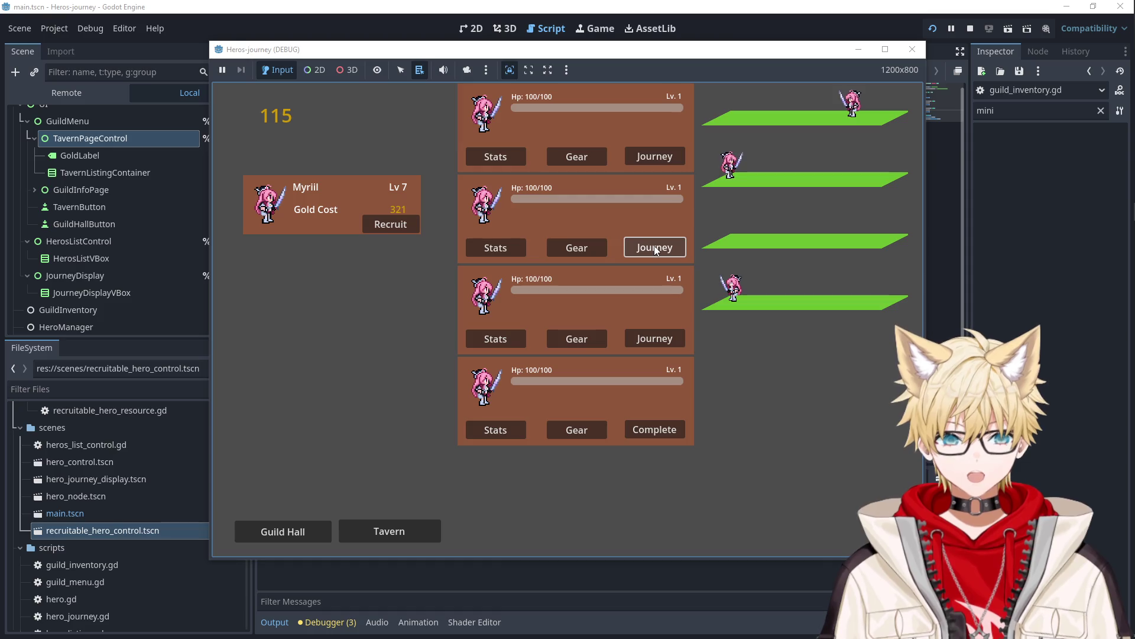
{"action": "left_click", "coordinate": [657, 430]}
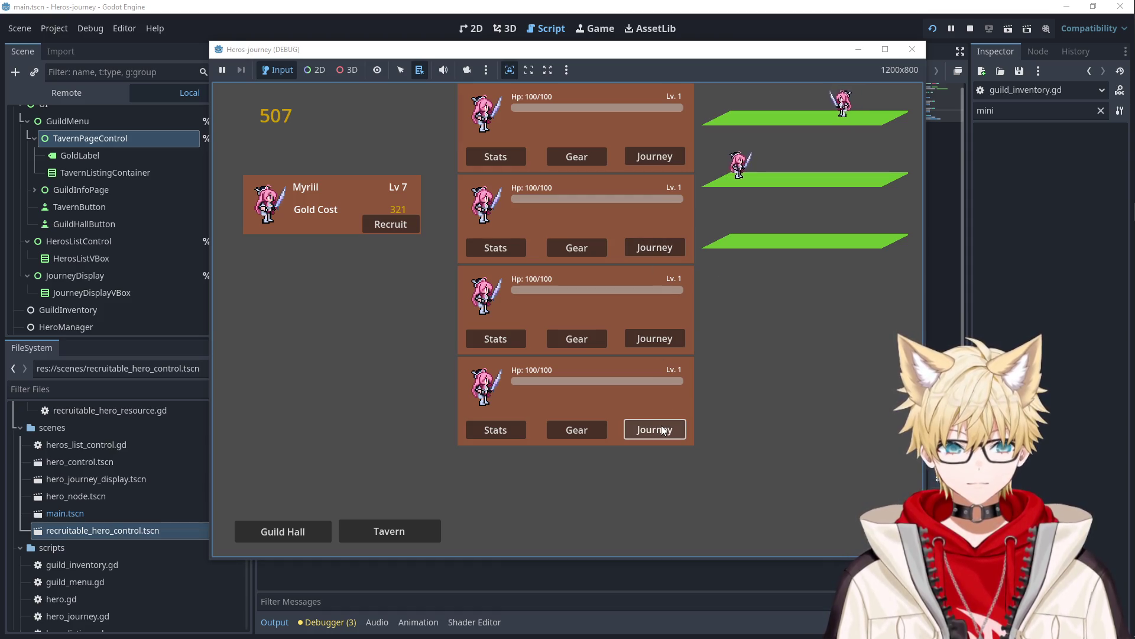
- Recruit Myriil for 321 gold, send the fifth and fourth heroes journeying, and collect the first's reward
{"action": "left_click", "coordinate": [403, 226]}
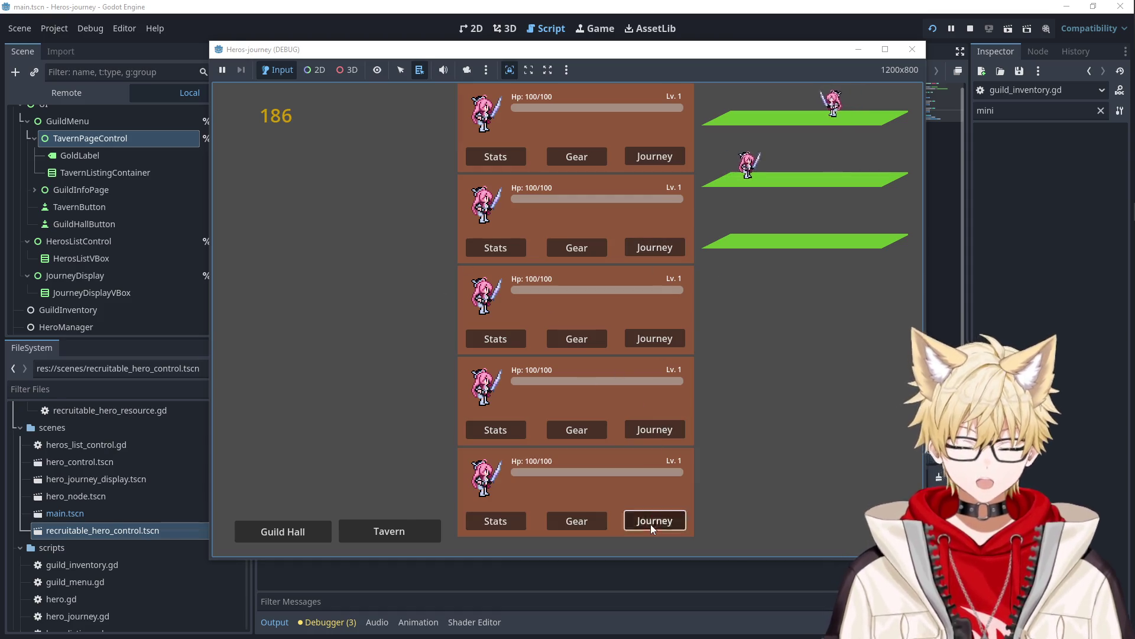
{"action": "left_click", "coordinate": [653, 528]}
{"action": "left_click", "coordinate": [654, 433]}
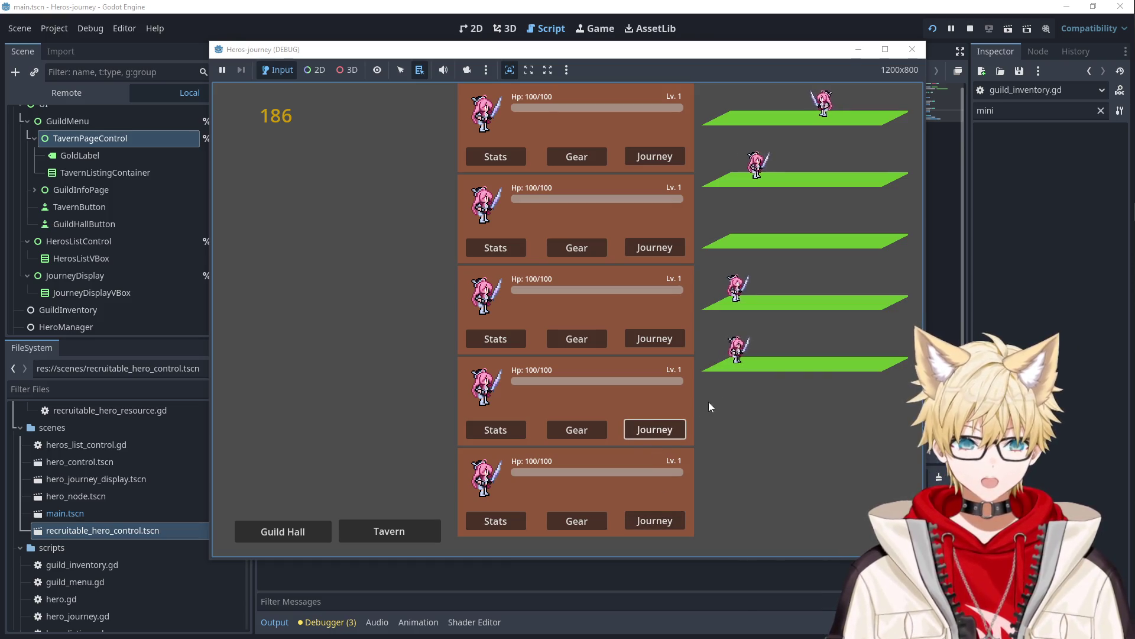
{"action": "left_click", "coordinate": [681, 432]}
{"action": "left_click", "coordinate": [682, 435]}
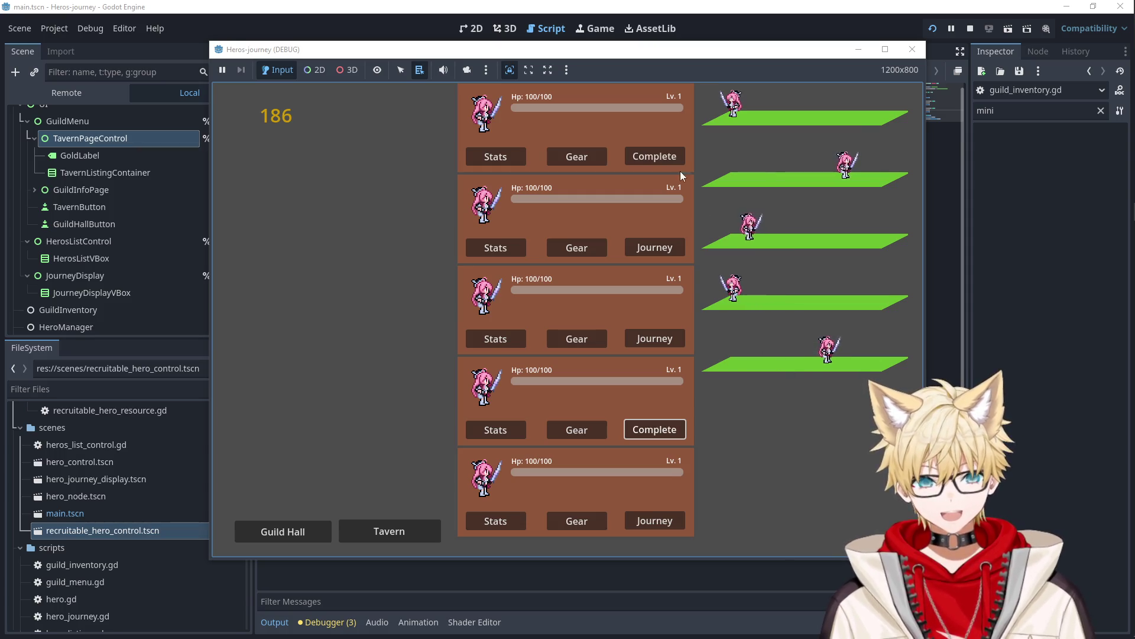
{"action": "left_click", "coordinate": [675, 161]}
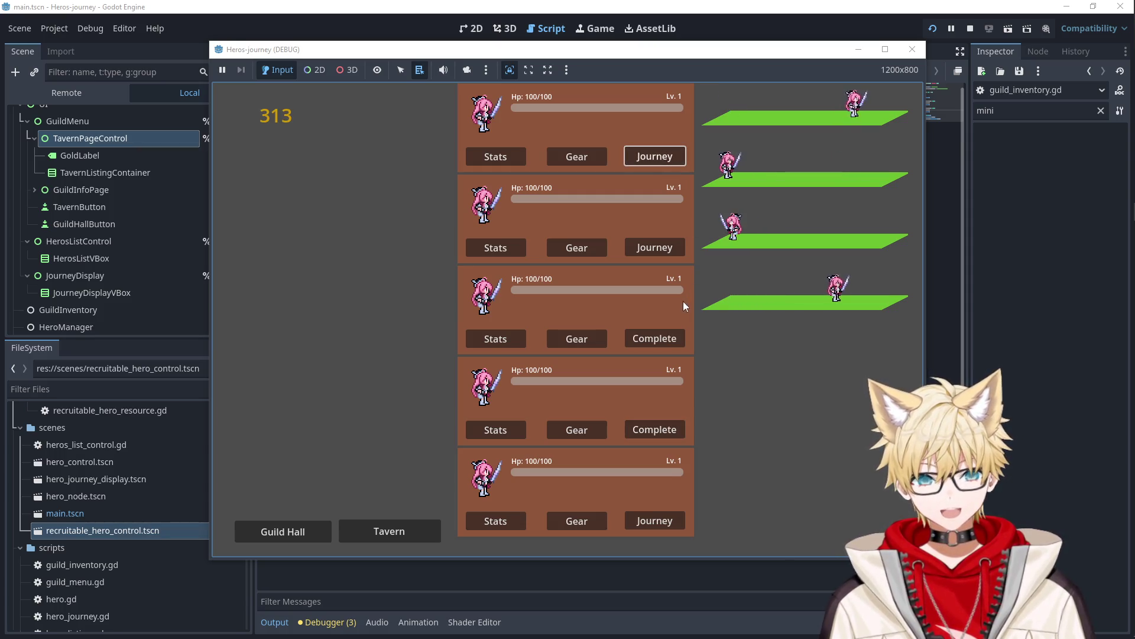
- Collect the journey rewards from the second through fifth heroes, raising gold to 1306
{"action": "left_click", "coordinate": [654, 338]}
{"action": "left_click", "coordinate": [654, 426]}
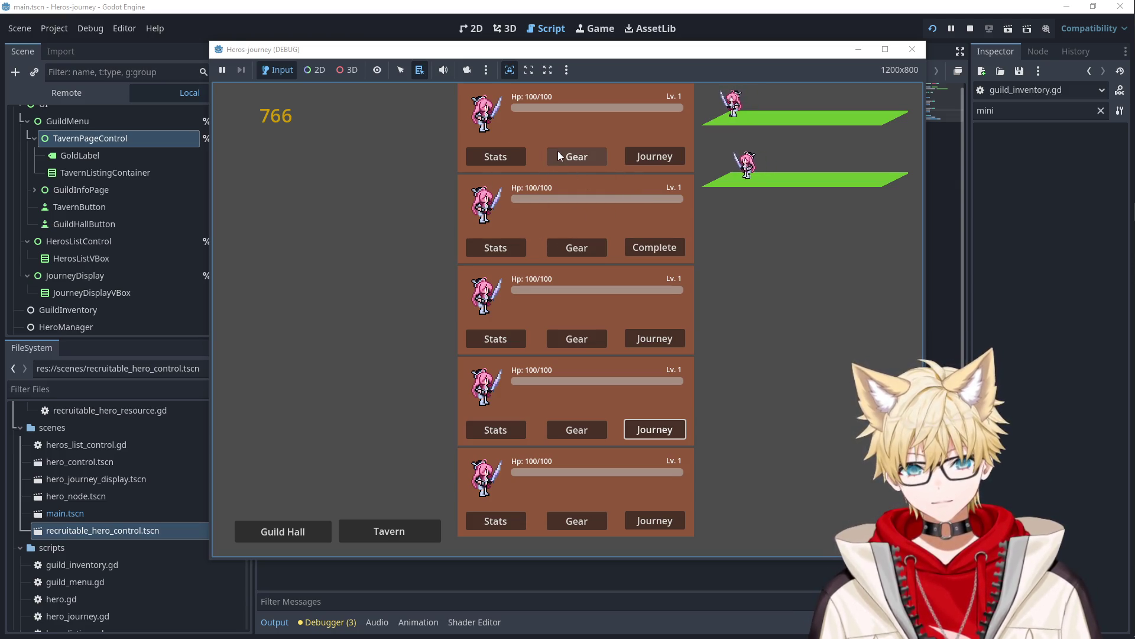
{"action": "left_click", "coordinate": [660, 255]}
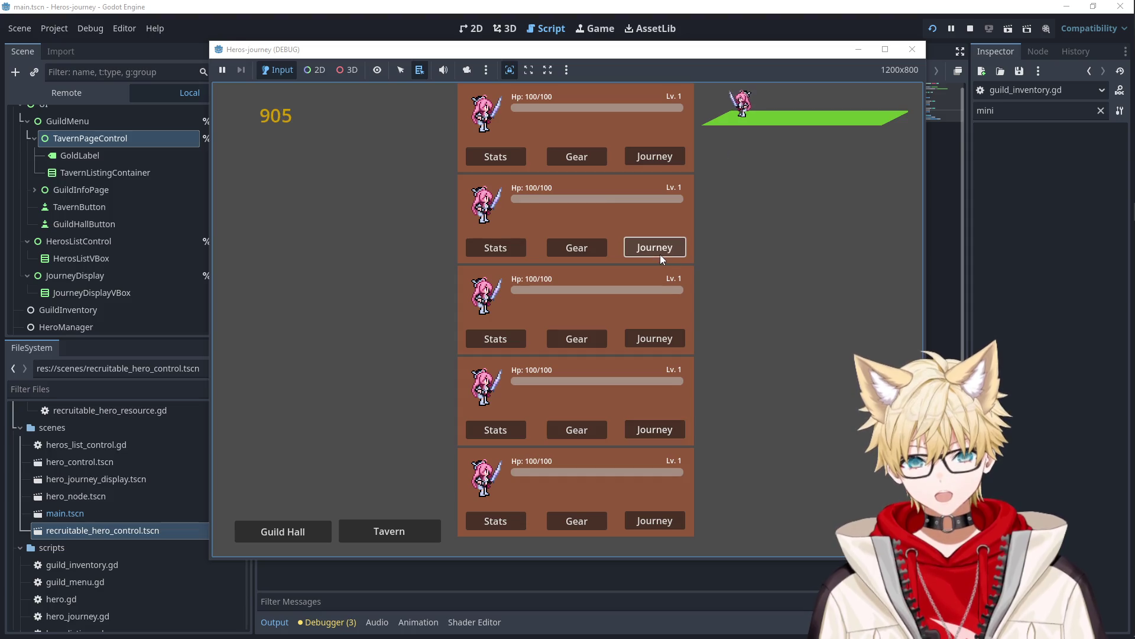
{"action": "left_click", "coordinate": [674, 520]}
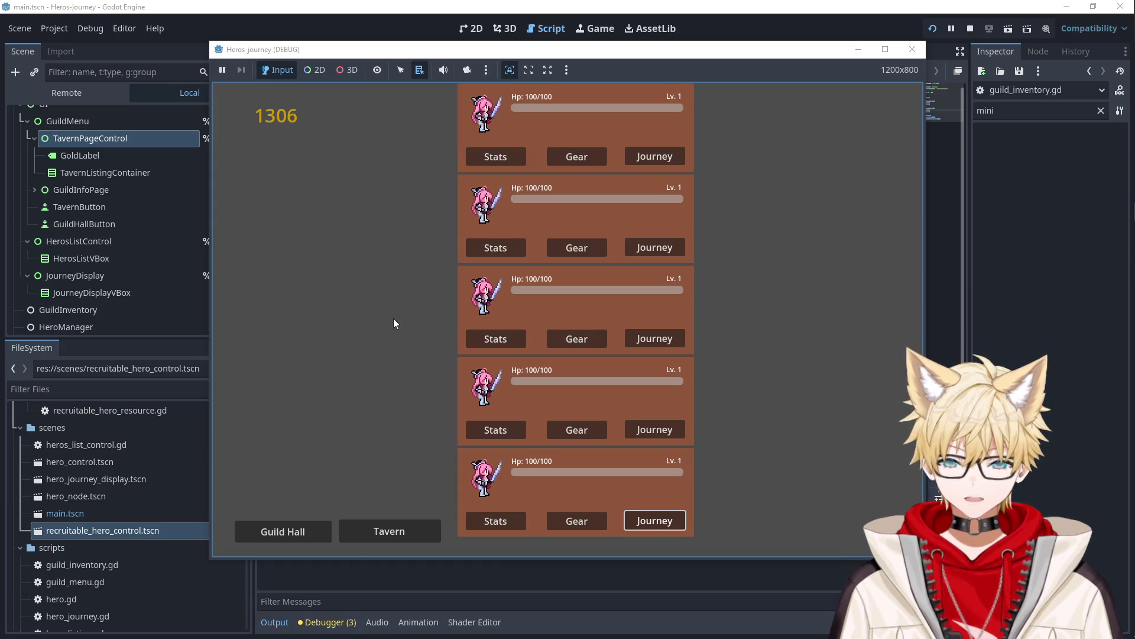
- Toggle between the Tavern and Guild Hall views, then bring up the Hero(s) Journey notes
{"action": "left_click", "coordinate": [382, 530]}
{"action": "left_click", "coordinate": [285, 531]}
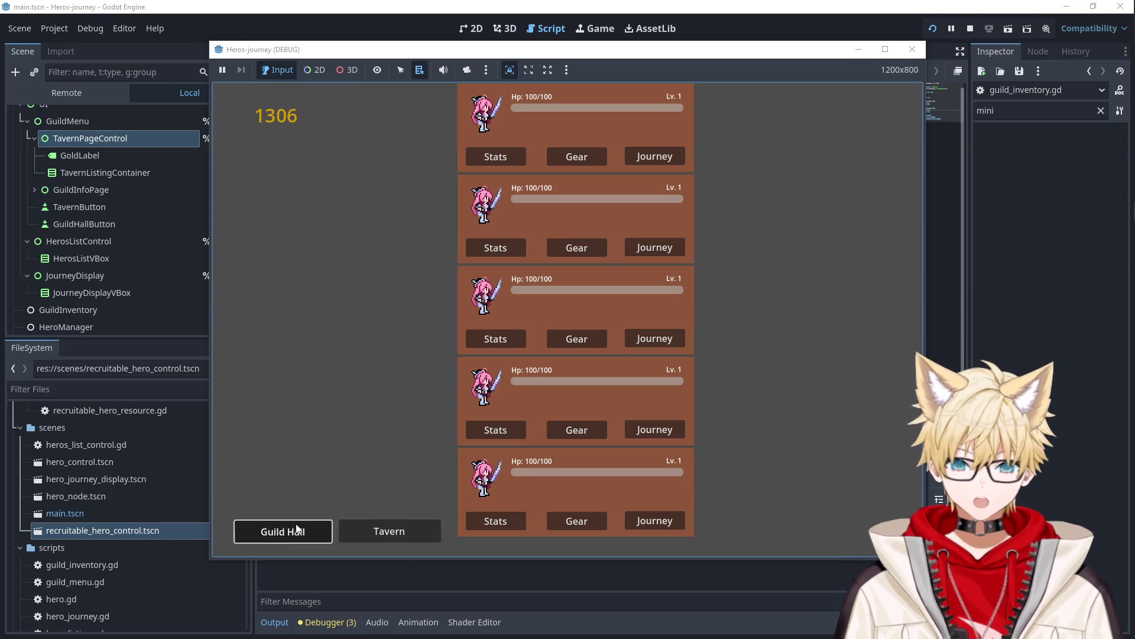
{"action": "left_click", "coordinate": [299, 533]}
{"action": "left_click", "coordinate": [387, 531]}
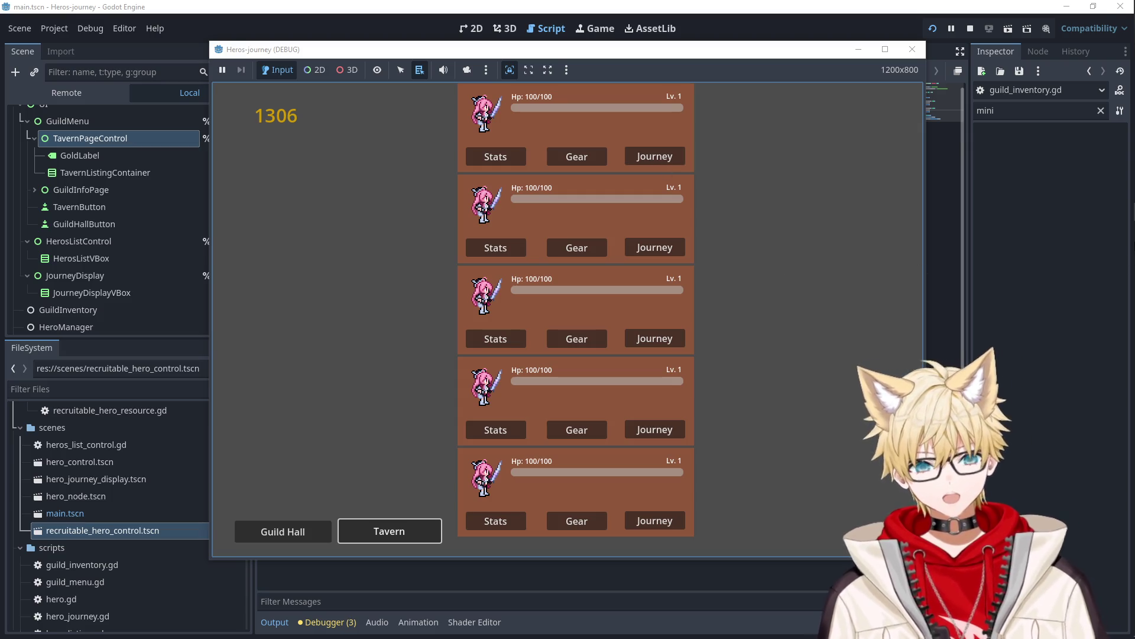
{"action": "left_click", "coordinate": [1117, 212]}
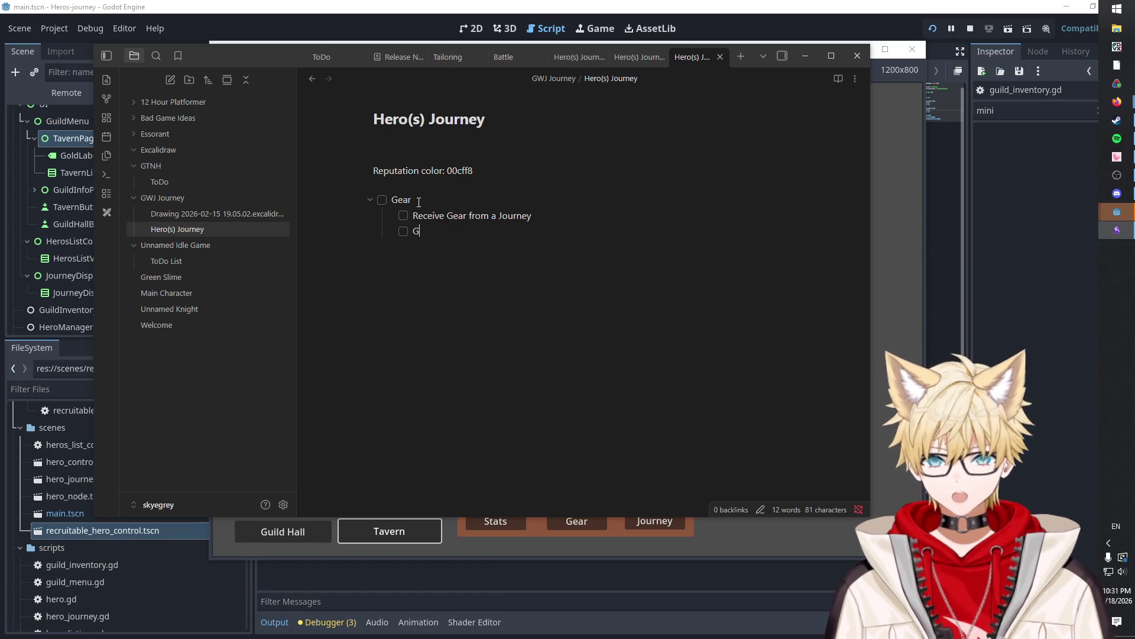
- List the Gear sub-tasks, including the gear inventory page and guild inventory items
{"action": "key", "text": "BackSpace"}
{"action": "key", "text": "BackSpace"}
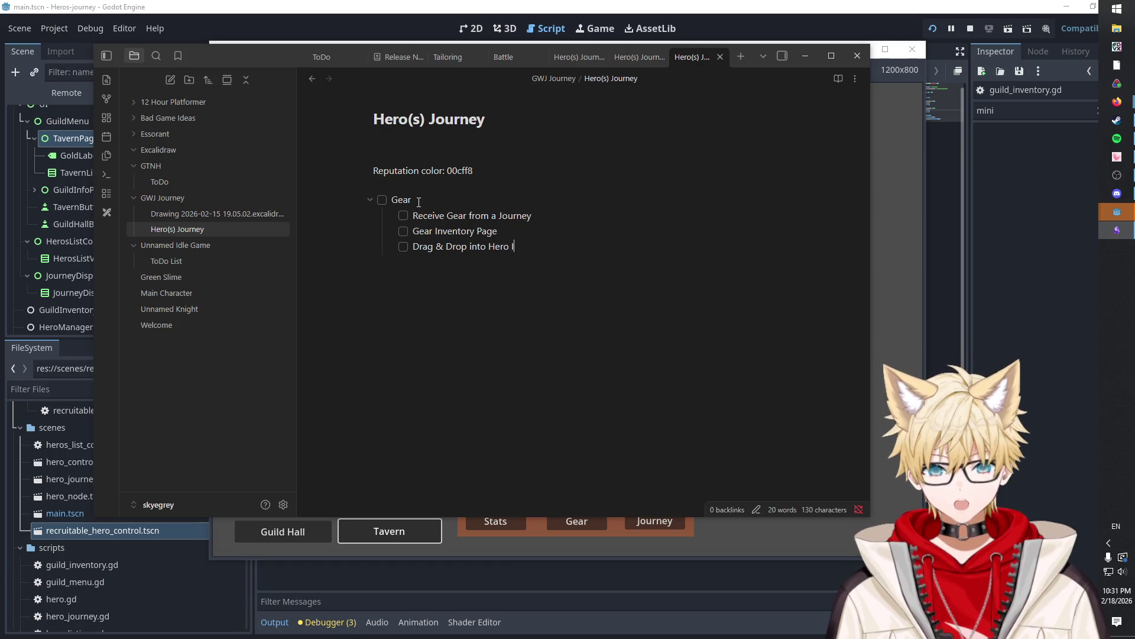
{"action": "key", "text": "Return"}
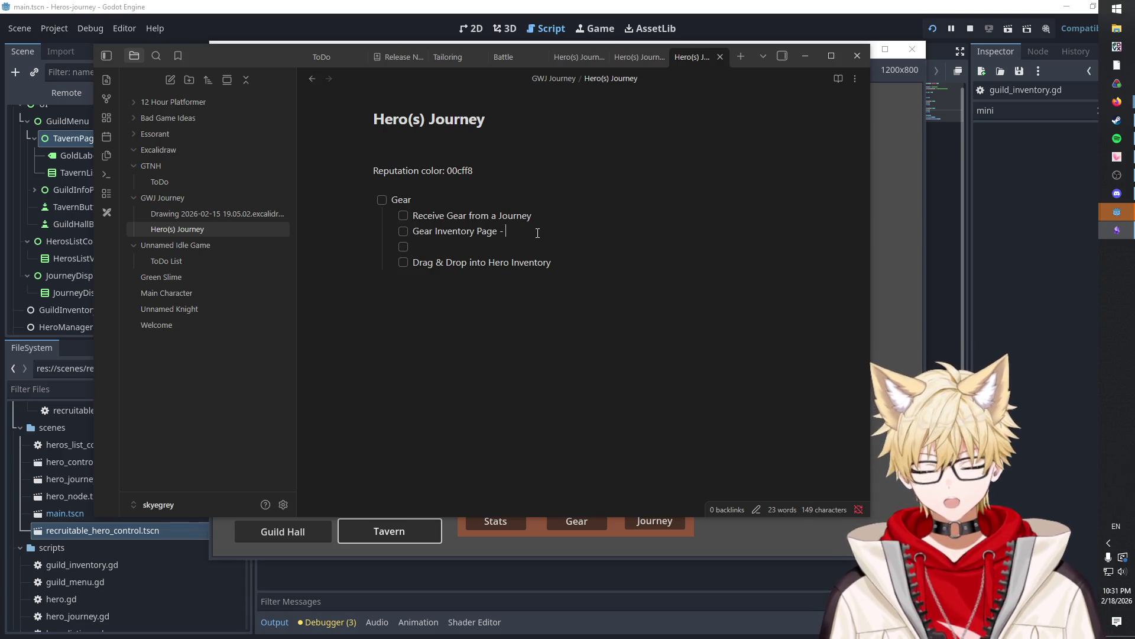
{"action": "key", "text": "Return"}
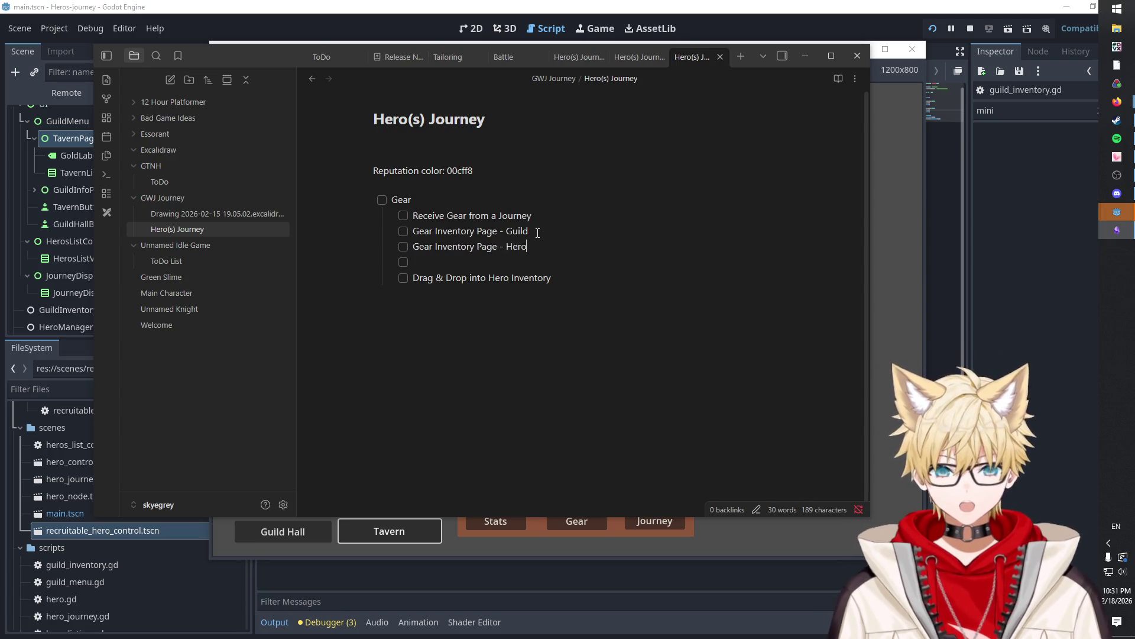
{"action": "key", "text": "BackSpace"}
{"action": "key", "text": "BackSpace"}
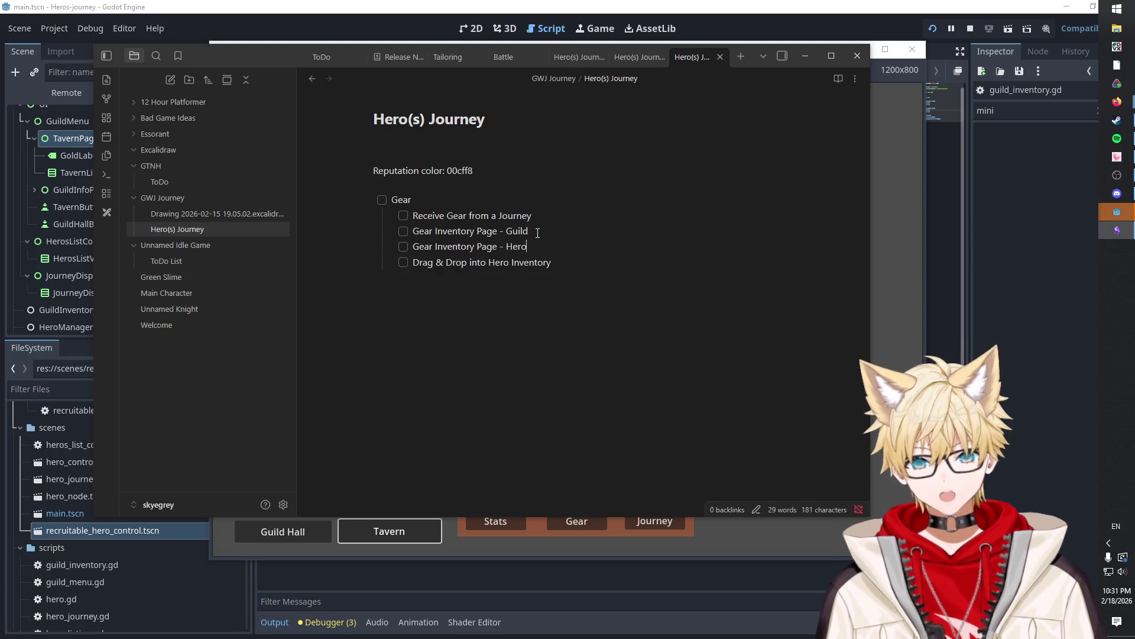
- Add a Stats checklist item with the indented task 'Implement stat page on Heros', then return to the game
{"action": "key", "text": "Return"}
{"action": "type", "text": "-"}
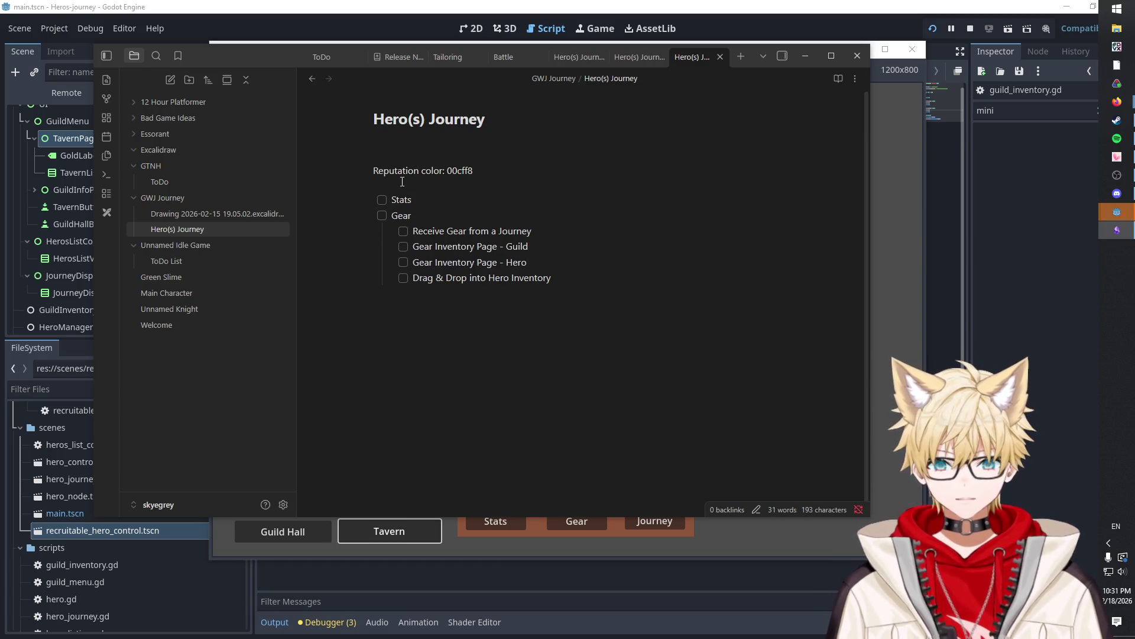
{"action": "key", "text": "Return"}
{"action": "key", "text": "Tab"}
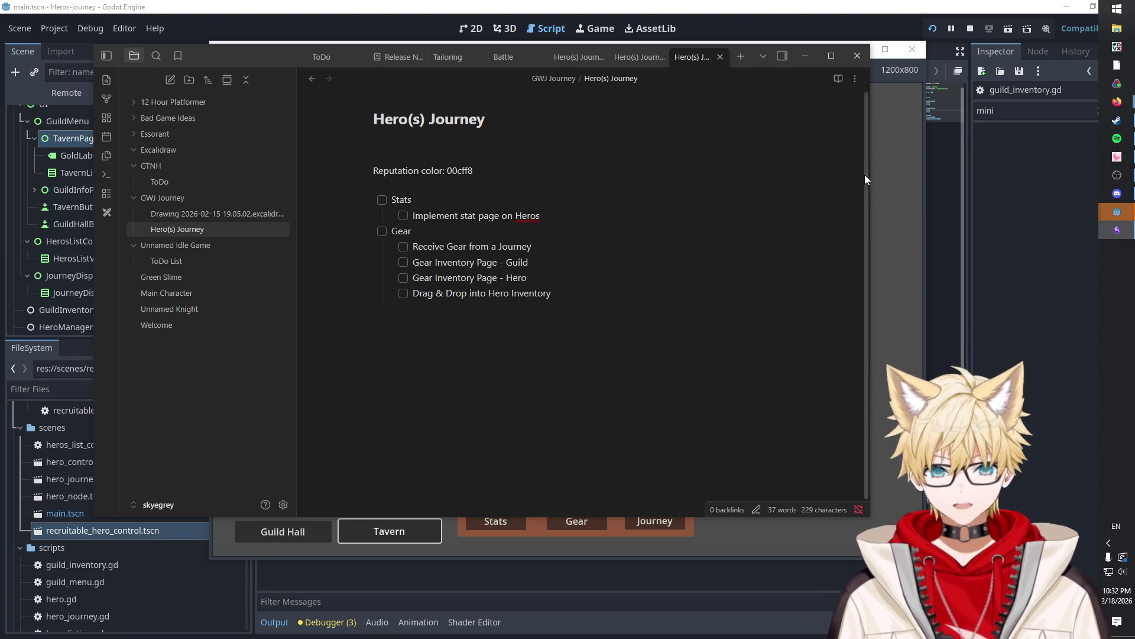
{"action": "left_click", "coordinate": [881, 177]}
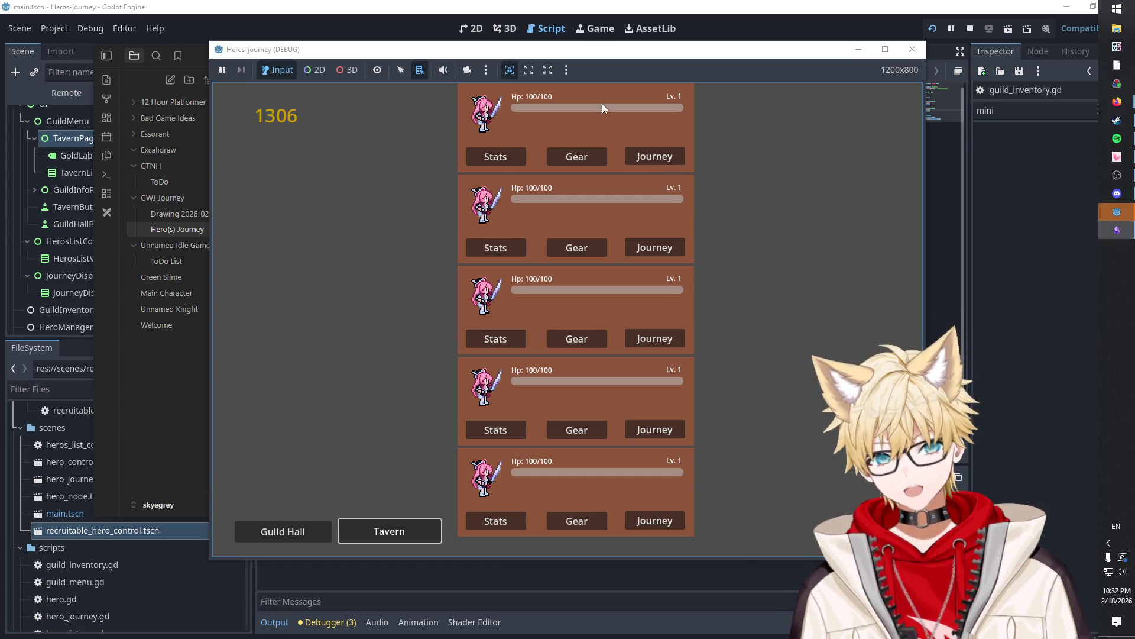
- Add a top-level Encounters item with an indented 'UI Elements for Encounters' subtask
{"action": "left_click", "coordinate": [1117, 230]}
{"action": "key", "text": "Return"}
{"action": "key", "text": "shift+Tab"}
{"action": "type", "text": "Encounters"}
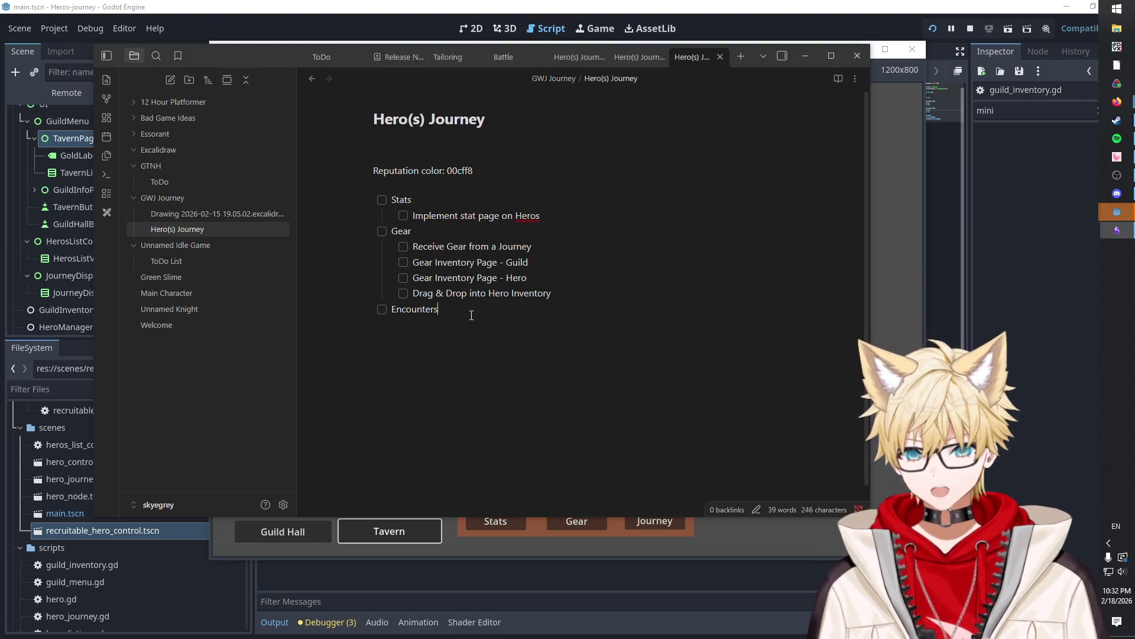
{"action": "key", "text": "alt+Tab"}
{"action": "key", "text": "alt+Tab"}
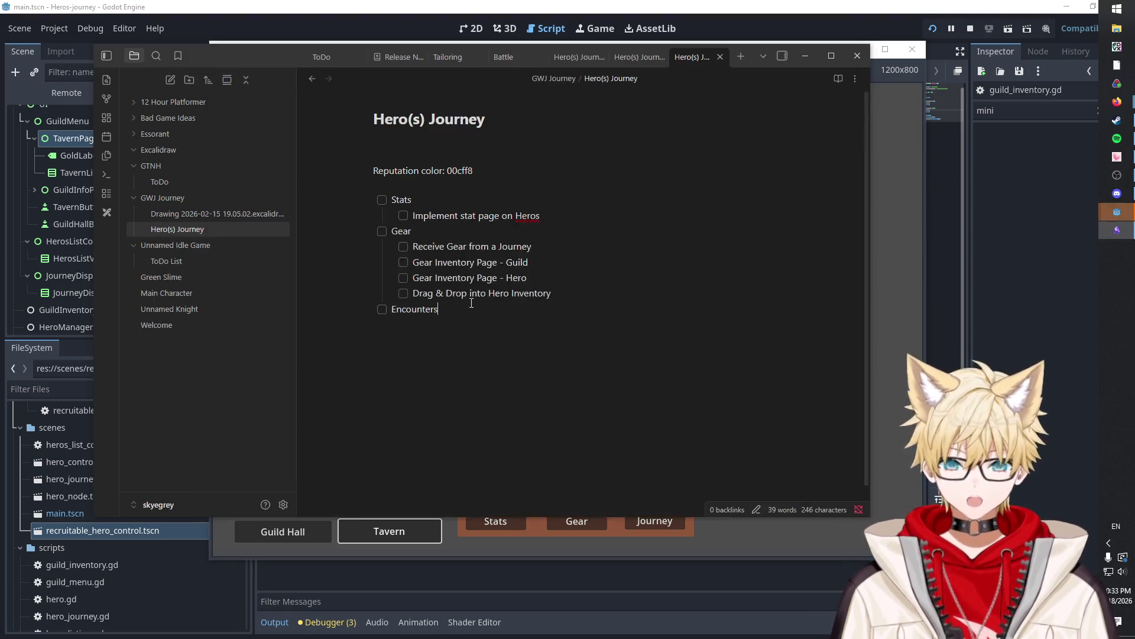
{"action": "type", "text": "UI Elements for Encounters"}
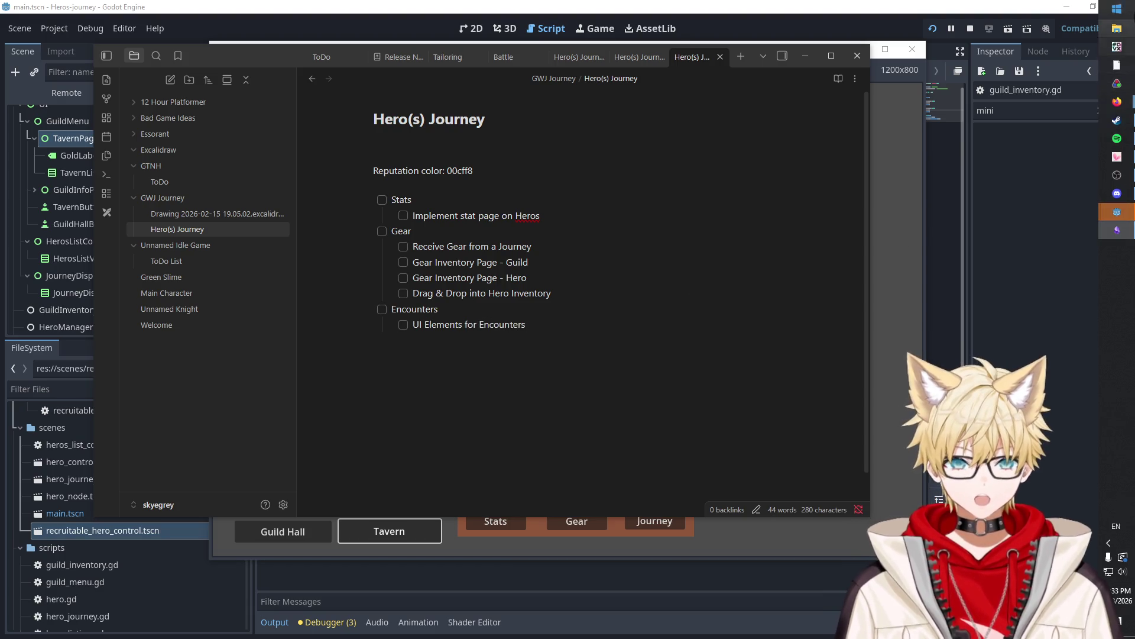
{"action": "left_click", "coordinate": [1121, 7]}
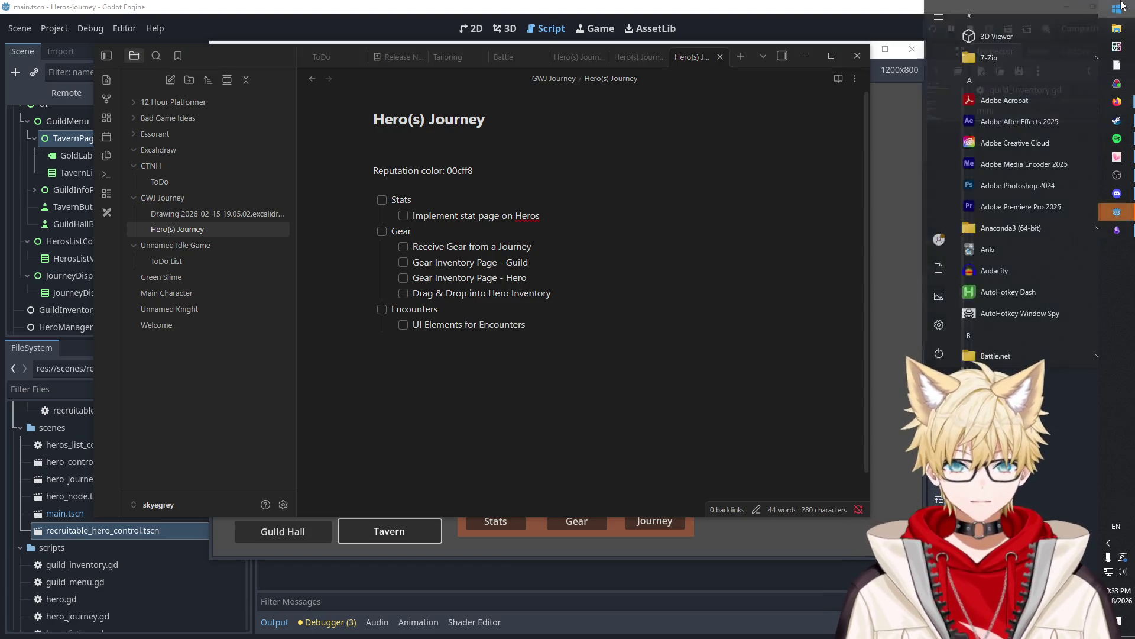
- Search the Start menu for 'aseprite' and open the web results in the browser
{"action": "type", "text": "aes"}
{"action": "key", "text": "BackSpace"}
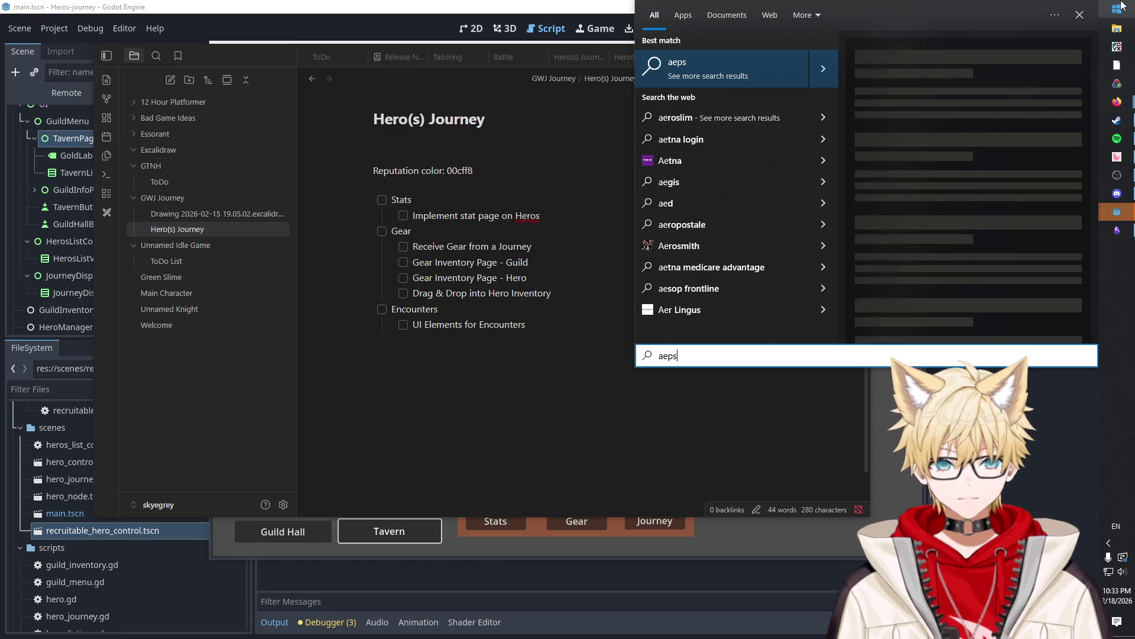
{"action": "key", "text": "BackSpace"}
{"action": "key", "text": "BackSpace"}
{"action": "type", "text": "spri"}
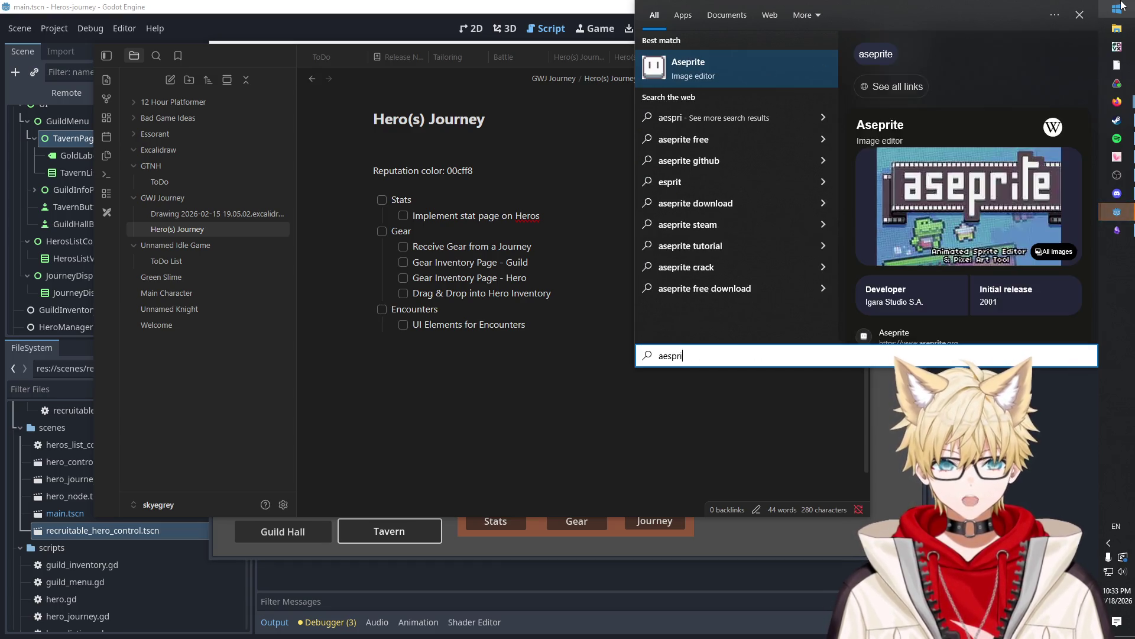
{"action": "key", "text": "Escape"}
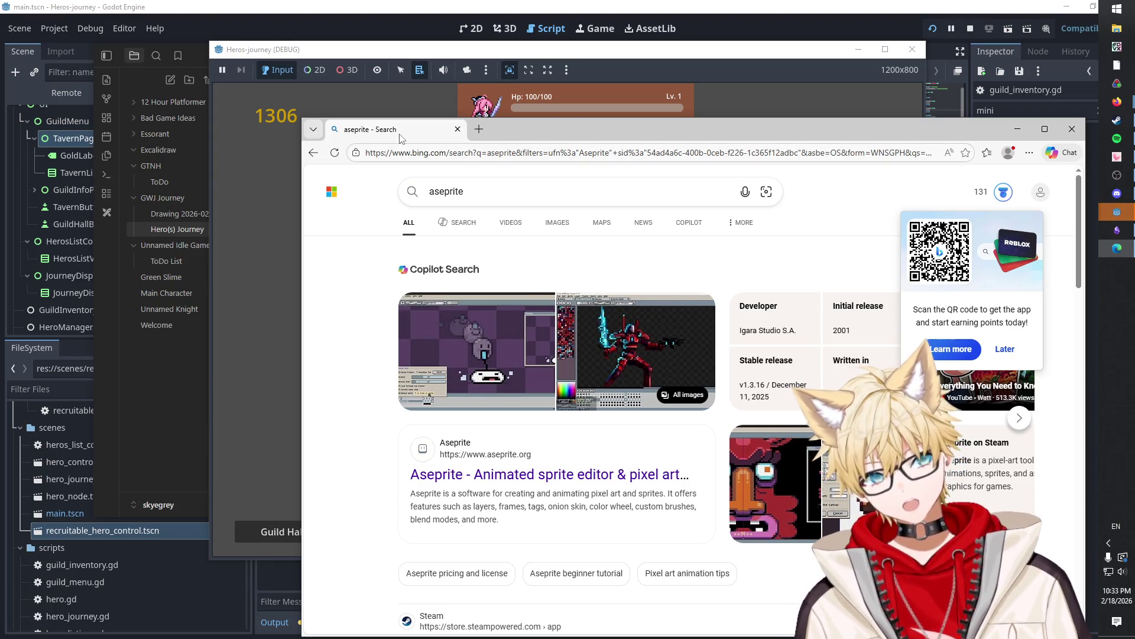
- Close the browser, find Aseprite in the Steam library and launch it
{"action": "left_click", "coordinate": [1072, 129]}
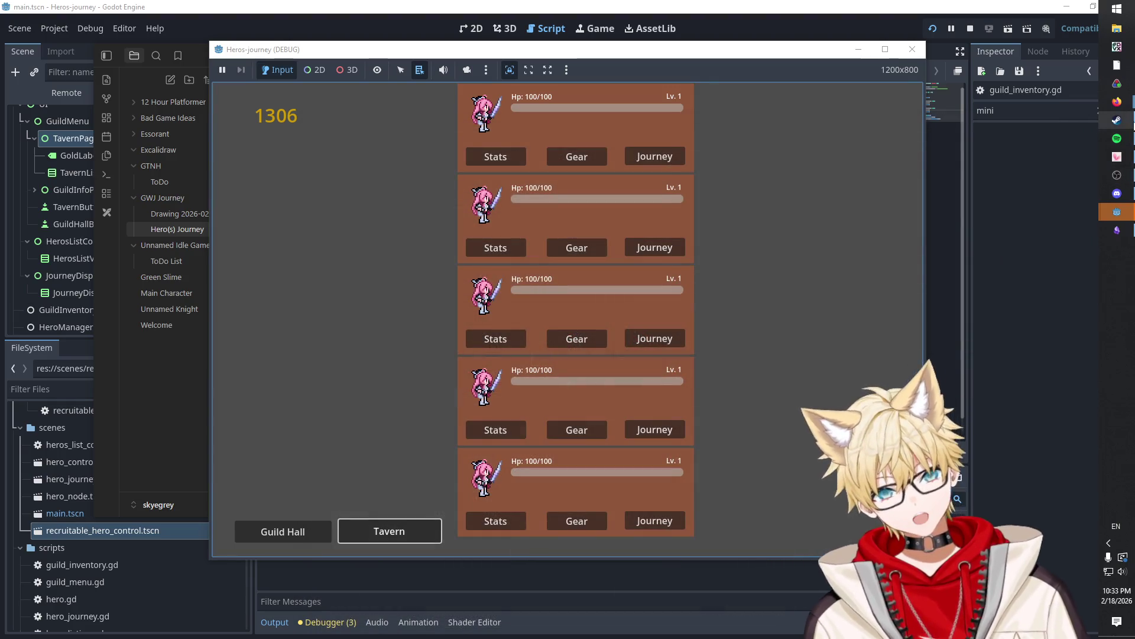
{"action": "left_click", "coordinate": [1117, 120]}
{"action": "left_click", "coordinate": [249, 308]}
{"action": "left_click", "coordinate": [157, 162]}
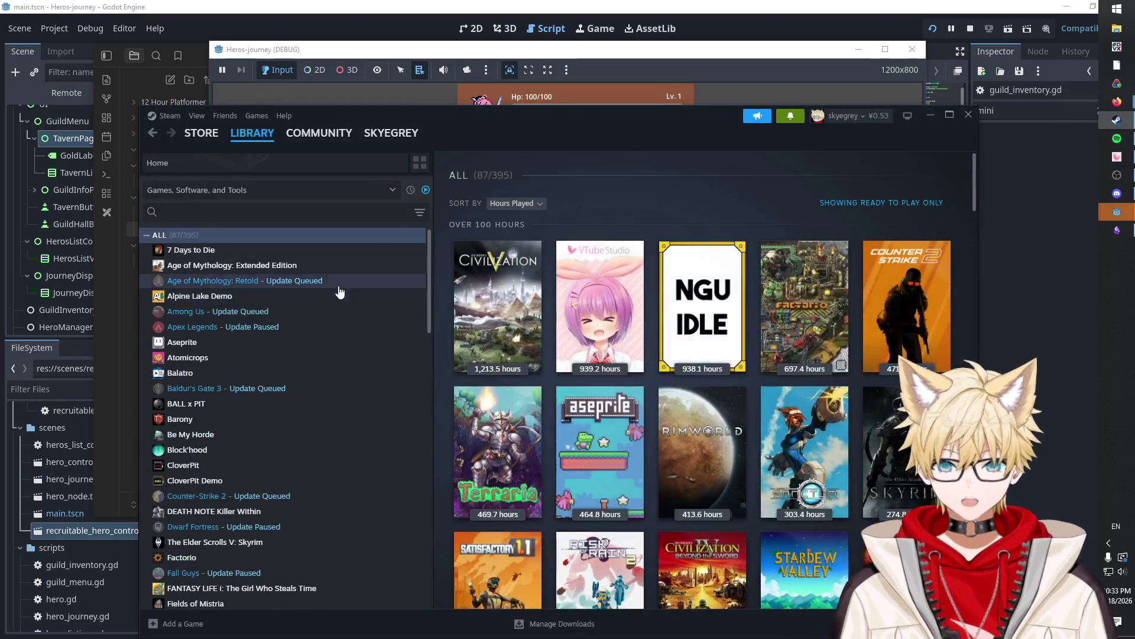
{"action": "left_click", "coordinate": [200, 296]}
{"action": "left_click", "coordinate": [281, 190]}
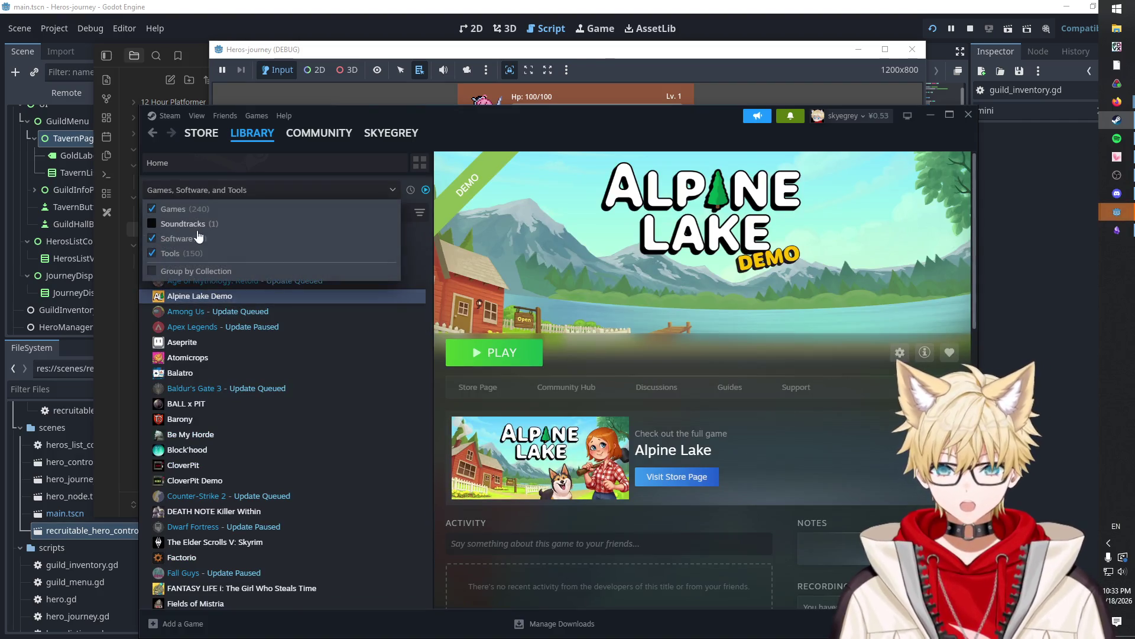
{"action": "double_click", "coordinate": [227, 343]}
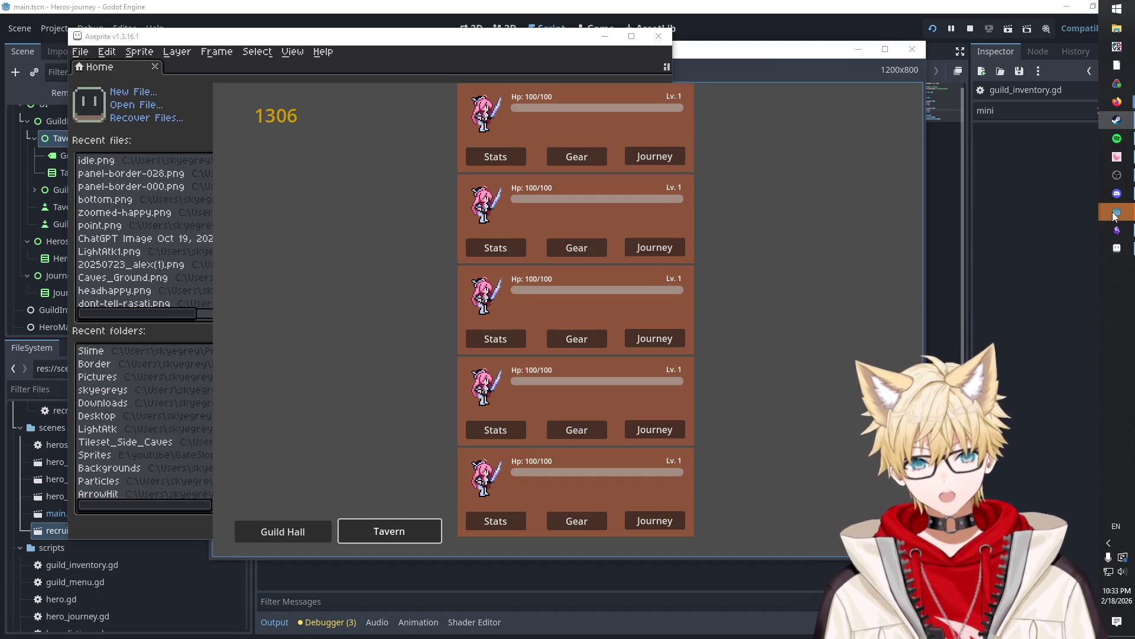
- Add 'Greed / Risk / Reward' as the final item of the Hero(s) Journey checklist
{"action": "left_click", "coordinate": [1117, 230]}
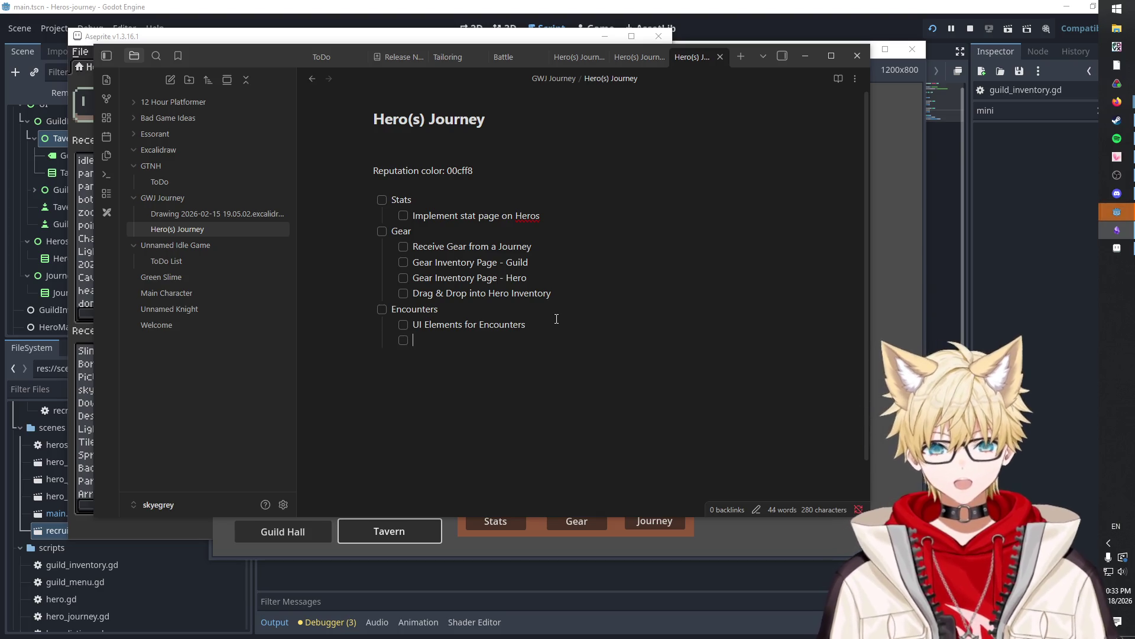
{"action": "type", "text": "reed / Risk / Rw"}
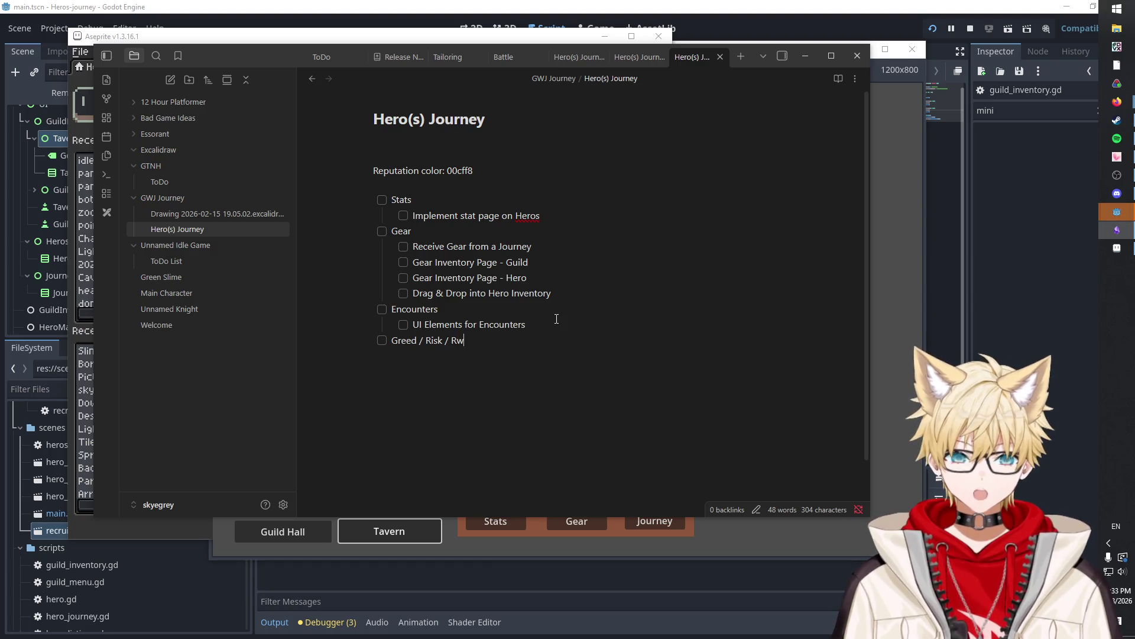
{"action": "key", "text": "BackSpace"}
{"action": "type", "text": "eward"}
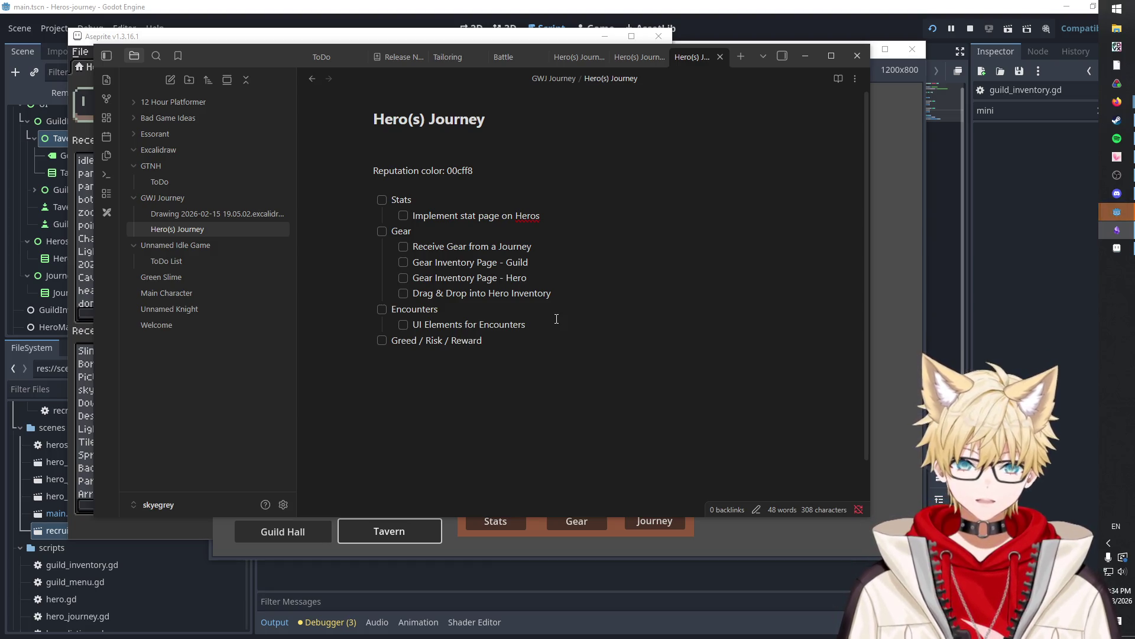
{"action": "left_click_drag", "start_coordinate": [521, 335], "coordinate": [381, 339]}
{"action": "left_click", "coordinate": [511, 343]}
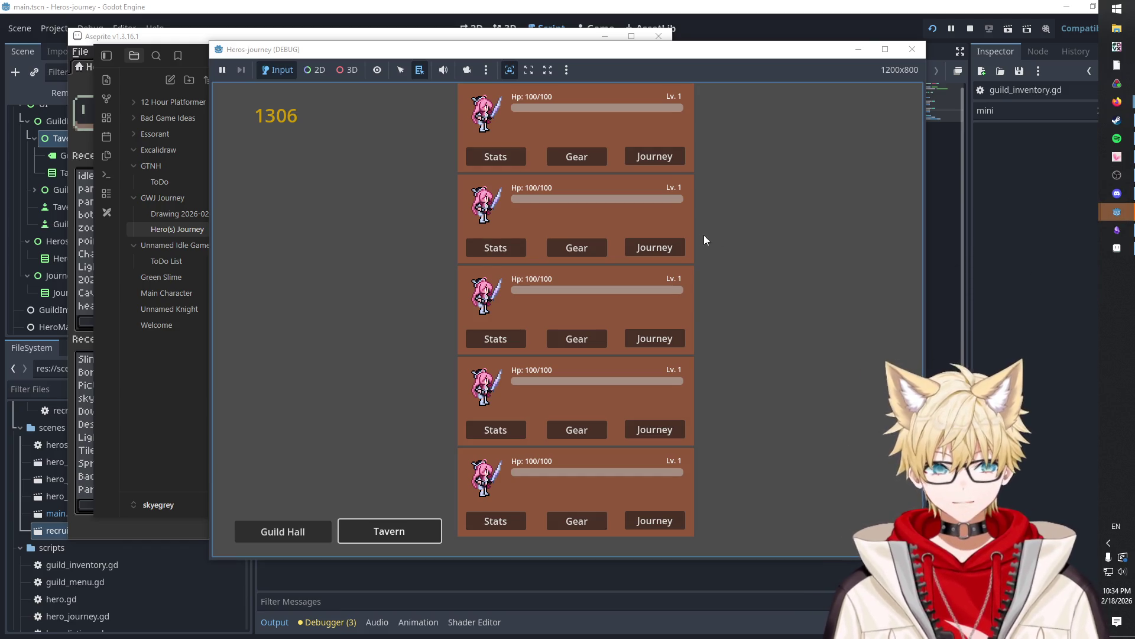
{"action": "left_click", "coordinate": [1117, 230]}
{"action": "left_click_drag", "start_coordinate": [512, 343], "coordinate": [361, 340]}
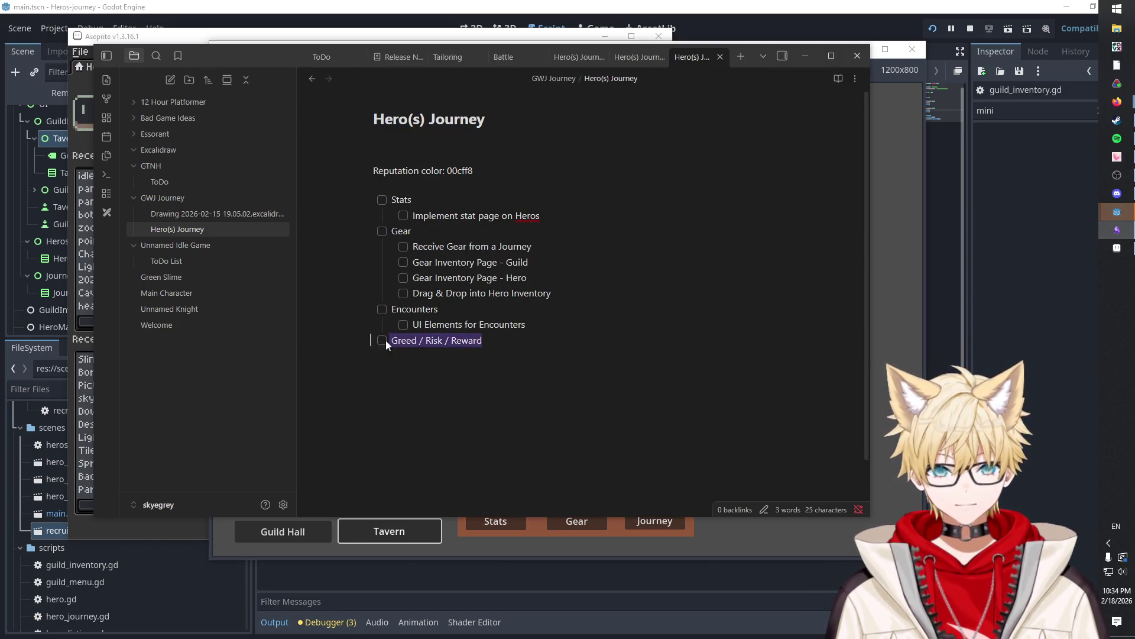
{"action": "left_click", "coordinate": [1117, 248]}
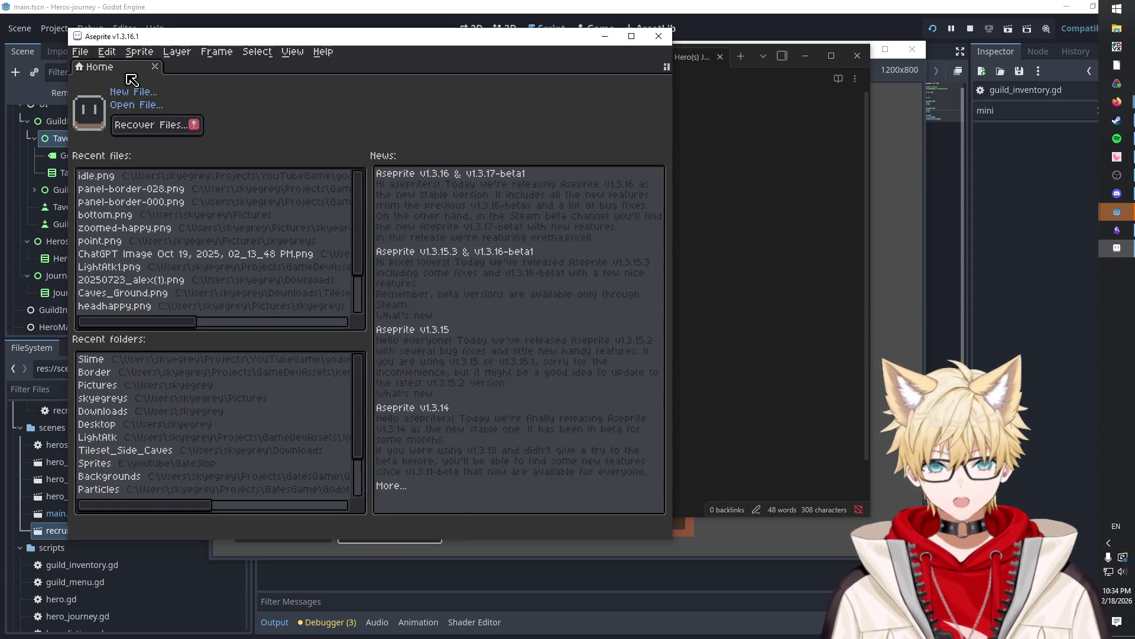
- Create a new transparent 400×100 RGBA sprite
{"action": "left_click", "coordinate": [127, 92]}
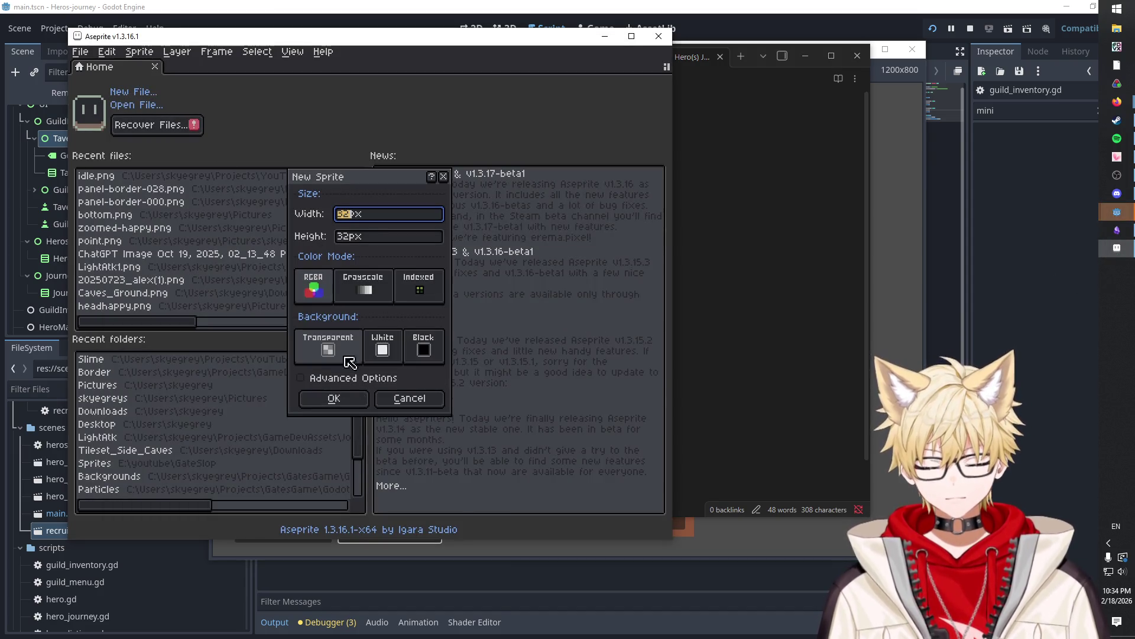
{"action": "type", "text": "600"}
{"action": "key", "text": "Tab"}
{"action": "key", "text": "BackSpace"}
{"action": "key", "text": "BackSpace"}
{"action": "left_click", "coordinate": [344, 221]}
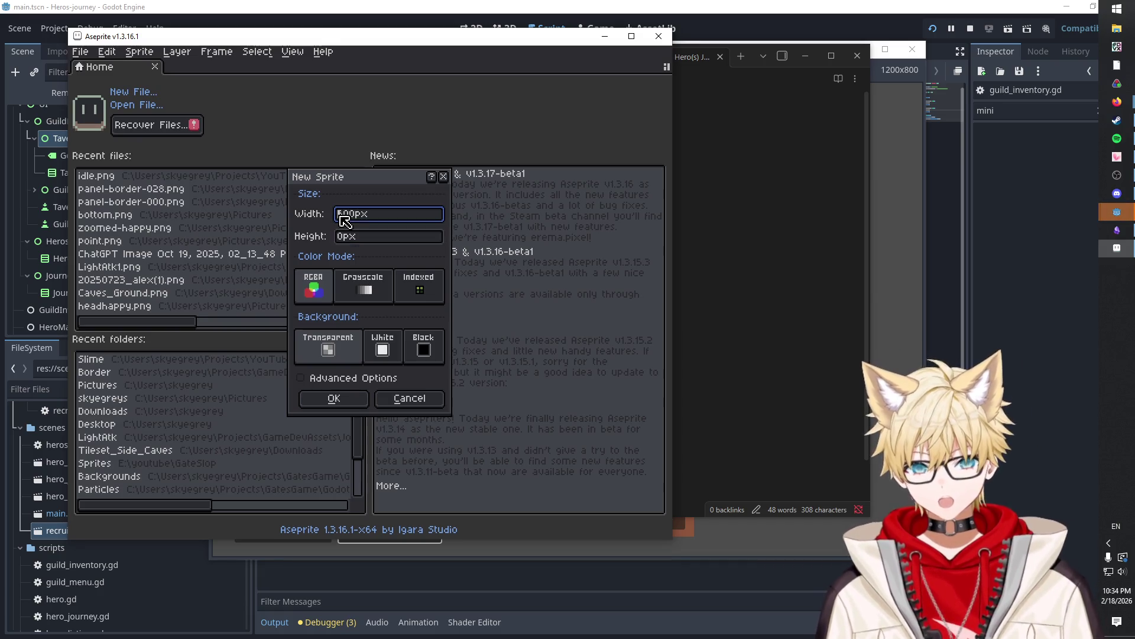
{"action": "key", "text": "Tab"}
{"action": "type", "text": "1"}
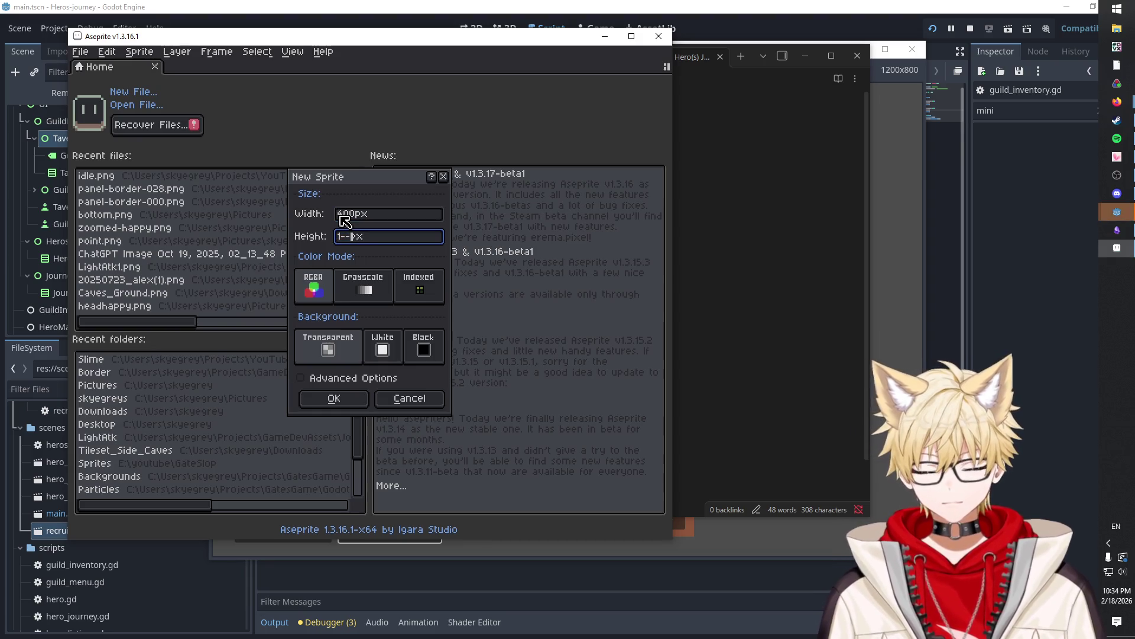
{"action": "left_click", "coordinate": [334, 398]}
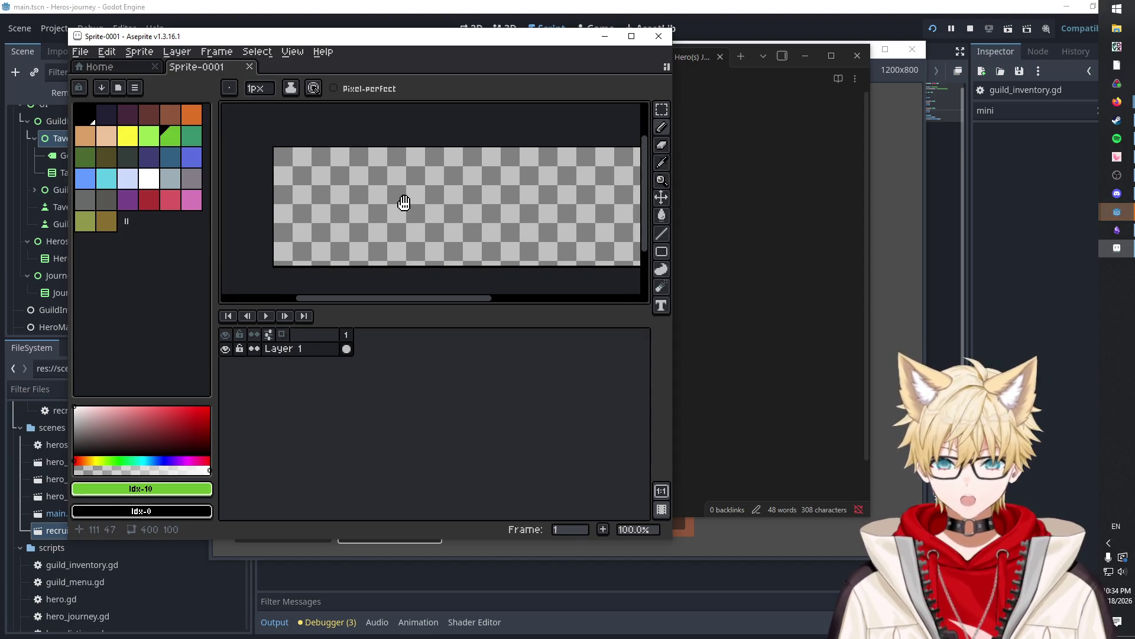
- Pick the yellow palette swatch and set the brush size to 4 px
{"action": "scroll", "coordinate": [348, 212], "scroll_direction": "up", "scroll_amount": 2}
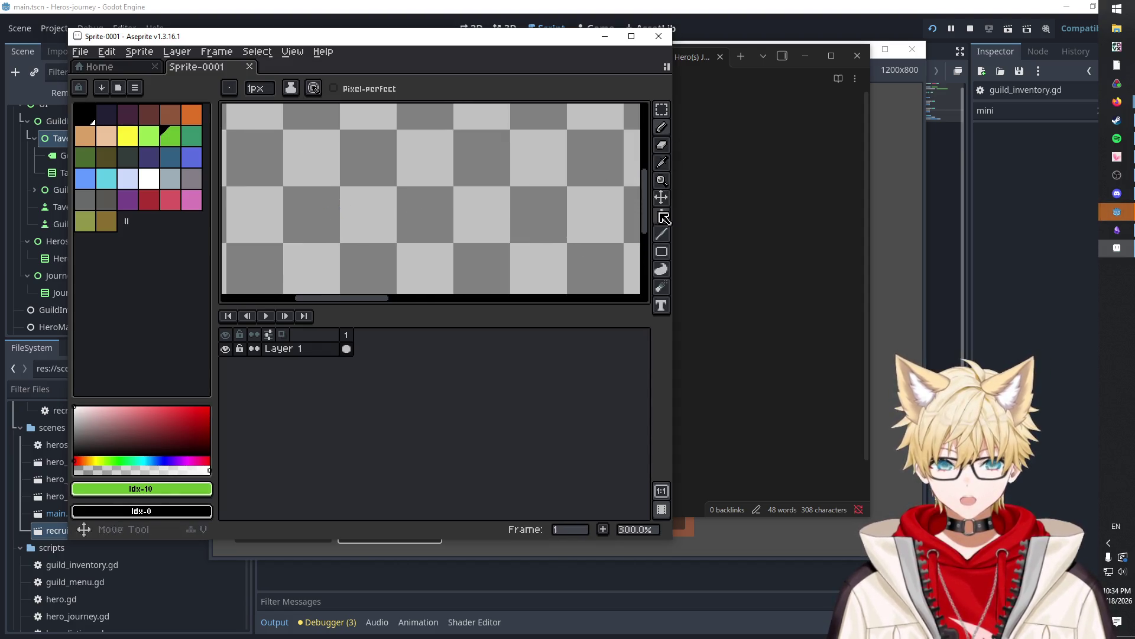
{"action": "scroll", "coordinate": [236, 174], "scroll_direction": "down", "scroll_amount": 3}
{"action": "scroll", "coordinate": [219, 171], "scroll_direction": "up", "scroll_amount": 3}
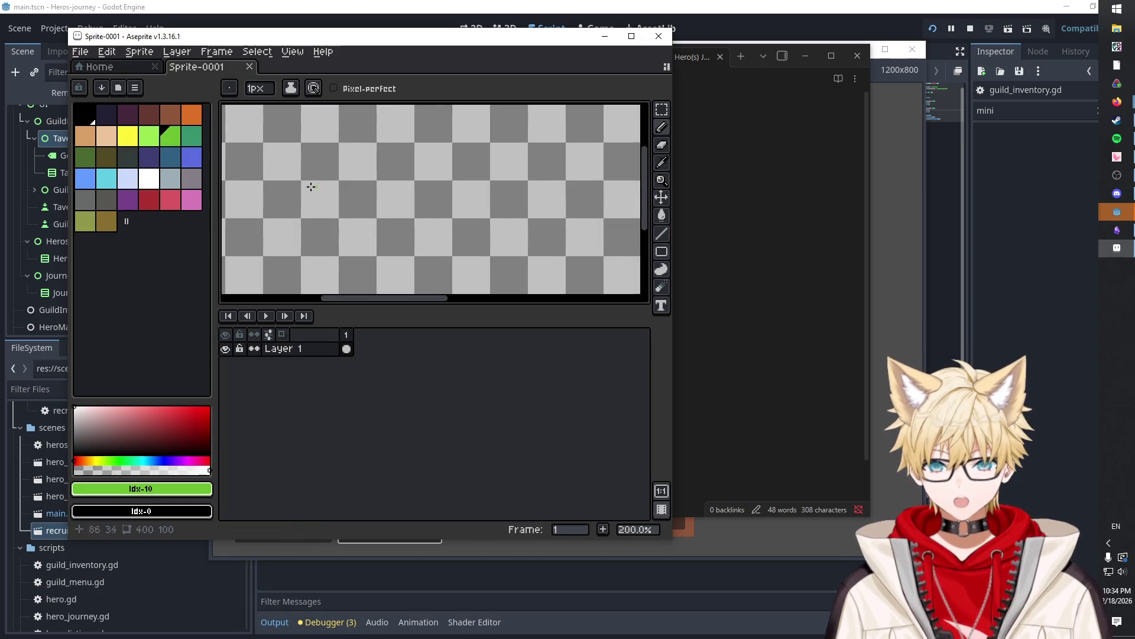
{"action": "left_click", "coordinate": [128, 135]}
{"action": "left_click_drag", "start_coordinate": [291, 224], "coordinate": [535, 217]}
{"action": "key", "text": "ctrl+z"}
{"action": "left_click", "coordinate": [251, 89]}
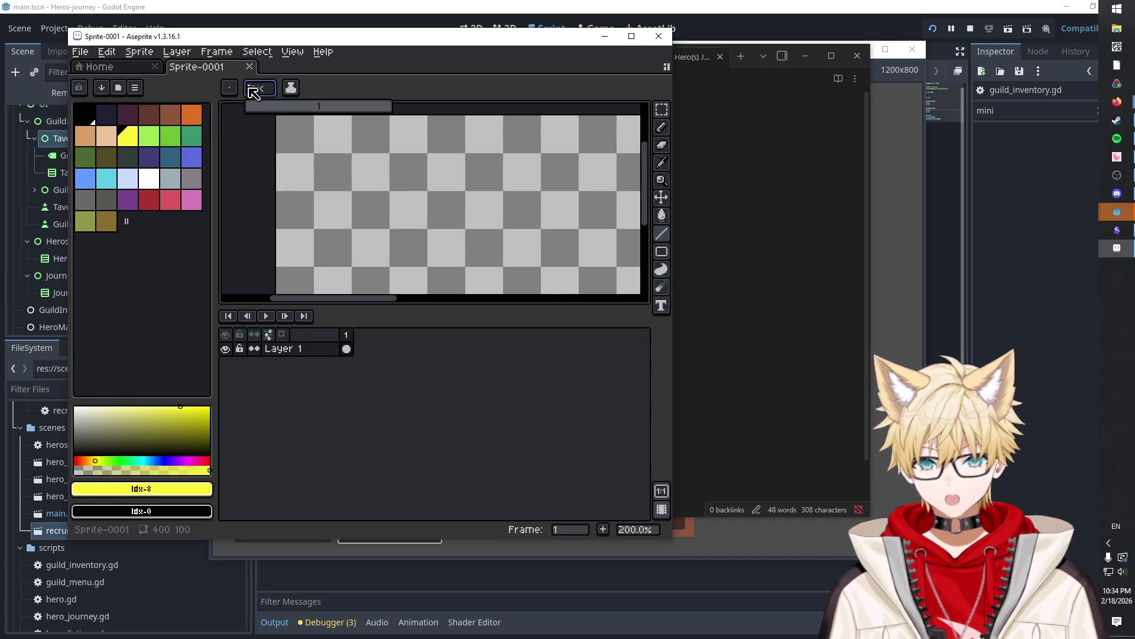
{"action": "mouse_move", "coordinate": [269, 102]}
{"action": "left_mouse_down"}
{"action": "mouse_move", "coordinate": [373, 105]}
{"action": "mouse_move", "coordinate": [260, 102]}
{"action": "left_mouse_up"}
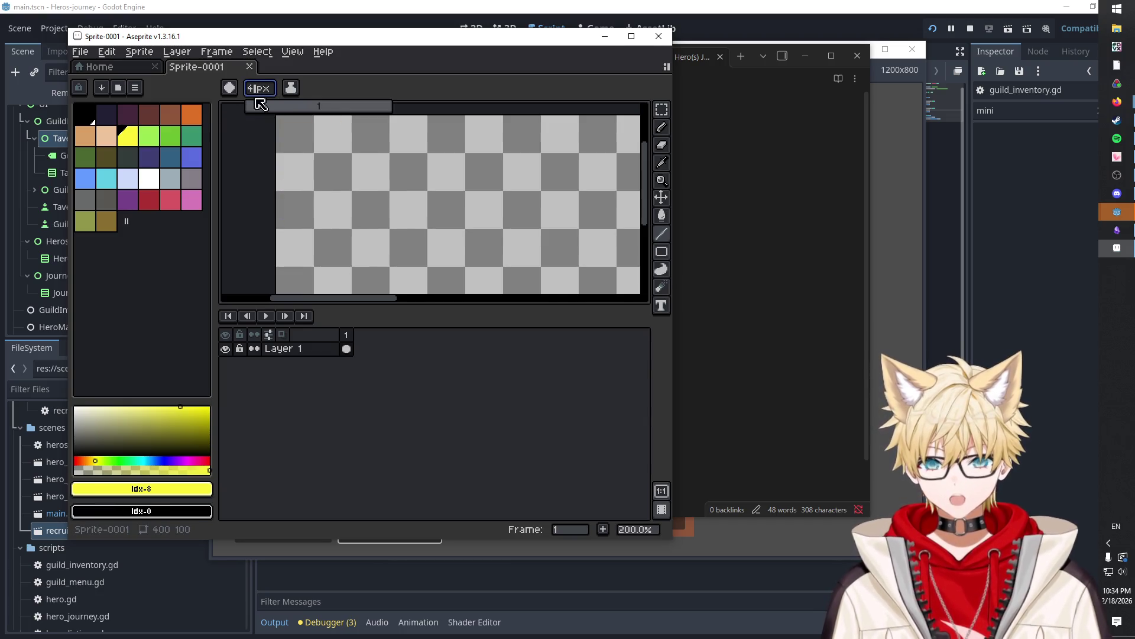
{"action": "type", "text": "4"}
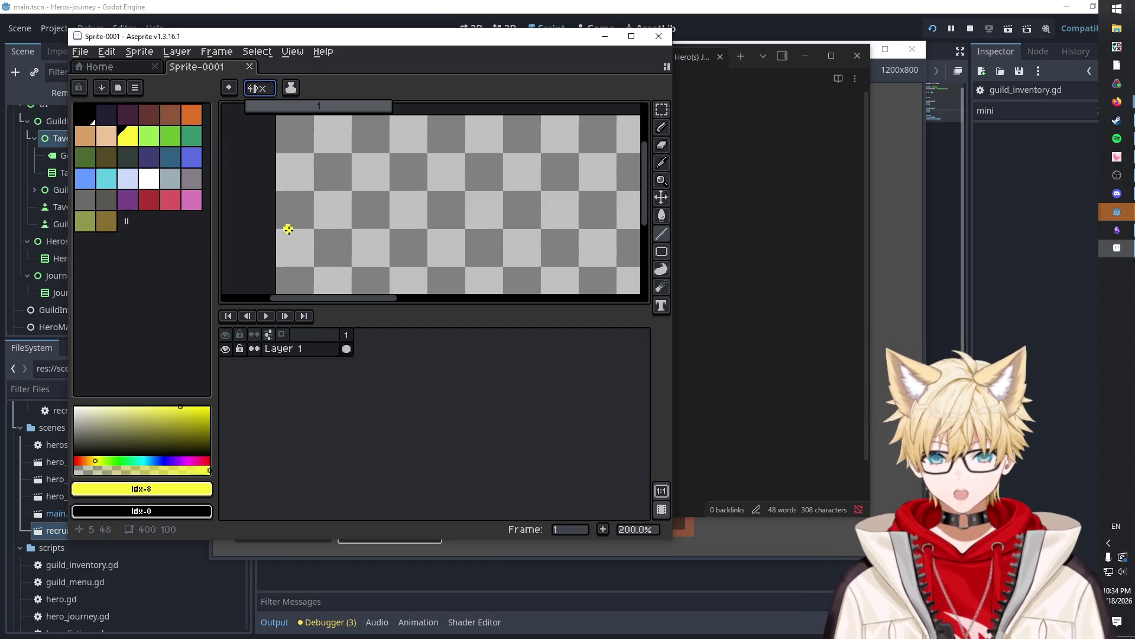
- Draw a long yellow horizontal line across the sprite
{"action": "mouse_move", "coordinate": [279, 229]}
{"action": "left_mouse_down"}
{"action": "mouse_move", "coordinate": [426, 241]}
{"action": "mouse_move", "coordinate": [372, 213]}
{"action": "left_mouse_up"}
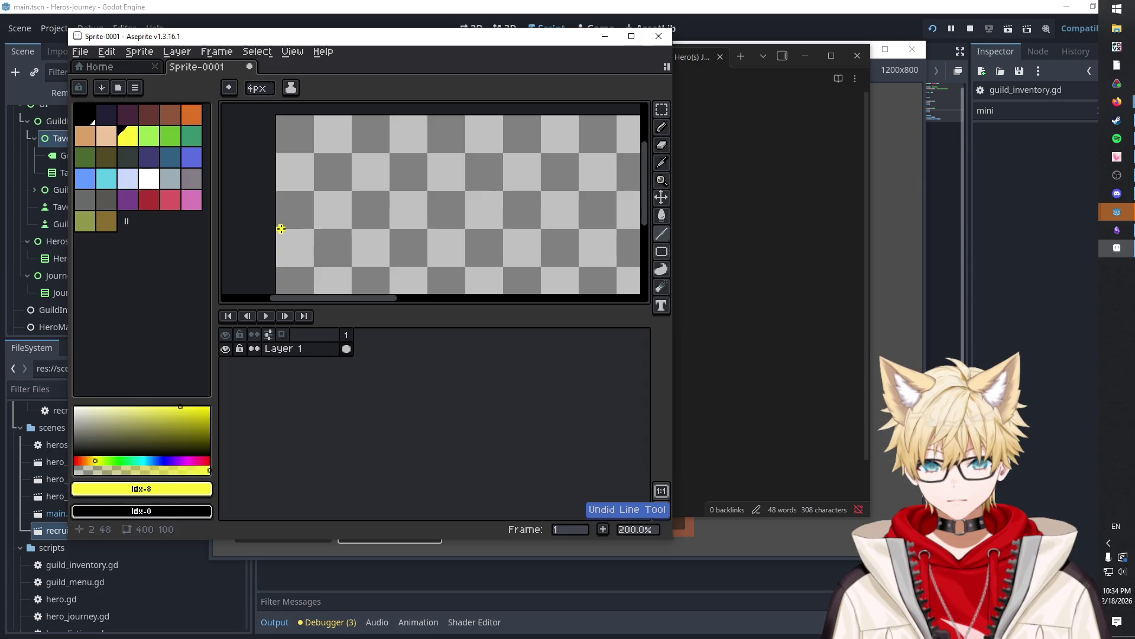
{"action": "left_click_drag", "start_coordinate": [278, 229], "coordinate": [588, 229]}
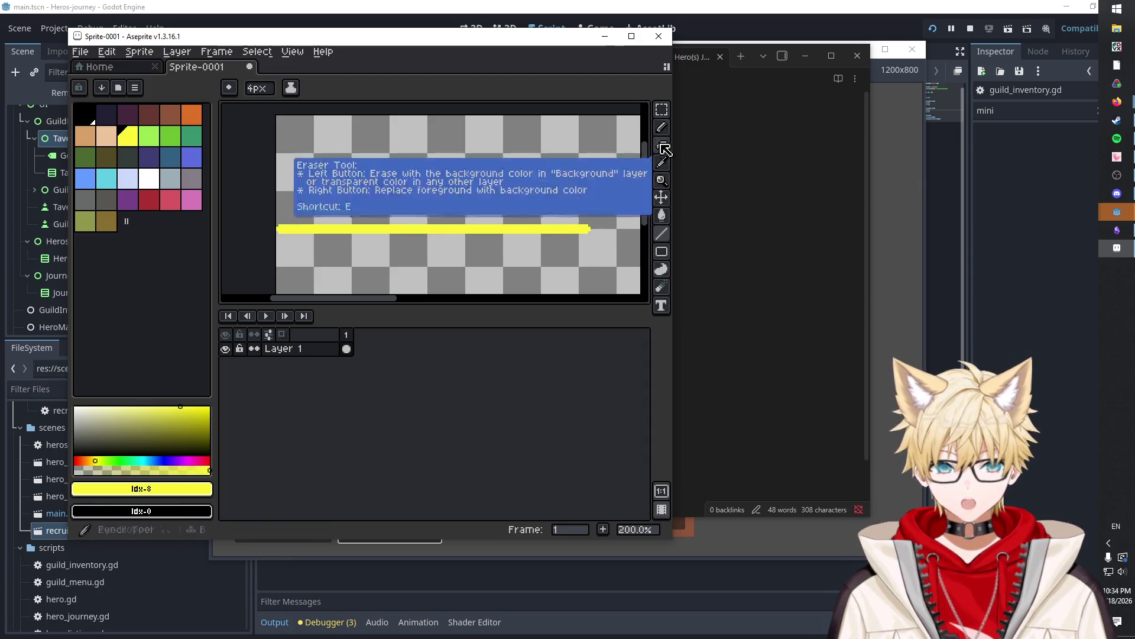
{"action": "scroll", "coordinate": [516, 225], "scroll_direction": "down", "scroll_amount": 1}
{"action": "left_click_drag", "start_coordinate": [576, 234], "coordinate": [459, 207]}
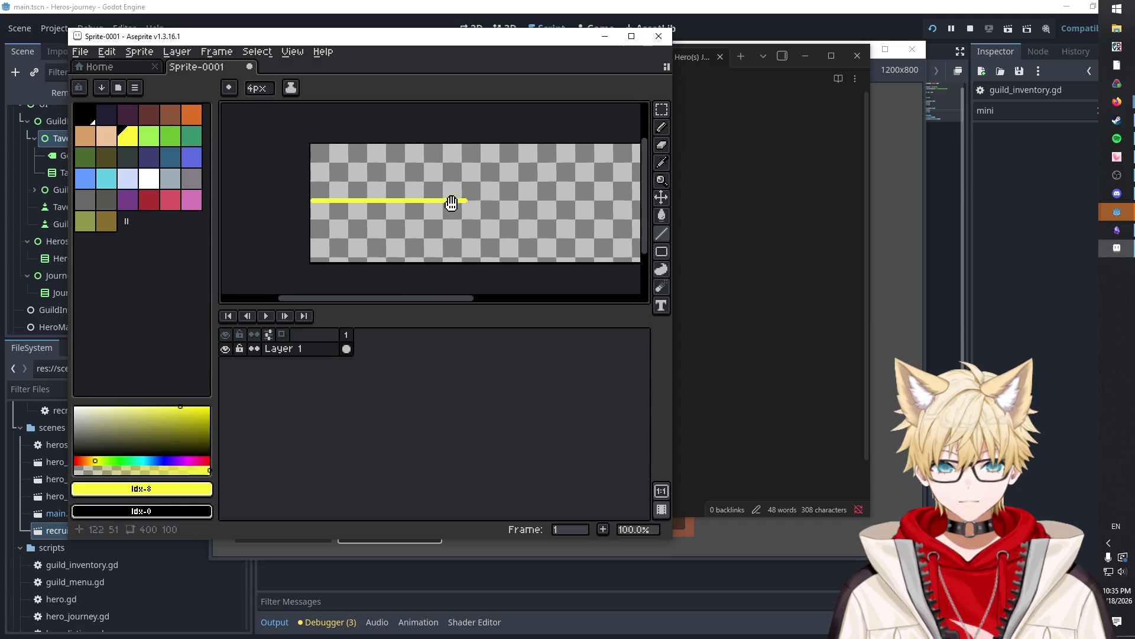
{"action": "scroll", "coordinate": [413, 209], "scroll_direction": "up", "scroll_amount": 1}
{"action": "scroll", "coordinate": [375, 198], "scroll_direction": "up", "scroll_amount": 1}
{"action": "left_click_drag", "start_coordinate": [375, 199], "coordinate": [443, 204]}
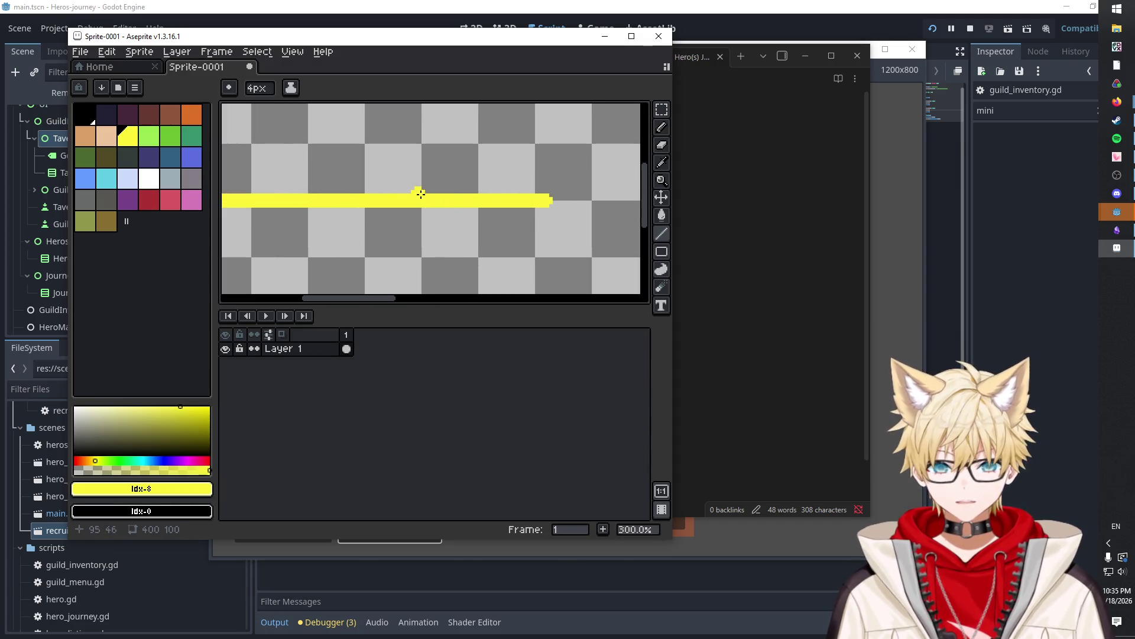
- Outline a small loop on the yellow bar with the Pencil and fill it yellow
{"action": "key", "text": "shift+p"}
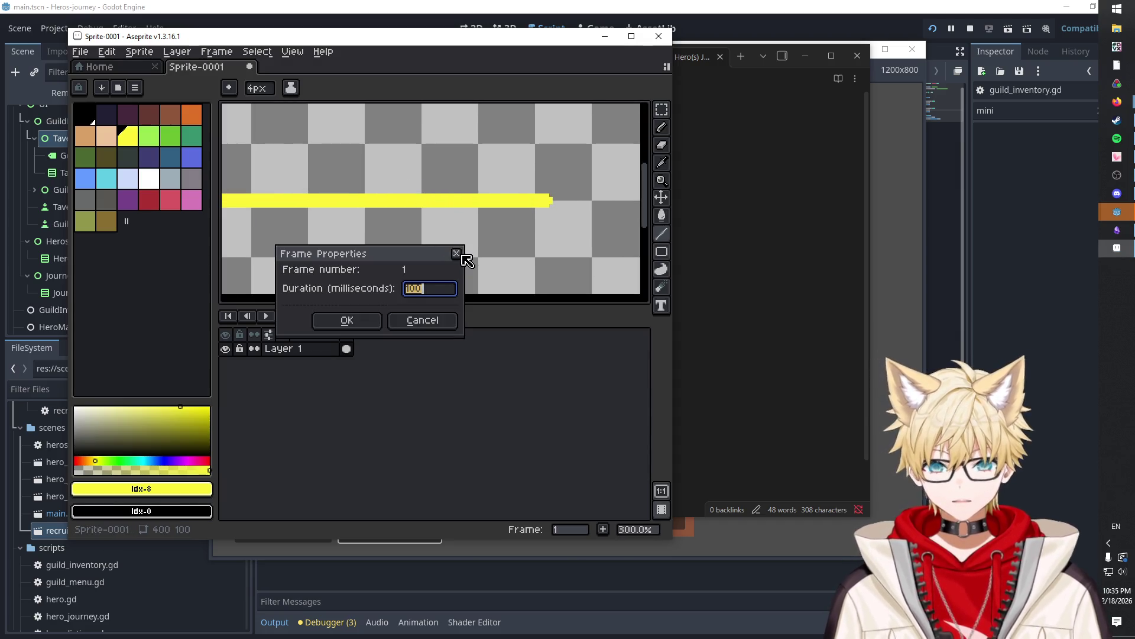
{"action": "left_click", "coordinate": [460, 254]}
{"action": "left_click", "coordinate": [662, 179]}
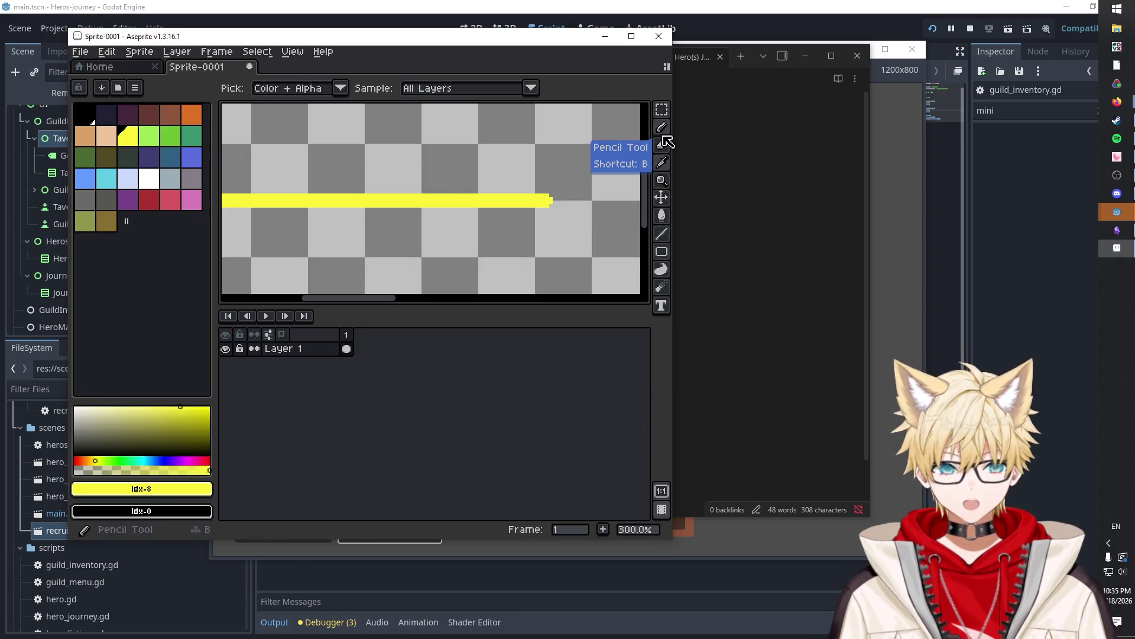
{"action": "left_click", "coordinate": [662, 236]}
{"action": "mouse_move", "coordinate": [455, 188]}
{"action": "left_mouse_down"}
{"action": "mouse_move", "coordinate": [432, 204]}
{"action": "mouse_move", "coordinate": [487, 178]}
{"action": "mouse_move", "coordinate": [447, 188]}
{"action": "left_mouse_up"}
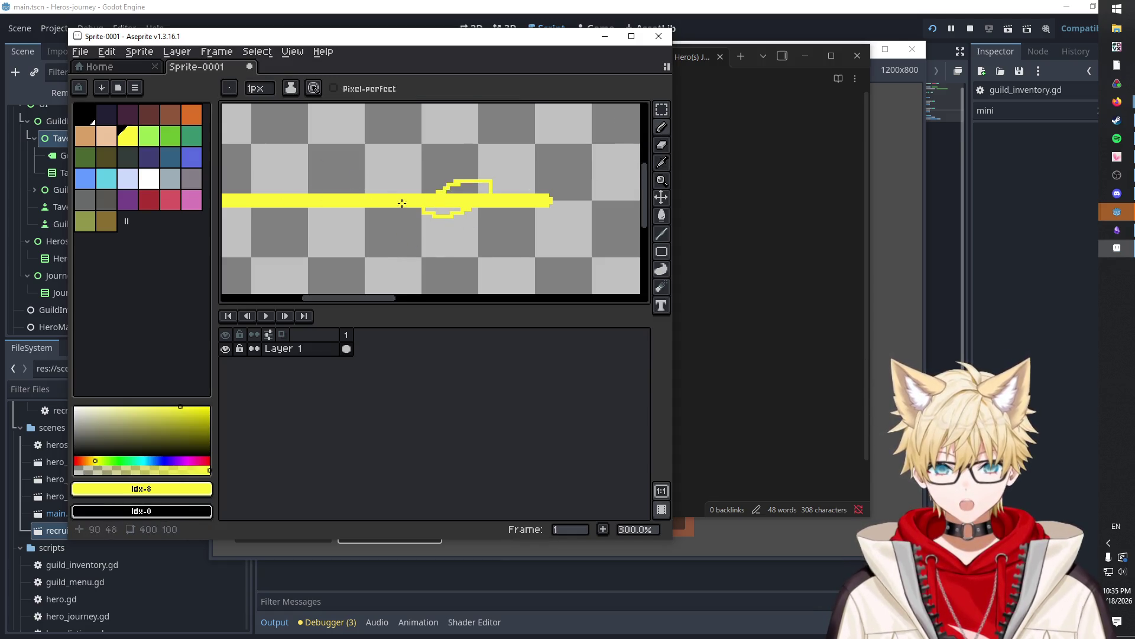
{"action": "key", "text": "g"}
{"action": "left_click", "coordinate": [467, 187]}
{"action": "left_click", "coordinate": [445, 212]}
- Pan back along the sprite, then minimize Aseprite to return to the notes
{"action": "scroll", "coordinate": [375, 199], "scroll_direction": "down", "scroll_amount": 3}
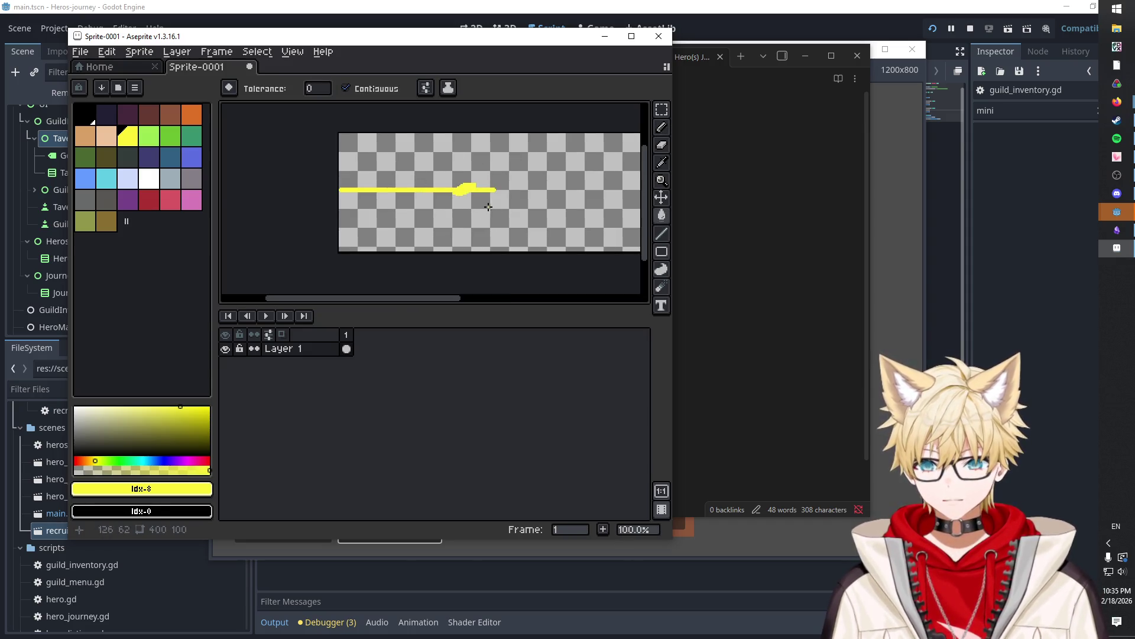
{"action": "left_click_drag", "start_coordinate": [487, 206], "coordinate": [365, 200]}
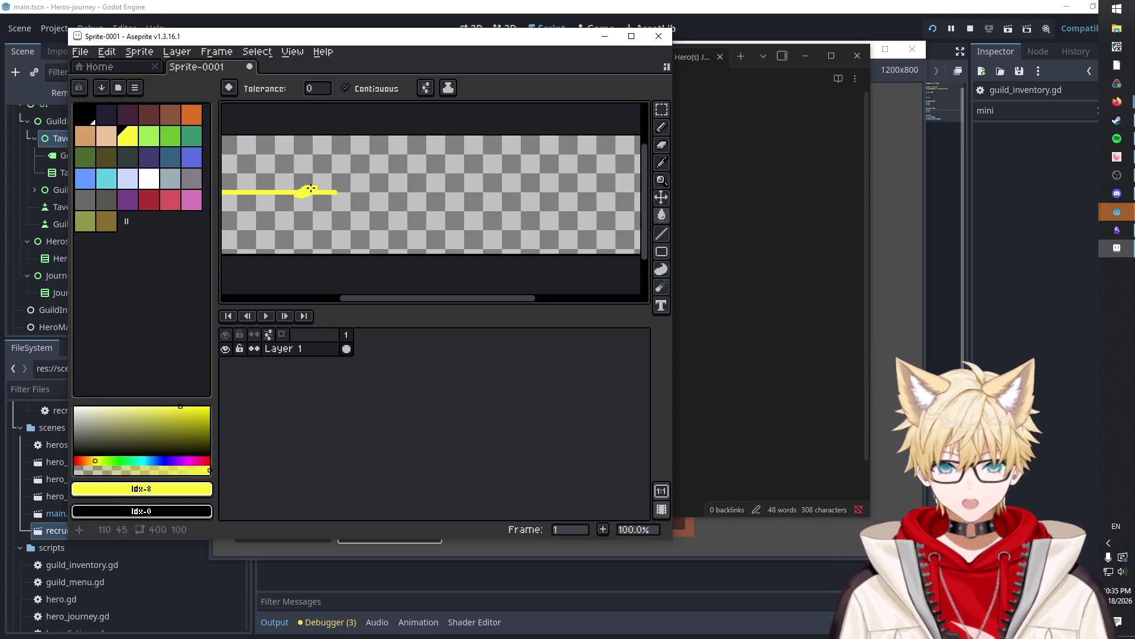
{"action": "scroll", "coordinate": [273, 178], "scroll_direction": "left", "scroll_amount": 2}
{"action": "left_click_drag", "start_coordinate": [515, 195], "coordinate": [467, 201]}
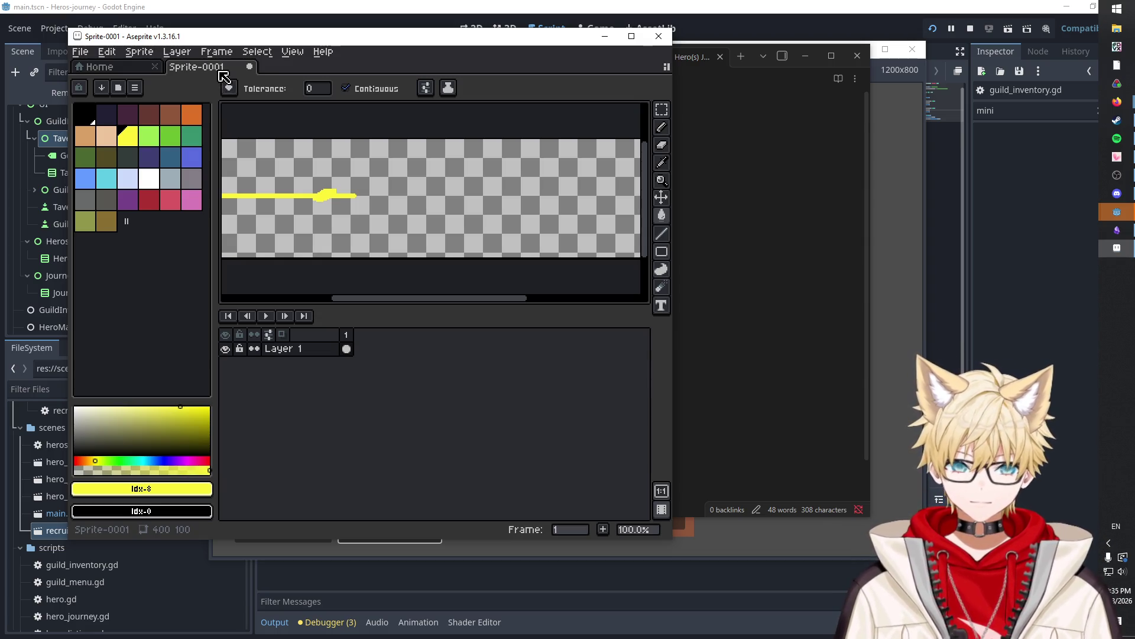
{"action": "left_click", "coordinate": [604, 36]}
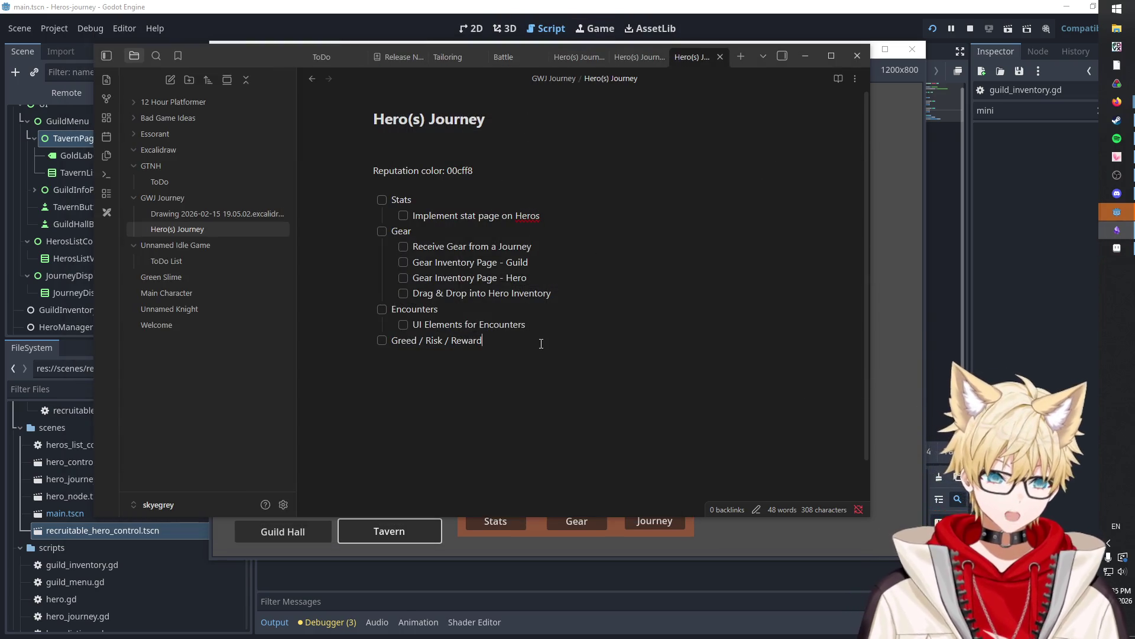
- Insert a top-level 'Right Side Encounter' task after 'Drag & Drop into Hero Inventory'
{"action": "triple_click", "coordinate": [509, 340]}
{"action": "left_click", "coordinate": [585, 340]}
{"action": "left_click", "coordinate": [421, 309]}
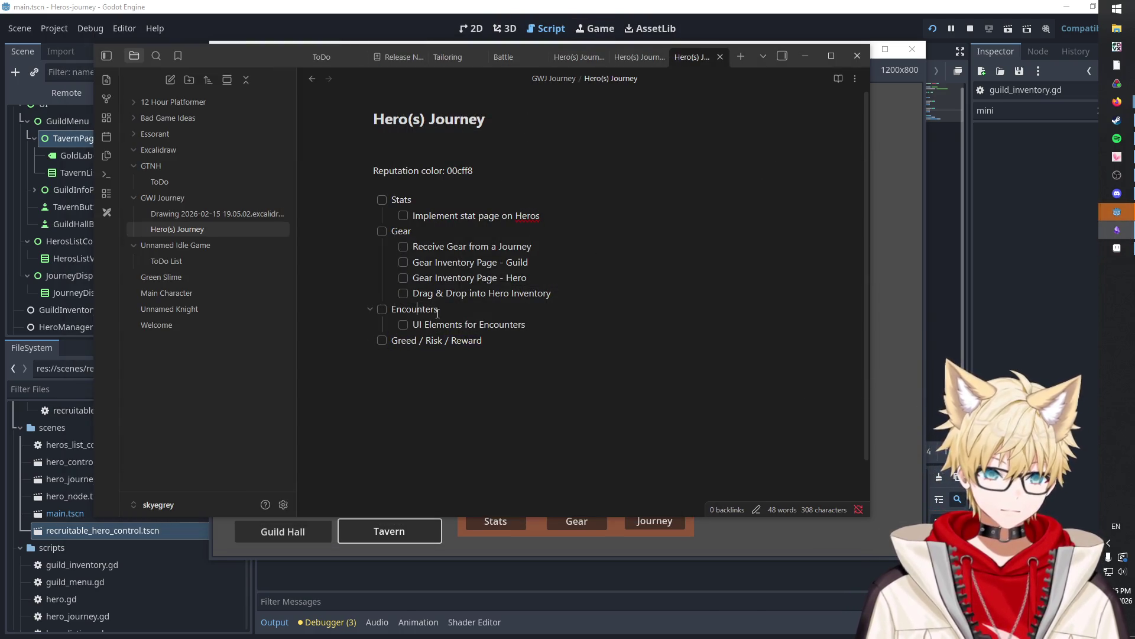
{"action": "left_click", "coordinate": [562, 325]}
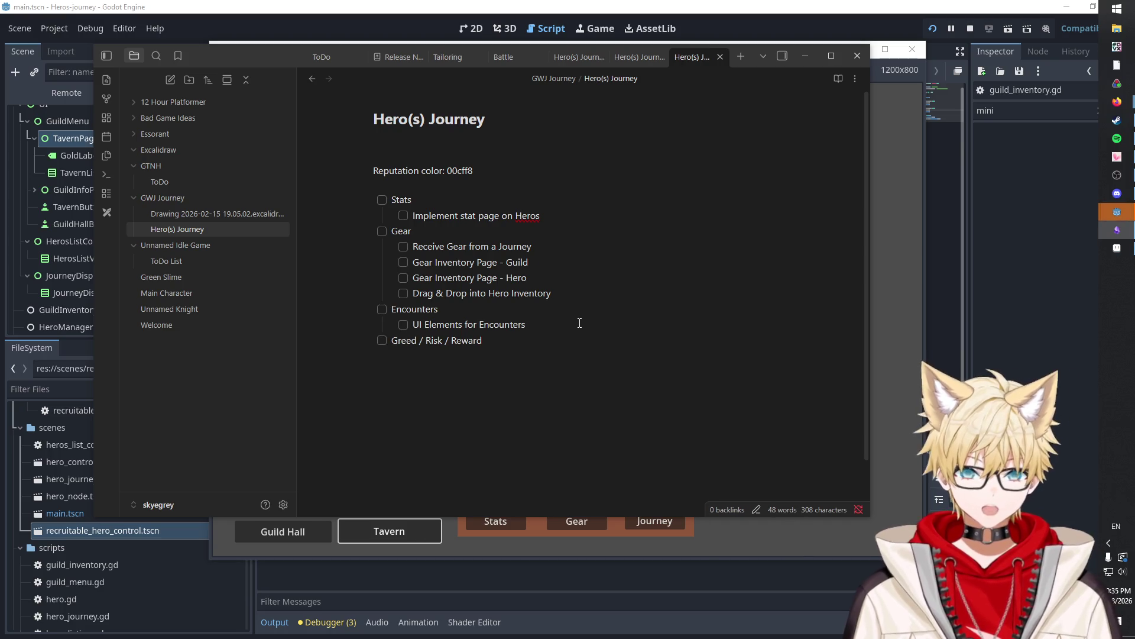
{"action": "left_click", "coordinate": [571, 294]}
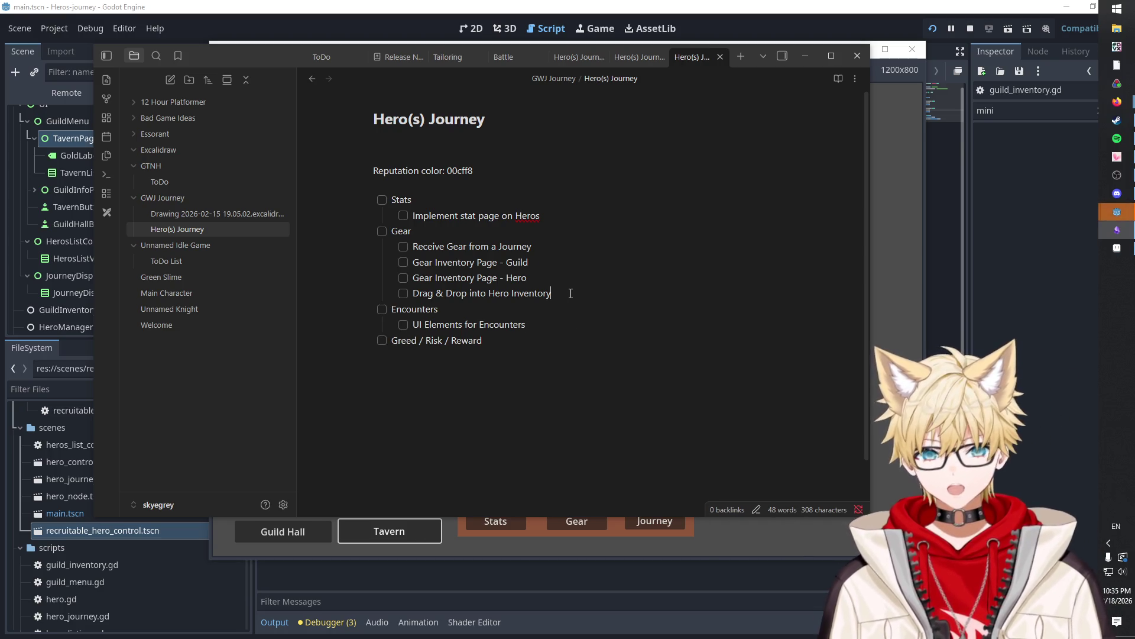
{"action": "key", "text": "Return"}
{"action": "key", "text": "shift+Tab"}
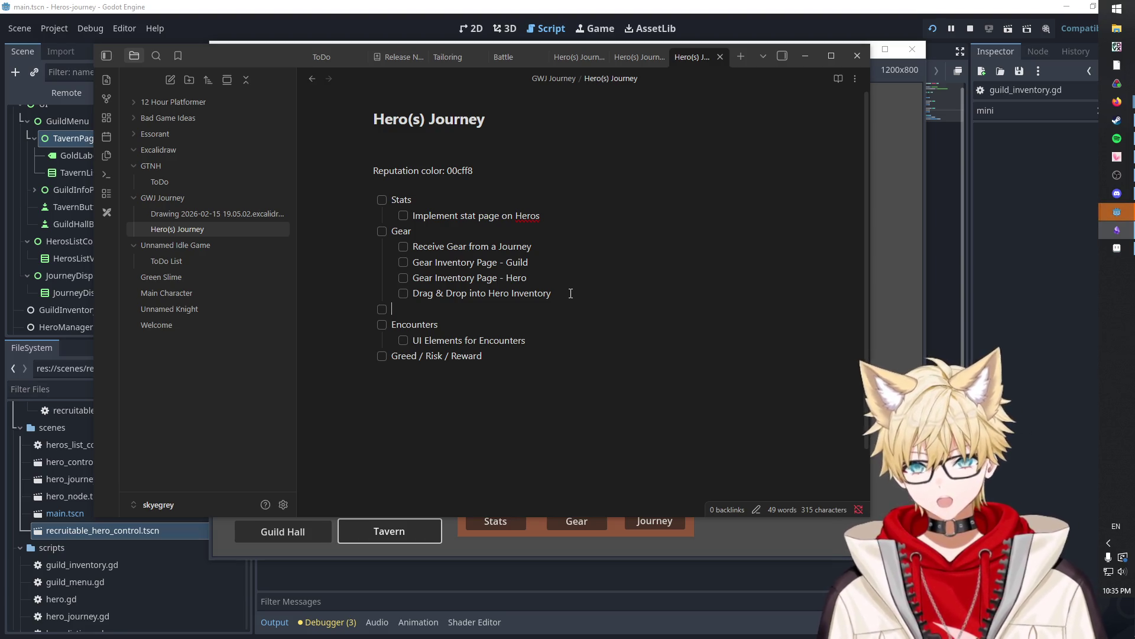
{"action": "type", "text": "ight Side Encounter"}
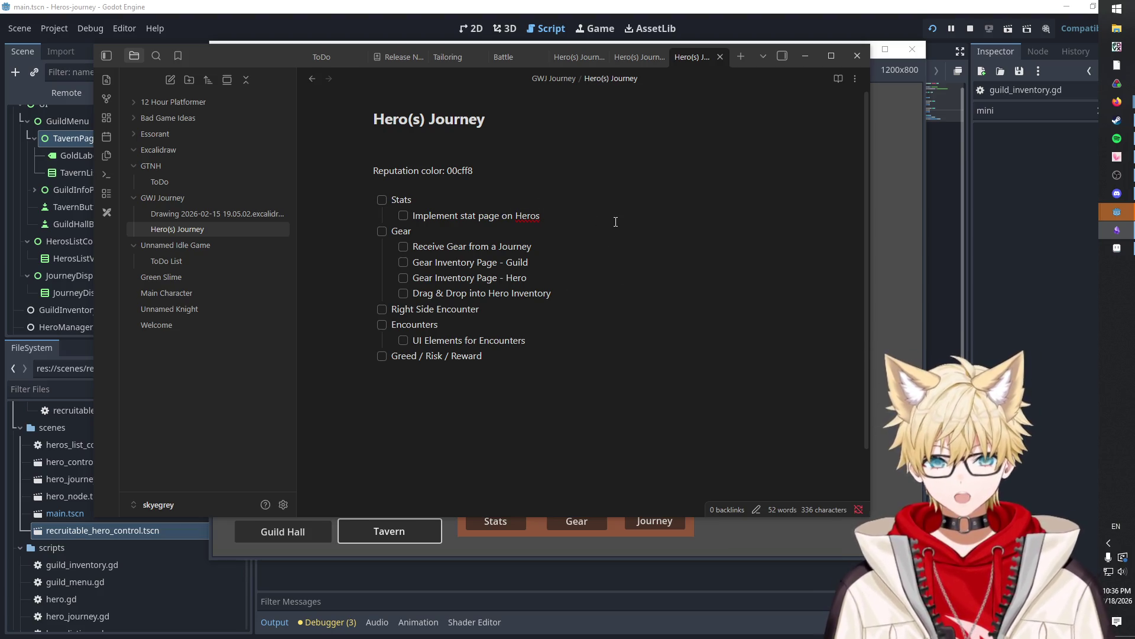
- Add Attack, Defense and Speed sub-tasks under Stats
{"action": "key", "text": "Return"}
{"action": "type", "text": "Attack"}
{"action": "key", "text": "Return"}
{"action": "type", "text": "Defense"}
{"action": "key", "text": "Return"}
{"action": "type", "text": "Speed"}
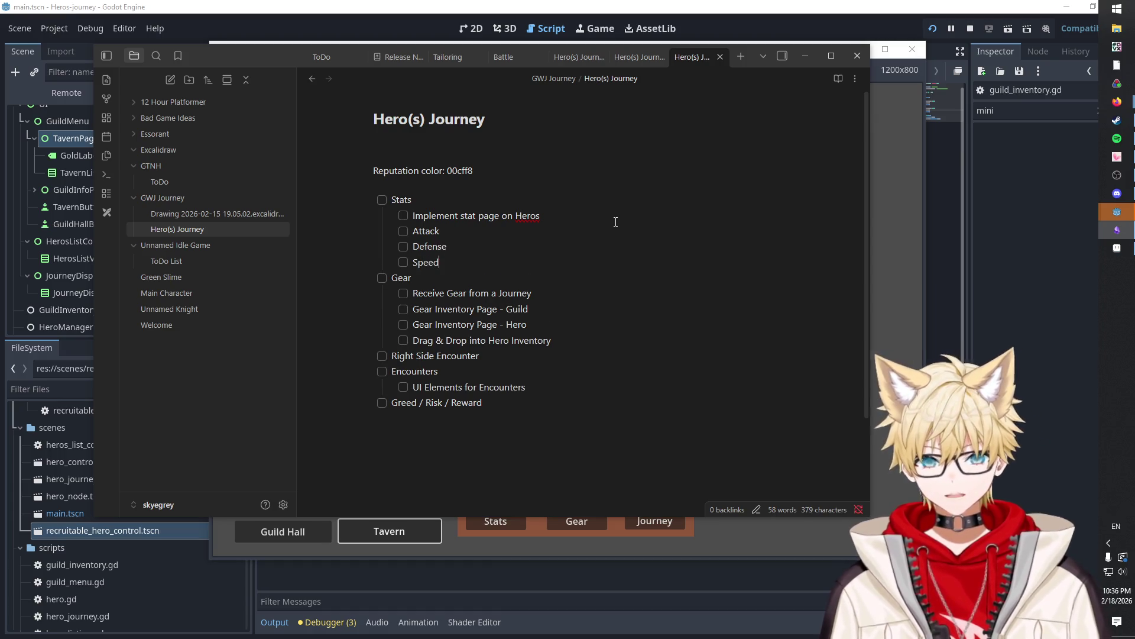
- Add an HP sub-task among the Stats items
{"action": "scroll", "coordinate": [515, 261], "scroll_direction": "down", "scroll_amount": 1}
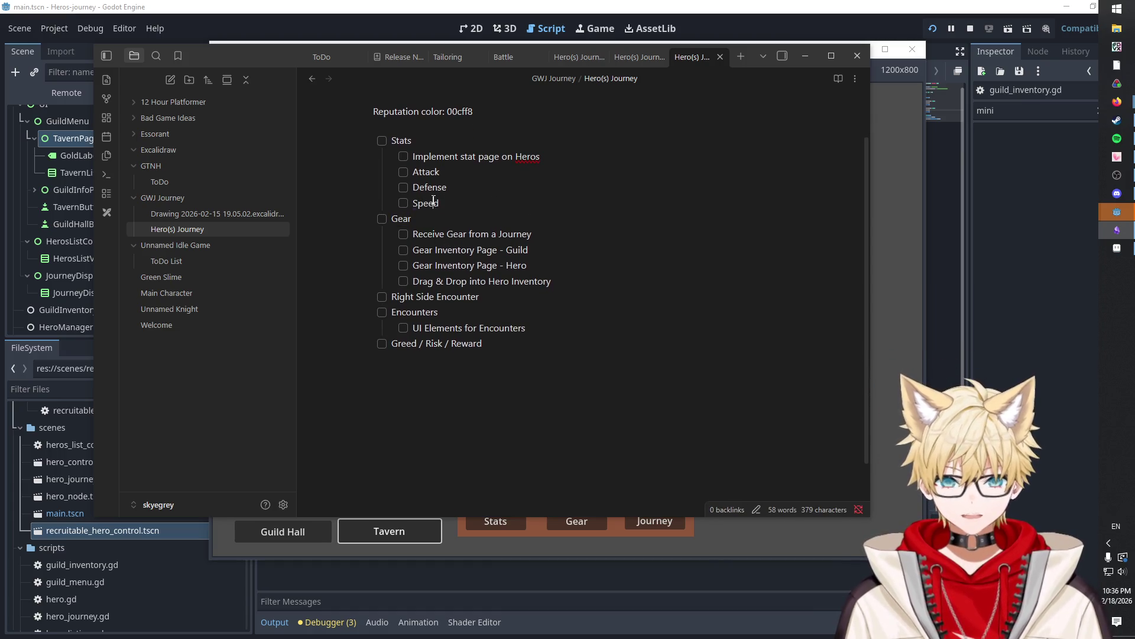
{"action": "double_click", "coordinate": [426, 203]}
{"action": "scroll", "coordinate": [434, 201], "scroll_direction": "up", "scroll_amount": 1}
{"action": "left_click", "coordinate": [438, 231]}
{"action": "double_click", "coordinate": [425, 230]}
{"action": "double_click", "coordinate": [438, 247]}
{"action": "left_click", "coordinate": [458, 246]}
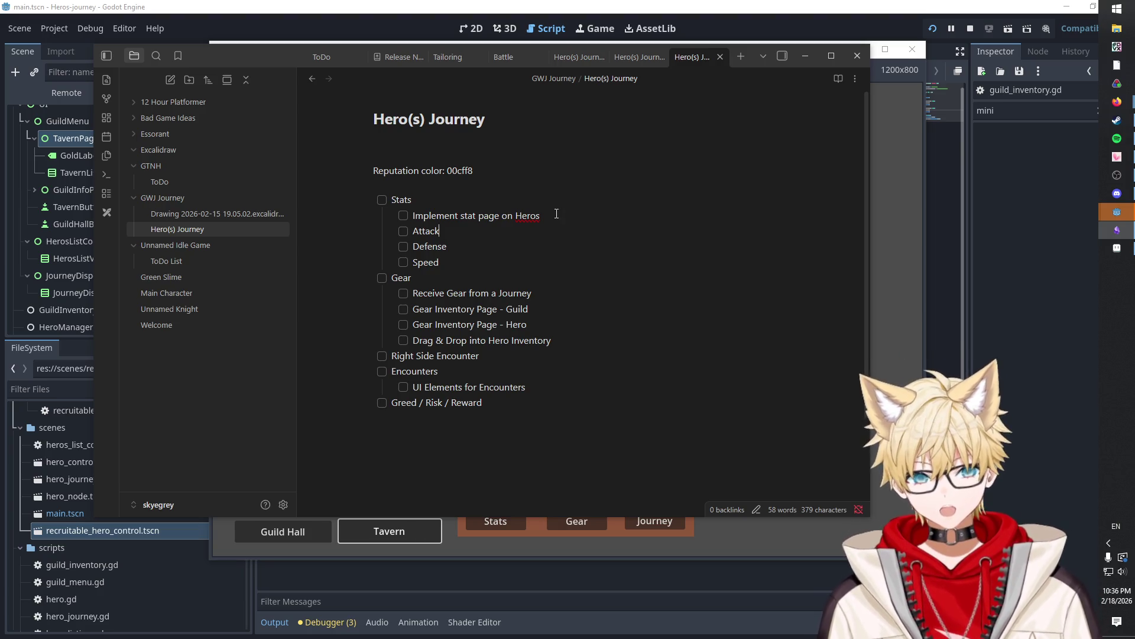
{"action": "key", "text": "Return"}
{"action": "type", "text": "HP"}
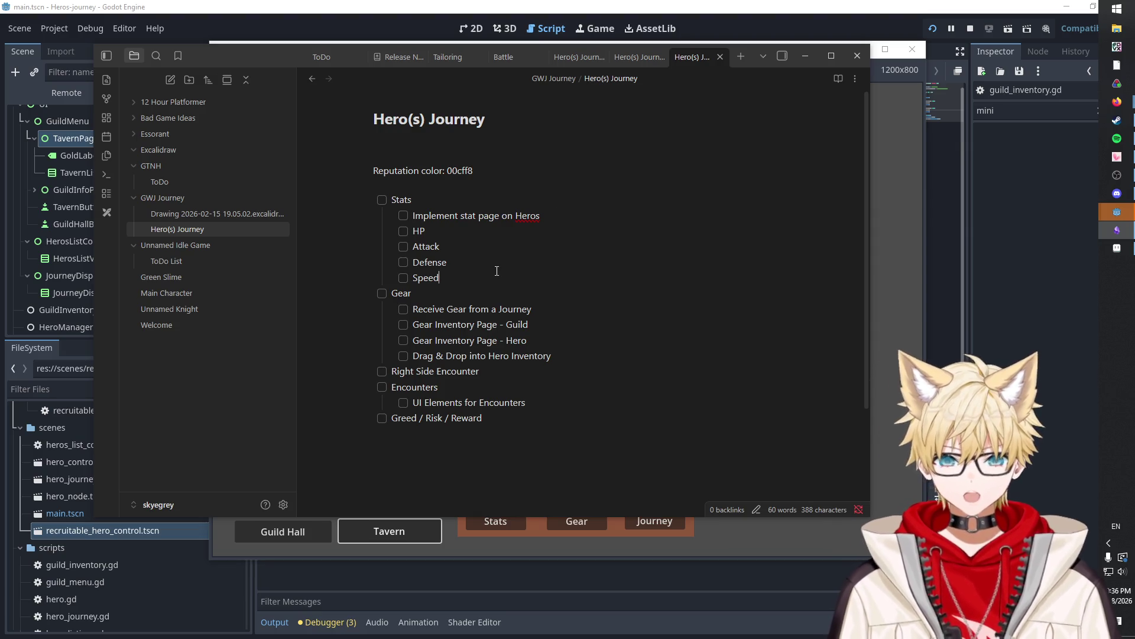
- Add an 'Update HP Bar' item below Speed
{"action": "mouse_move", "coordinate": [286, 61]}
{"action": "left_mouse_down"}
{"action": "mouse_move", "coordinate": [330, 288]}
{"action": "mouse_move", "coordinate": [253, 86]}
{"action": "mouse_move", "coordinate": [232, 69]}
{"action": "left_mouse_up"}
{"action": "left_click", "coordinate": [423, 290]}
{"action": "key", "text": "Return"}
{"action": "type", "text": "Update HP Bar"}
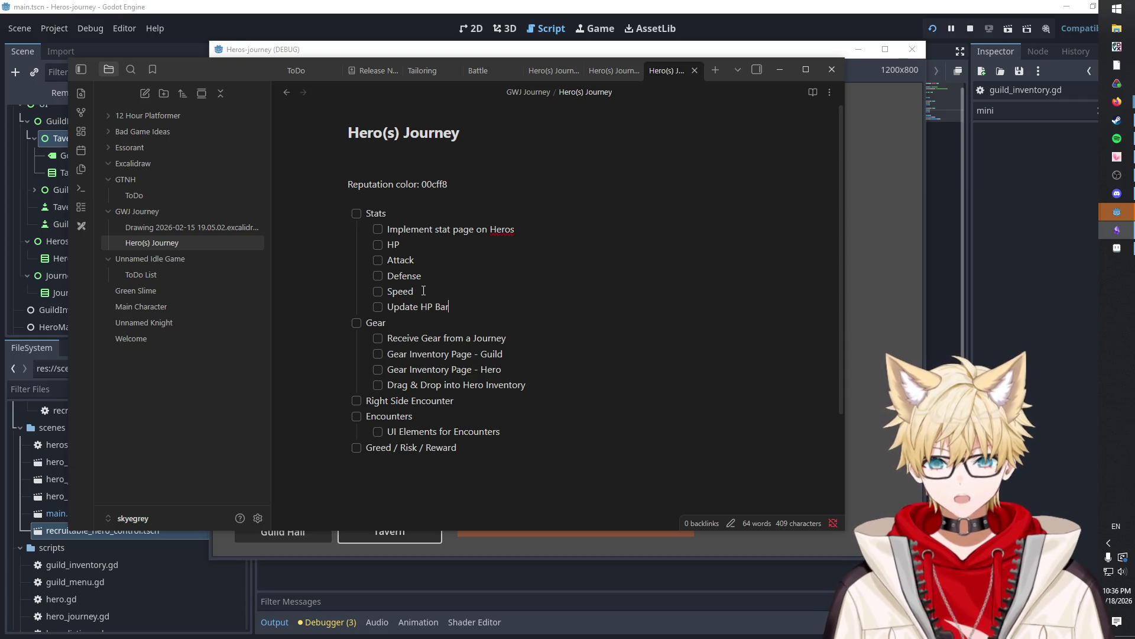
- Add a top-level Levels task with 'Internal Level Tracking' and 'Level up mechanics' sub-tasks
{"action": "left_click_drag", "start_coordinate": [383, 97], "coordinate": [432, 271]}
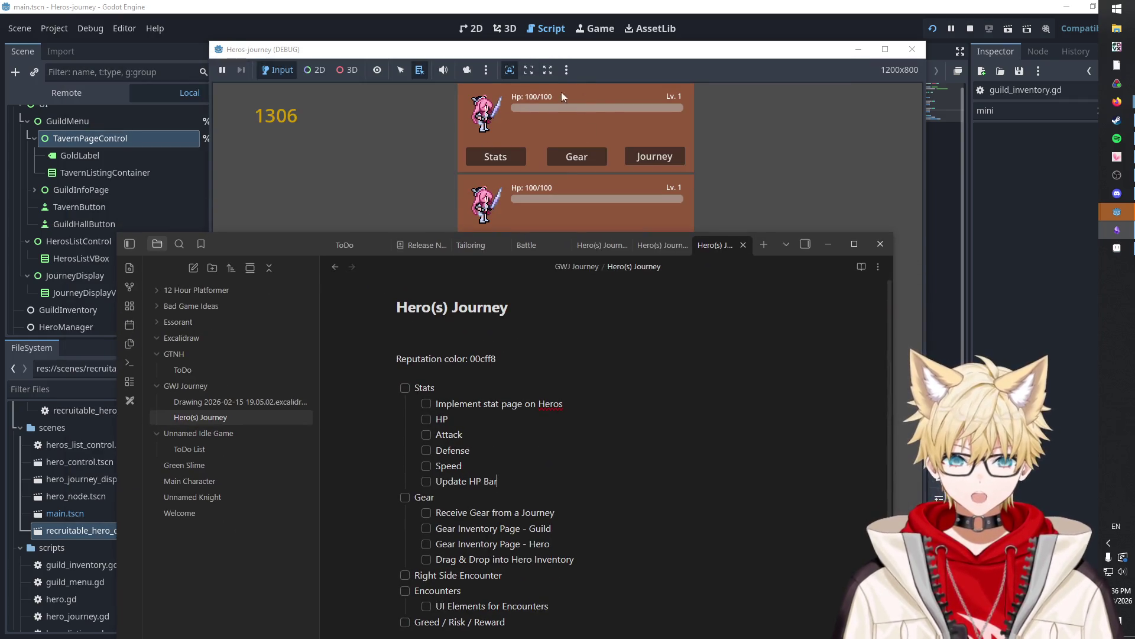
{"action": "left_click_drag", "start_coordinate": [300, 247], "coordinate": [255, 83]}
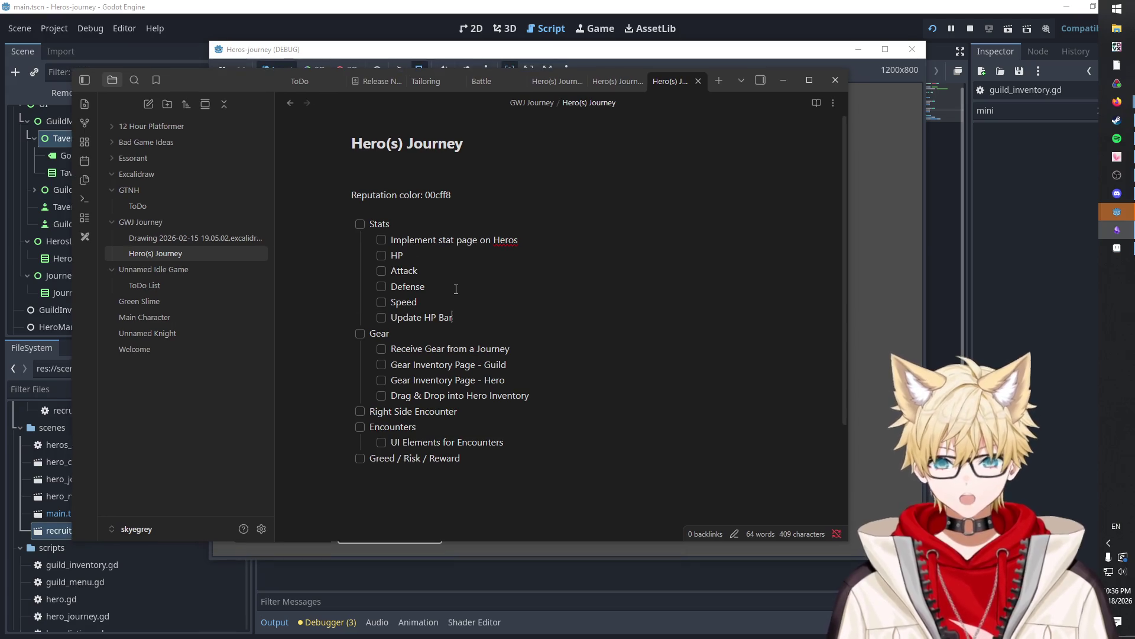
{"action": "key", "text": "Return"}
{"action": "type", "text": "Level"}
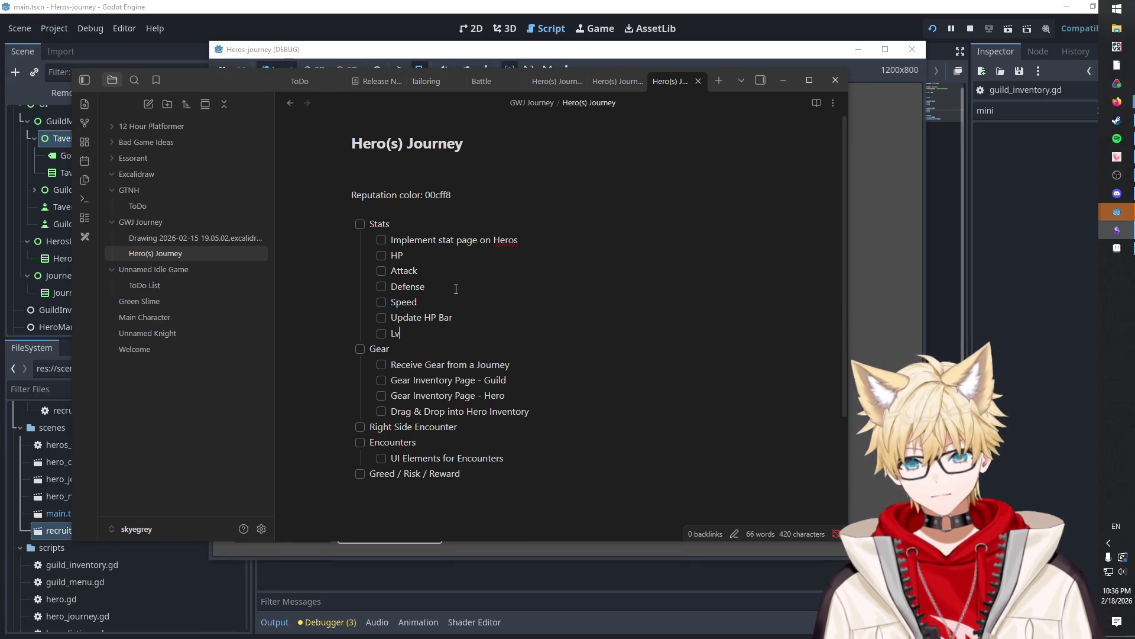
{"action": "type", "text": "s"}
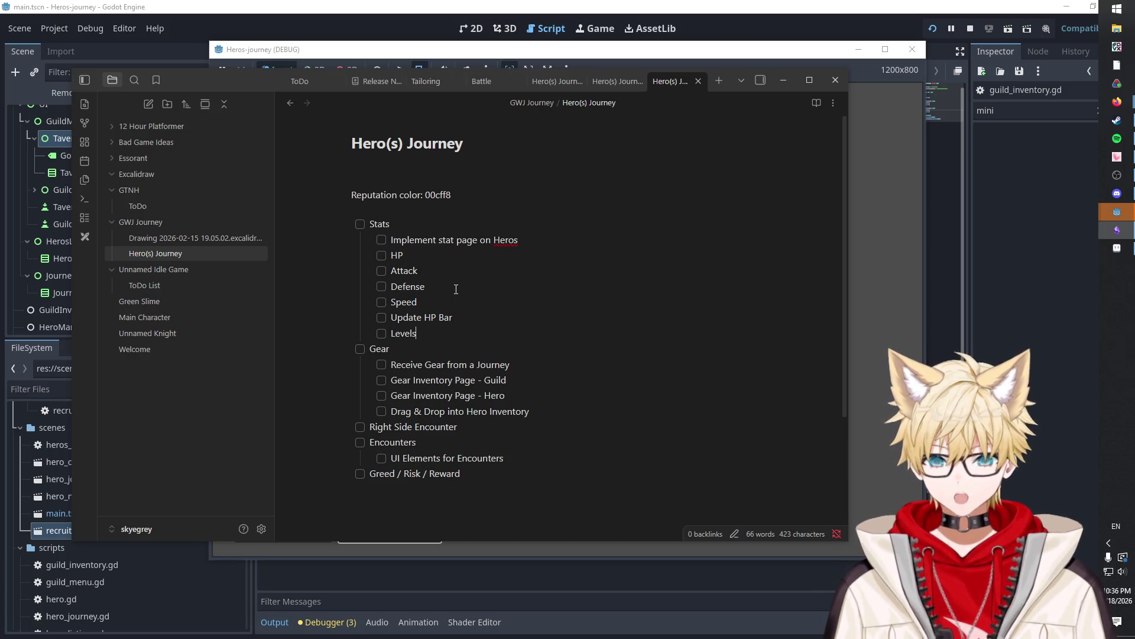
{"action": "key", "text": "Return"}
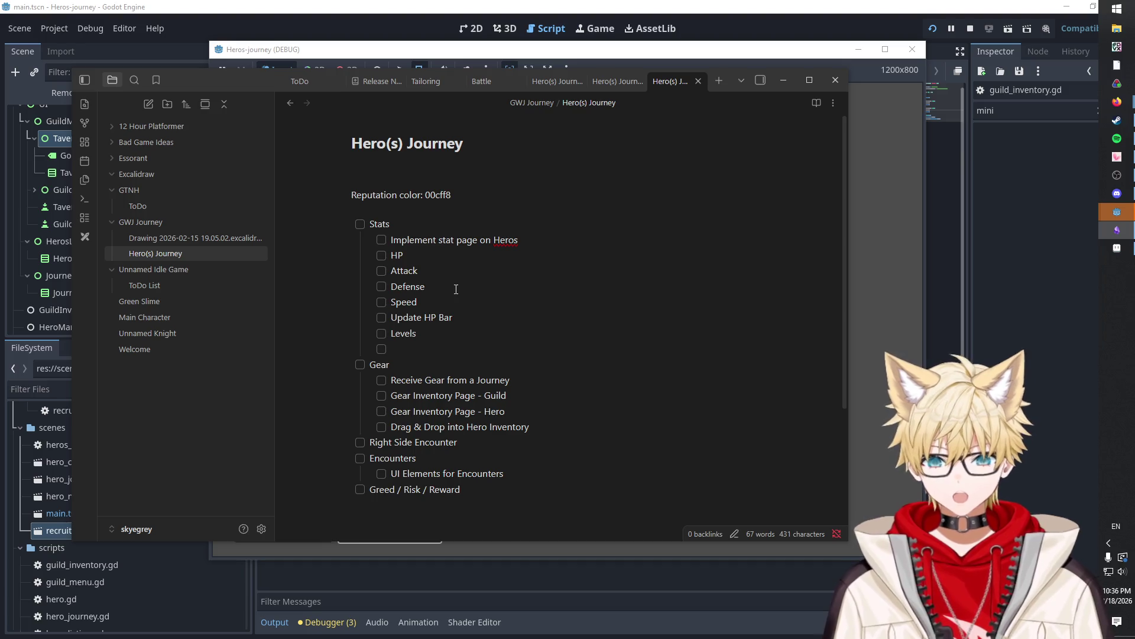
{"action": "left_click", "coordinate": [392, 334]}
{"action": "key", "text": "shift+Tab"}
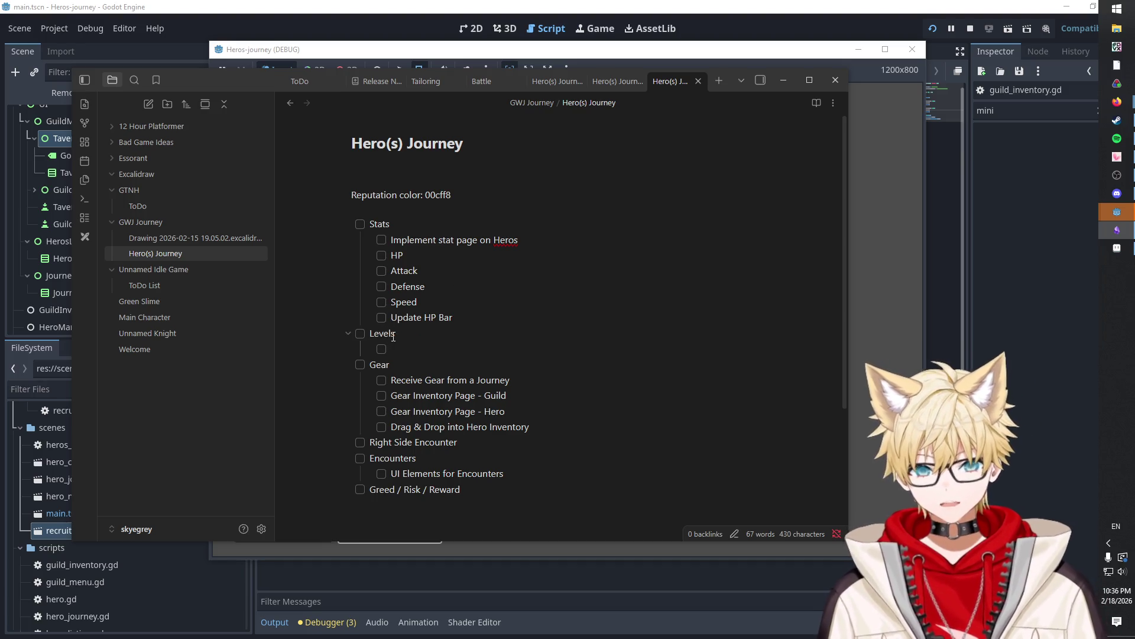
{"action": "type", "text": "L"}
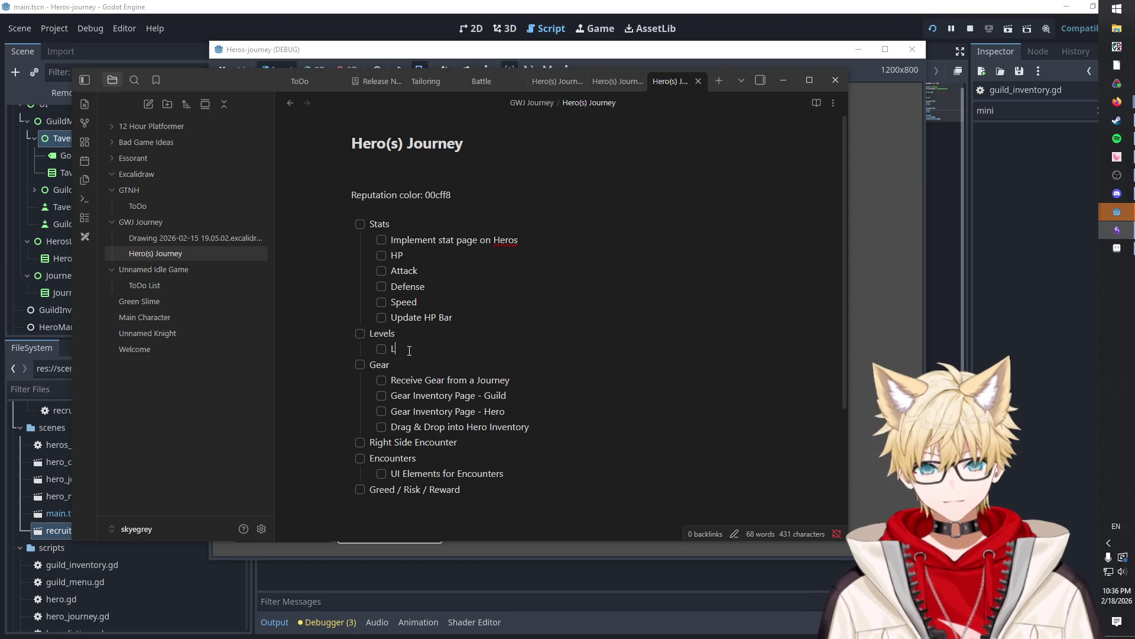
{"action": "key", "text": "BackSpace"}
{"action": "type", "text": "Internal Le"}
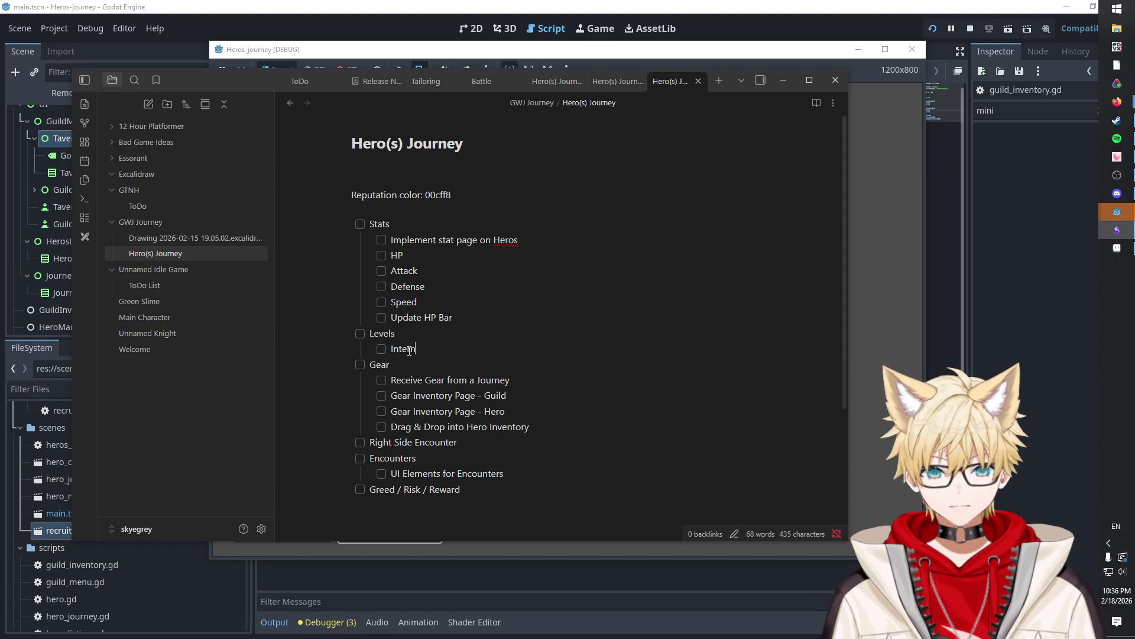
{"action": "type", "text": "vel Tracking"}
{"action": "key", "text": "Return"}
{"action": "type", "text": "Level up mechani"}
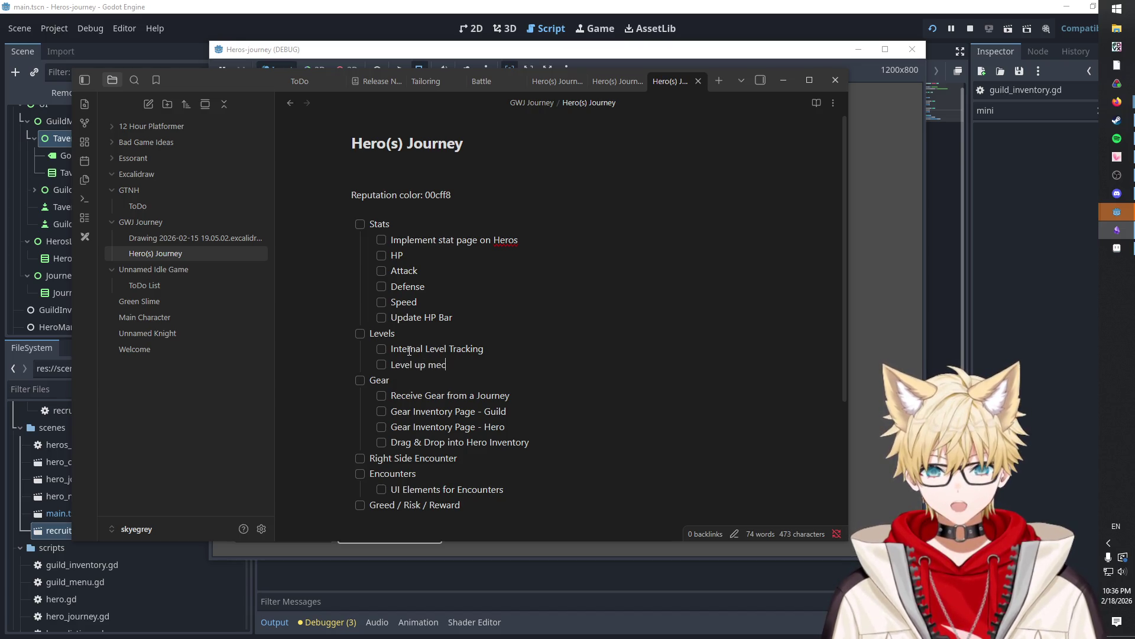
{"action": "type", "text": "cs"}
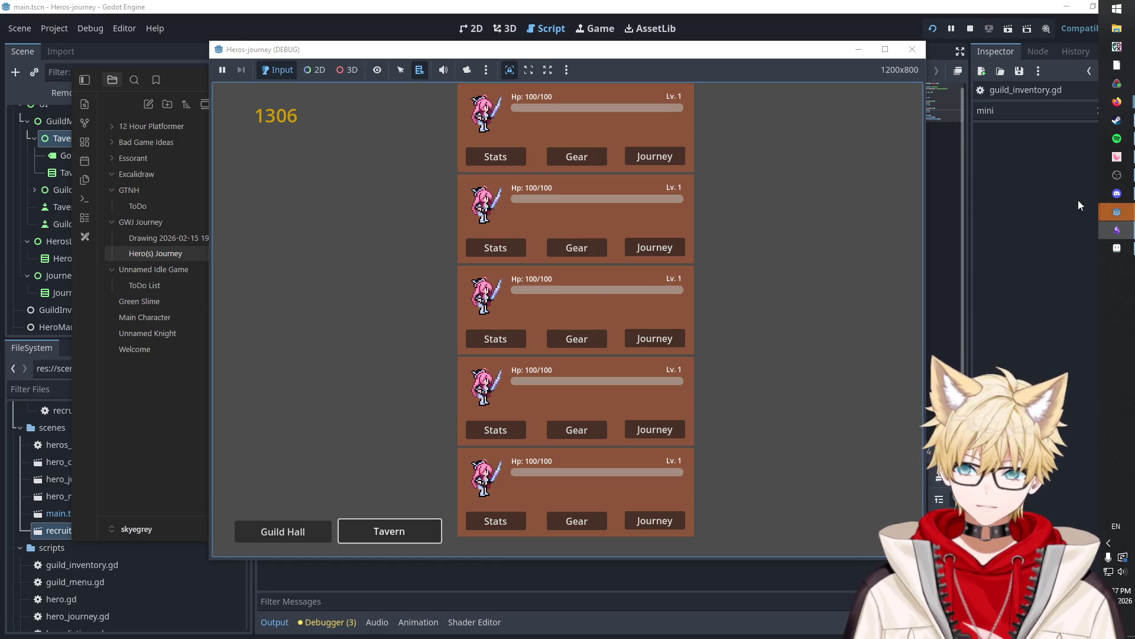
- Move the 'Implement stat page' task from under Stats to a new line below Update HP Bar
{"action": "left_click", "coordinate": [1119, 233]}
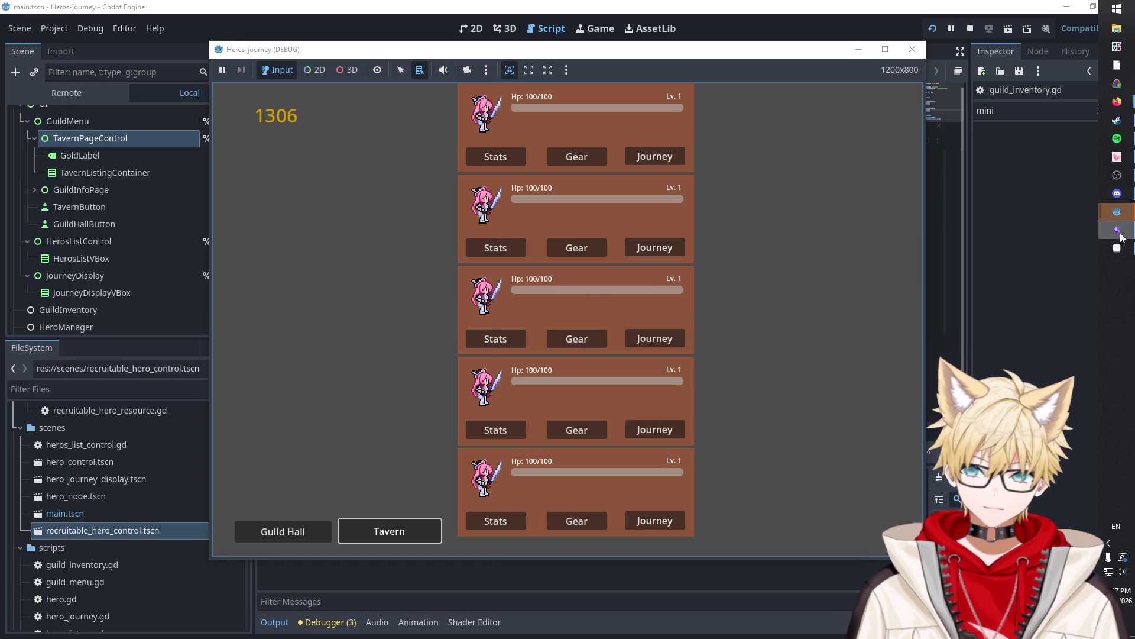
{"action": "left_click", "coordinate": [1120, 235]}
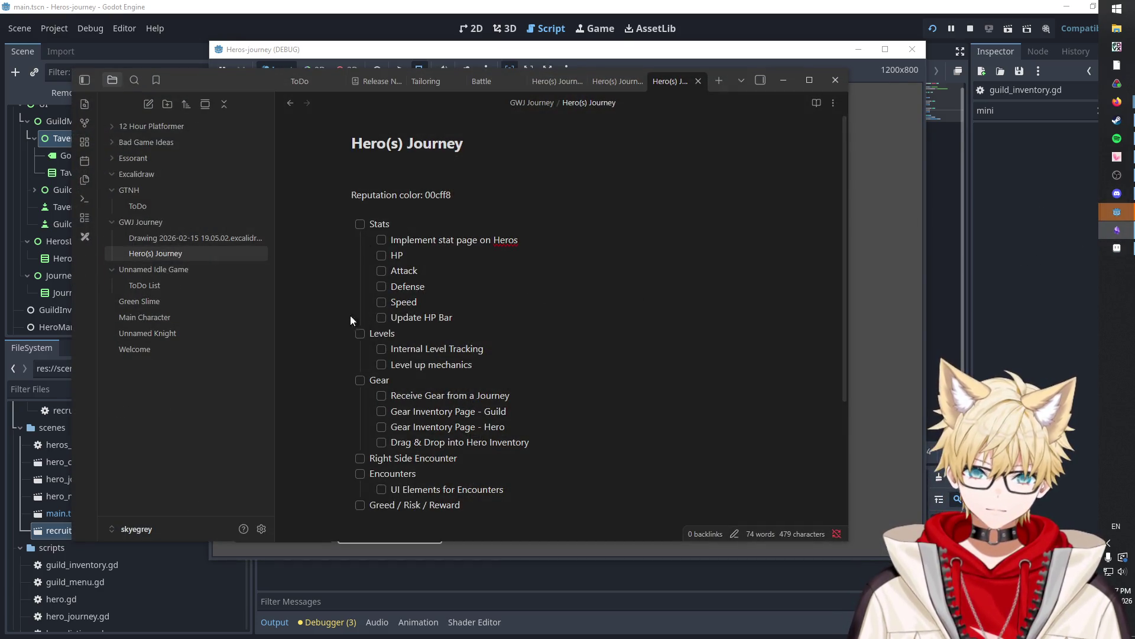
{"action": "left_click", "coordinate": [428, 287]}
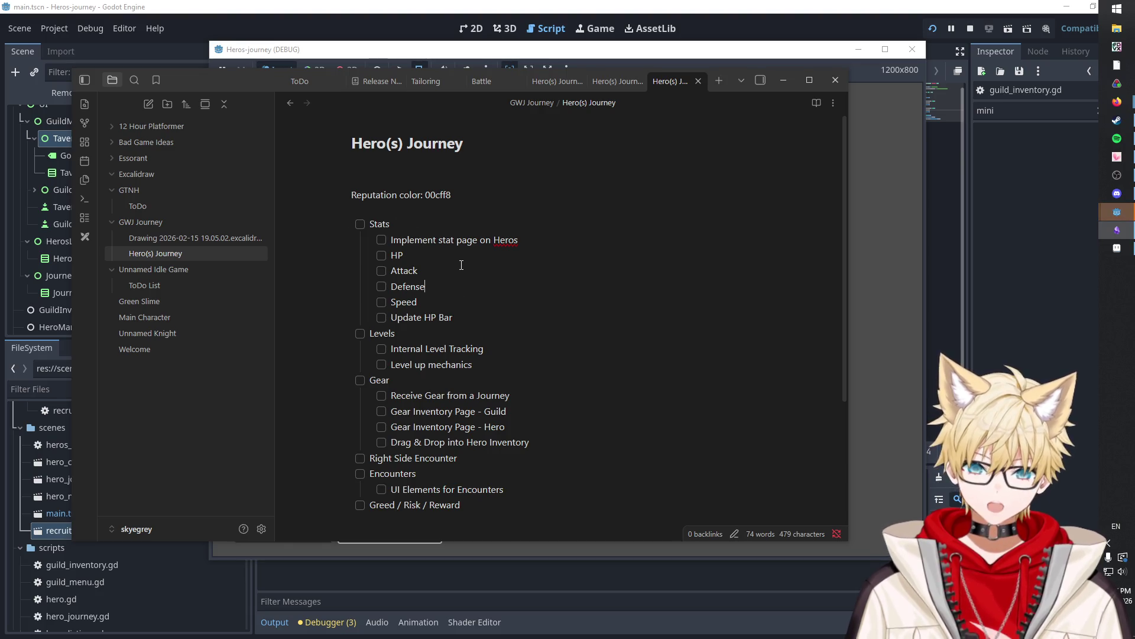
{"action": "double_click", "coordinate": [433, 239]}
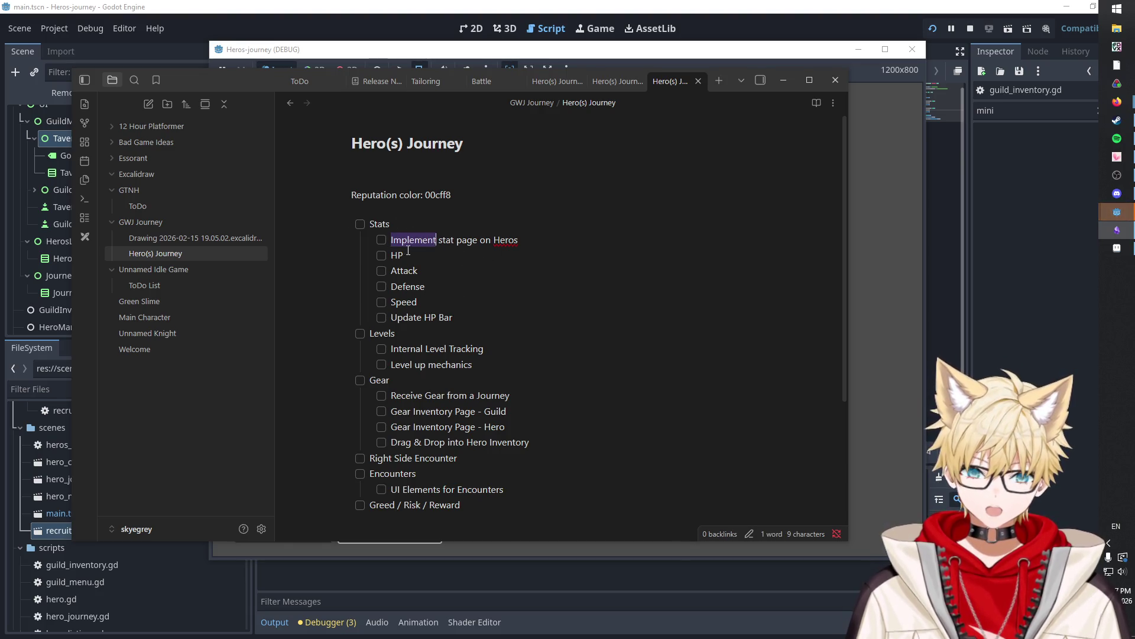
{"action": "left_click_drag", "start_coordinate": [522, 244], "coordinate": [339, 243]}
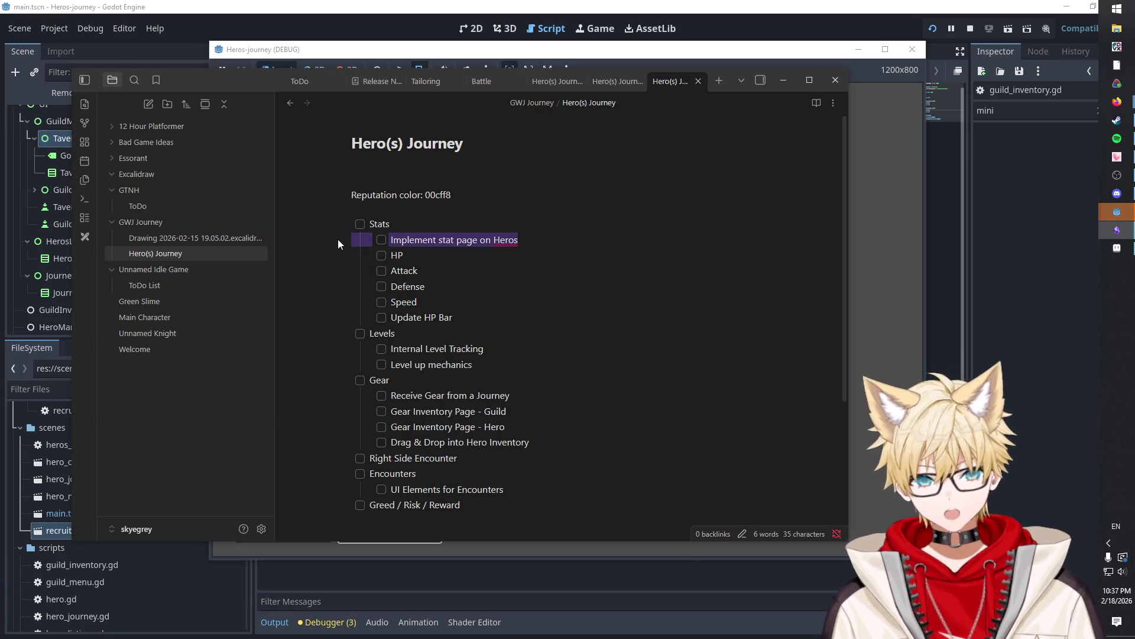
{"action": "key", "text": "ctrl+x"}
{"action": "left_click", "coordinate": [453, 316]}
{"action": "key", "text": "Return"}
{"action": "key", "text": "ctrl+v"}
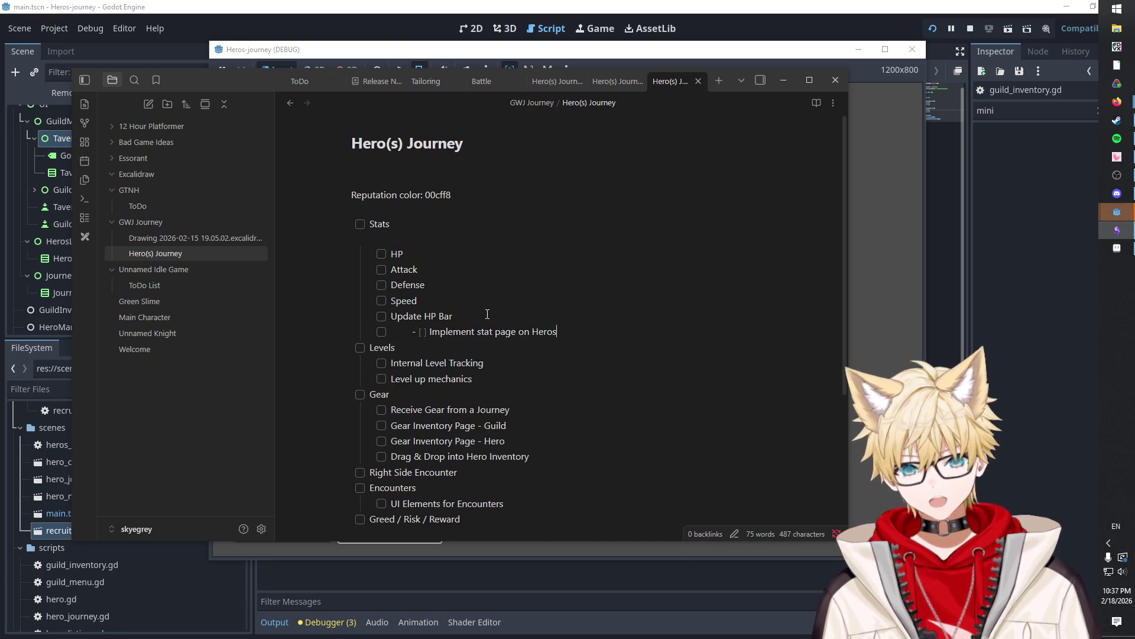
{"action": "mouse_move", "coordinate": [430, 331]}
{"action": "left_mouse_down"}
{"action": "mouse_move", "coordinate": [381, 331]}
{"action": "mouse_move", "coordinate": [392, 331]}
{"action": "left_mouse_up"}
{"action": "key", "text": "BackSpace"}
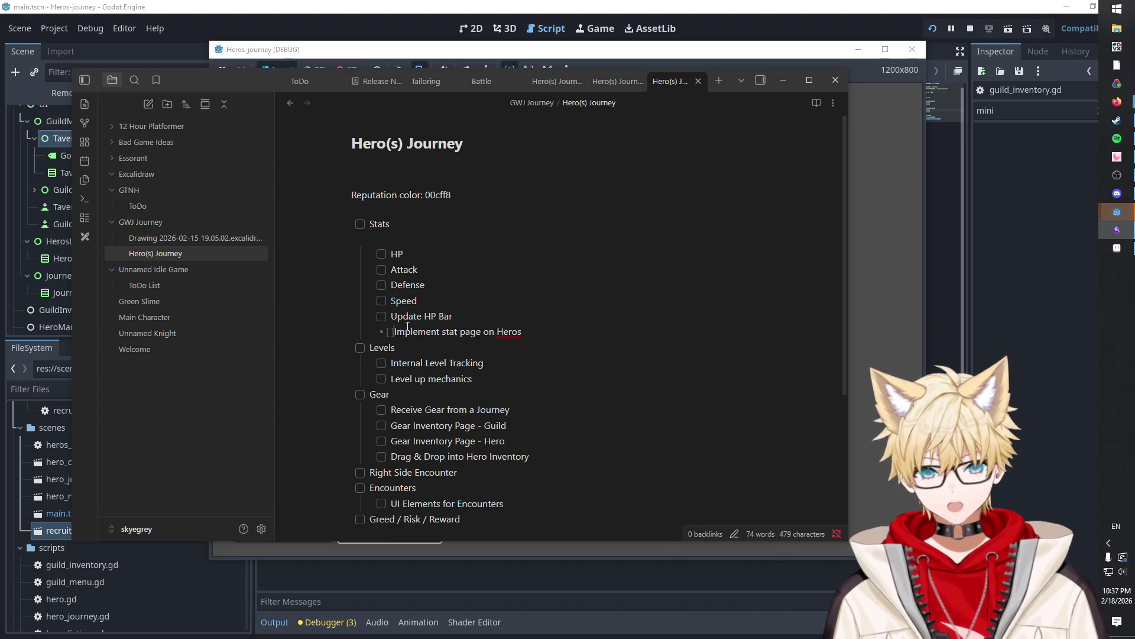
- Reword it to 'Implement stat page on Hero listing' and add 'Create Hero Resource' as the first Stats task
{"action": "right_click", "coordinate": [500, 328]}
{"action": "key", "text": "Escape"}
{"action": "key", "text": "BackSpace"}
{"action": "type", "text": "listing"}
{"action": "left_click", "coordinate": [427, 239]}
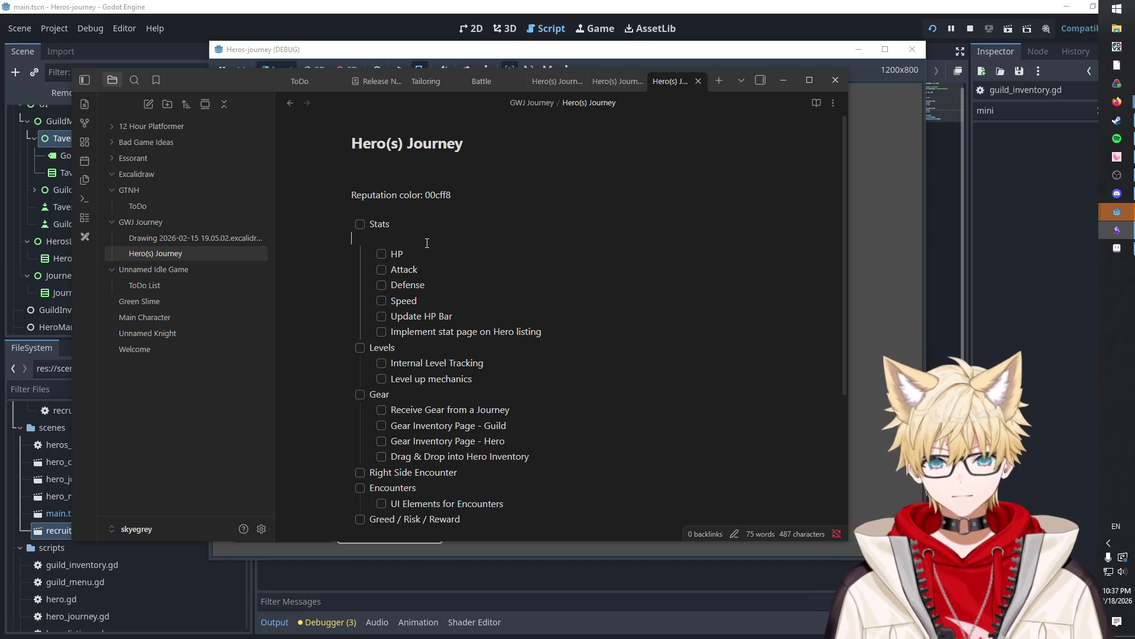
{"action": "type", "text": "- [ ] Create Hero R"}
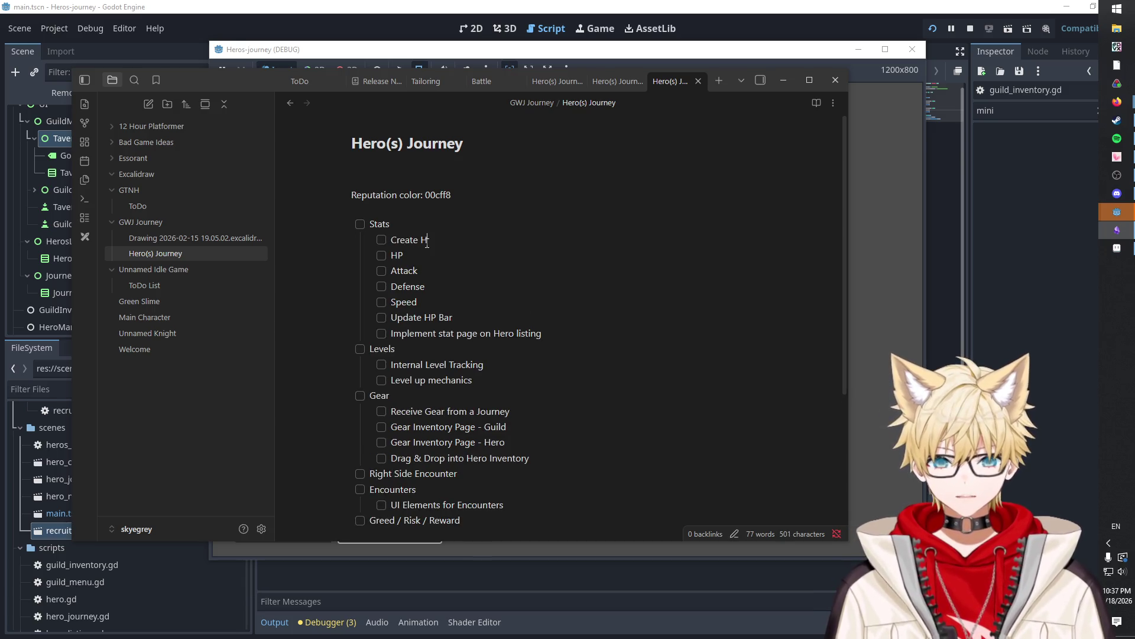
{"action": "type", "text": "esource"}
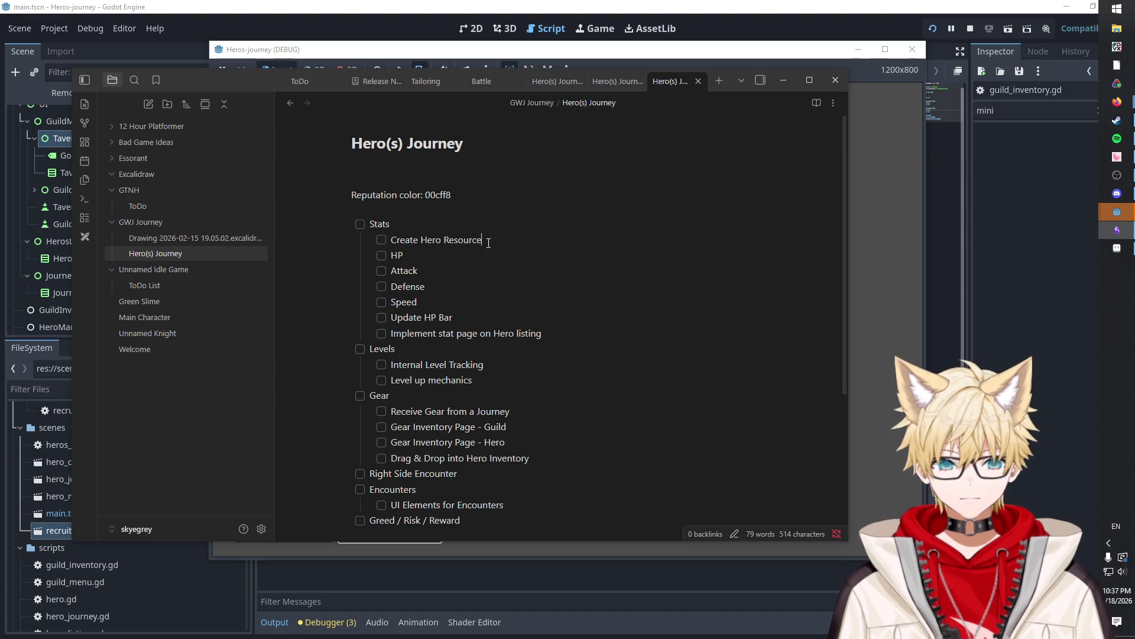
- Select the 'Implement stat page on Hero listing' line, then bring the running game forward
{"action": "double_click", "coordinate": [524, 263]}
{"action": "double_click", "coordinate": [431, 240]}
{"action": "double_click", "coordinate": [397, 256]}
{"action": "mouse_move", "coordinate": [399, 267]}
{"action": "left_mouse_down"}
{"action": "mouse_move", "coordinate": [412, 300]}
{"action": "mouse_move", "coordinate": [469, 321]}
{"action": "left_mouse_up"}
{"action": "left_click", "coordinate": [470, 321]}
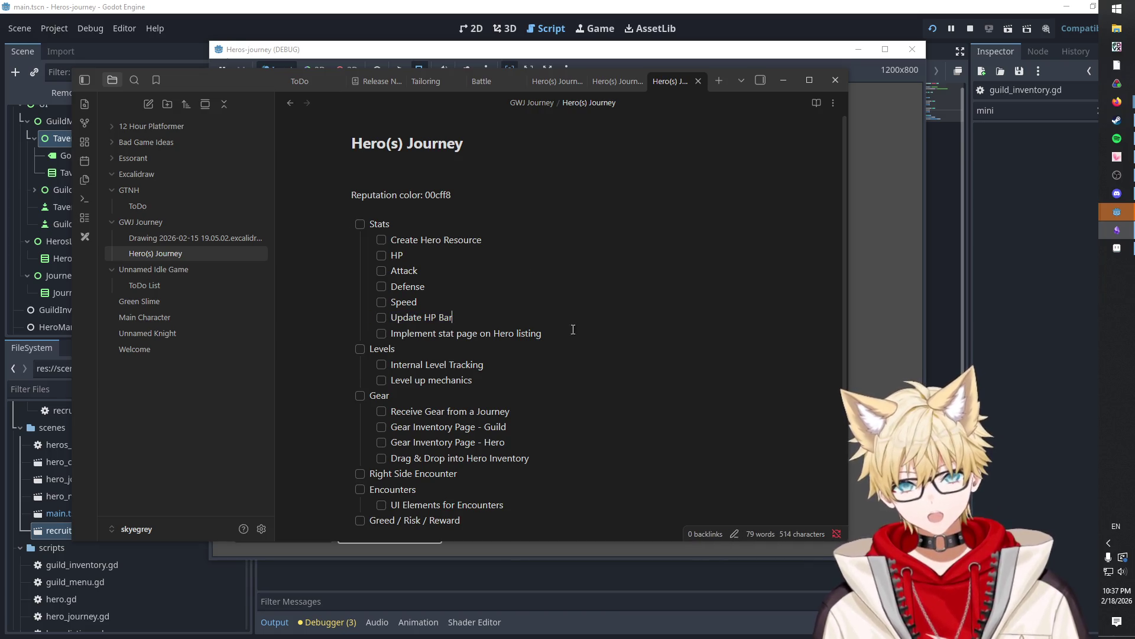
{"action": "left_click_drag", "start_coordinate": [566, 340], "coordinate": [340, 332]}
{"action": "left_click", "coordinate": [906, 250]}
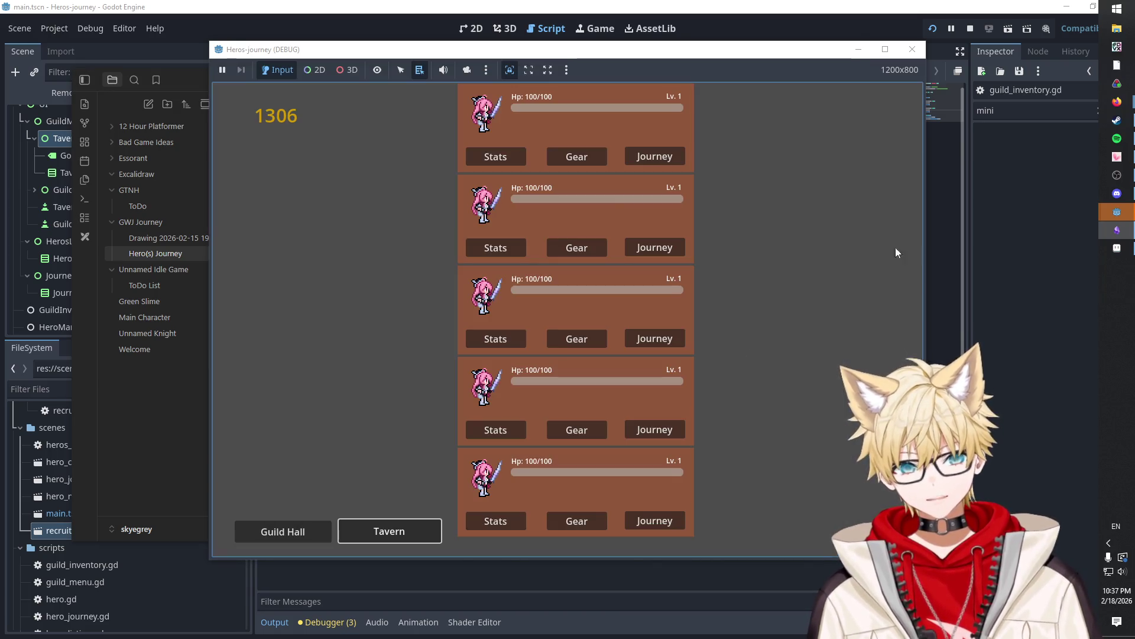
- Check the first hero in the game, then add the UI task 'Make Hero listing Scrollable'
{"action": "left_click", "coordinate": [472, 155]}
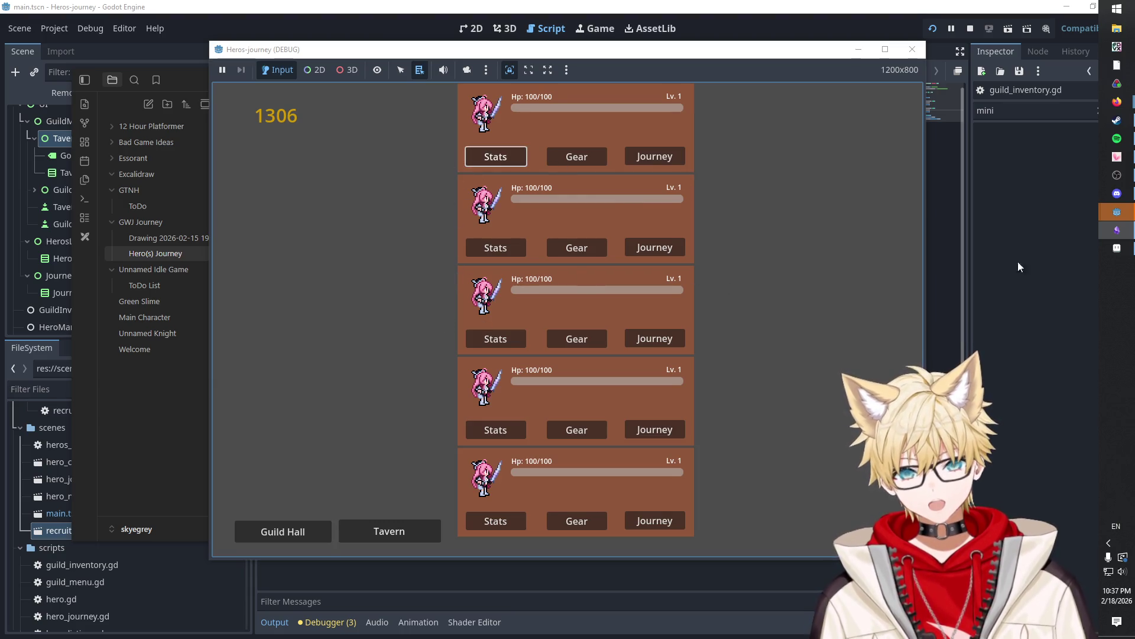
{"action": "left_click", "coordinate": [1116, 228]}
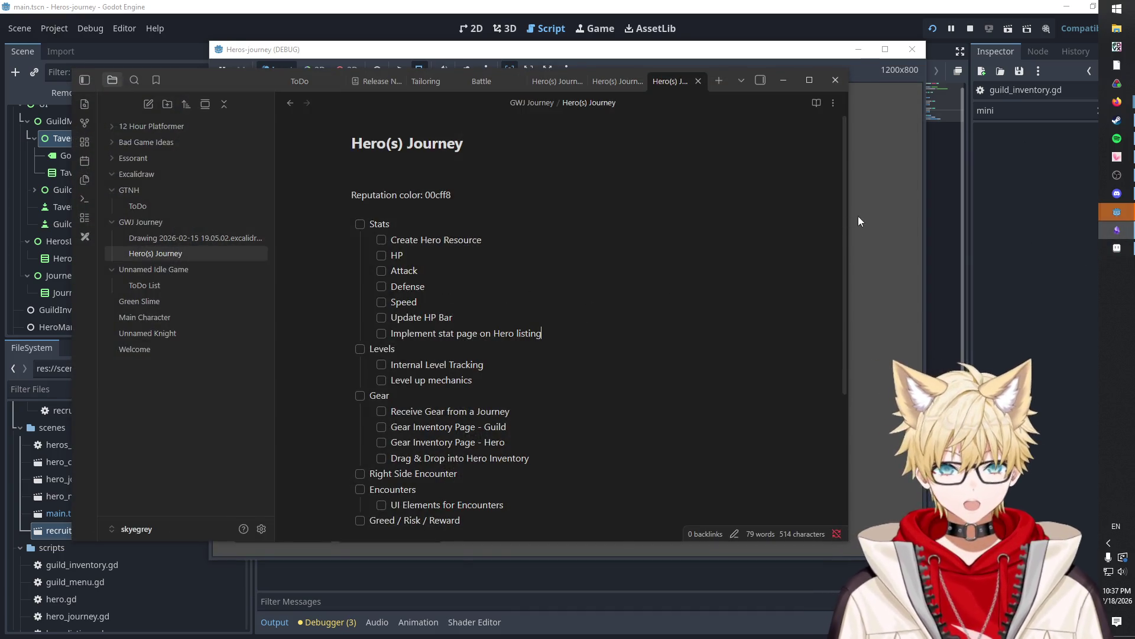
{"action": "left_click", "coordinate": [859, 220]}
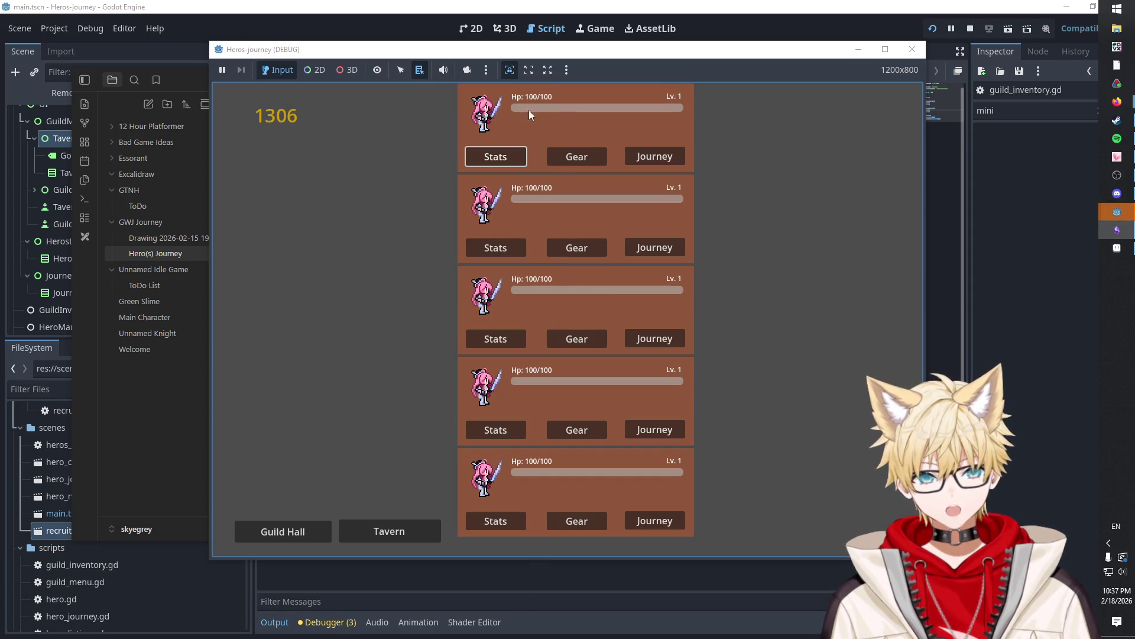
{"action": "left_click", "coordinate": [1117, 229]}
{"action": "type", "text": "Make Hero li"}
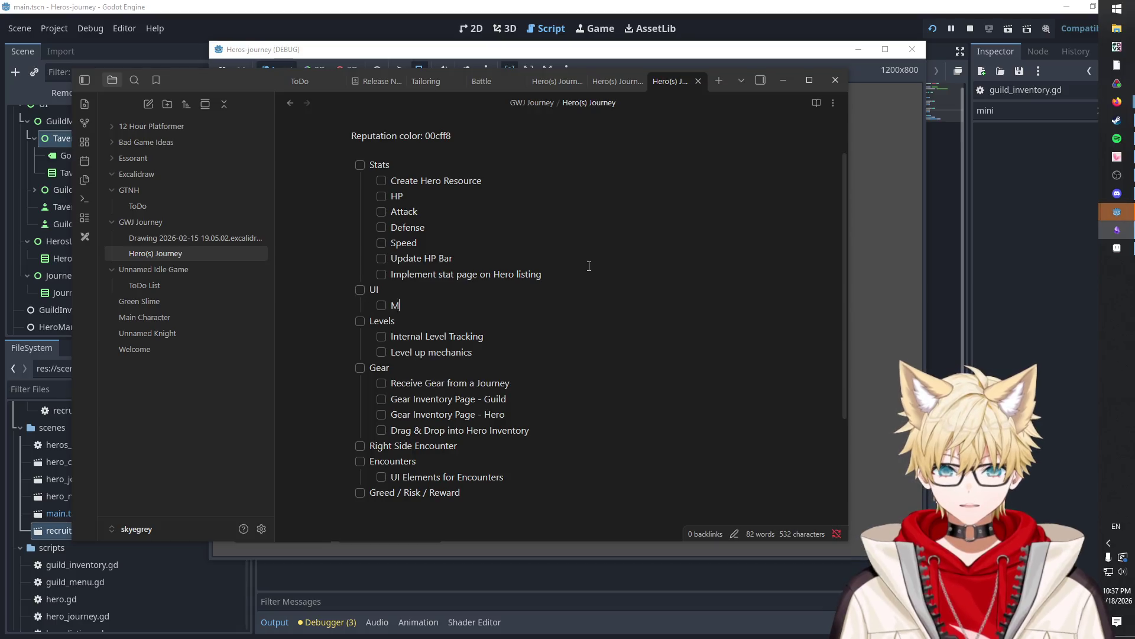
{"action": "type", "text": "sting Scroll"}
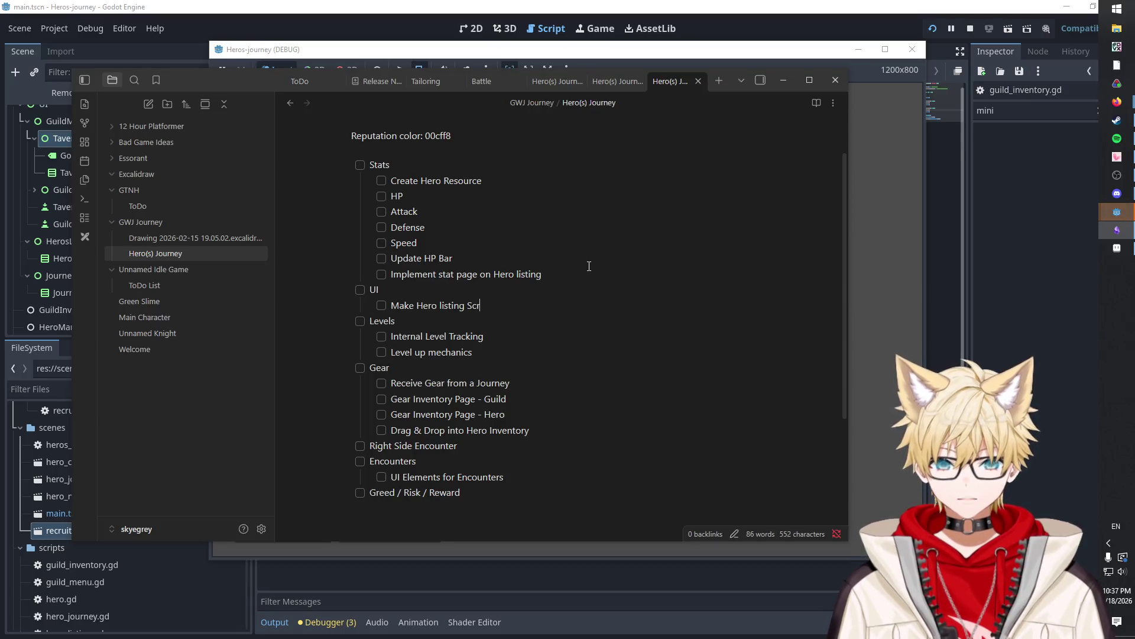
{"action": "key", "text": "BackSpace"}
{"action": "key", "text": "BackSpace"}
{"action": "key", "text": "BackSpace"}
{"action": "type", "text": "ollable"}
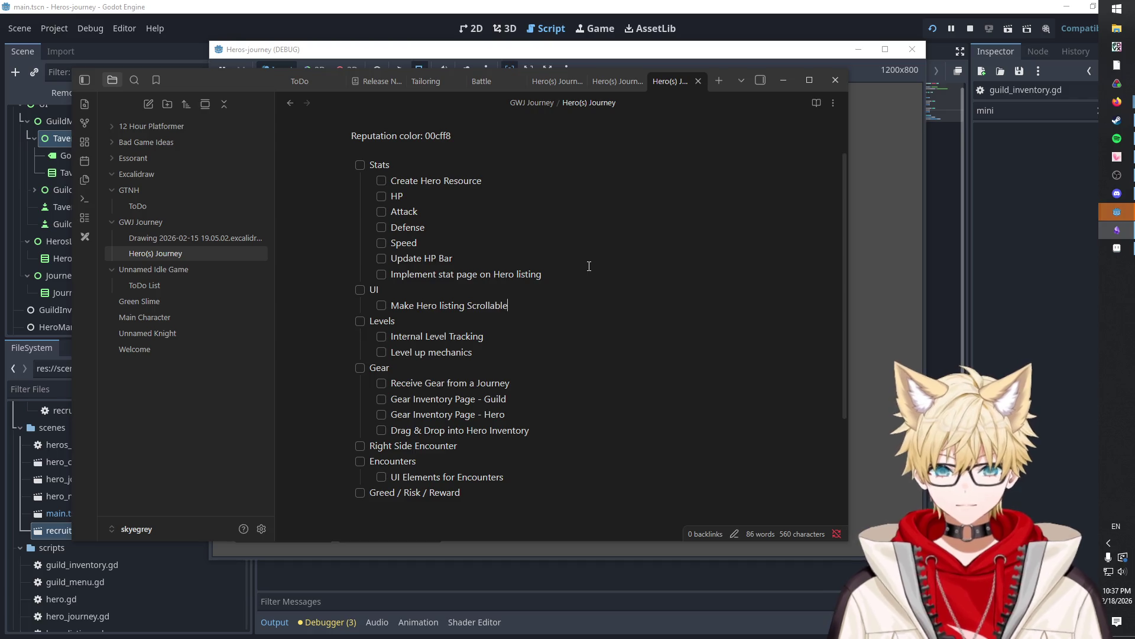
- Add a top-level Tavern task with a 'Make Hero Re-rolls' sub-task
{"action": "key", "text": "Return"}
{"action": "key", "text": "shift+Tab"}
{"action": "type", "text": "Tavern"}
{"action": "key", "text": "Return"}
{"action": "key", "text": "Tab"}
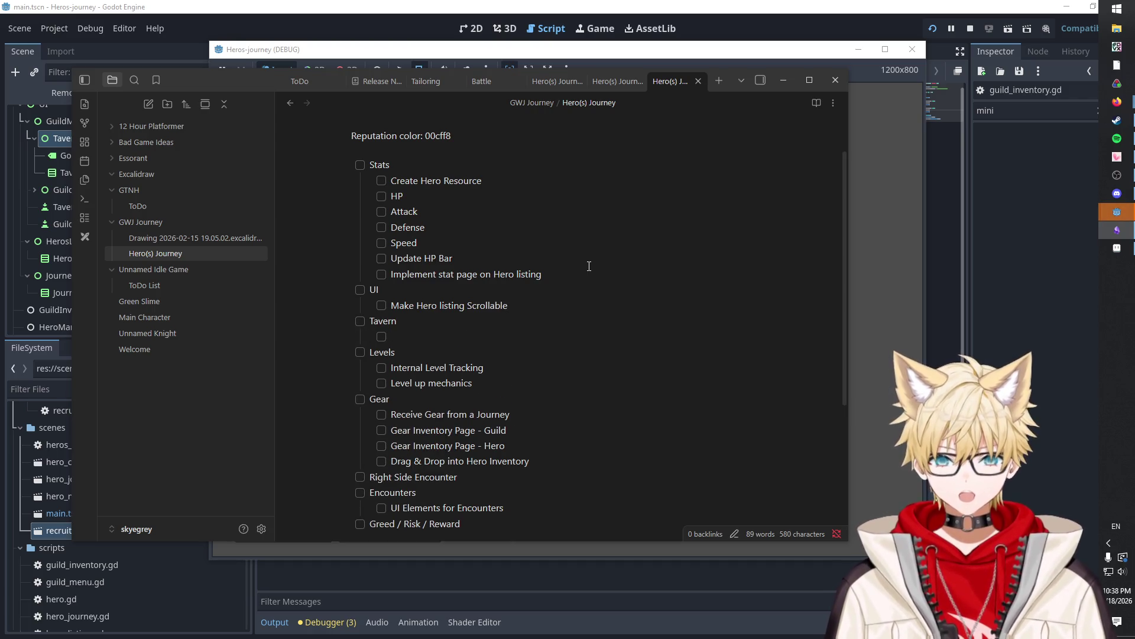
{"action": "type", "text": "Make R"}
{"action": "key", "text": "BackSpace"}
{"action": "type", "text": "Hero "}
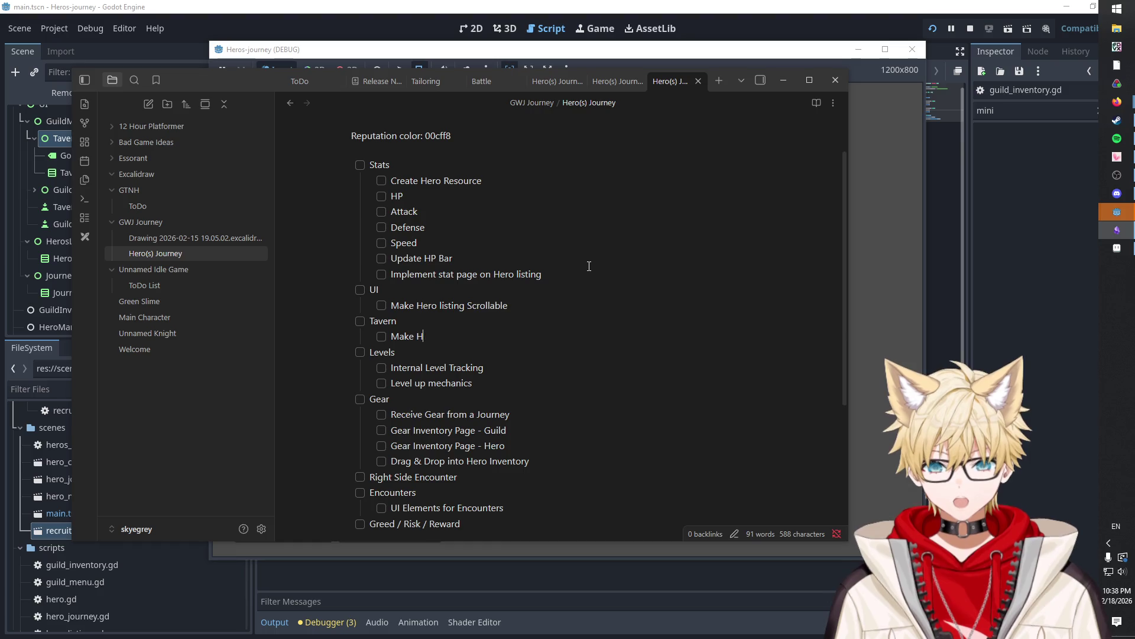
{"action": "type", "text": "Scroll"}
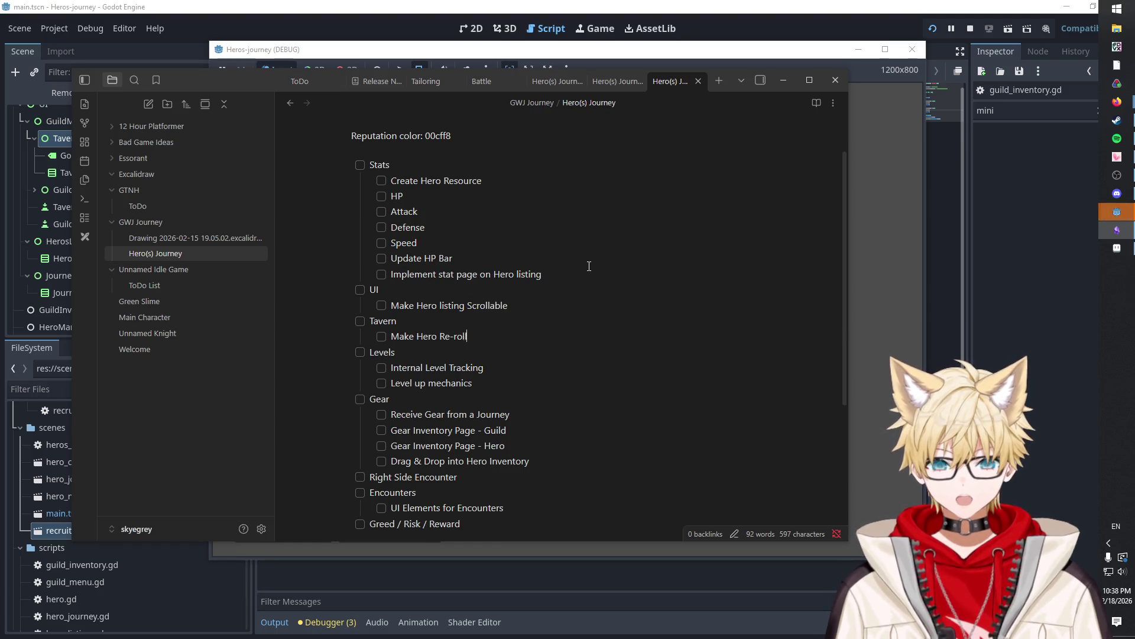
- In the game, switch between the Guild Hall and Tavern pages to review gold and heroes
{"action": "key", "text": "alt+Tab"}
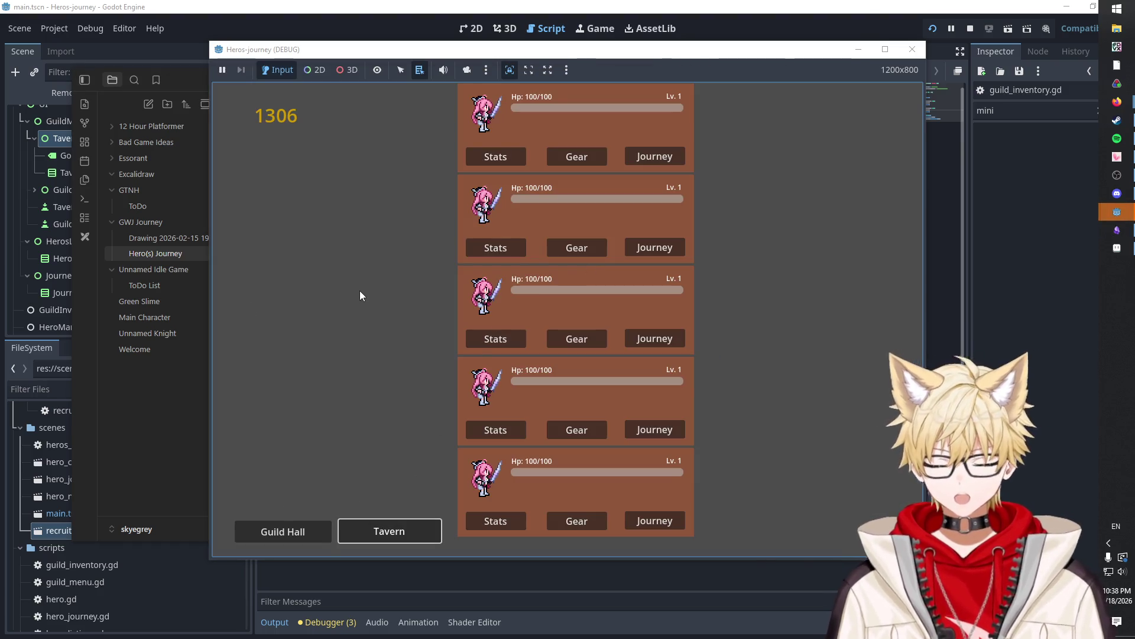
{"action": "left_click", "coordinate": [265, 530]}
{"action": "left_click", "coordinate": [380, 530]}
{"action": "left_click", "coordinate": [278, 532]}
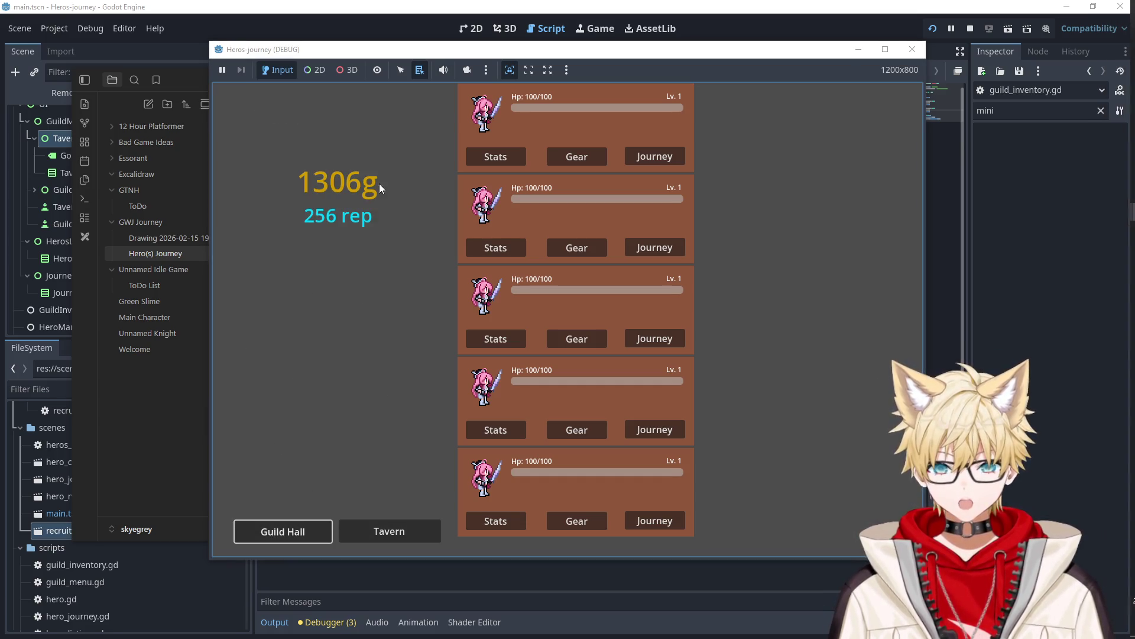
{"action": "left_click", "coordinate": [374, 532]}
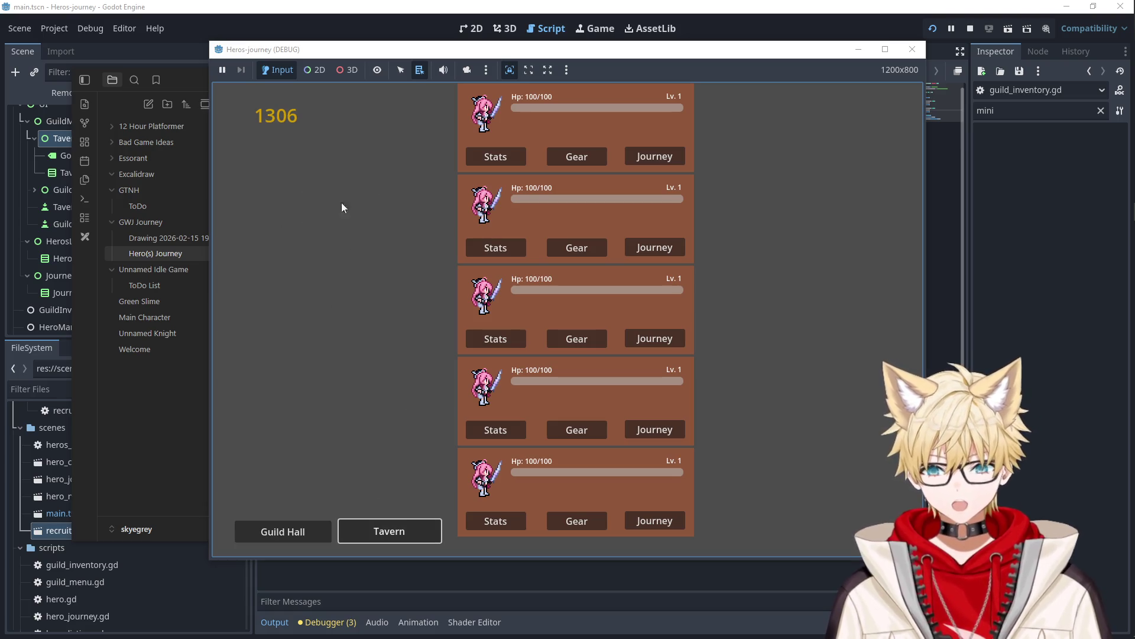
- Add 'Refresh timer' and 'Refresh timer display' tasks under Tavern
{"action": "key", "text": "alt+Tab"}
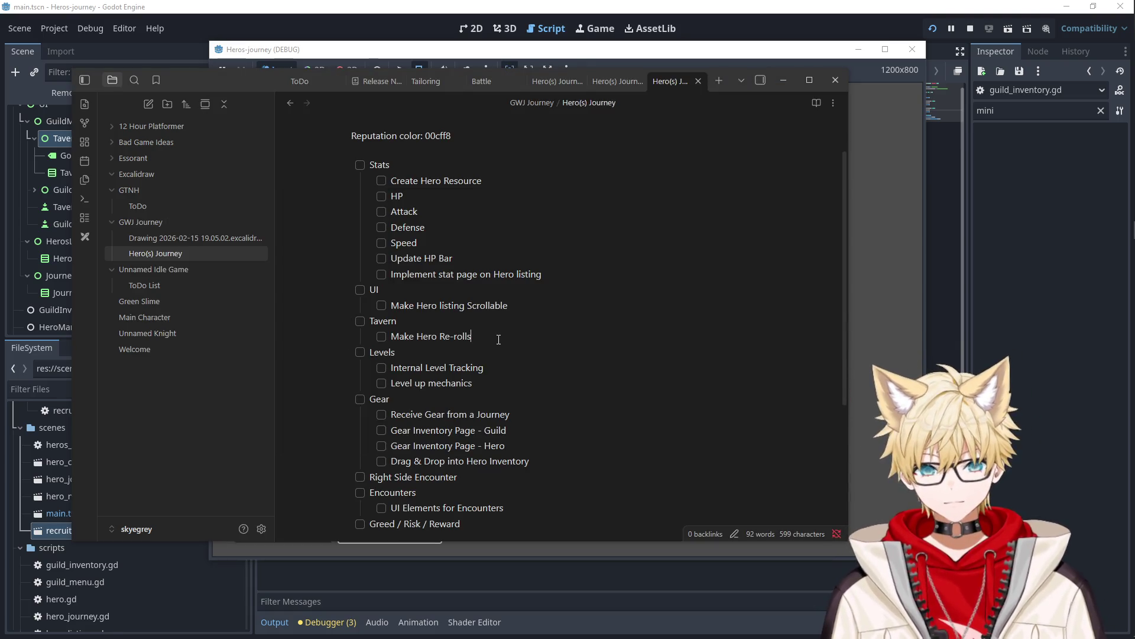
{"action": "key", "text": "Return"}
{"action": "type", "text": "Refresh timer display"}
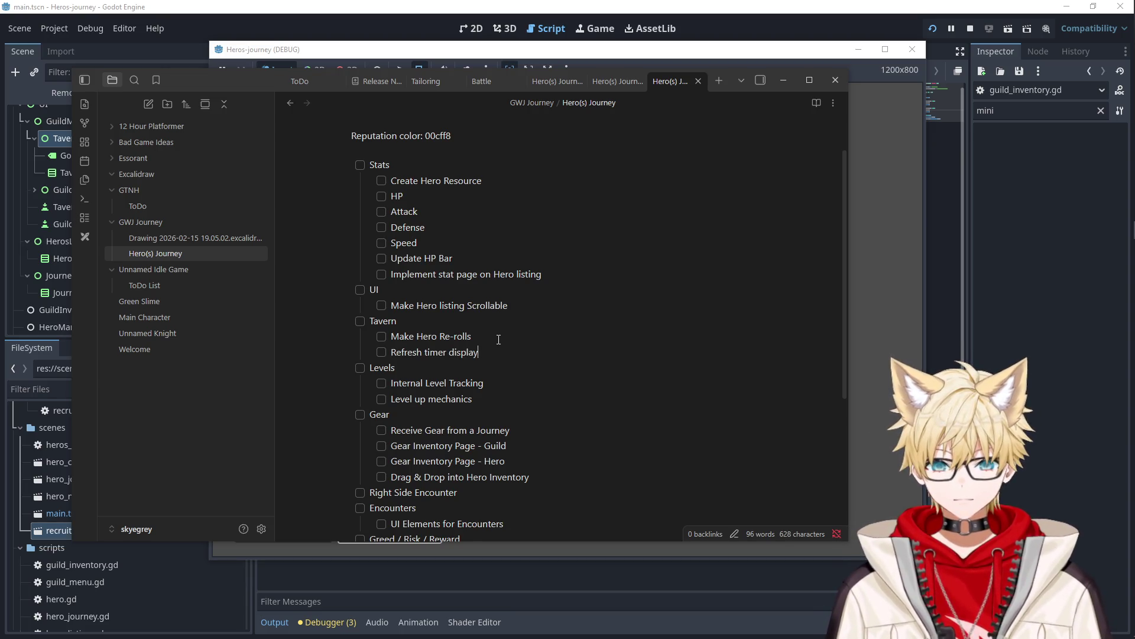
{"action": "key", "text": "Home"}
{"action": "key", "text": "Return"}
{"action": "key", "text": "Up"}
{"action": "type", "text": "Refresh timer"}
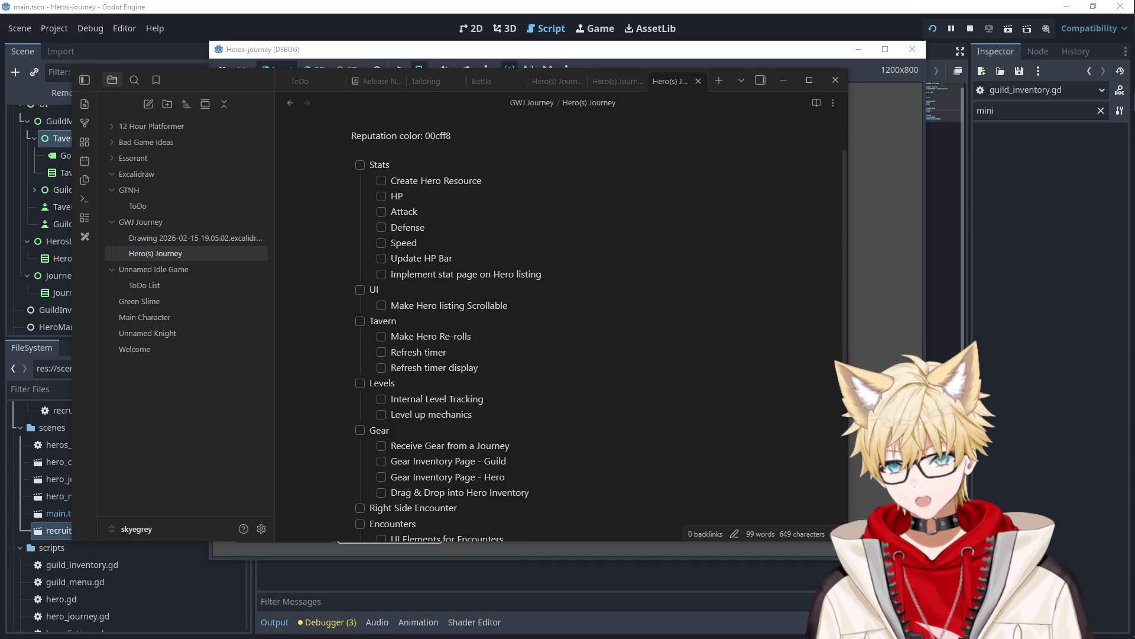
{"action": "left_click", "coordinate": [450, 209]}
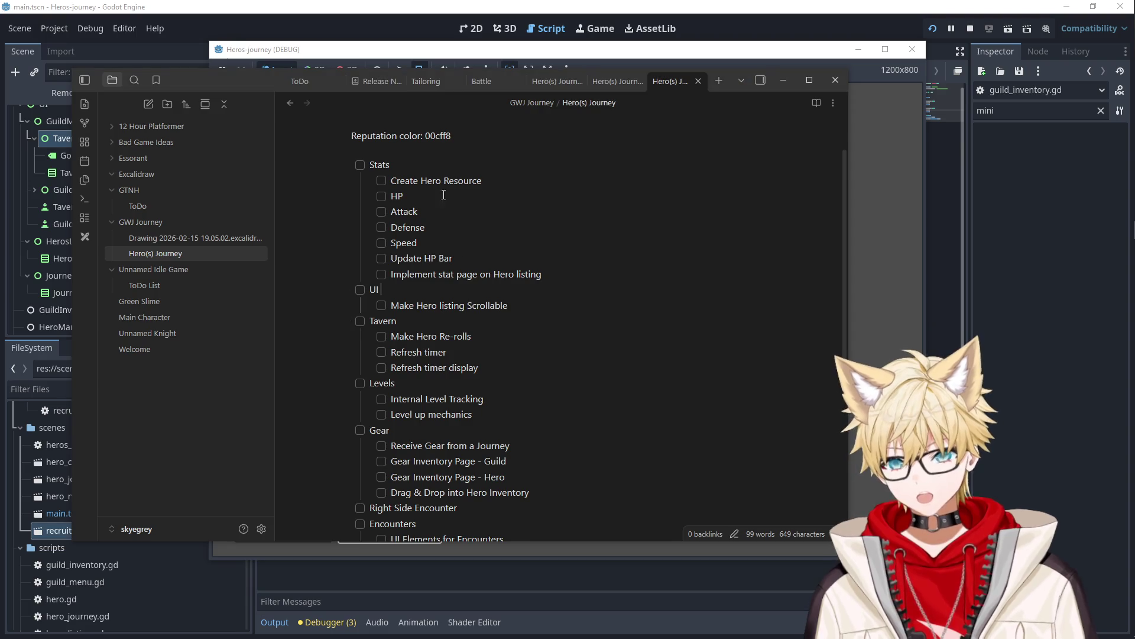
{"action": "left_click", "coordinate": [781, 50]}
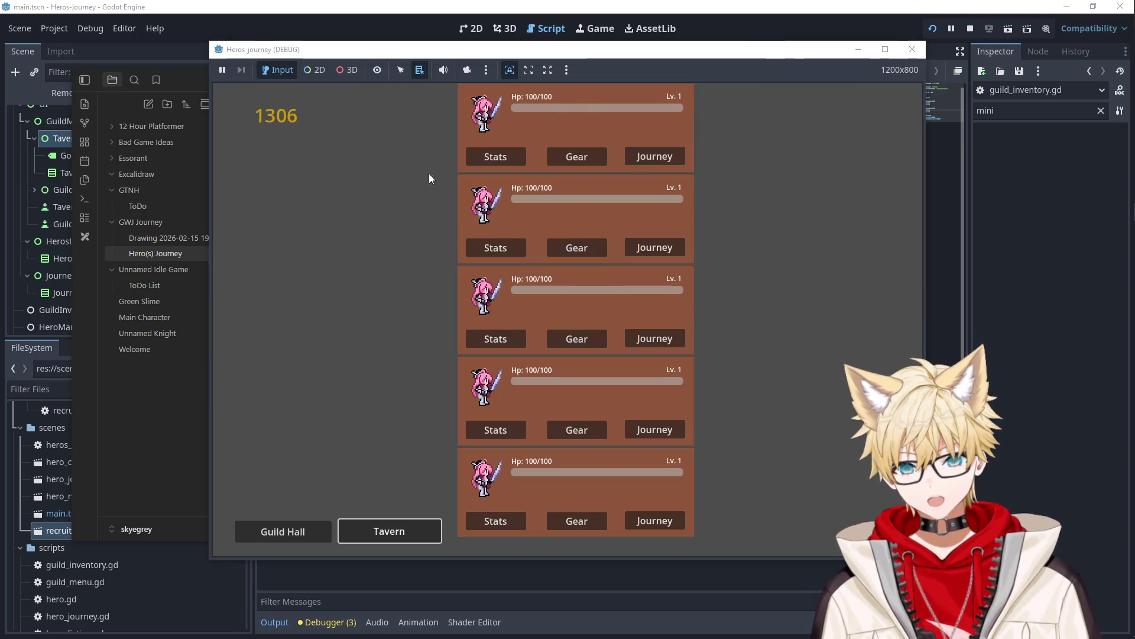
{"action": "left_click", "coordinate": [193, 81]}
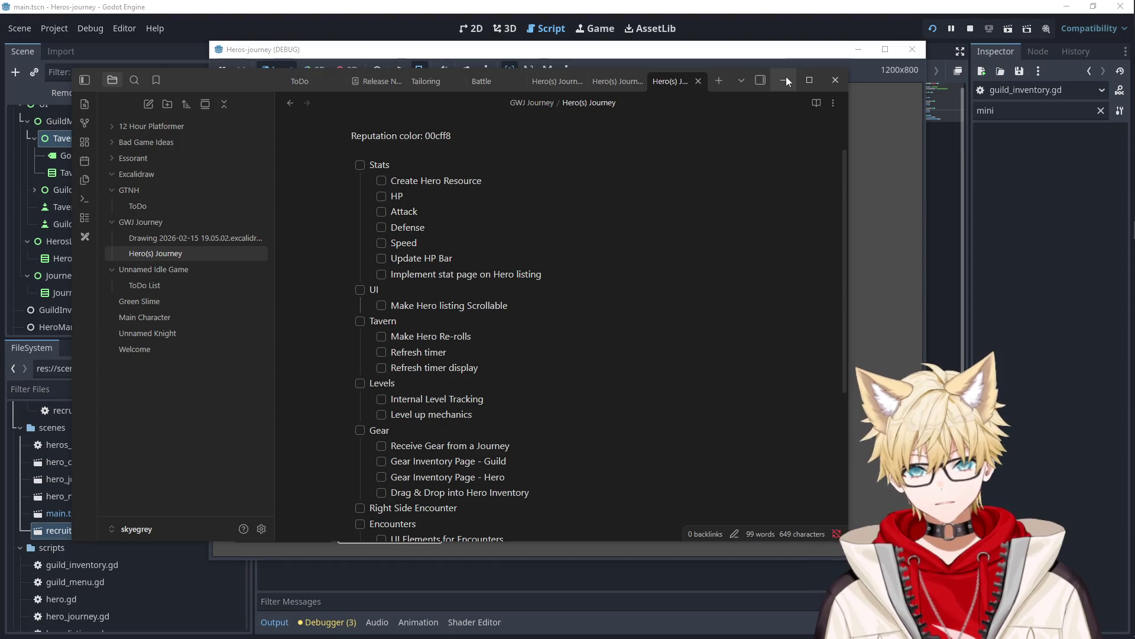
- Minimise the Obsidian to-do notes to show the Godot editor and running Heros-journey game
{"action": "left_click", "coordinate": [783, 76]}
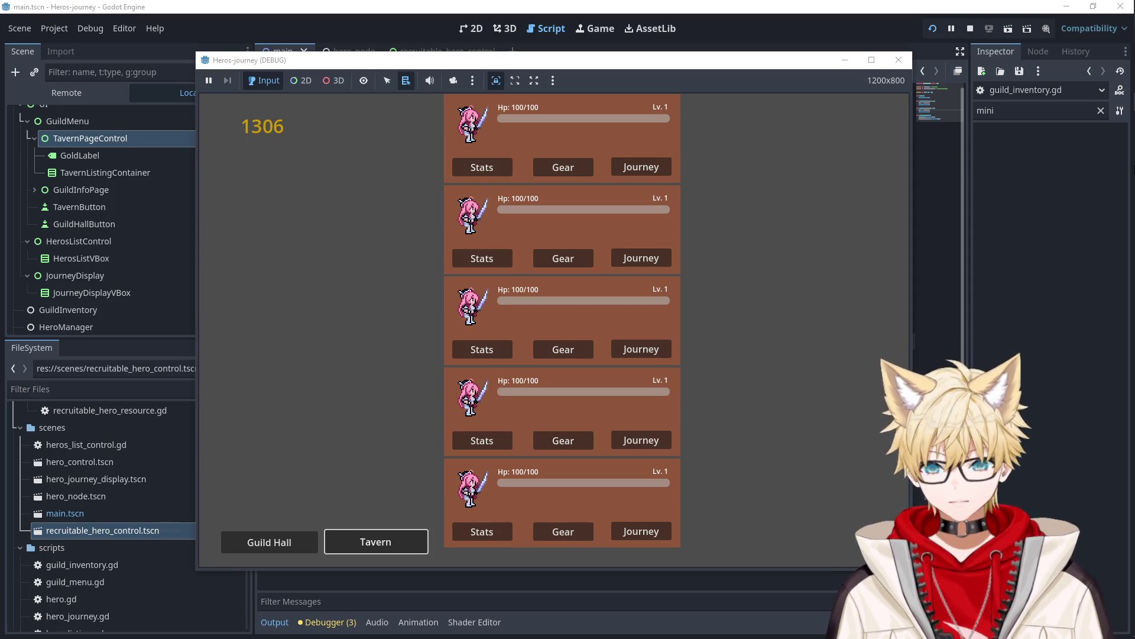
{"action": "mouse_move", "coordinate": [1124, 156]}
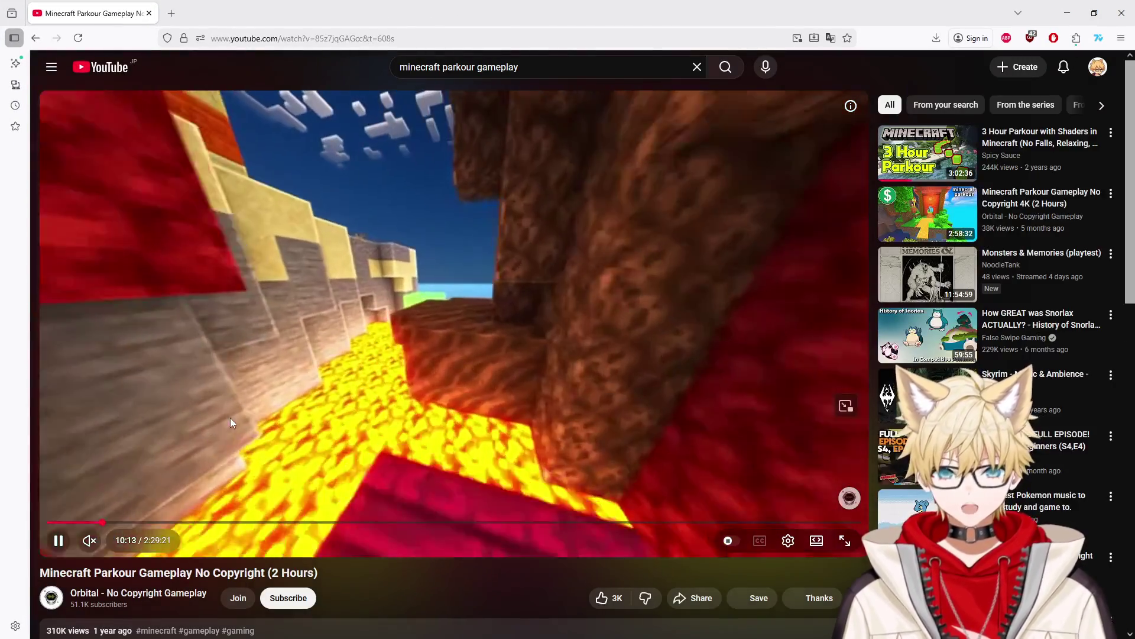
- Launch Paint and brush 'Ads brb' on the blank canvas
{"action": "key", "text": "super"}
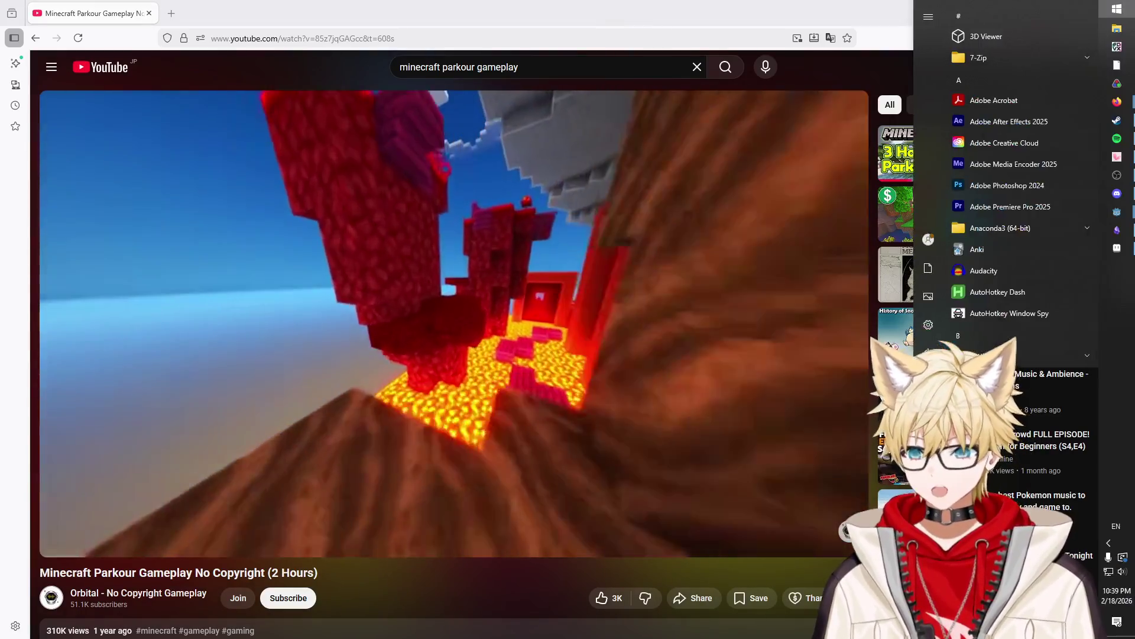
{"action": "type", "text": "paint"}
{"action": "key", "text": "Return"}
{"action": "mouse_move", "coordinate": [496, 264]}
{"action": "left_mouse_down"}
{"action": "mouse_move", "coordinate": [556, 251]}
{"action": "mouse_move", "coordinate": [553, 241]}
{"action": "left_mouse_up"}
{"action": "mouse_move", "coordinate": [597, 231]}
{"action": "left_mouse_down"}
{"action": "mouse_move", "coordinate": [592, 203]}
{"action": "mouse_move", "coordinate": [609, 249]}
{"action": "left_mouse_up"}
{"action": "left_click_drag", "start_coordinate": [647, 219], "coordinate": [639, 253]}
{"action": "mouse_move", "coordinate": [593, 299]}
{"action": "left_mouse_down"}
{"action": "mouse_move", "coordinate": [630, 329]}
{"action": "mouse_move", "coordinate": [604, 349]}
{"action": "left_mouse_up"}
{"action": "mouse_move", "coordinate": [650, 318]}
{"action": "left_mouse_down"}
{"action": "mouse_move", "coordinate": [667, 315]}
{"action": "mouse_move", "coordinate": [701, 349]}
{"action": "left_mouse_up"}
- Move the Paint window to the top-right and return to the YouTube Minecraft parkour video
{"action": "mouse_move", "coordinate": [662, 66]}
{"action": "left_mouse_down"}
{"action": "mouse_move", "coordinate": [972, 35]}
{"action": "mouse_move", "coordinate": [969, 19]}
{"action": "left_mouse_up"}
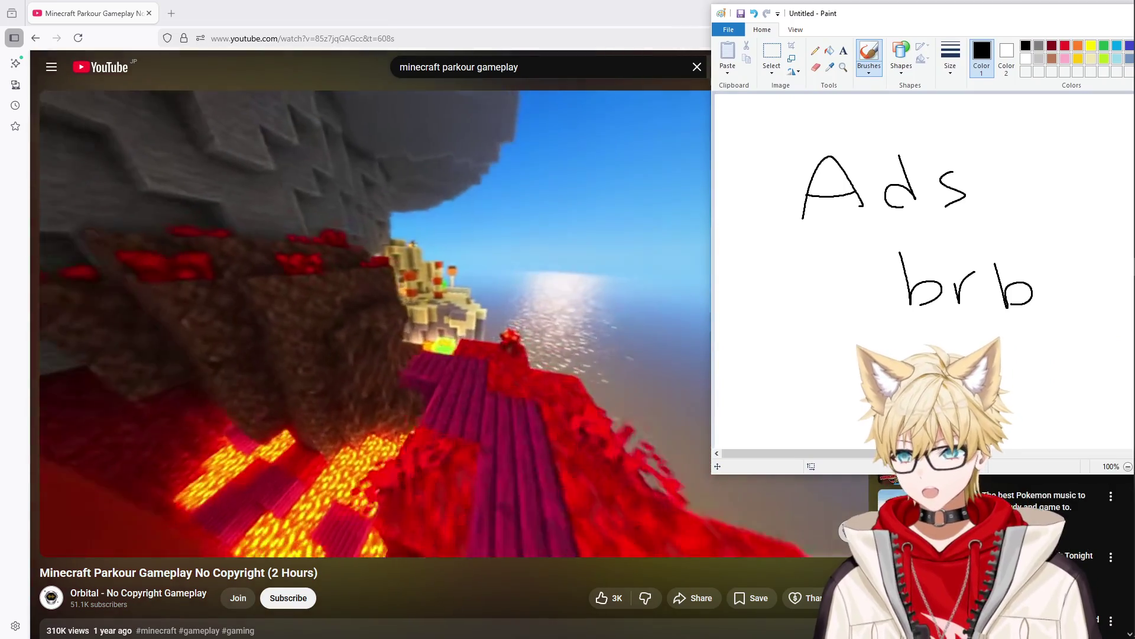
{"action": "key", "text": "alt+Tab"}
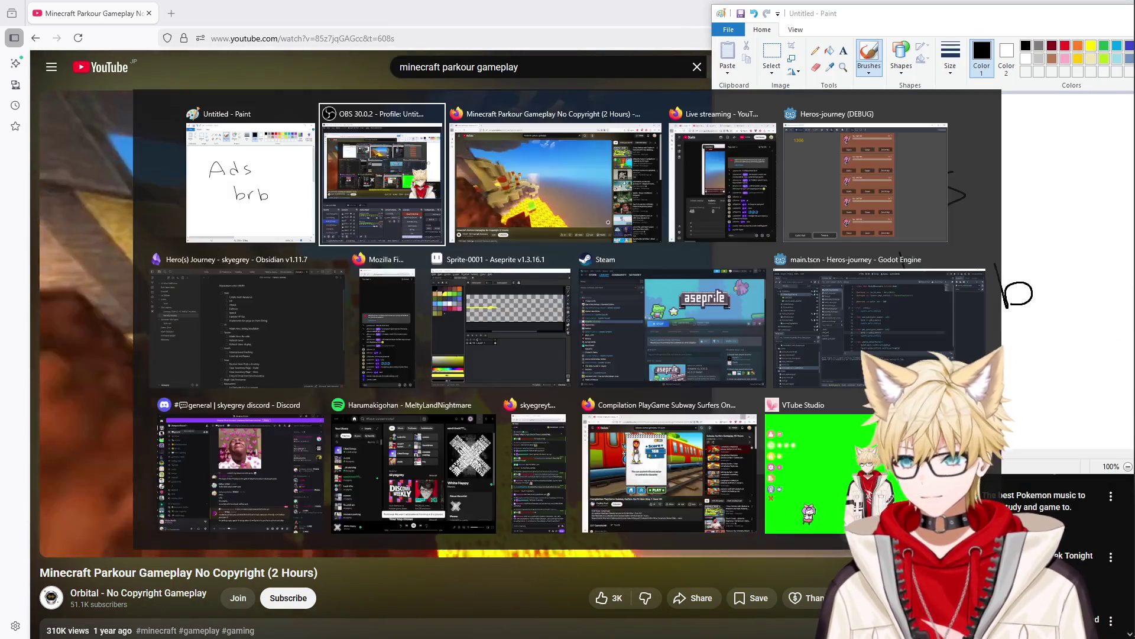
{"action": "key", "text": "Tab"}
{"action": "key", "text": "alt+Tab"}
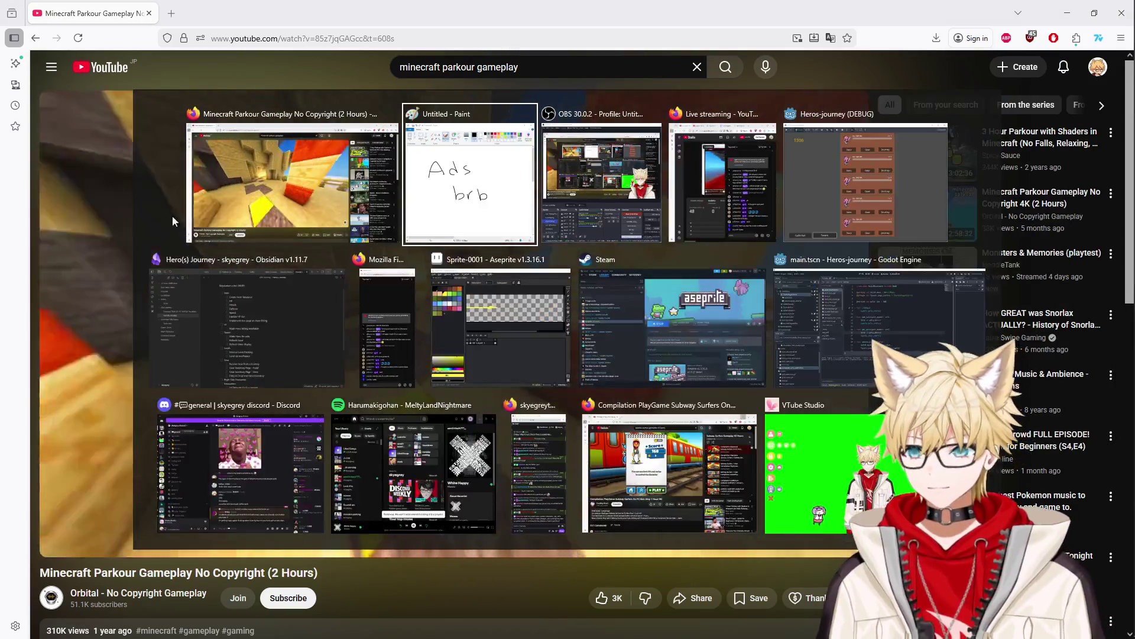
{"action": "key", "text": "Escape"}
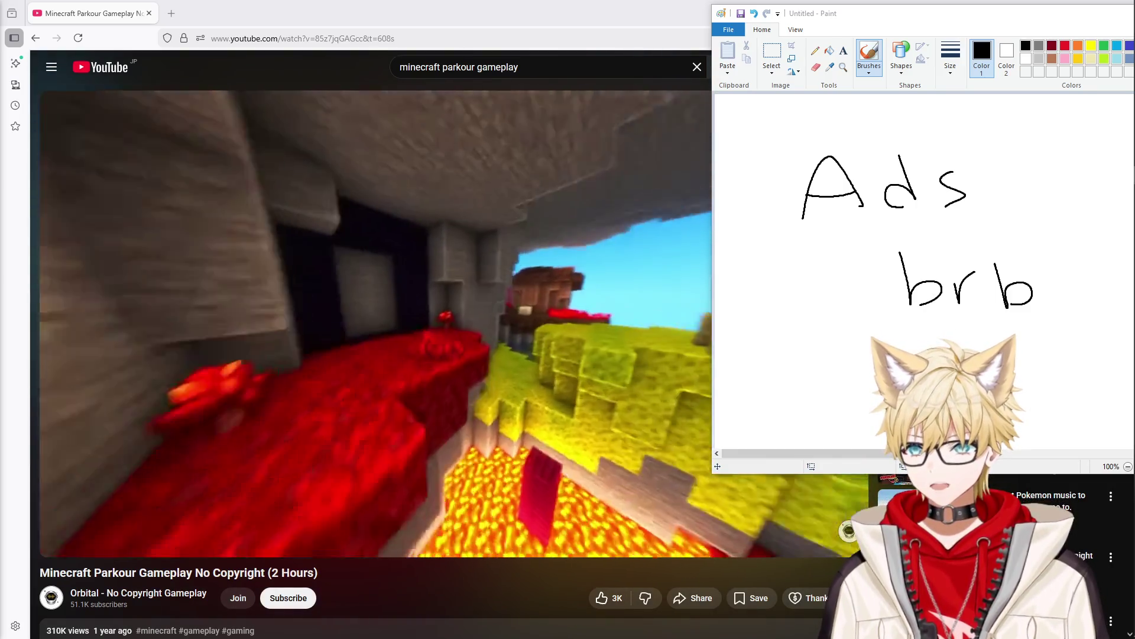
{"action": "left_click_drag", "start_coordinate": [900, 22], "coordinate": [842, 25]}
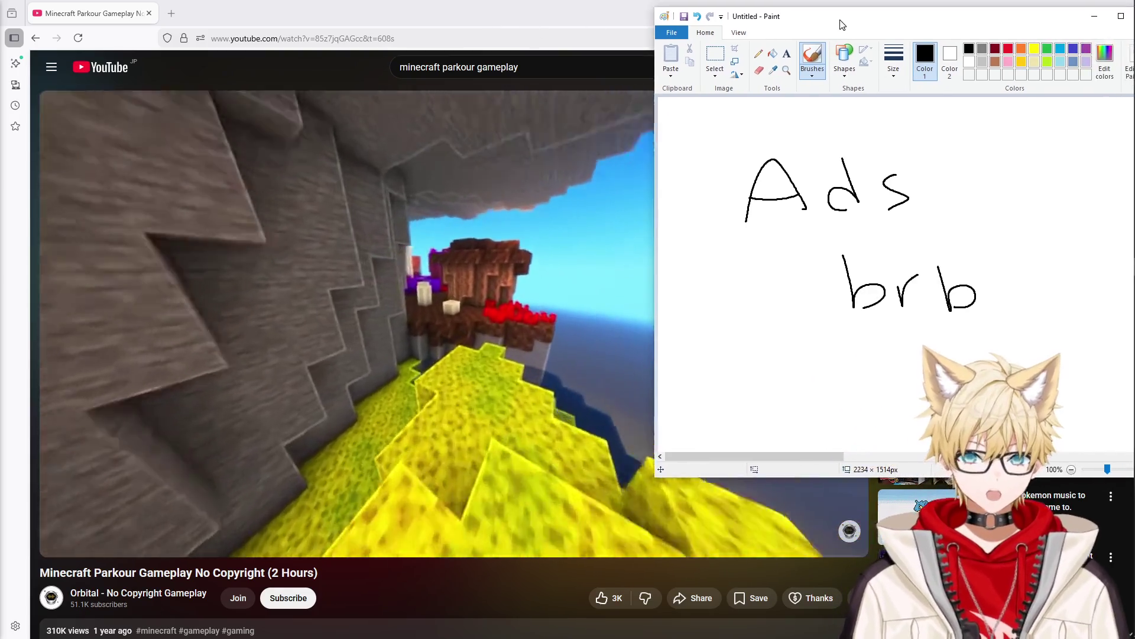
{"action": "key", "text": "alt+Tab"}
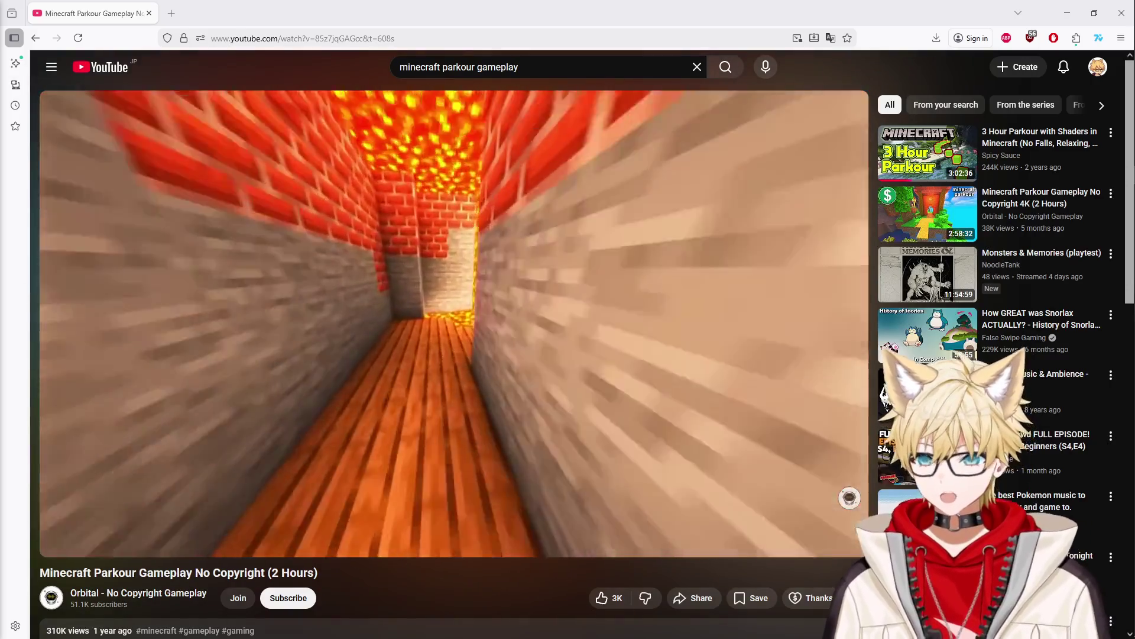
{"action": "mouse_move", "coordinate": [1123, 48]}
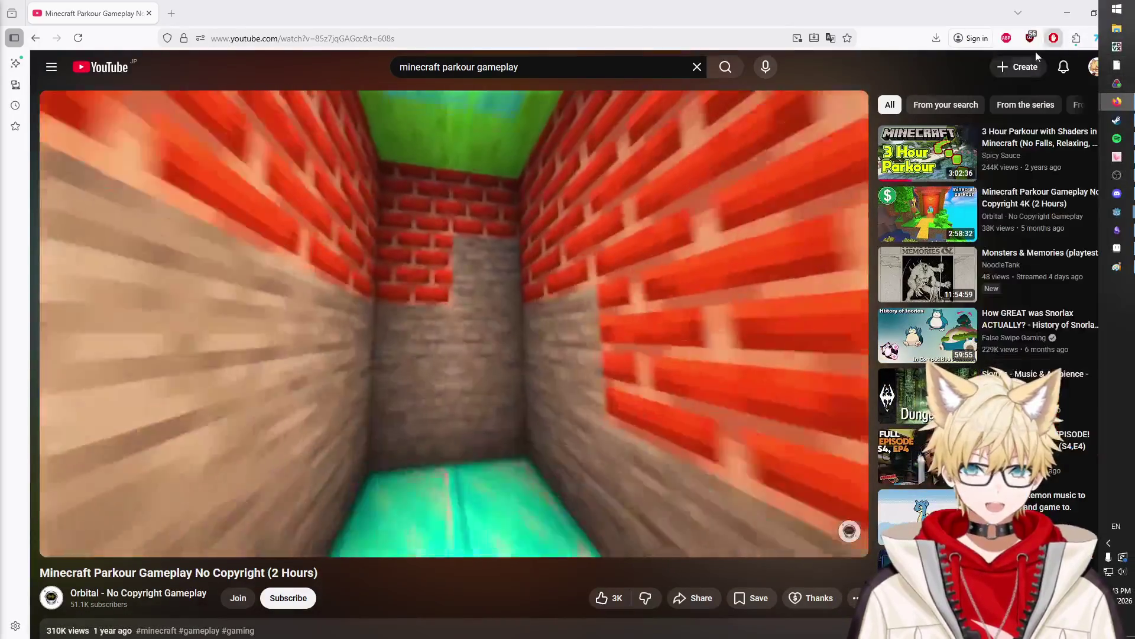
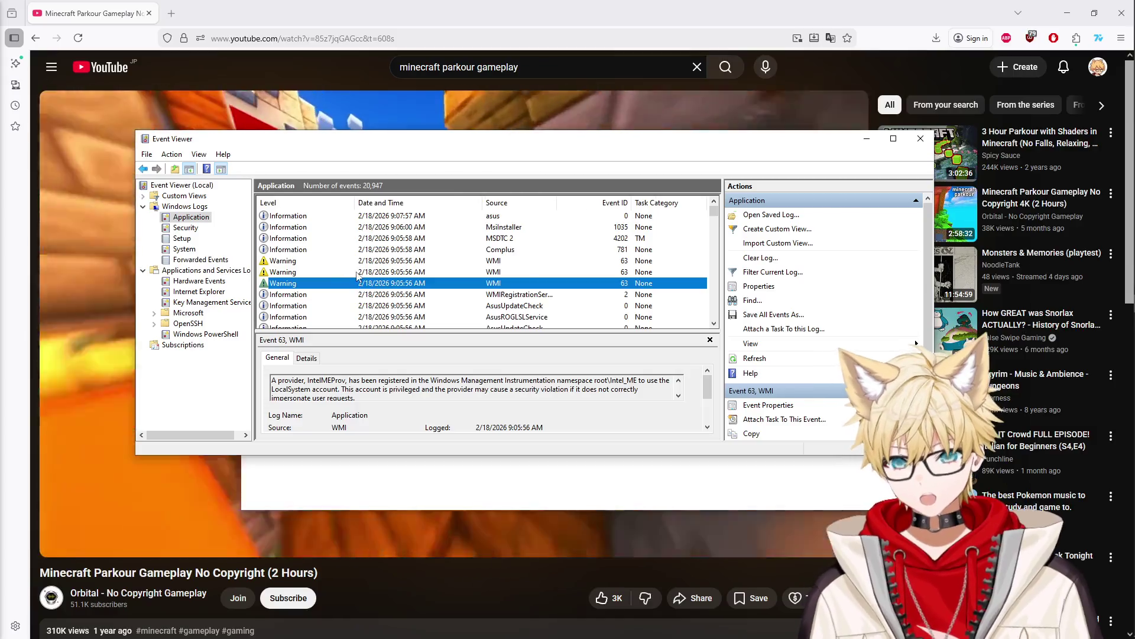
- Show the WMI warning (event 63) from 2/17/2026 6:12:29 AM, then search Windows for cmd
{"action": "scroll", "coordinate": [346, 290], "scroll_direction": "down", "scroll_amount": 10}
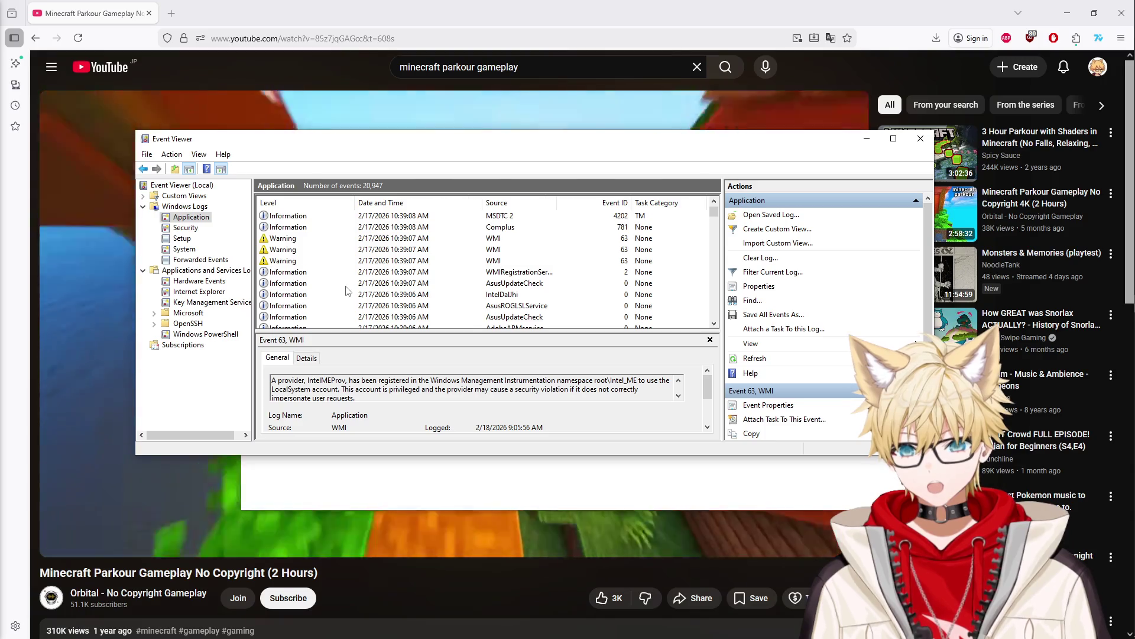
{"action": "scroll", "coordinate": [347, 289], "scroll_direction": "down", "scroll_amount": 10}
{"action": "scroll", "coordinate": [348, 289], "scroll_direction": "down", "scroll_amount": 1}
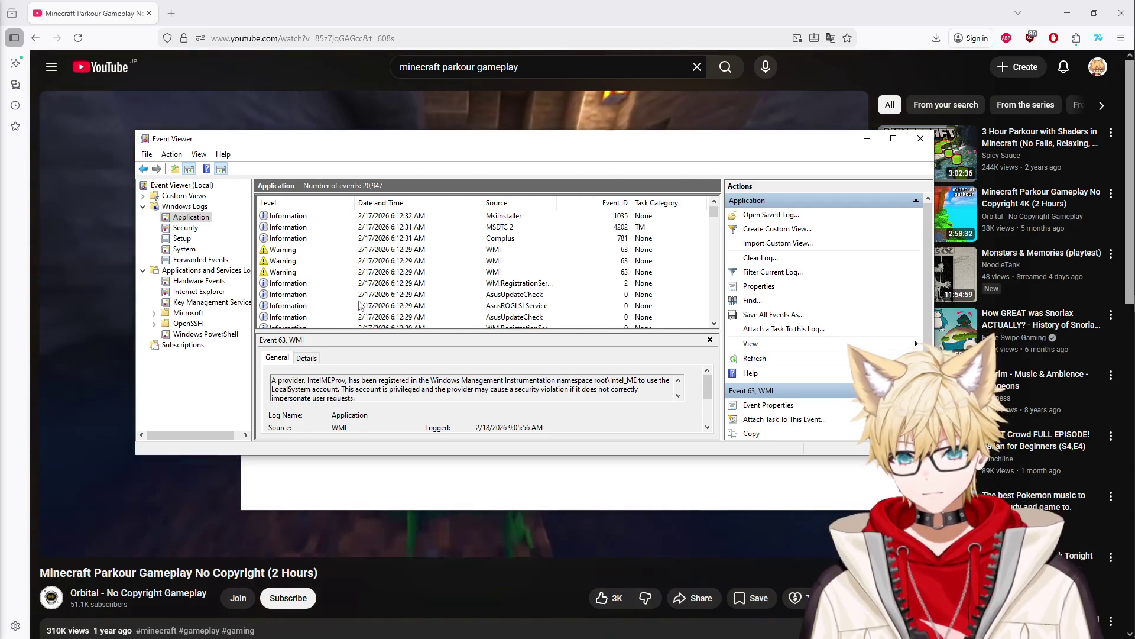
{"action": "left_click", "coordinate": [323, 250]}
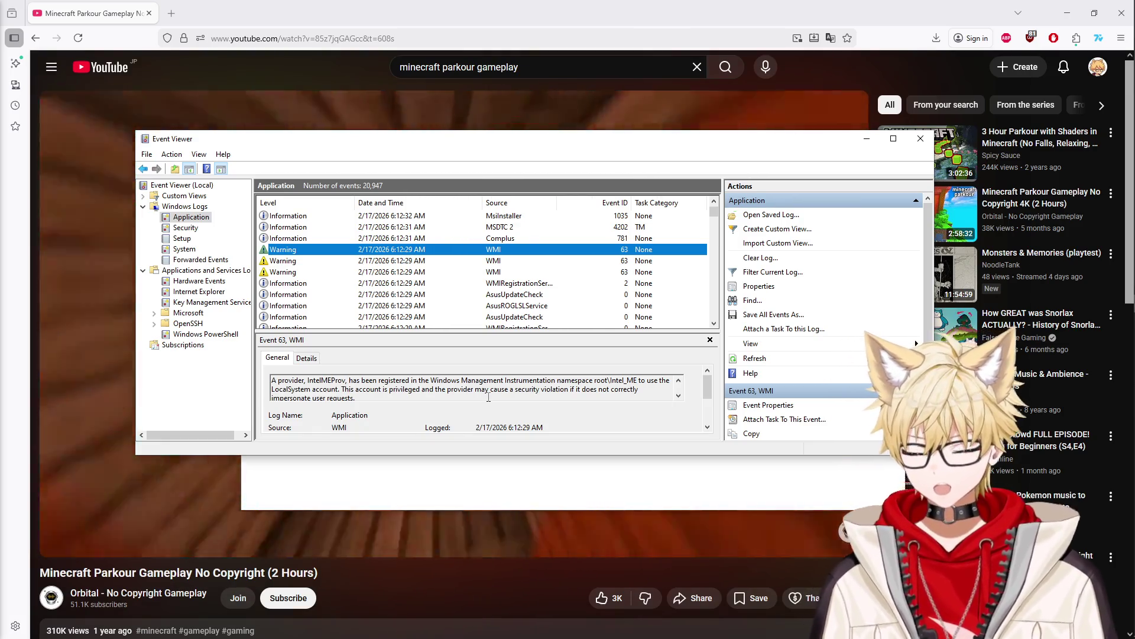
{"action": "key", "text": "super"}
{"action": "type", "text": "cmd"}
{"action": "key", "text": "Return"}
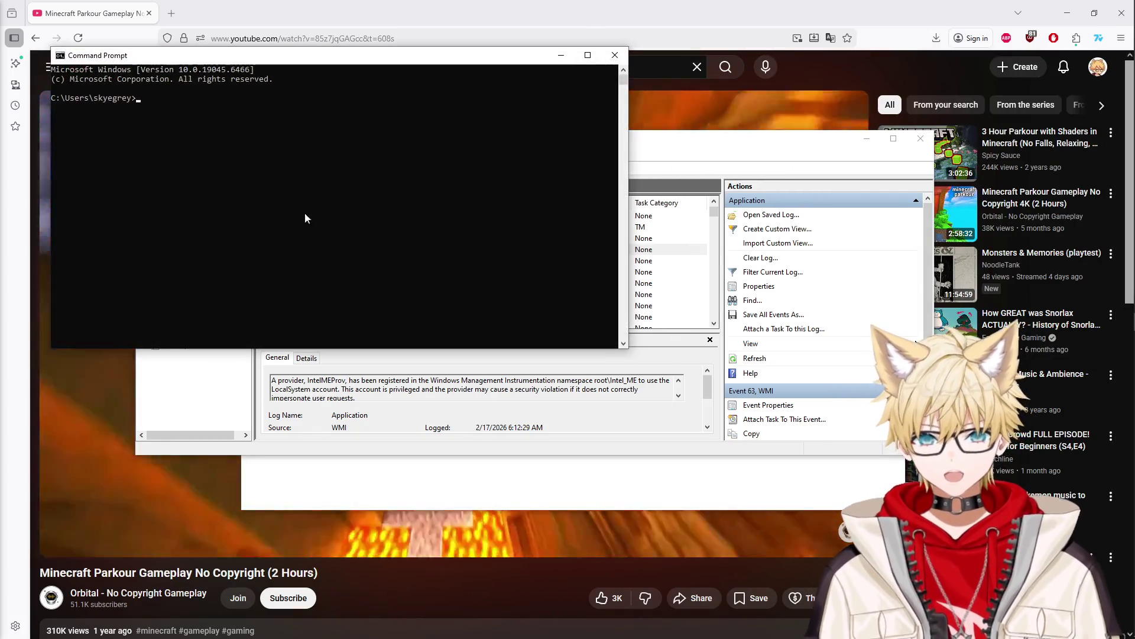
{"action": "type", "text": "p"}
{"action": "key", "text": "BackSpace"}
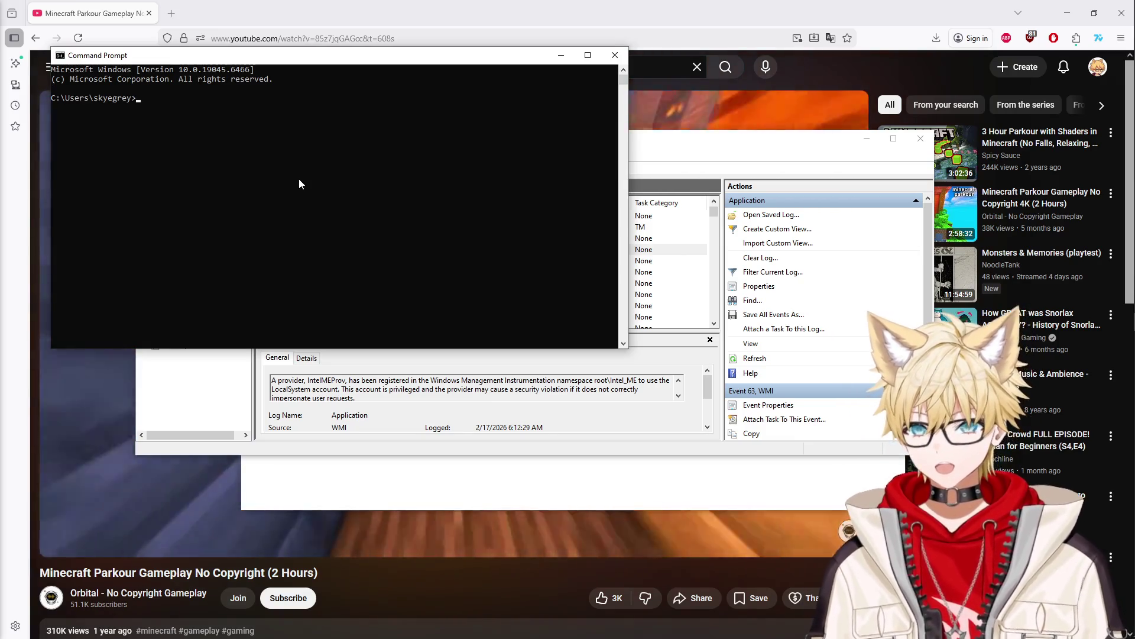
{"action": "left_click_drag", "start_coordinate": [345, 62], "coordinate": [352, 166]}
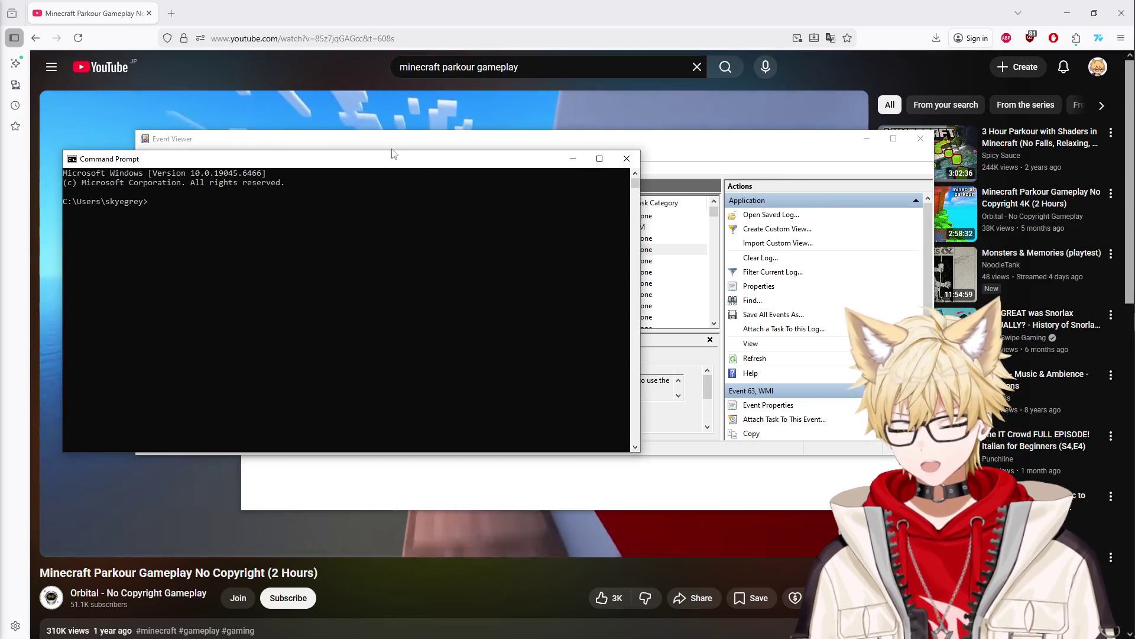
{"action": "left_click_drag", "start_coordinate": [520, 159], "coordinate": [517, 191]}
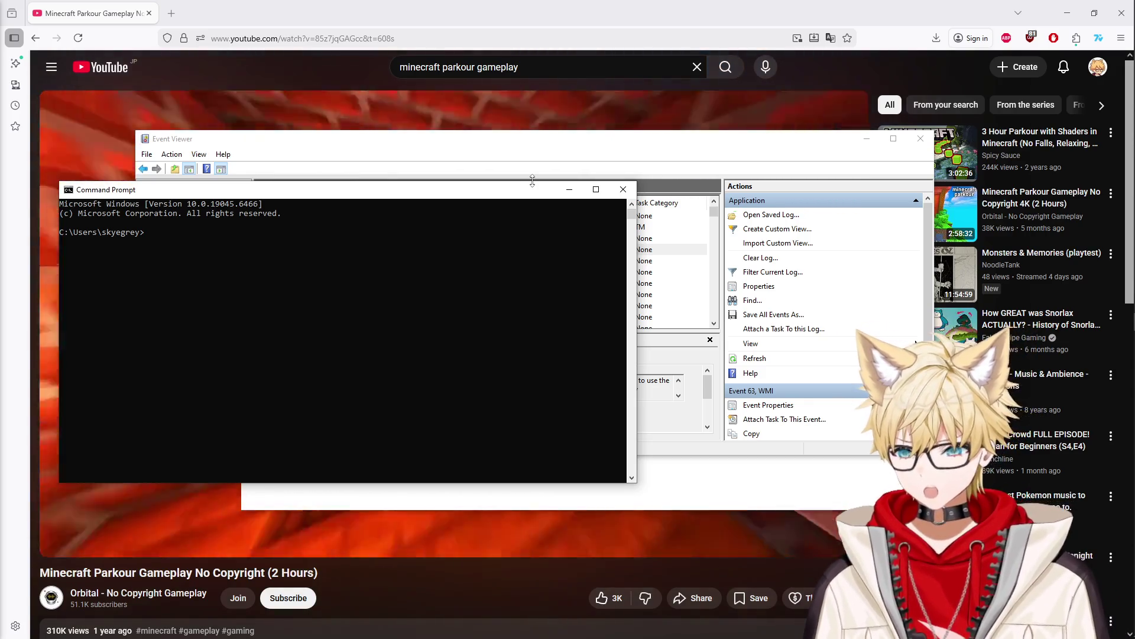
{"action": "left_click", "coordinate": [622, 190]}
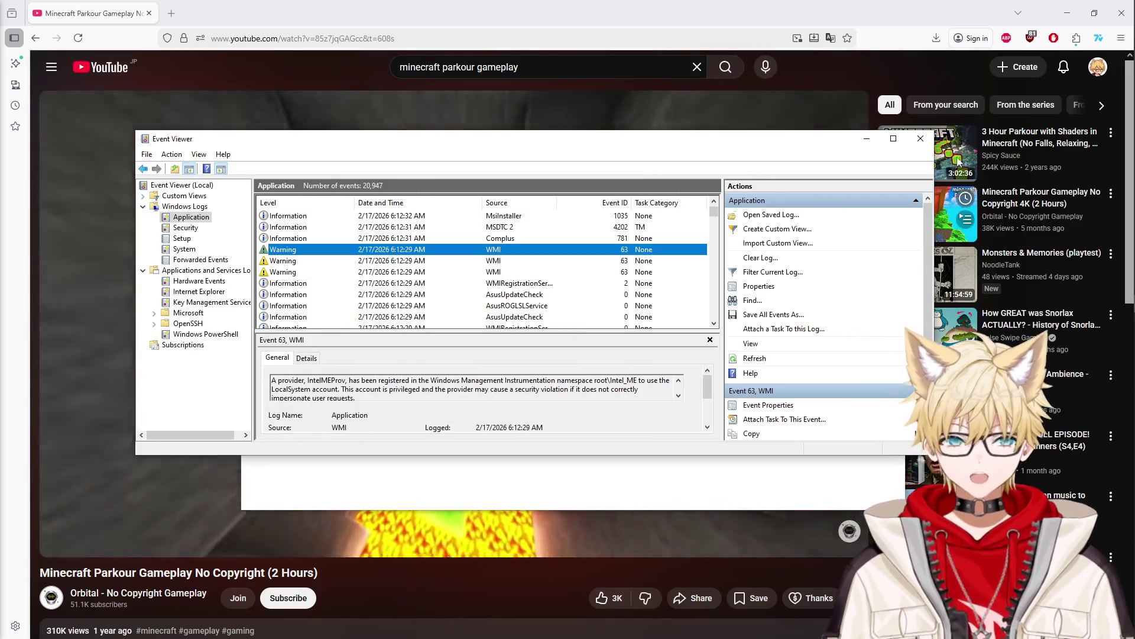
- Close Event Viewer and the Control Panel 'event logs' window, then pause the Minecraft parkour video
{"action": "left_click", "coordinate": [920, 138]}
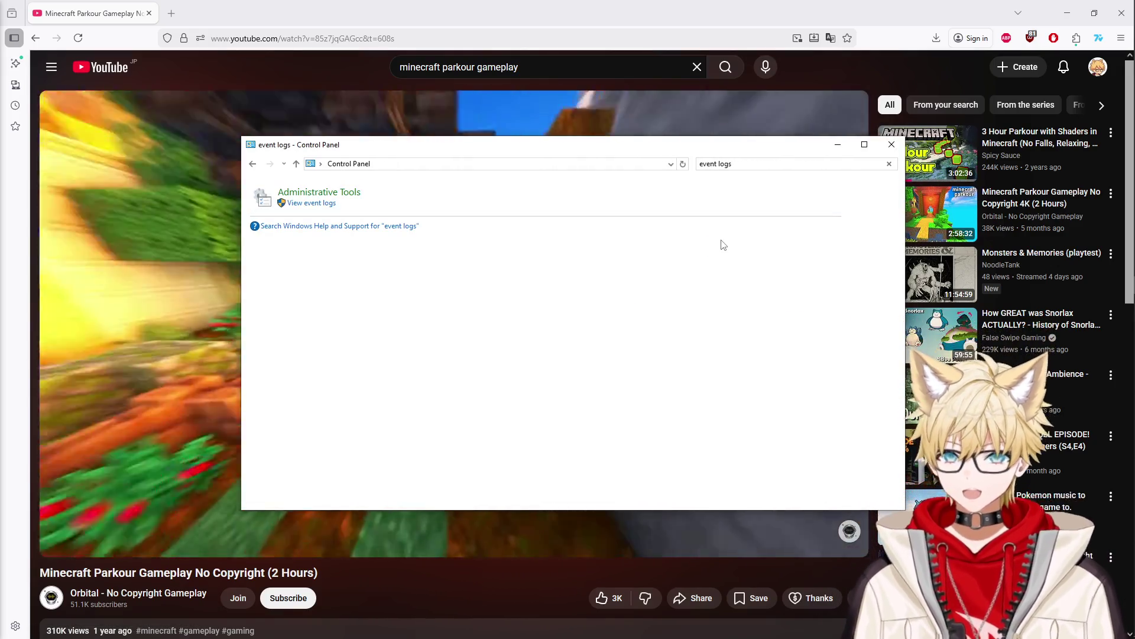
{"action": "left_click", "coordinate": [891, 145]}
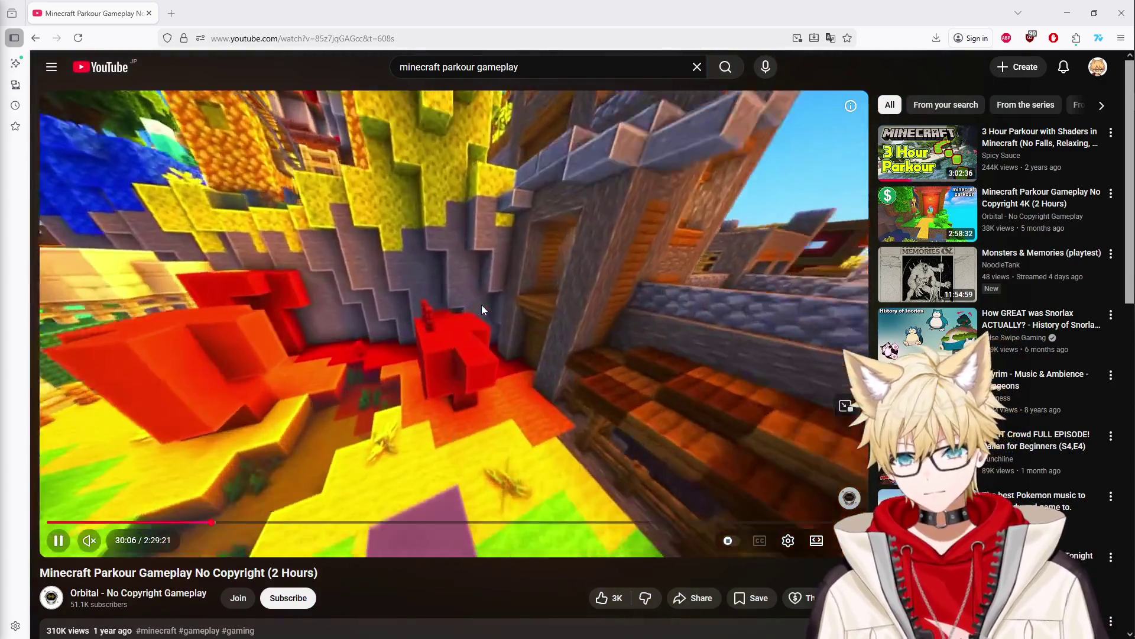
{"action": "left_click", "coordinate": [481, 304]}
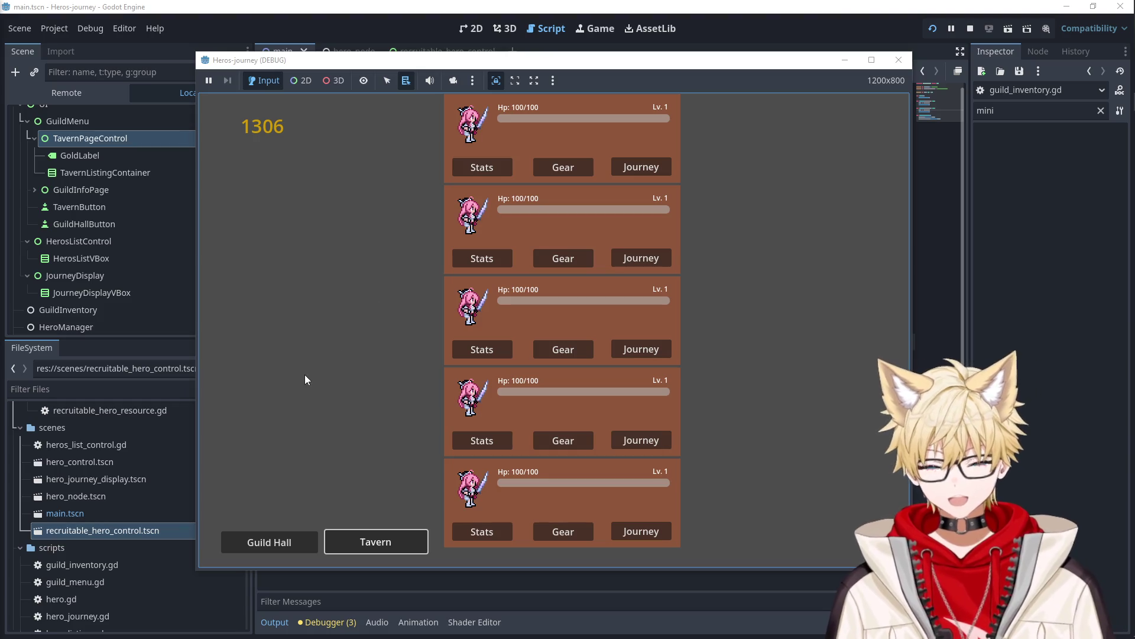
- Stop the running Heros-journey debug game and switch to the Hero(s) Journey to-do notes
{"action": "left_click", "coordinate": [898, 59]}
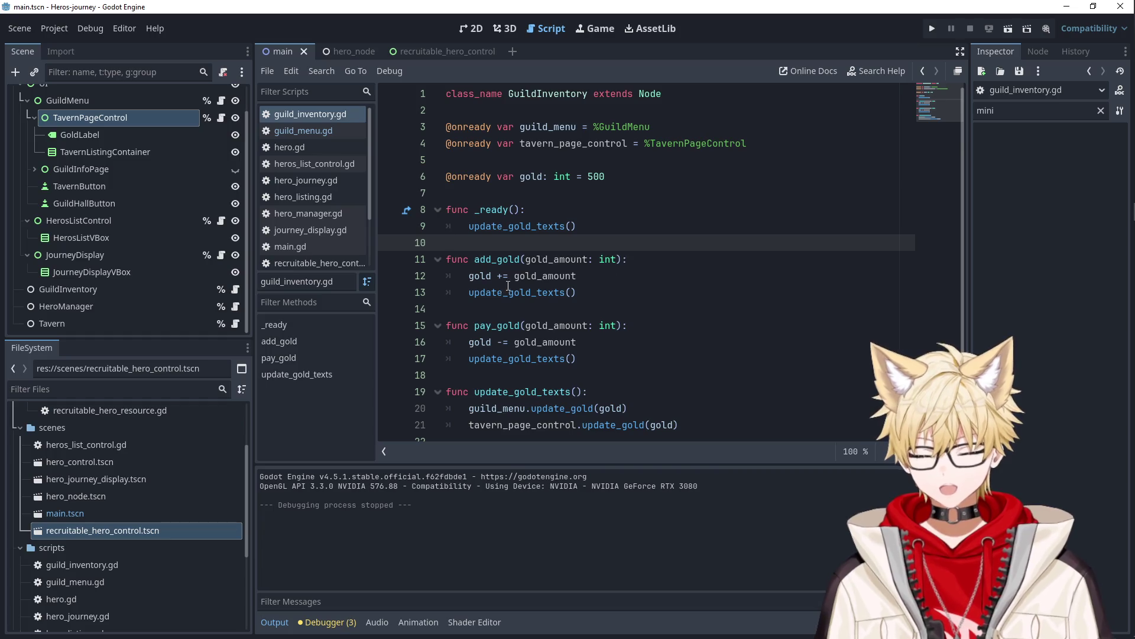
{"action": "scroll", "coordinate": [180, 246], "scroll_direction": "up", "scroll_amount": 2}
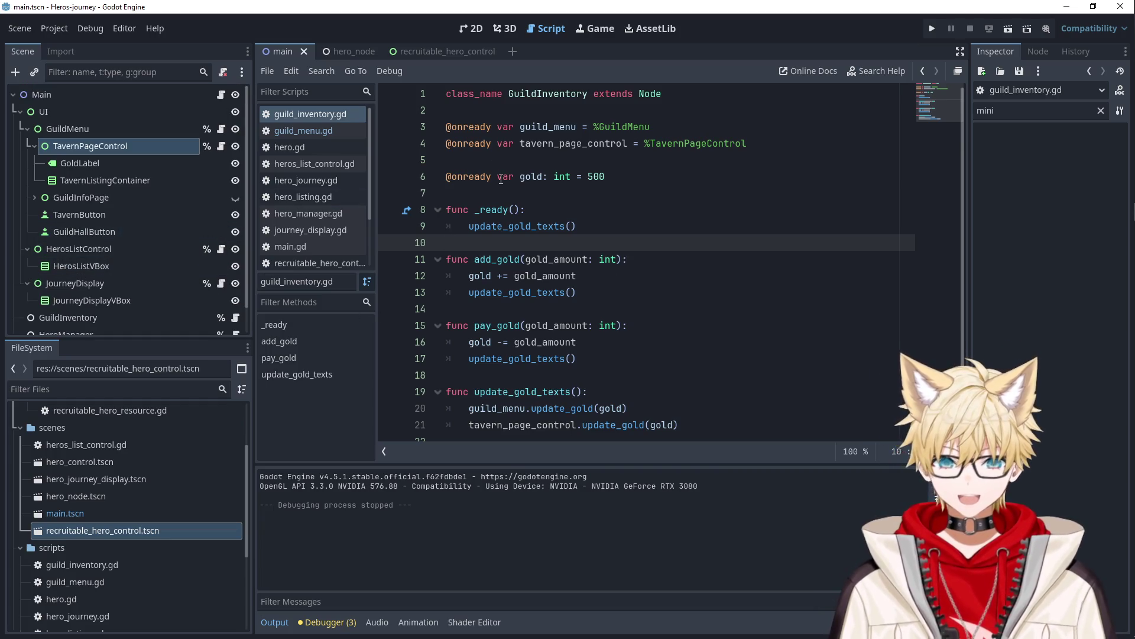
{"action": "key", "text": "alt+Tab"}
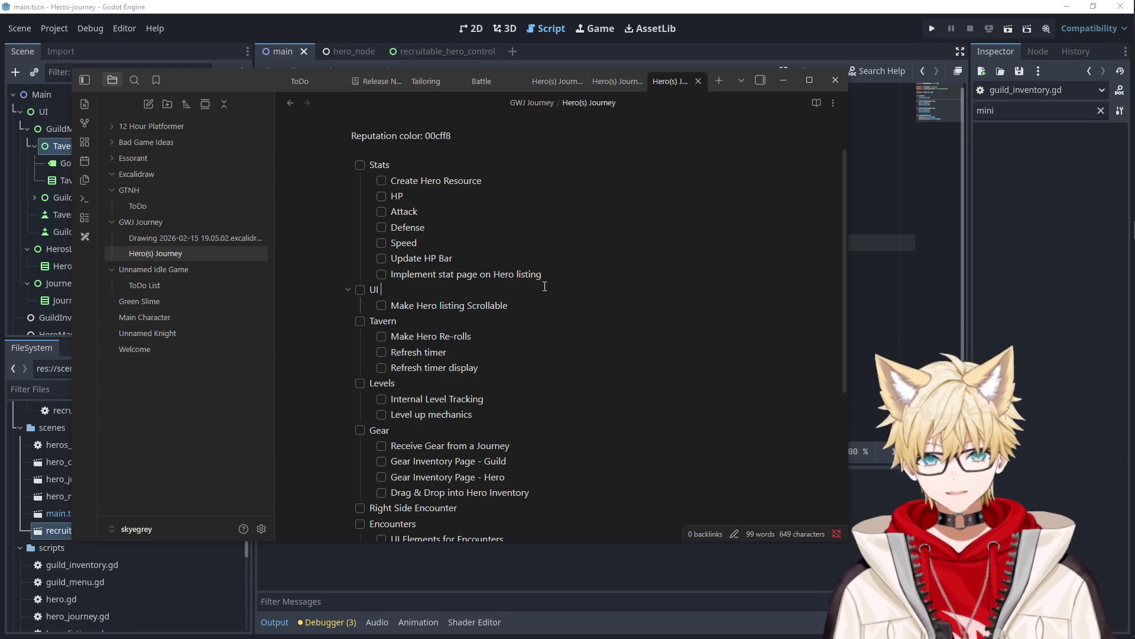
{"action": "key", "text": "super+t"}
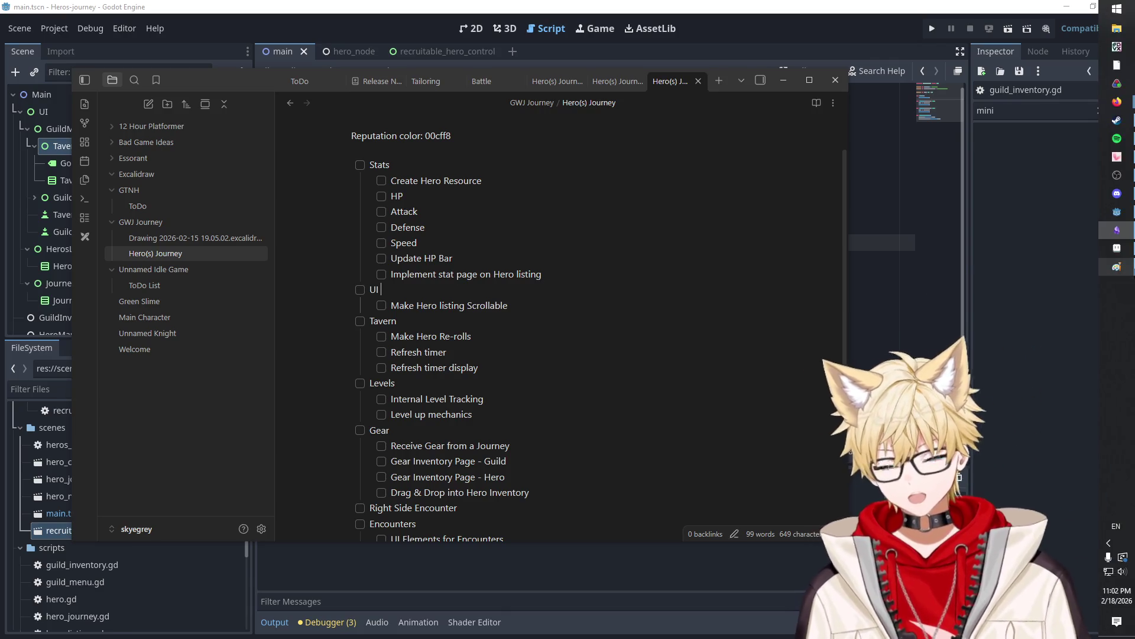
{"action": "key", "text": "Escape"}
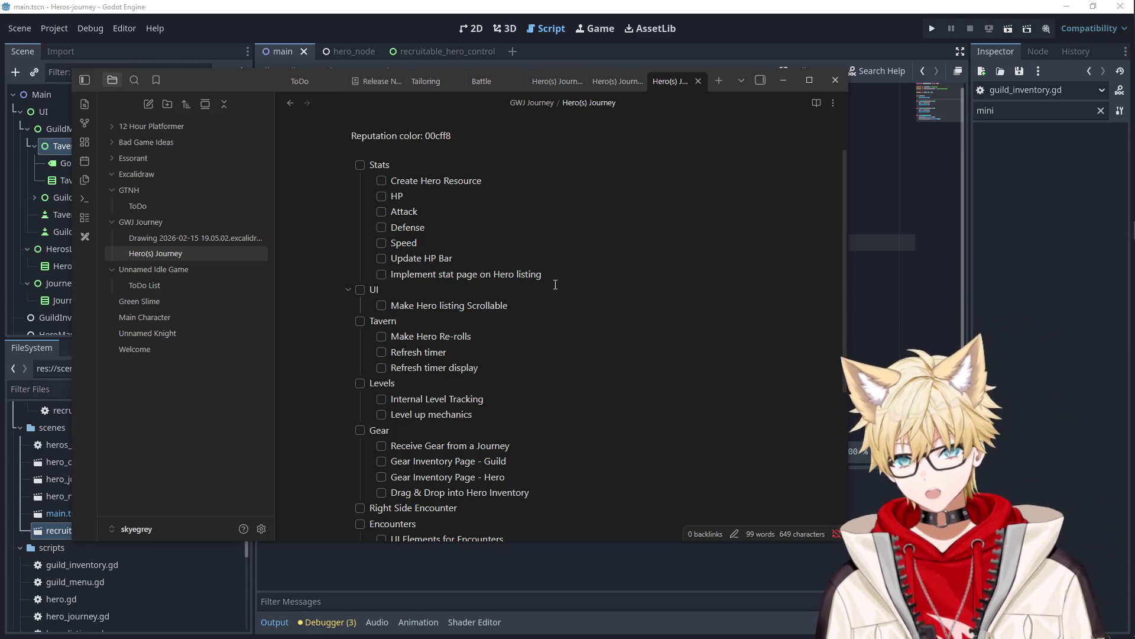
- Open hero_manager.gd and trace hero_node, hero_journey_display, set_hero_listing and set_hero_journey_display in add_hero
{"action": "left_click", "coordinate": [855, 274]}
{"action": "scroll", "coordinate": [119, 284], "scroll_direction": "down", "scroll_amount": 2}
{"action": "left_click", "coordinate": [236, 307]}
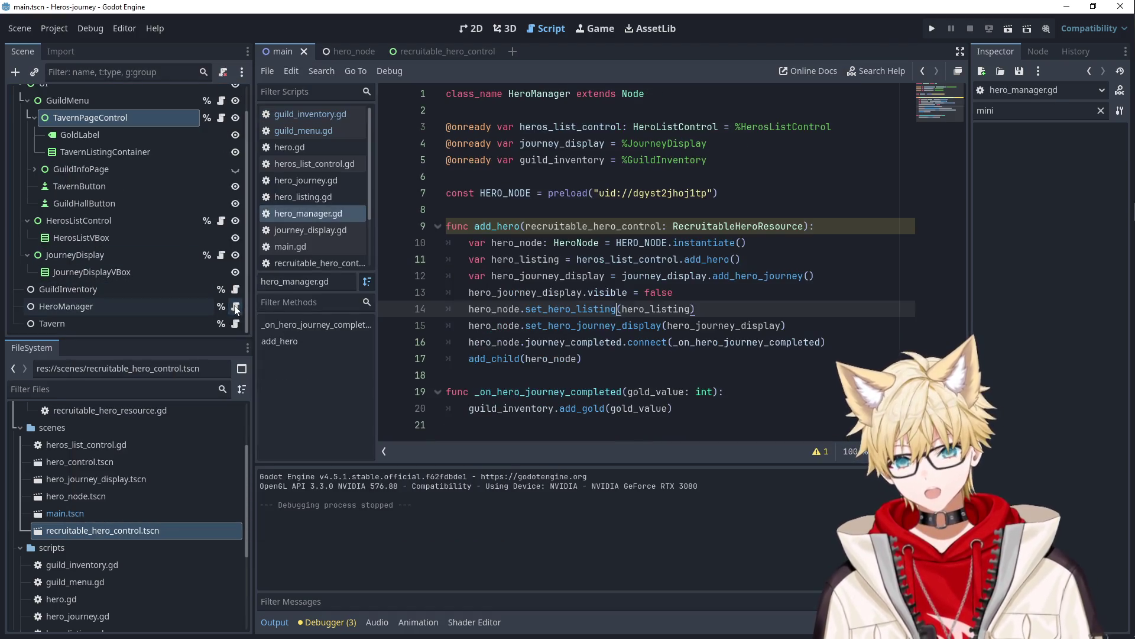
{"action": "double_click", "coordinate": [544, 243]}
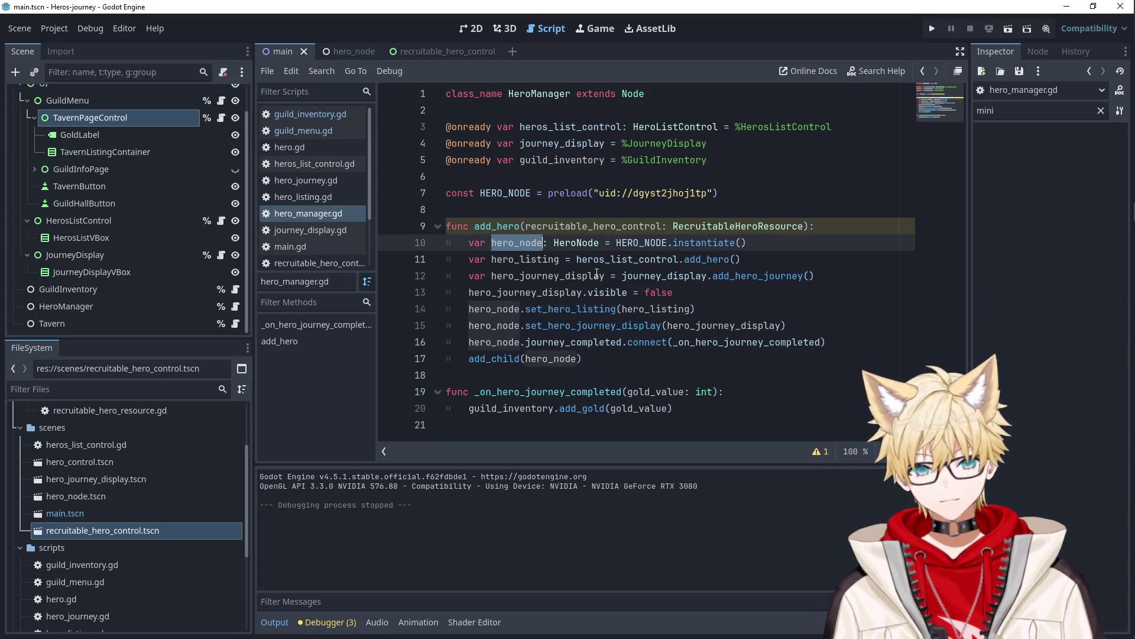
{"action": "double_click", "coordinate": [567, 275]}
{"action": "double_click", "coordinate": [532, 292]}
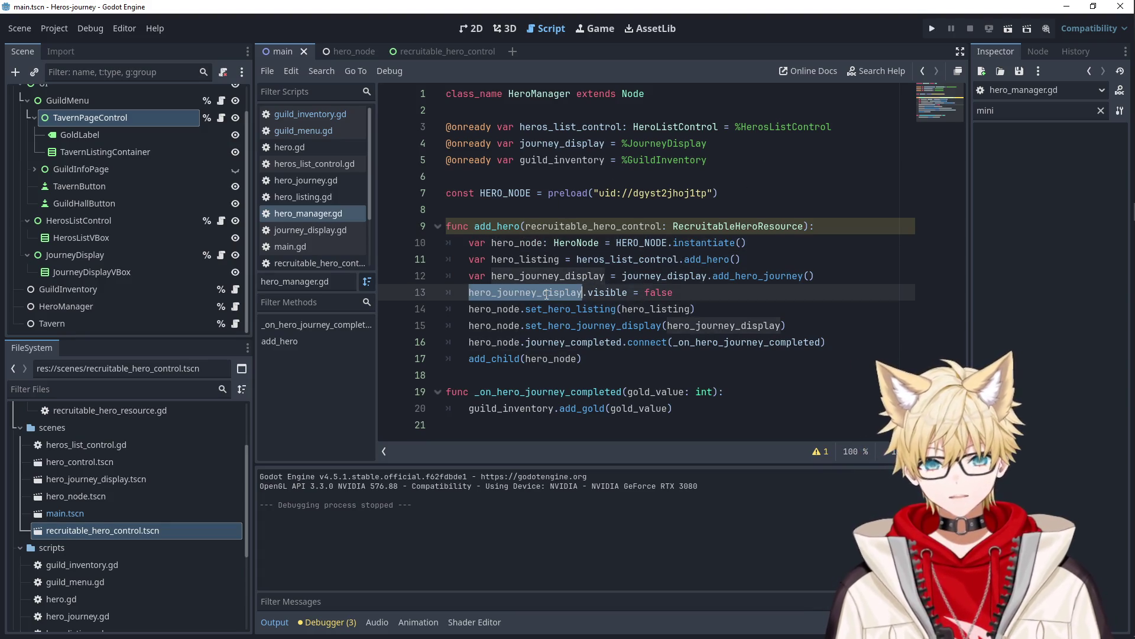
{"action": "left_click", "coordinate": [526, 308]}
{"action": "double_click", "coordinate": [570, 308]}
{"action": "double_click", "coordinate": [593, 325]}
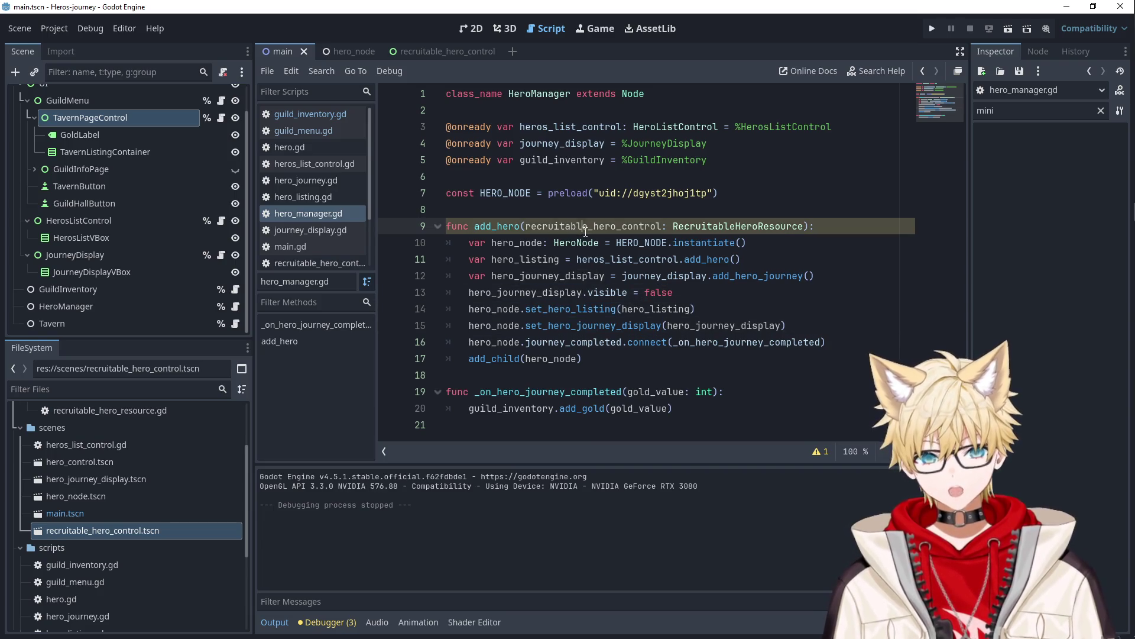
- Inspect add_hero's recruitable_hero_control parameter and move to a new line after the last function
{"action": "double_click", "coordinate": [586, 226]}
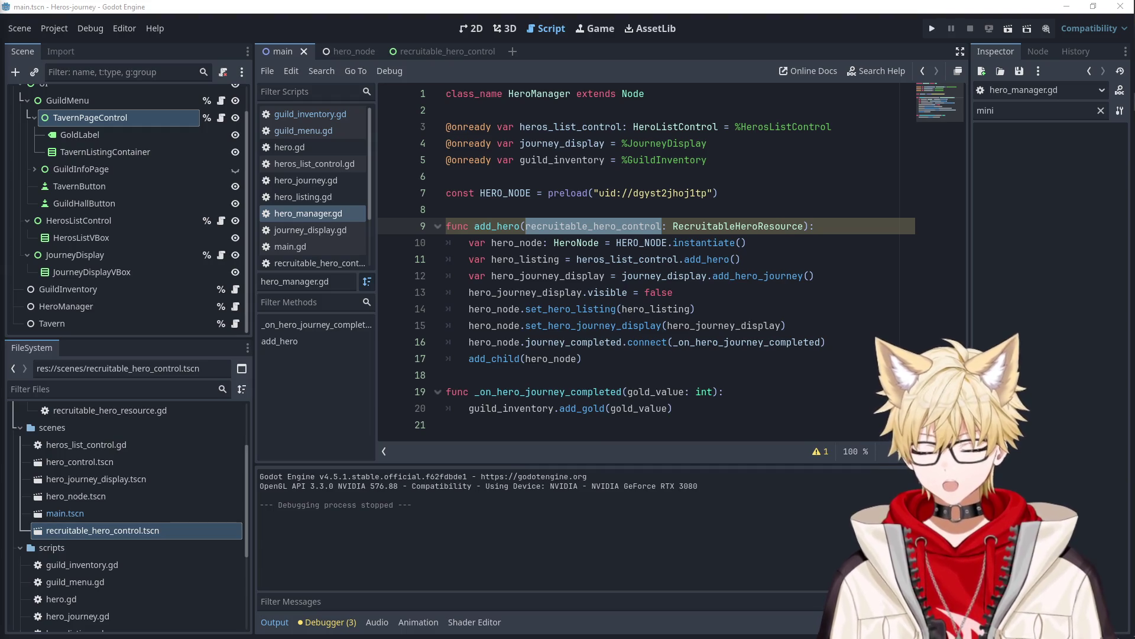
{"action": "left_click", "coordinate": [647, 371]}
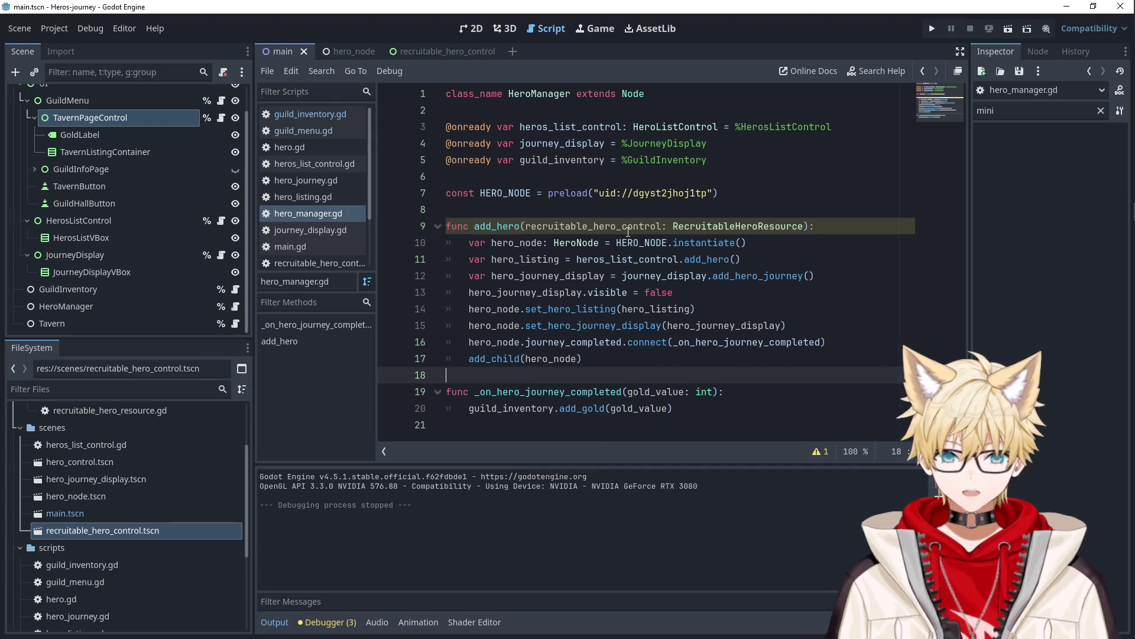
{"action": "double_click", "coordinate": [628, 228]}
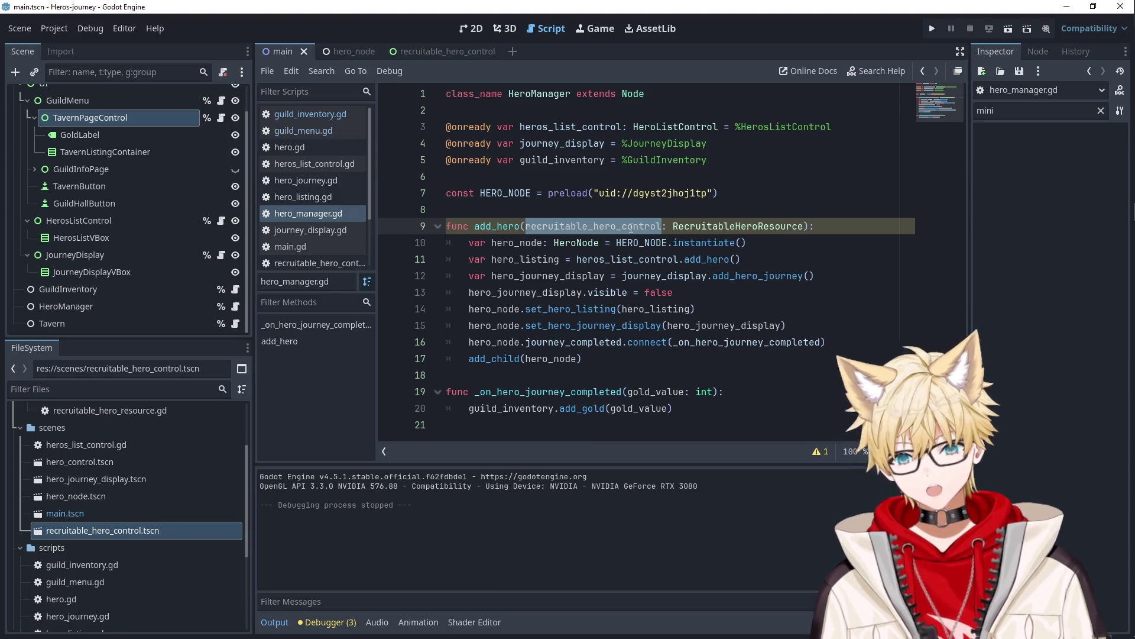
{"action": "double_click", "coordinate": [491, 309]}
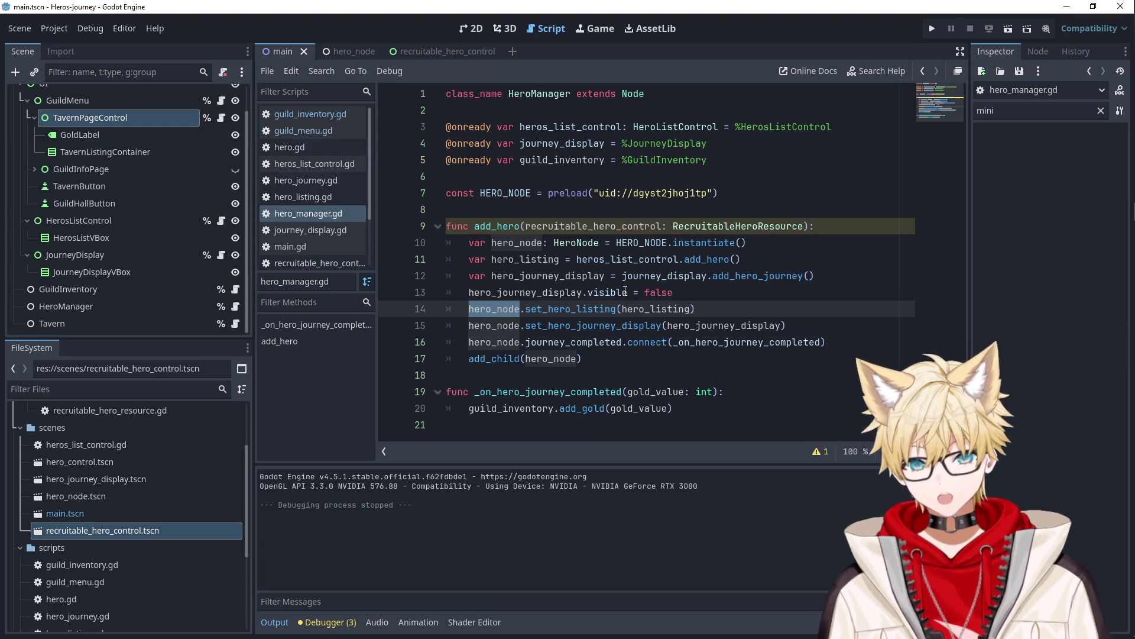
{"action": "left_click", "coordinate": [625, 292]}
{"action": "double_click", "coordinate": [496, 228]}
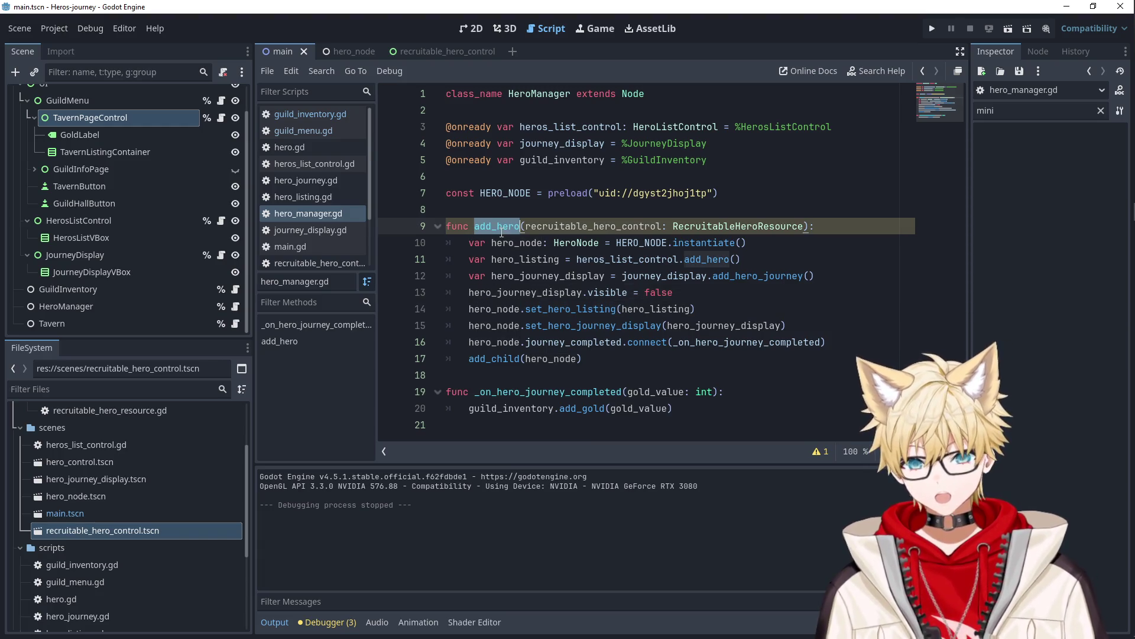
{"action": "left_click", "coordinate": [538, 316]}
{"action": "left_click", "coordinate": [692, 404]}
{"action": "key", "text": "Down"}
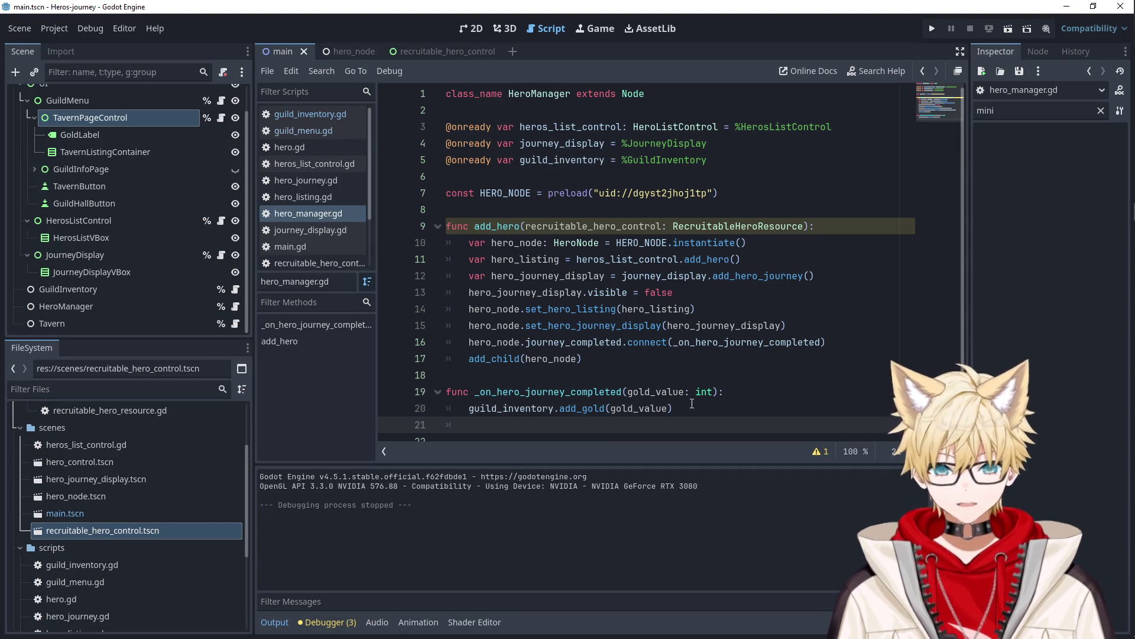
- Begin a new function create_hero_resource_from_recruitable_hero at the end of hero_manager.gd
{"action": "key", "text": "Return"}
{"action": "type", "text": "func create_re"}
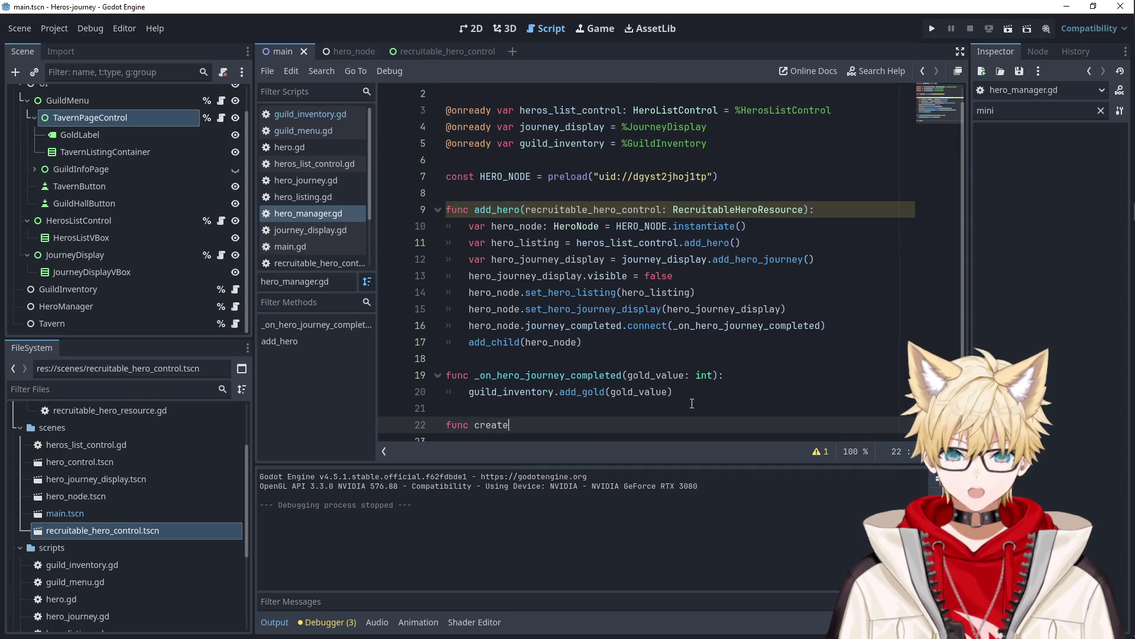
{"action": "key", "text": "BackSpace"}
{"action": "key", "text": "BackSpace"}
{"action": "type", "text": "hero_resource_"}
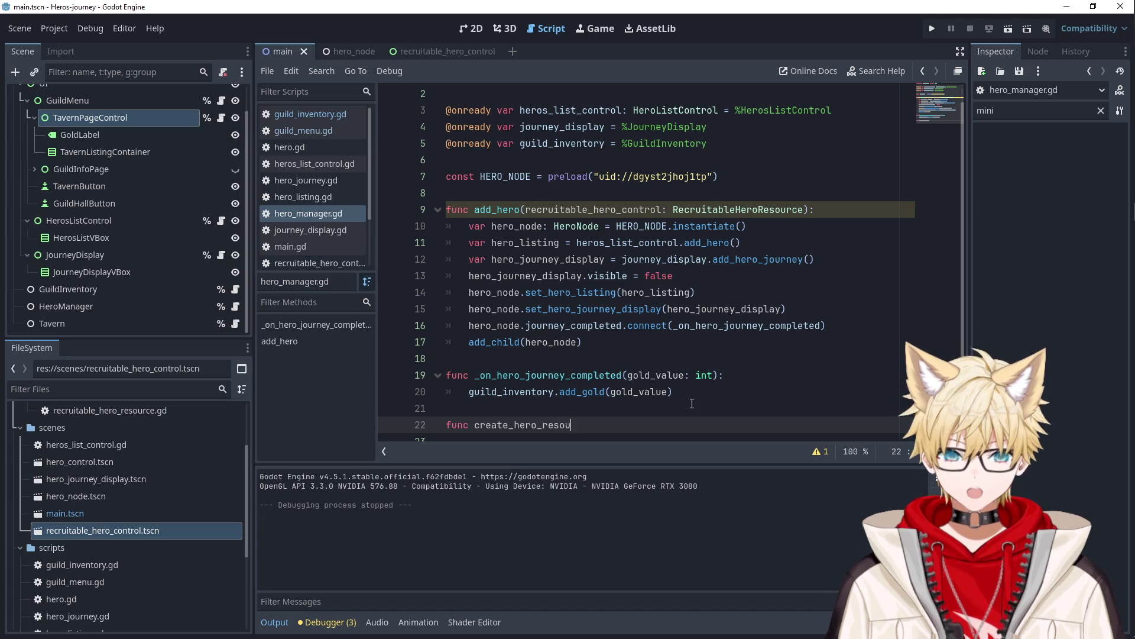
{"action": "type", "text": "from_recruita"}
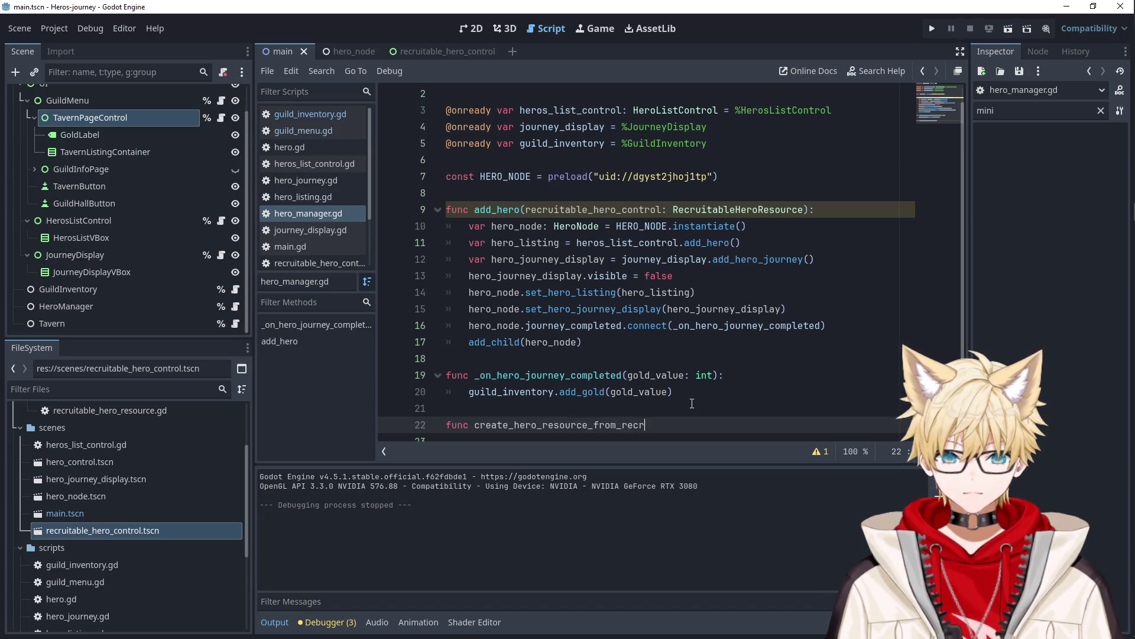
{"action": "type", "text": "ble_hero"}
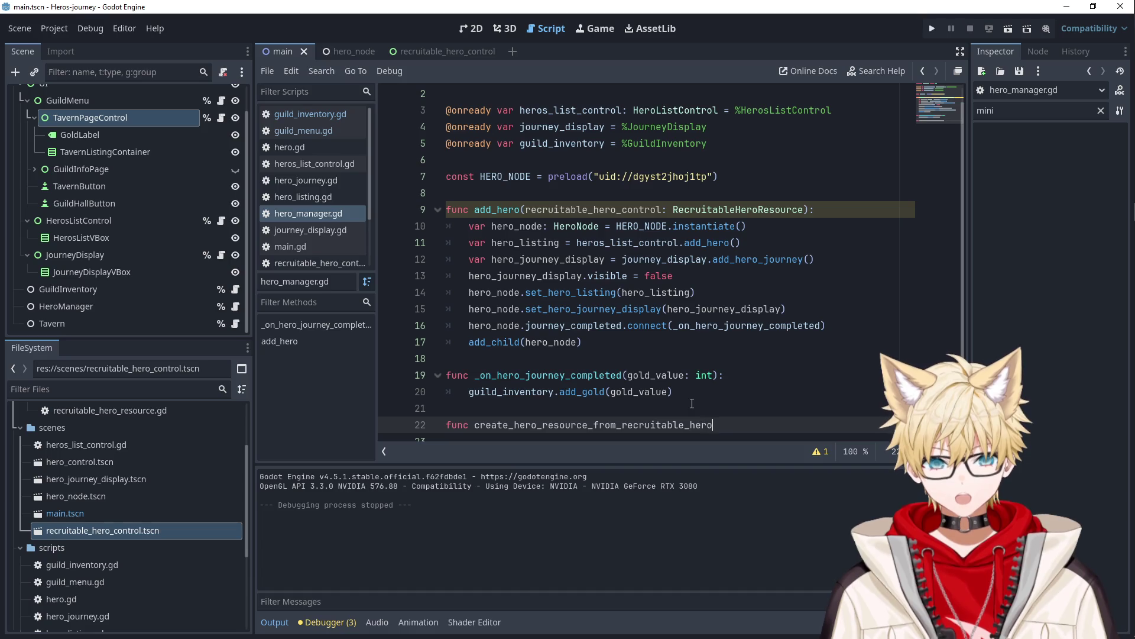
- Rename add_hero's parameter from recruitable_hero_control to recruitable_hero_resource
{"action": "double_click", "coordinate": [644, 210]}
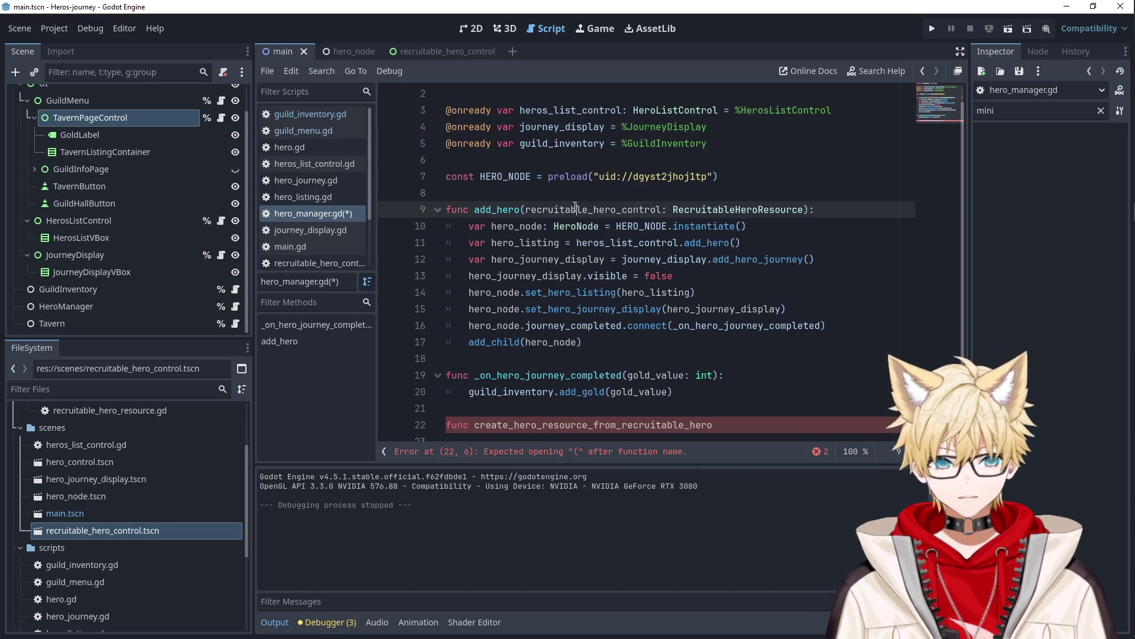
{"action": "left_click", "coordinate": [660, 210]}
{"action": "key", "text": "BackSpace"}
{"action": "key", "text": "BackSpace"}
{"action": "key", "text": "BackSpace"}
{"action": "type", "text": "resource"}
- Complete the name create_hero_resource_from_recruitable_hero_resource with parentheses split across lines
{"action": "left_click", "coordinate": [720, 423]}
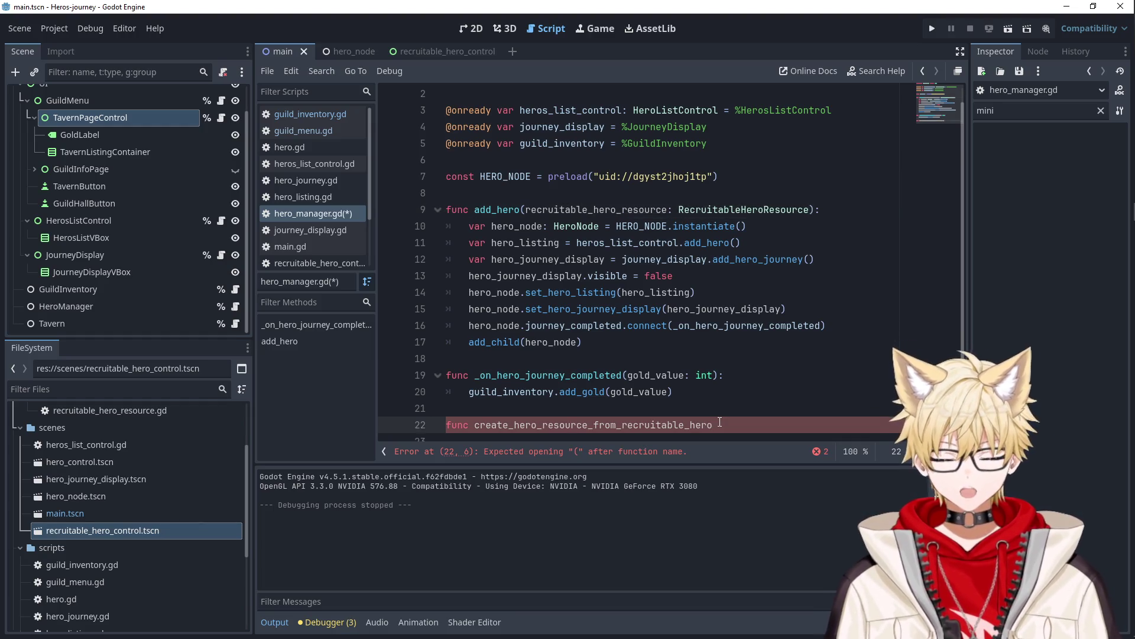
{"action": "type", "text": "_resource("}
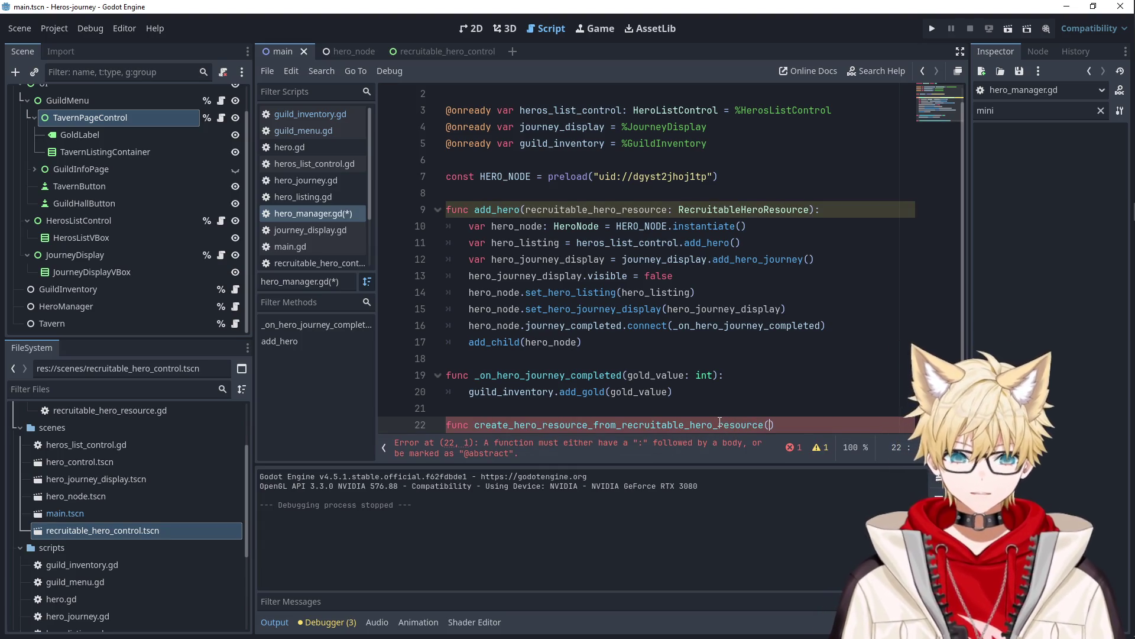
{"action": "key", "text": "Return"}
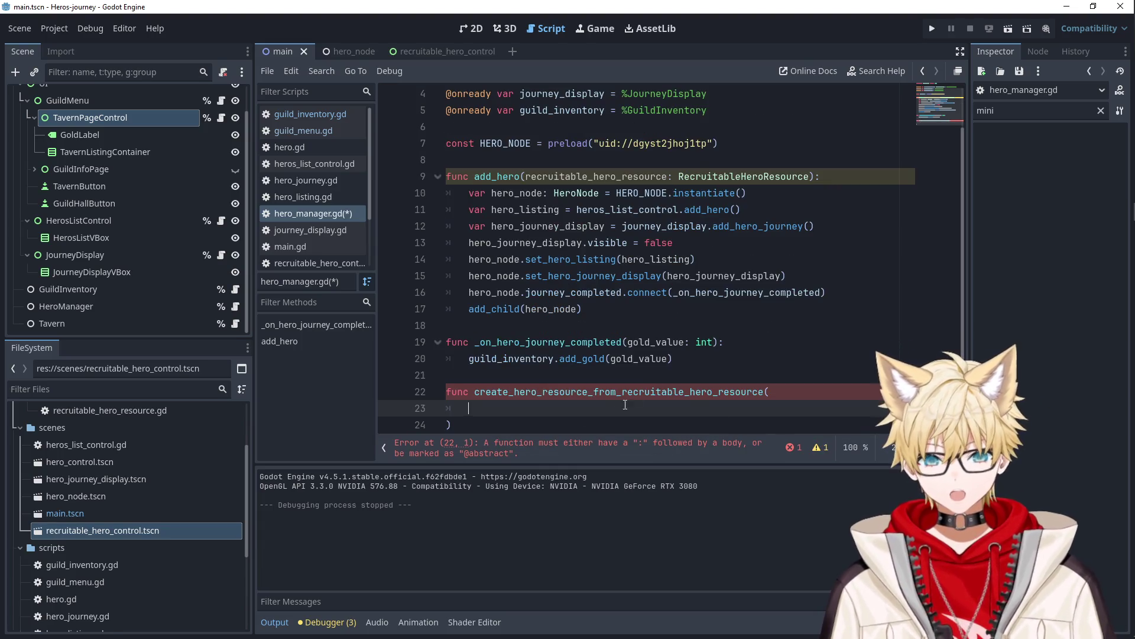
{"action": "left_click", "coordinate": [546, 420]}
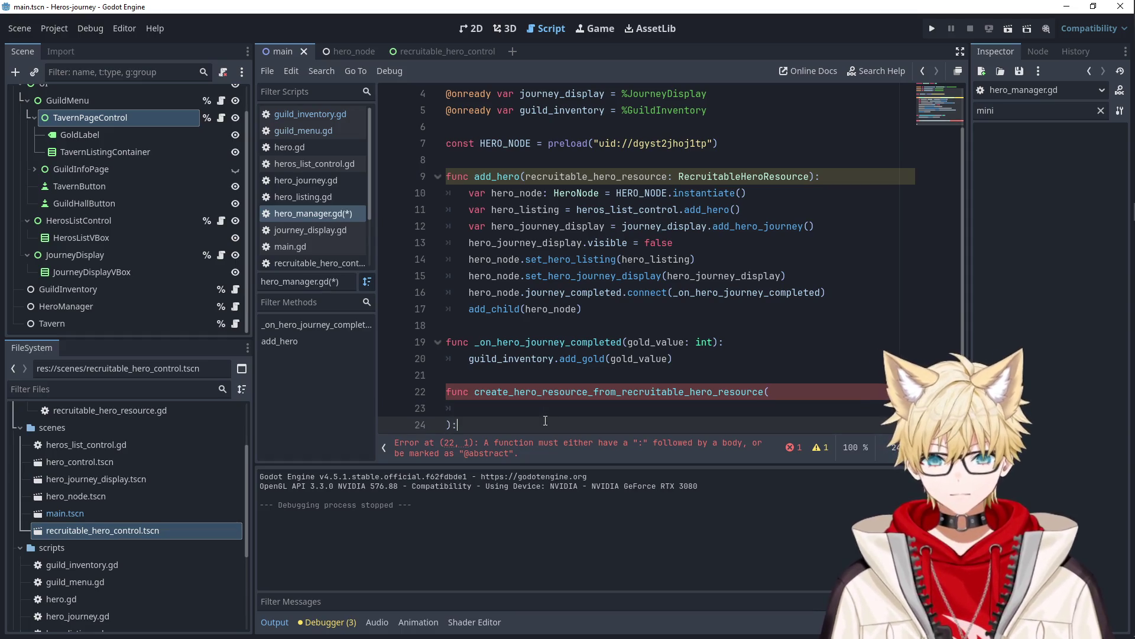
{"action": "key", "text": "Home"}
{"action": "key", "text": "Tab"}
{"action": "key", "text": "Up"}
{"action": "scroll", "coordinate": [487, 399], "scroll_direction": "down", "scroll_amount": 1}
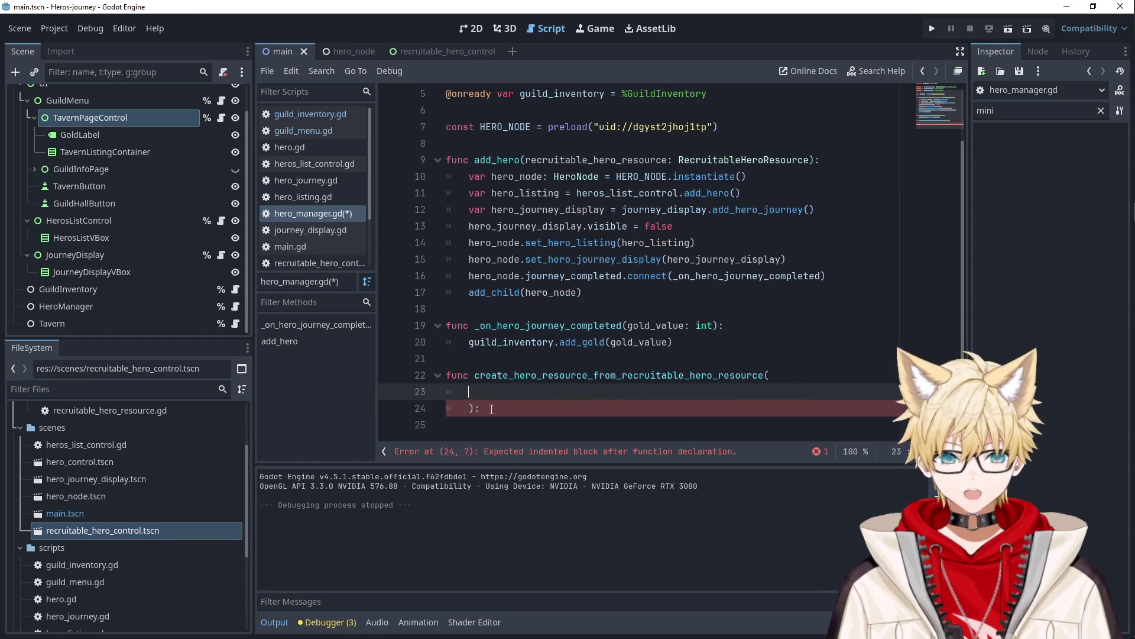
- Copy the RecruitableHeroResource parameter declaration into the new function and give it a pass body
{"action": "left_click_drag", "start_coordinate": [811, 160], "coordinate": [525, 159]}
{"action": "key", "text": "ctrl+c"}
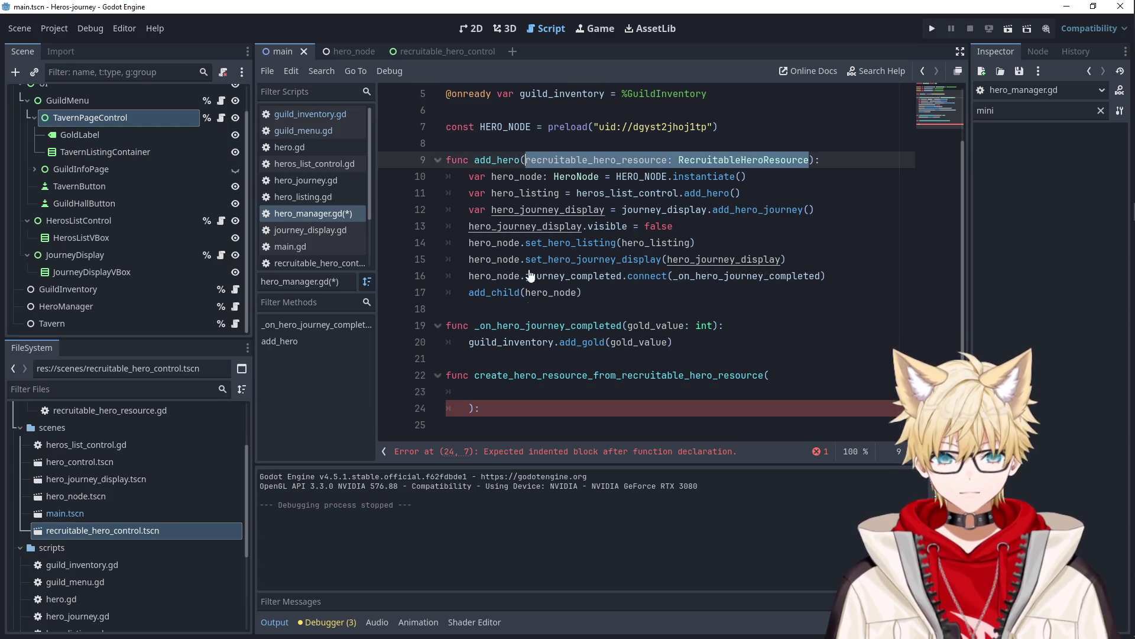
{"action": "left_click", "coordinate": [512, 388]}
{"action": "key", "text": "Tab"}
{"action": "key", "text": "ctrl+v"}
{"action": "key", "text": "Up"}
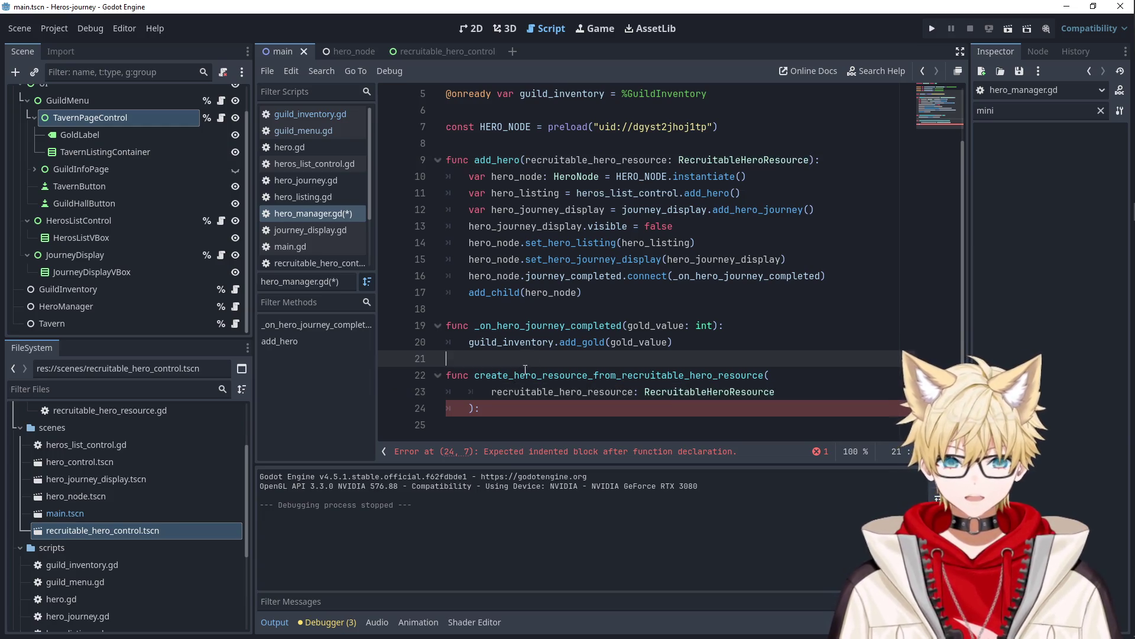
{"action": "left_click", "coordinate": [538, 406]}
{"action": "key", "text": "Return"}
{"action": "type", "text": "pass"}
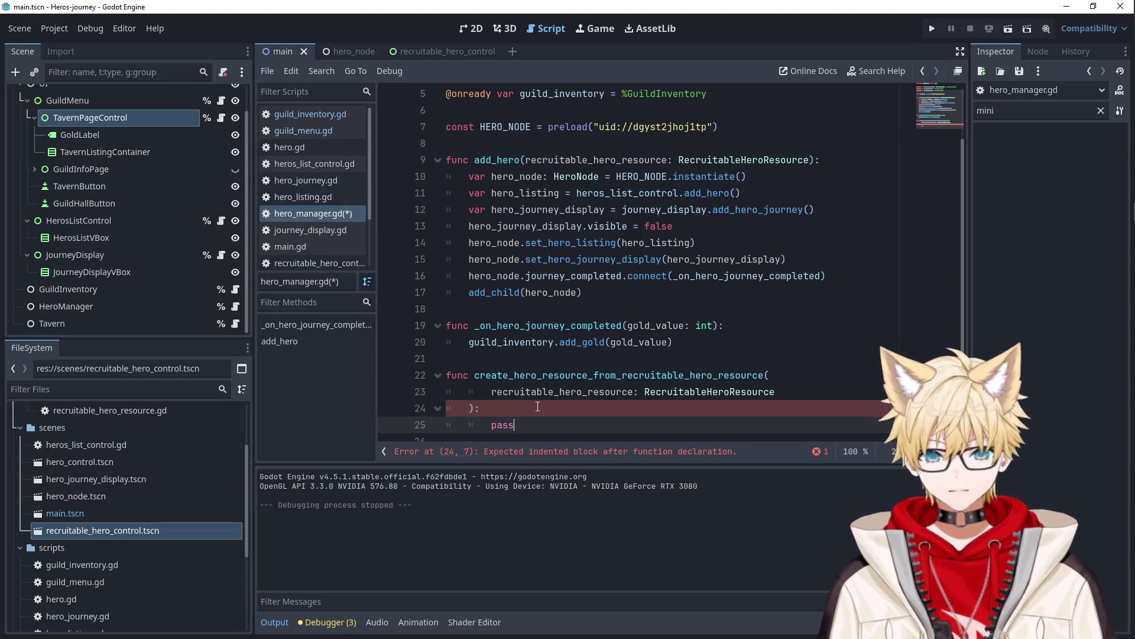
- Save hero_manager.gd and scroll through the edited script
{"action": "left_click", "coordinate": [561, 358]}
{"action": "key", "text": "ctrl+s"}
{"action": "left_click", "coordinate": [587, 308]}
{"action": "scroll", "coordinate": [586, 307], "scroll_direction": "up", "scroll_amount": 2}
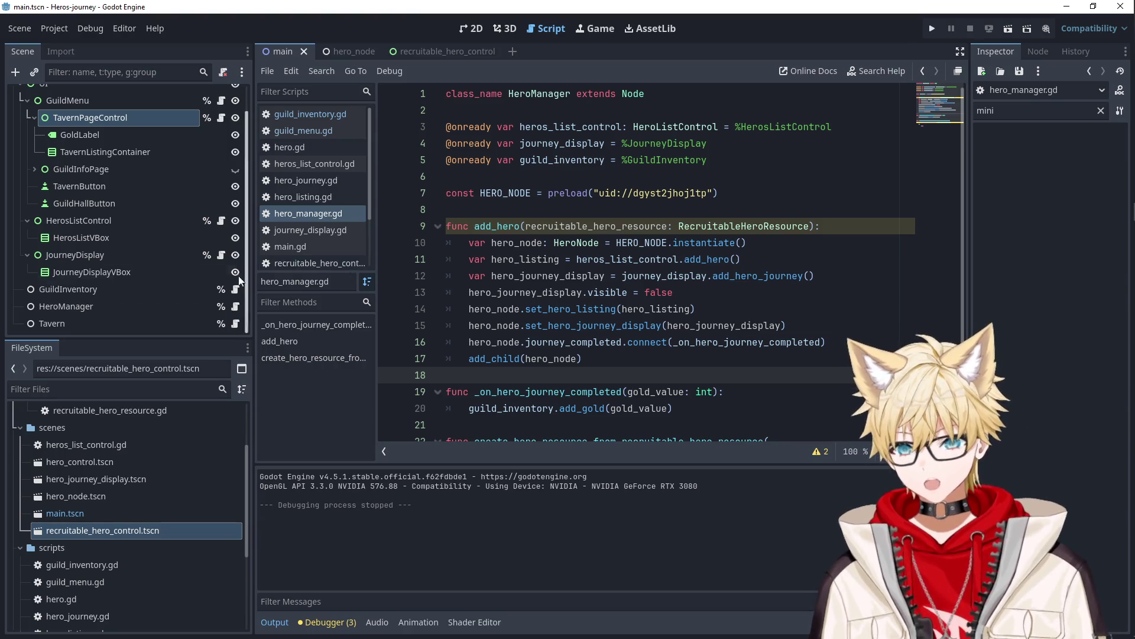
{"action": "scroll", "coordinate": [103, 538], "scroll_direction": "down", "scroll_amount": 3}
{"action": "scroll", "coordinate": [66, 556], "scroll_direction": "up", "scroll_amount": 5}
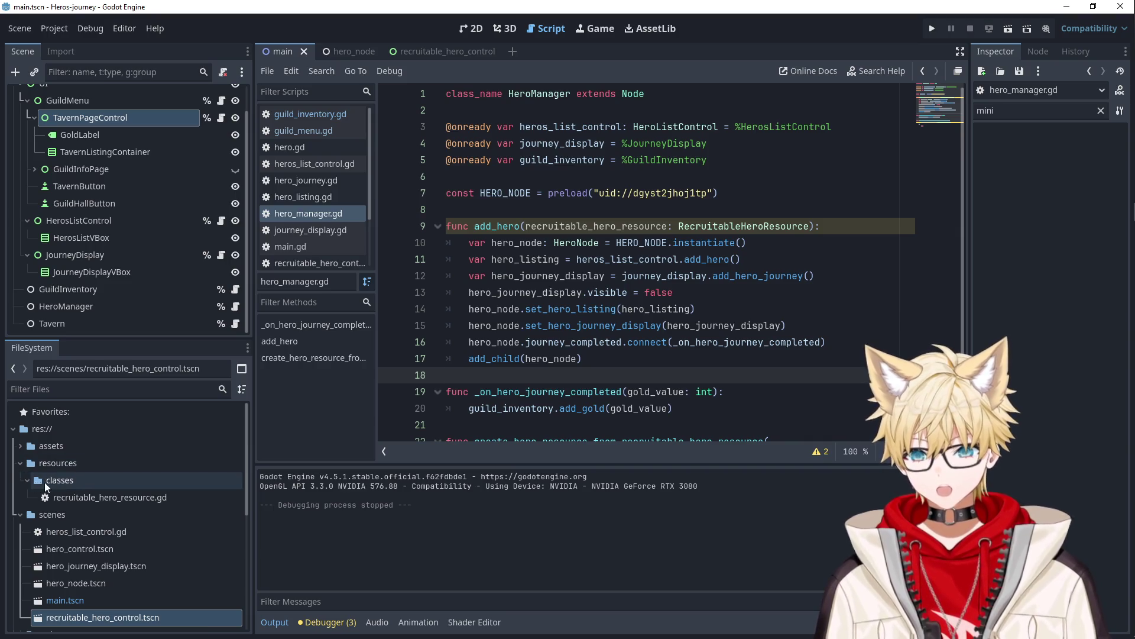
- Create hero_resource.gd in res://resources/classes via Create New > Script and open it
{"action": "right_click", "coordinate": [45, 481]}
{"action": "mouse_move", "coordinate": [101, 387]}
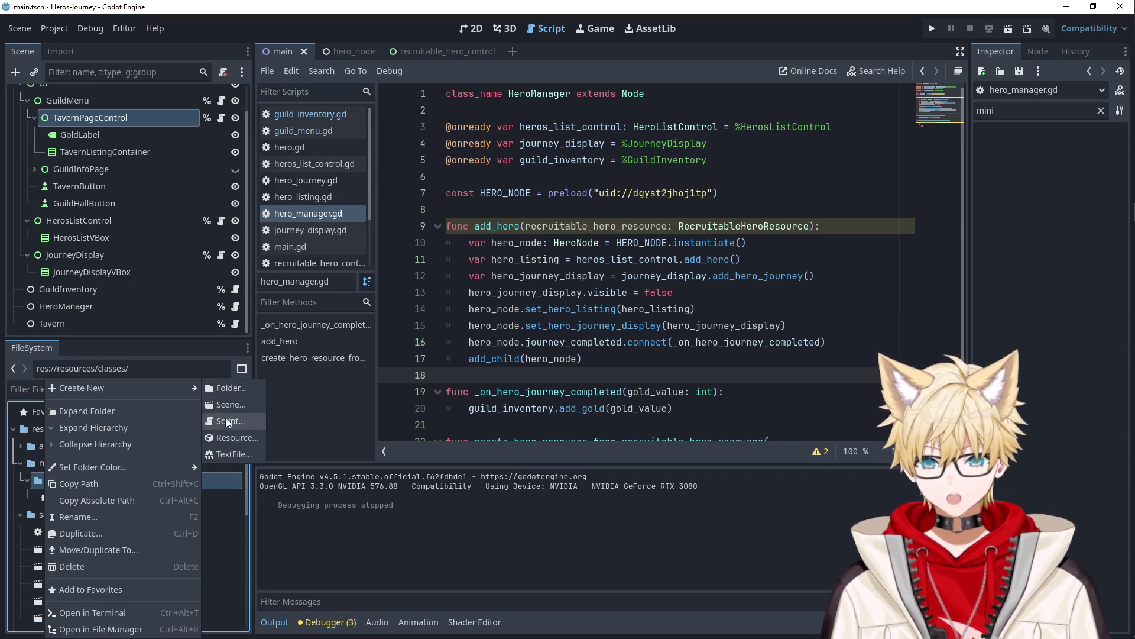
{"action": "left_click", "coordinate": [225, 421]}
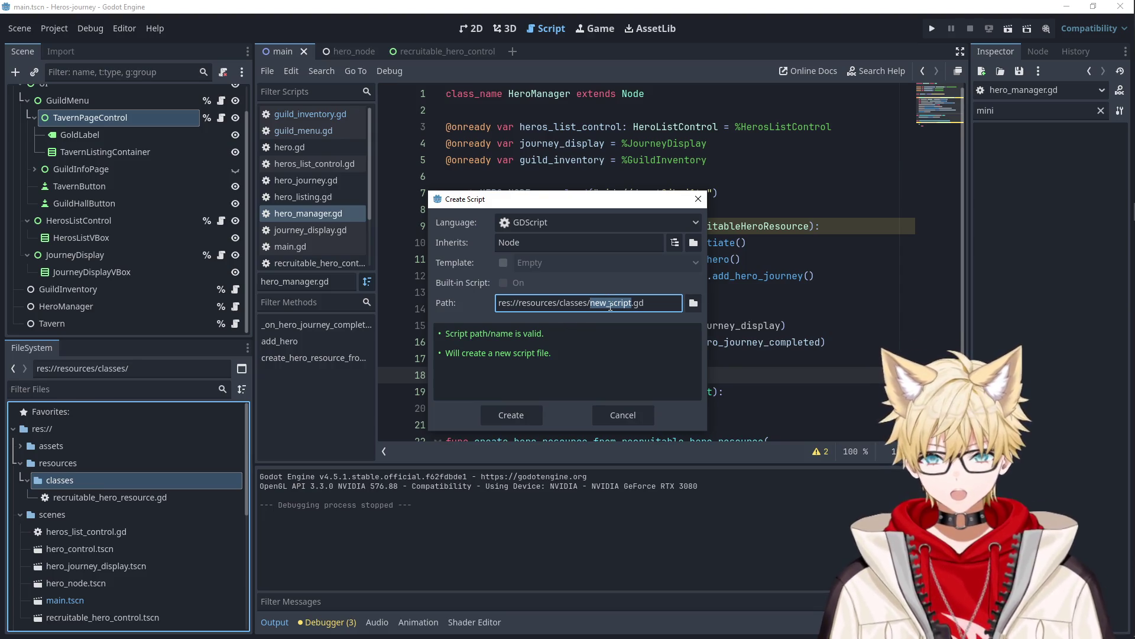
{"action": "type", "text": "hero_resource"}
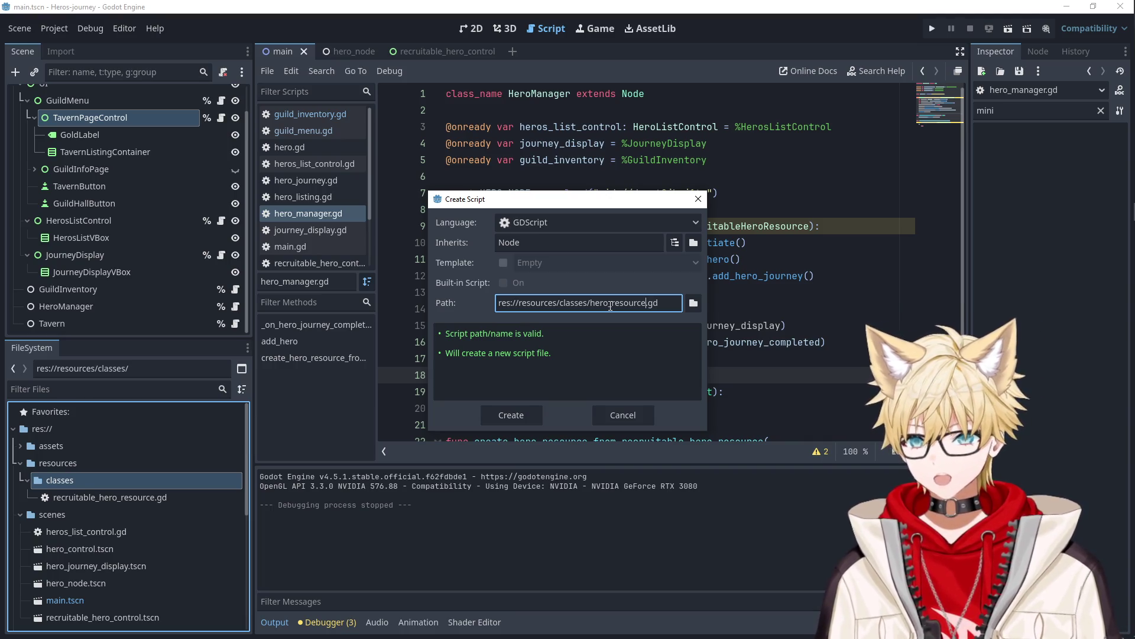
{"action": "left_click", "coordinate": [510, 415]}
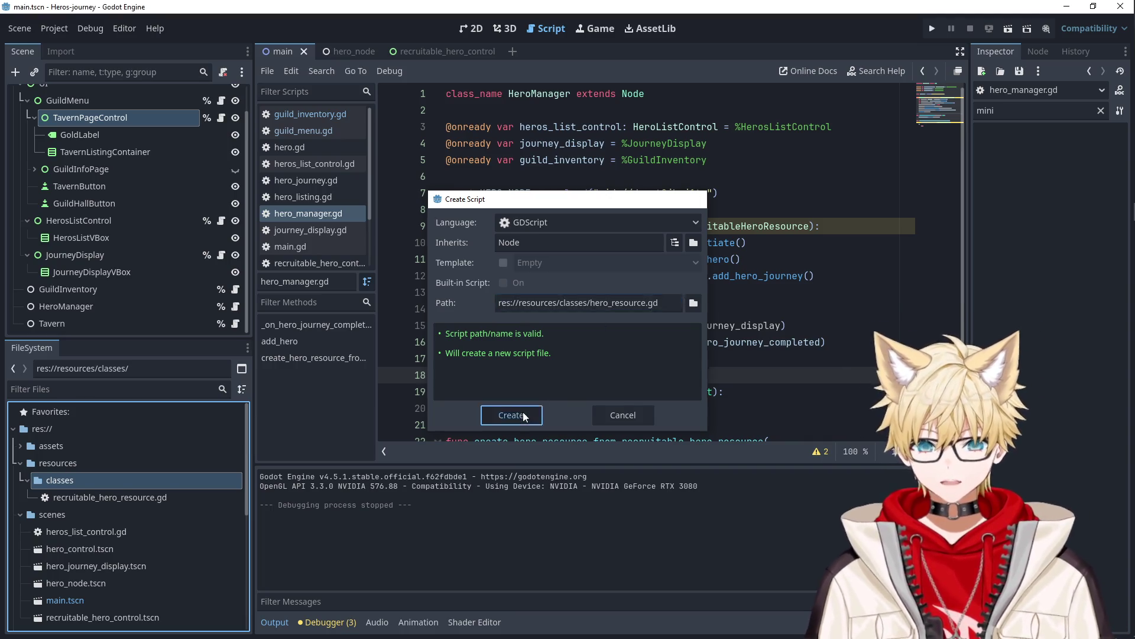
{"action": "double_click", "coordinate": [148, 498]}
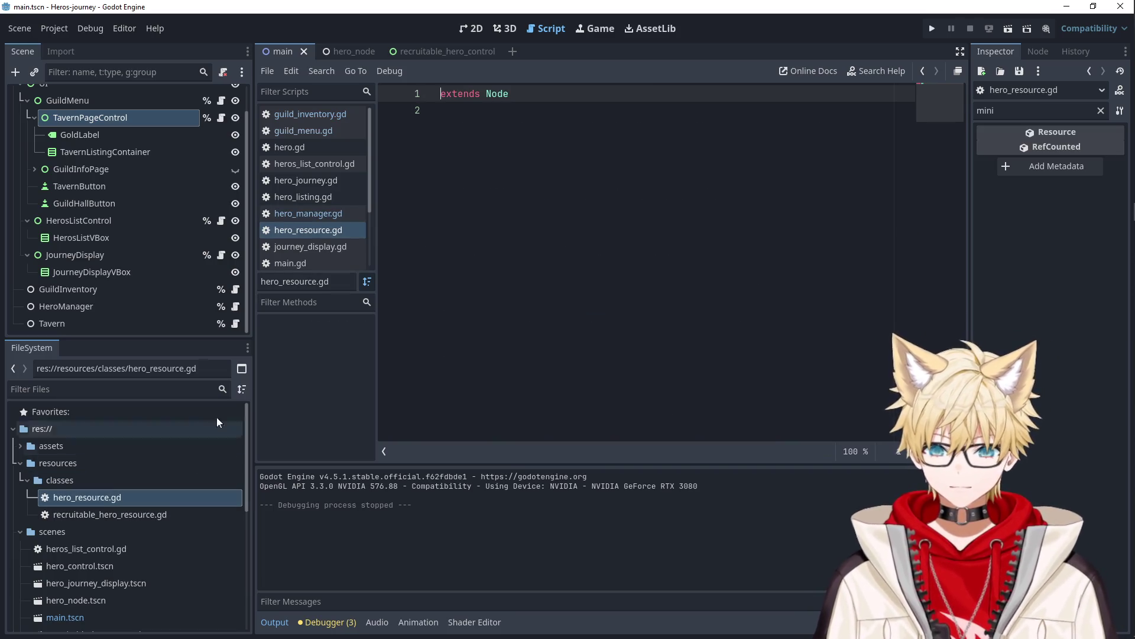
{"action": "type", "text": "class_name"}
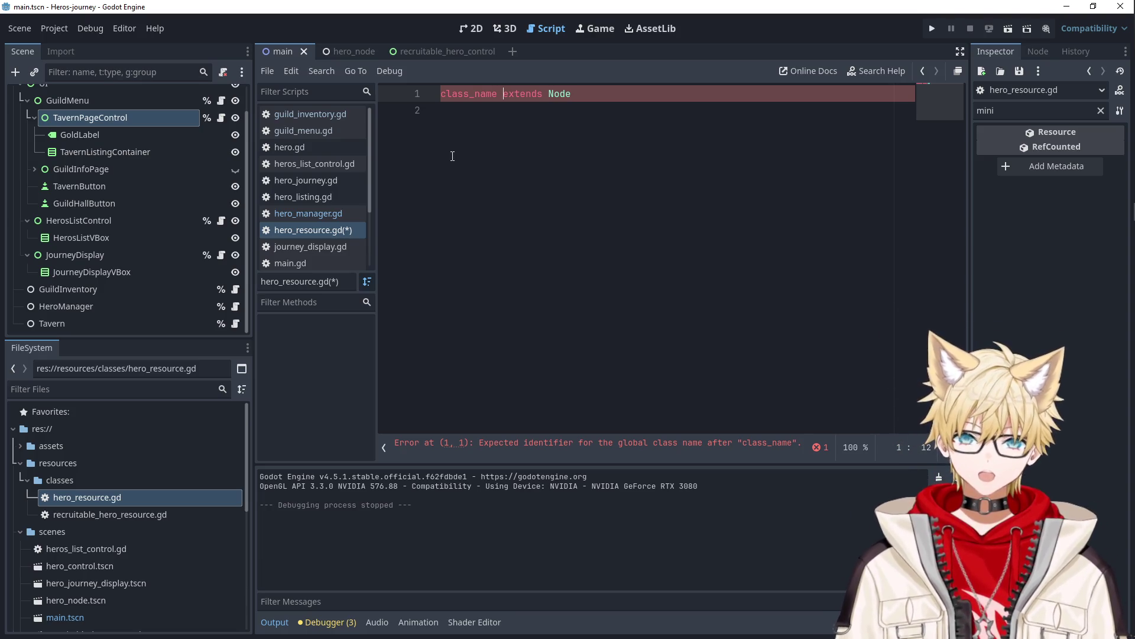
{"action": "type", "text": "HeroResource"}
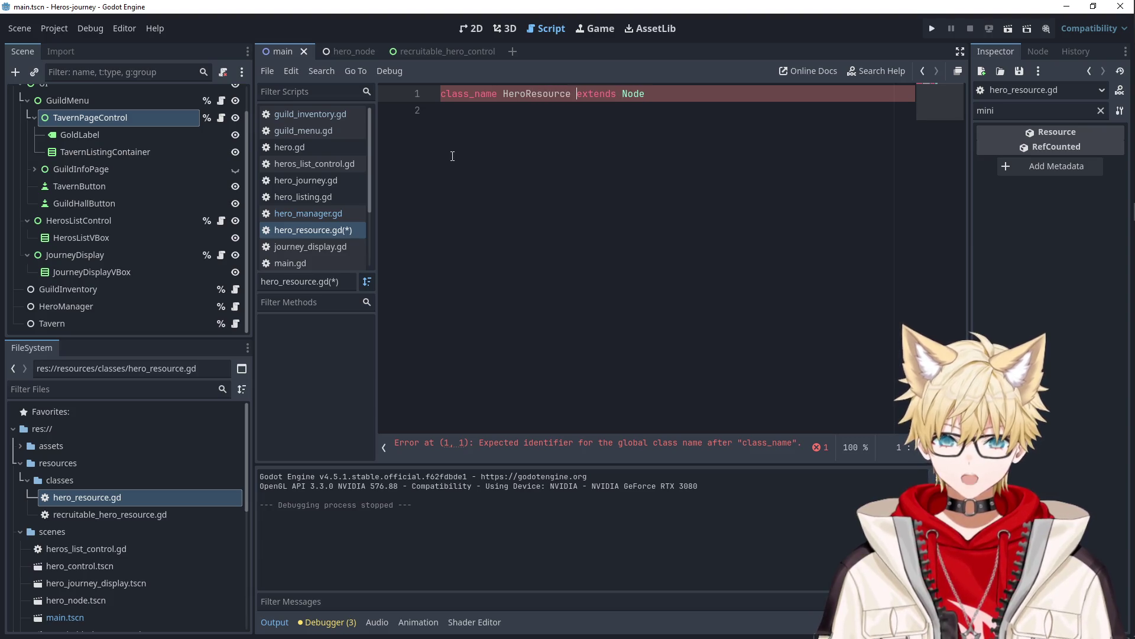
{"action": "key", "text": "Down"}
{"action": "key", "text": "Return"}
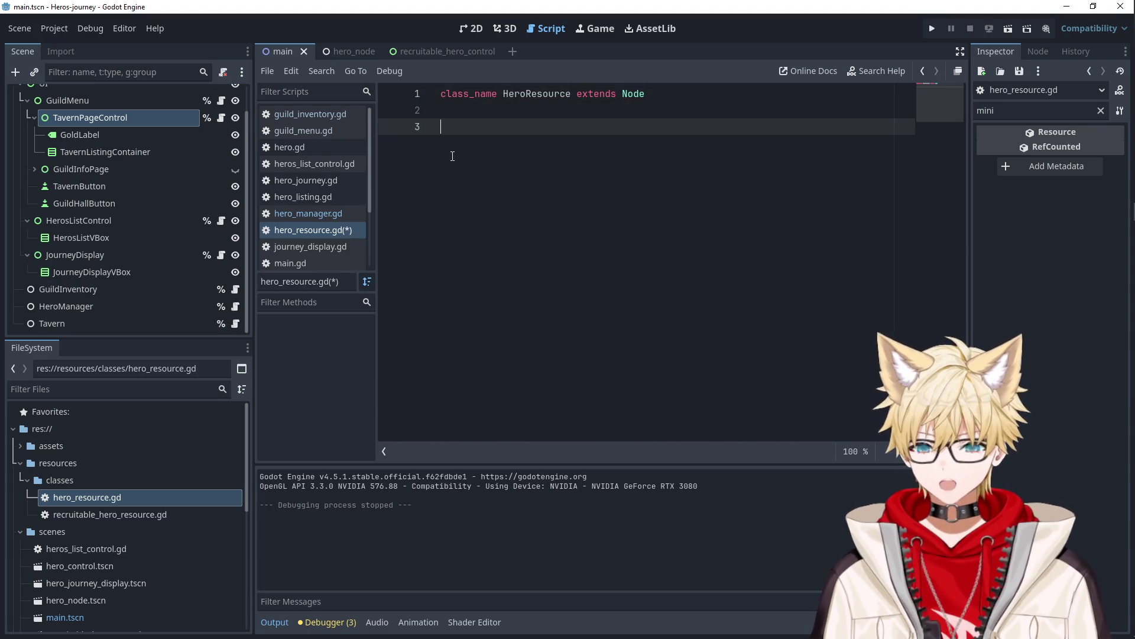
{"action": "type", "text": "@onready var x"}
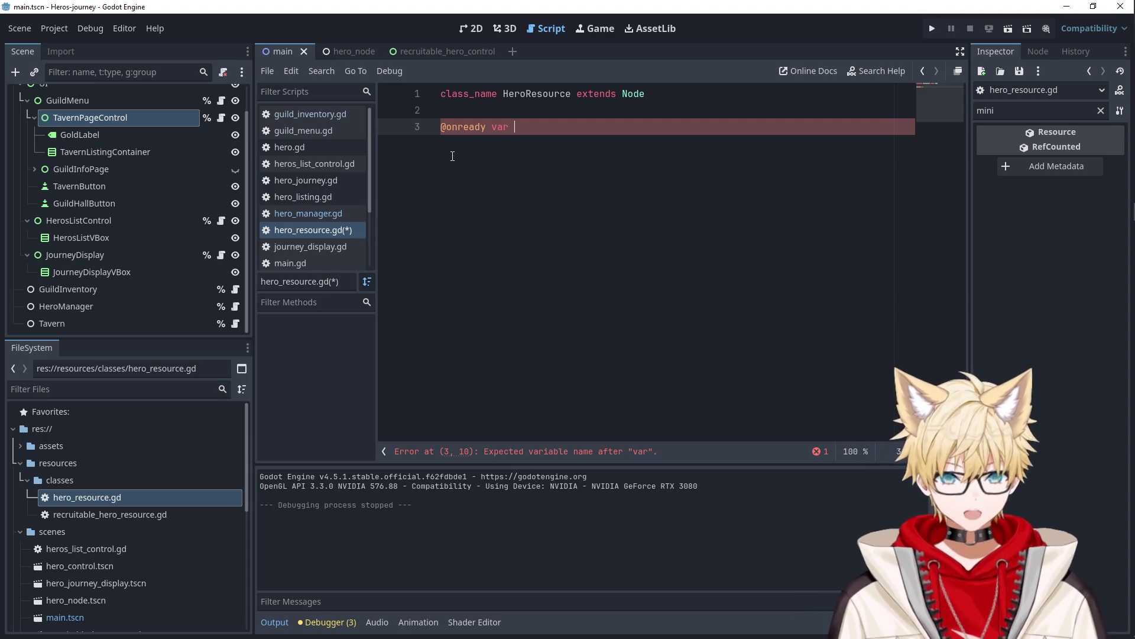
- Repeatedly type and erase throwaway words as the variable name on line 3
{"action": "type", "text": "fuck ice"}
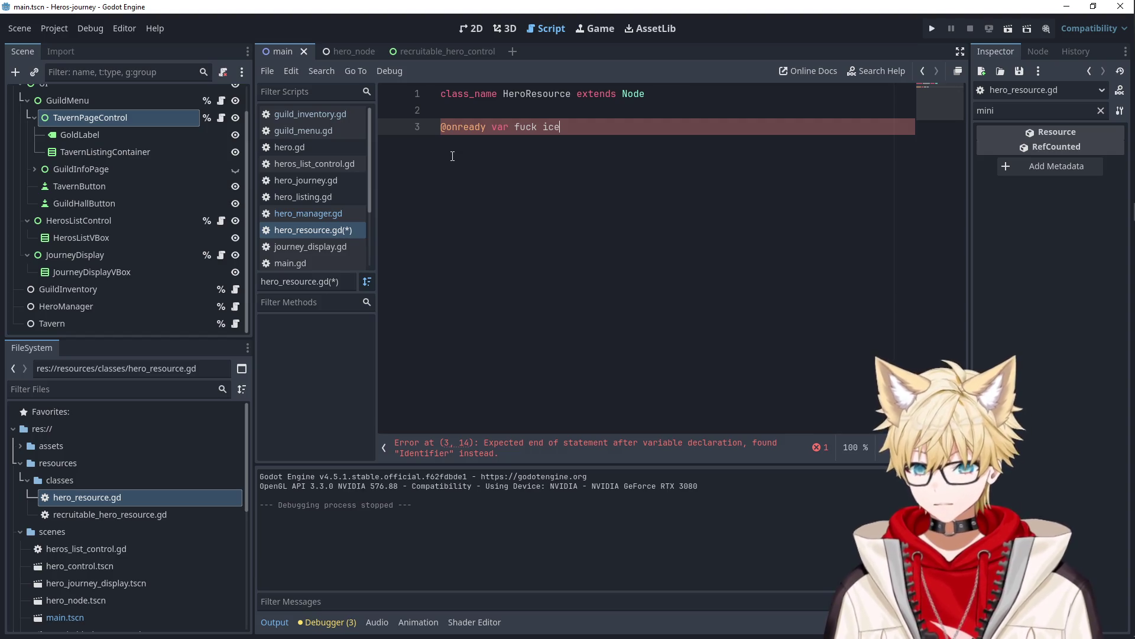
{"action": "type", "text": "fuck ice"}
{"action": "key", "text": "BackSpace"}
{"action": "key", "text": "BackSpace"}
{"action": "key", "text": "BackSpace"}
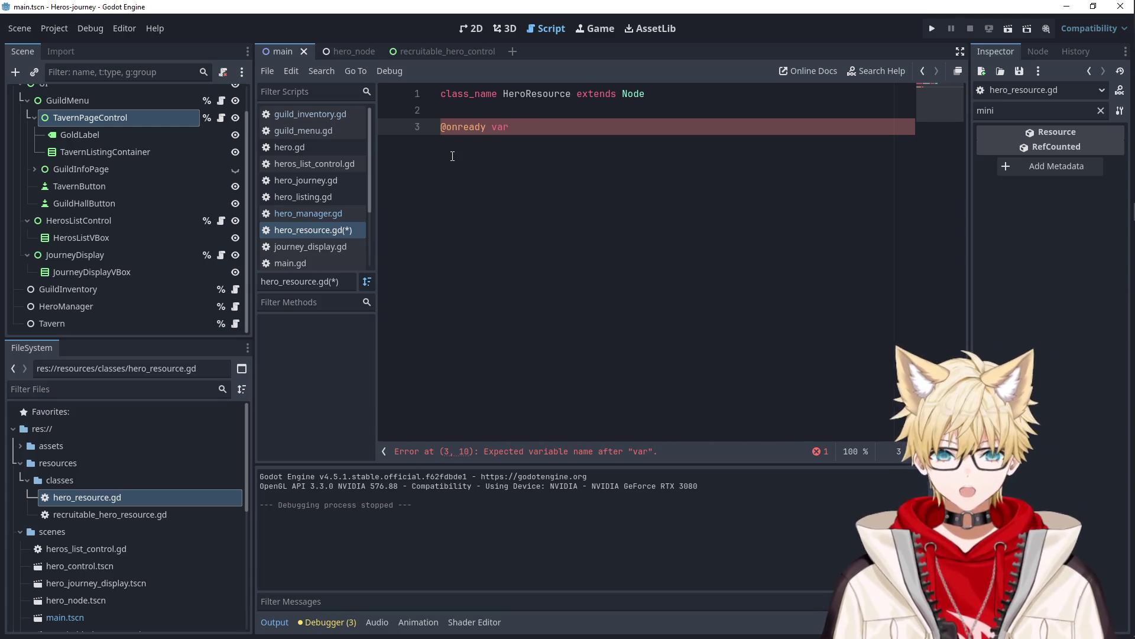
{"action": "type", "text": "fuck ice"}
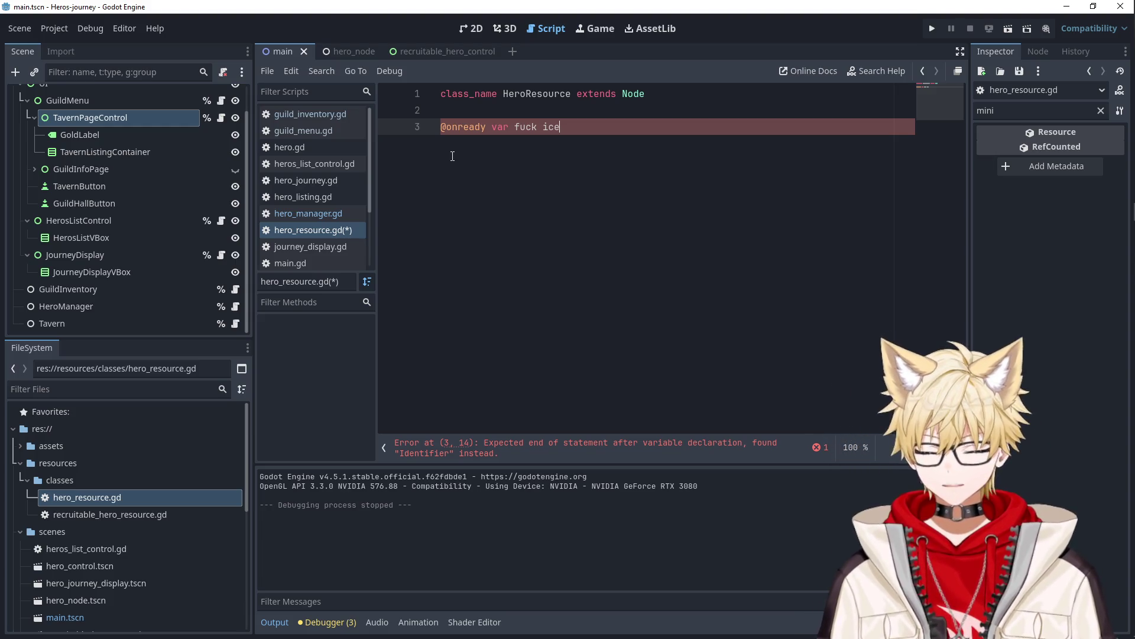
{"action": "type", "text": "fuck ice"}
{"action": "key", "text": "BackSpace"}
{"action": "key", "text": "BackSpace"}
{"action": "key", "text": "BackSpace"}
{"action": "key", "text": "BackSpace"}
{"action": "key", "text": "BackSpace"}
{"action": "key", "text": "BackSpace"}
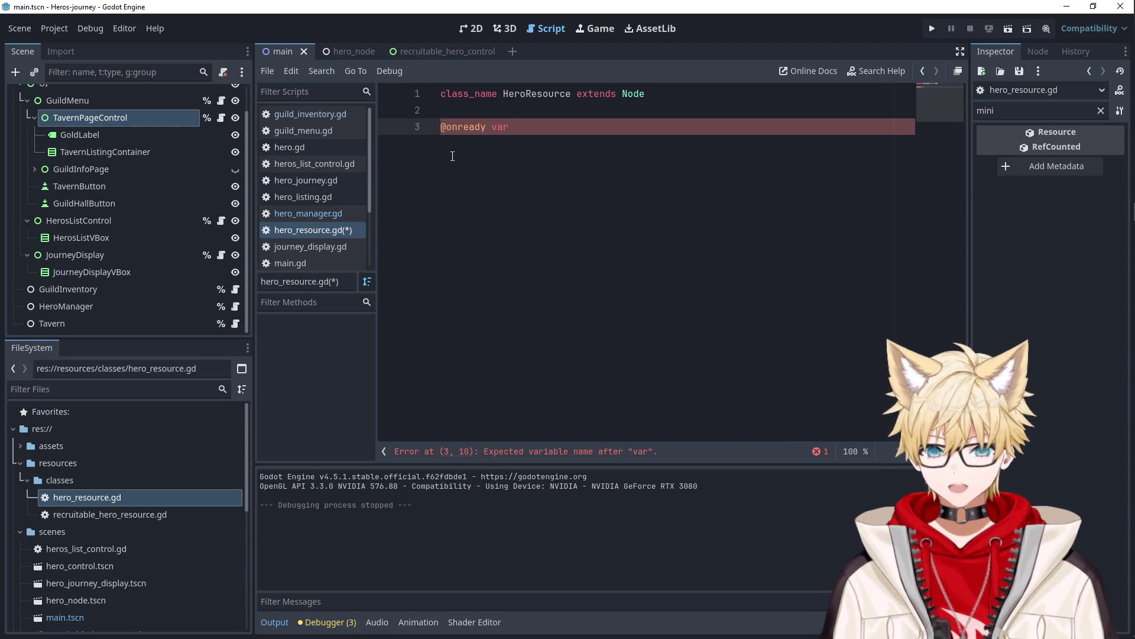
{"action": "type", "text": "fuck ice"}
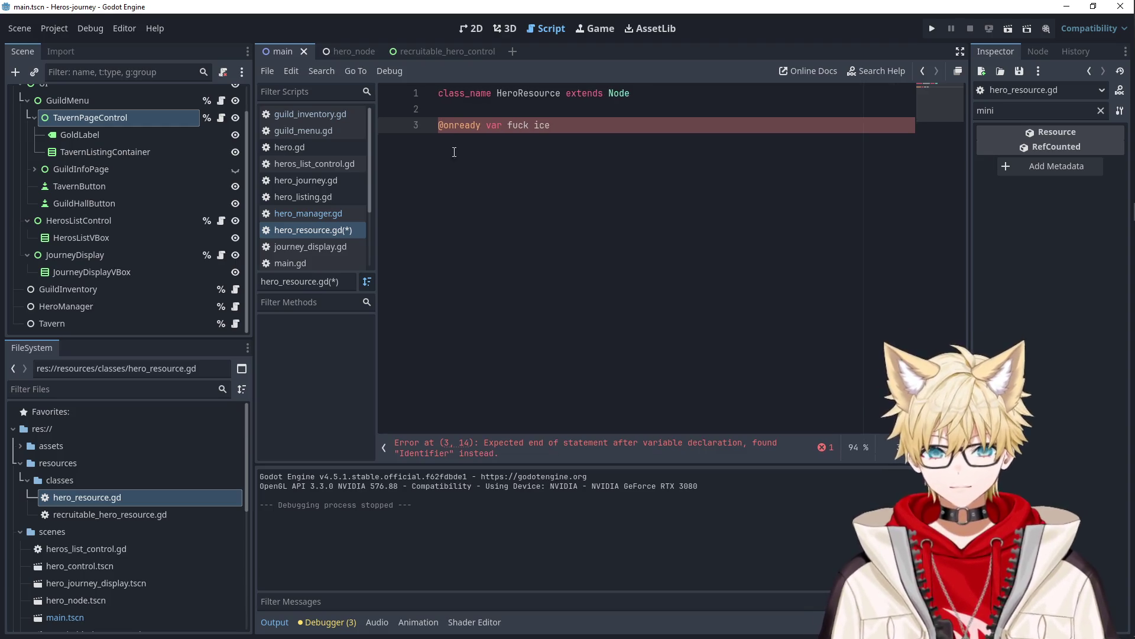
{"action": "scroll", "coordinate": [593, 150], "scroll_direction": "up", "scroll_amount": 2}
{"action": "scroll", "coordinate": [593, 150], "scroll_direction": "up", "scroll_amount": 8}
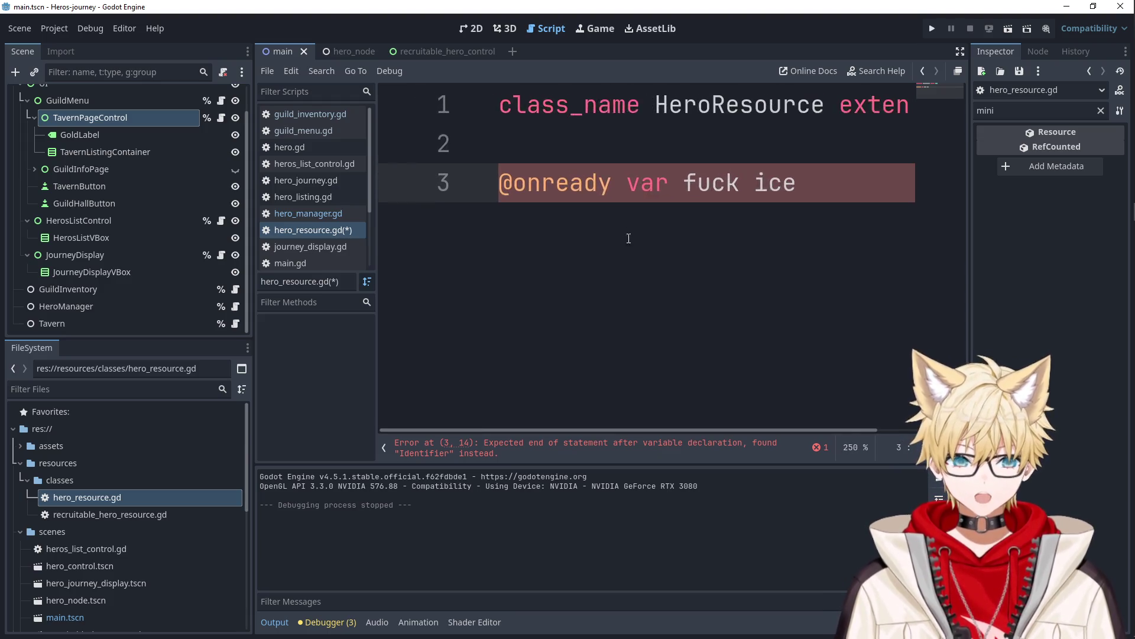
{"action": "mouse_move", "coordinate": [633, 428]}
{"action": "left_mouse_down"}
{"action": "mouse_move", "coordinate": [717, 423]}
{"action": "mouse_move", "coordinate": [687, 425]}
{"action": "mouse_move", "coordinate": [704, 426]}
{"action": "left_mouse_up"}
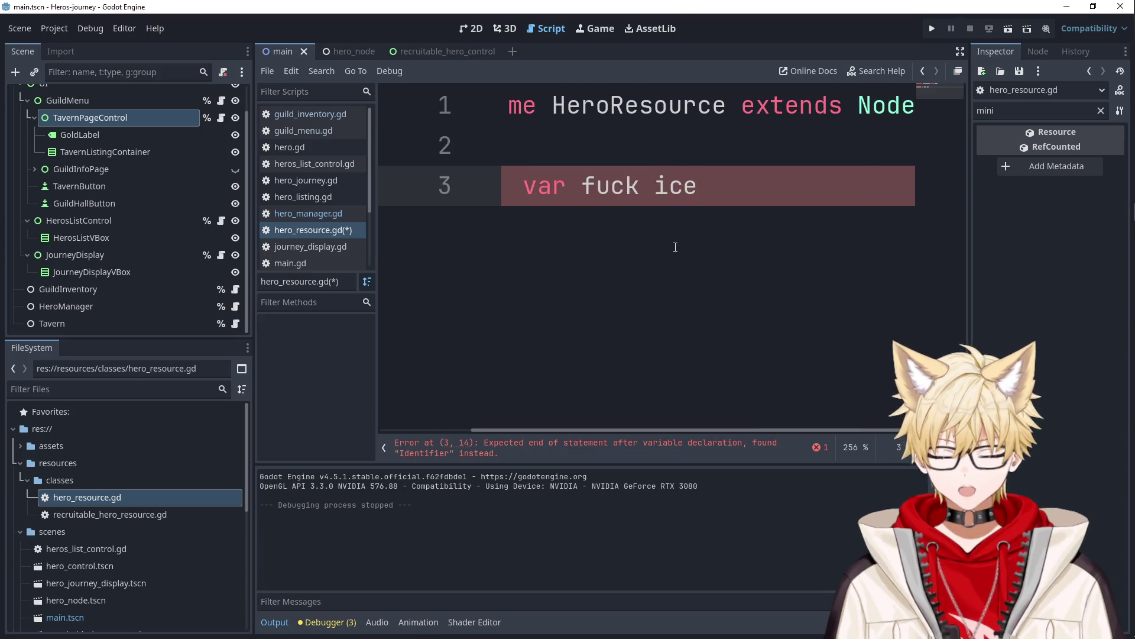
{"action": "scroll", "coordinate": [674, 246], "scroll_direction": "down", "scroll_amount": 2}
{"action": "scroll", "coordinate": [633, 242], "scroll_direction": "down", "scroll_amount": 6}
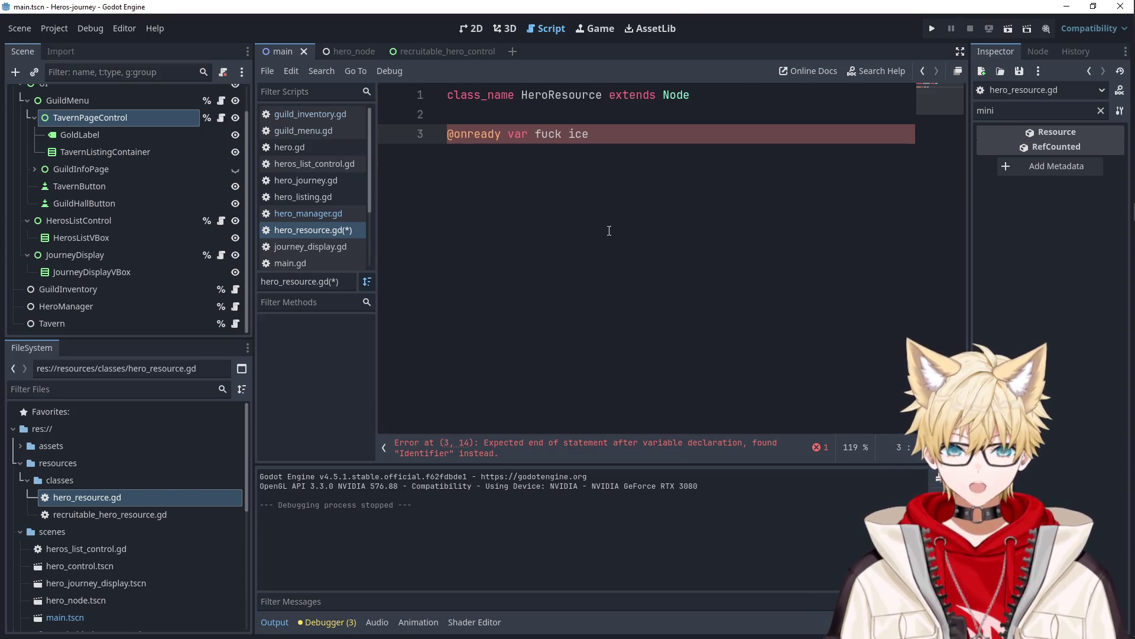
{"action": "scroll", "coordinate": [609, 231], "scroll_direction": "up", "scroll_amount": 2}
{"action": "left_click_drag", "start_coordinate": [599, 135], "coordinate": [552, 138]}
{"action": "key", "text": "BackSpace"}
{"action": "key", "text": "BackSpace"}
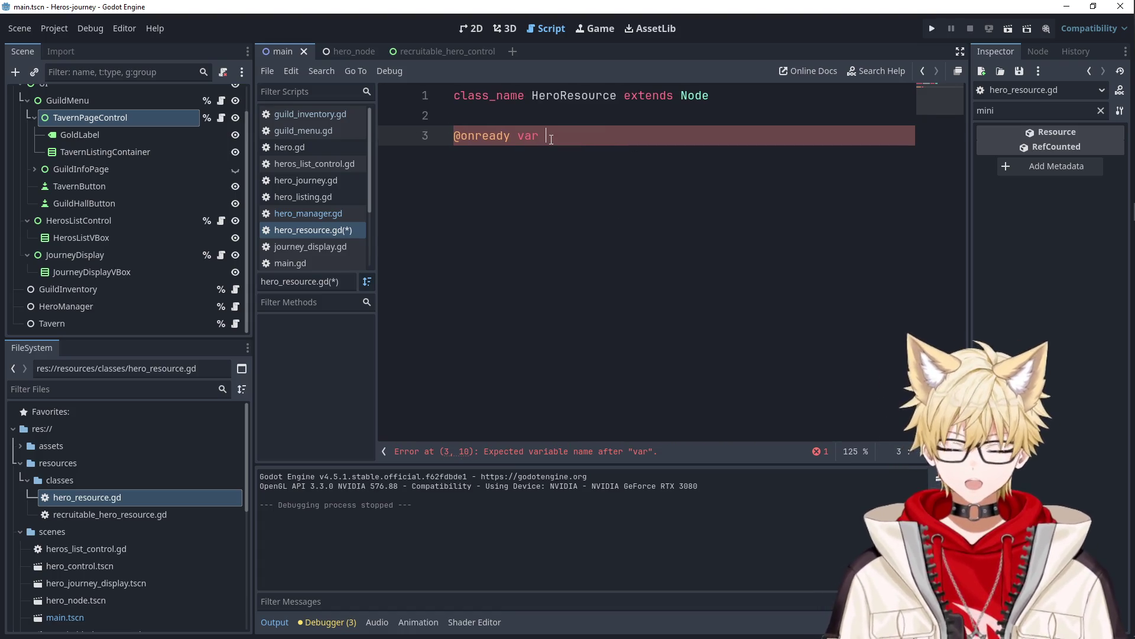
{"action": "scroll", "coordinate": [636, 207], "scroll_direction": "down", "scroll_amount": 3}
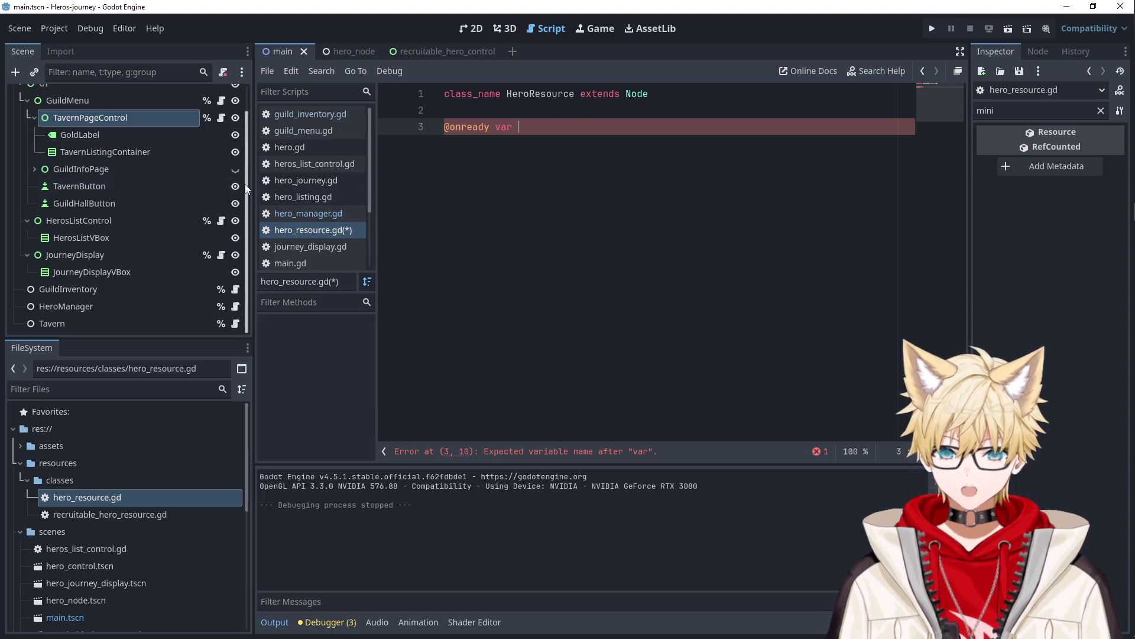
{"action": "mouse_move", "coordinate": [253, 220]}
{"action": "left_mouse_down"}
{"action": "mouse_move", "coordinate": [138, 220]}
{"action": "mouse_move", "coordinate": [220, 220]}
{"action": "left_mouse_up"}
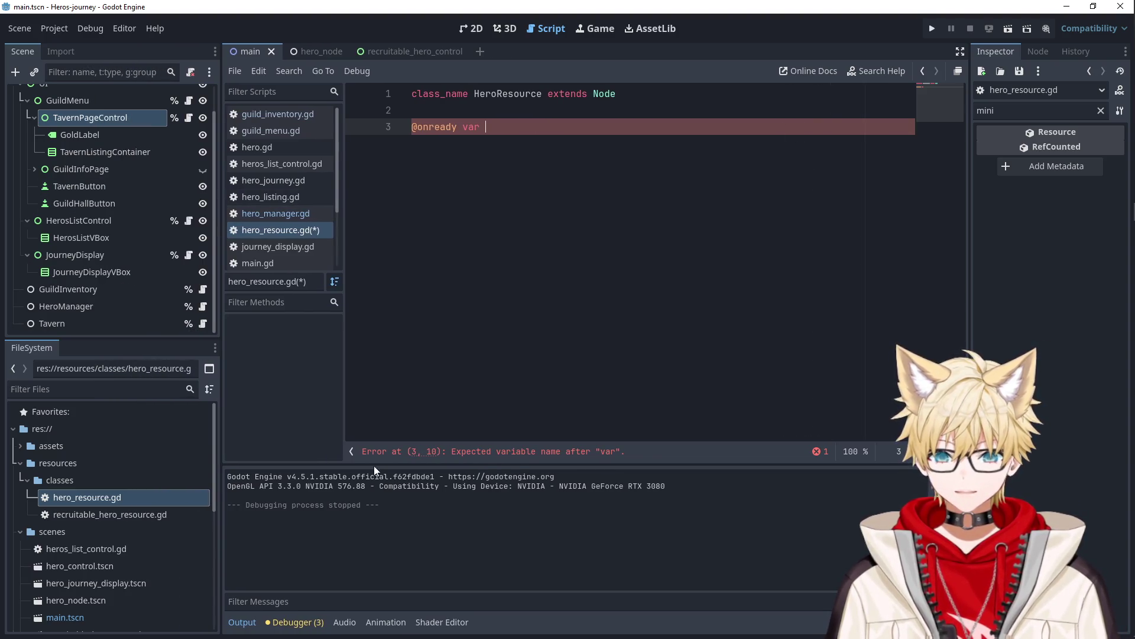
- Enlarge the code area and declare the variable as current_hp: int
{"action": "left_click_drag", "start_coordinate": [595, 465], "coordinate": [595, 481]}
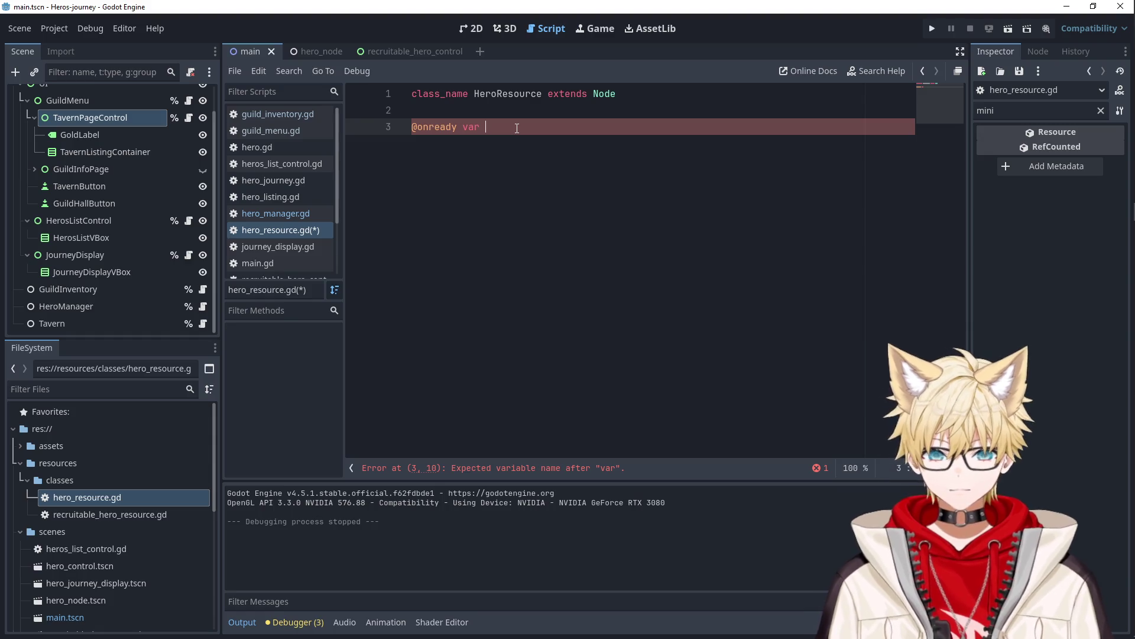
{"action": "type", "text": "hp in"}
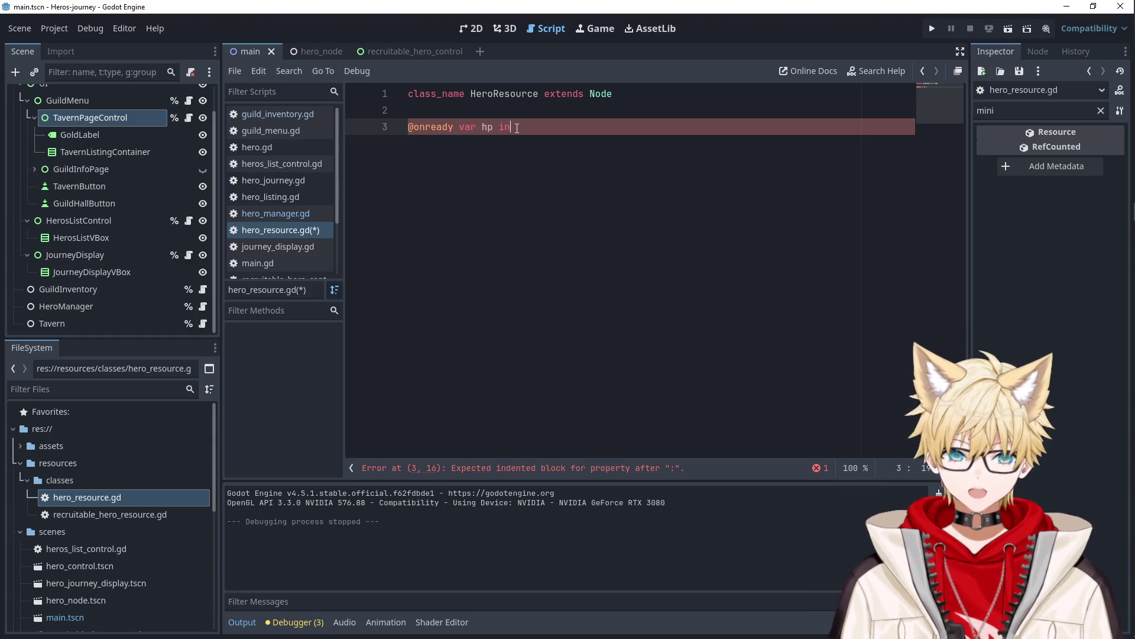
{"action": "key", "text": "BackSpace"}
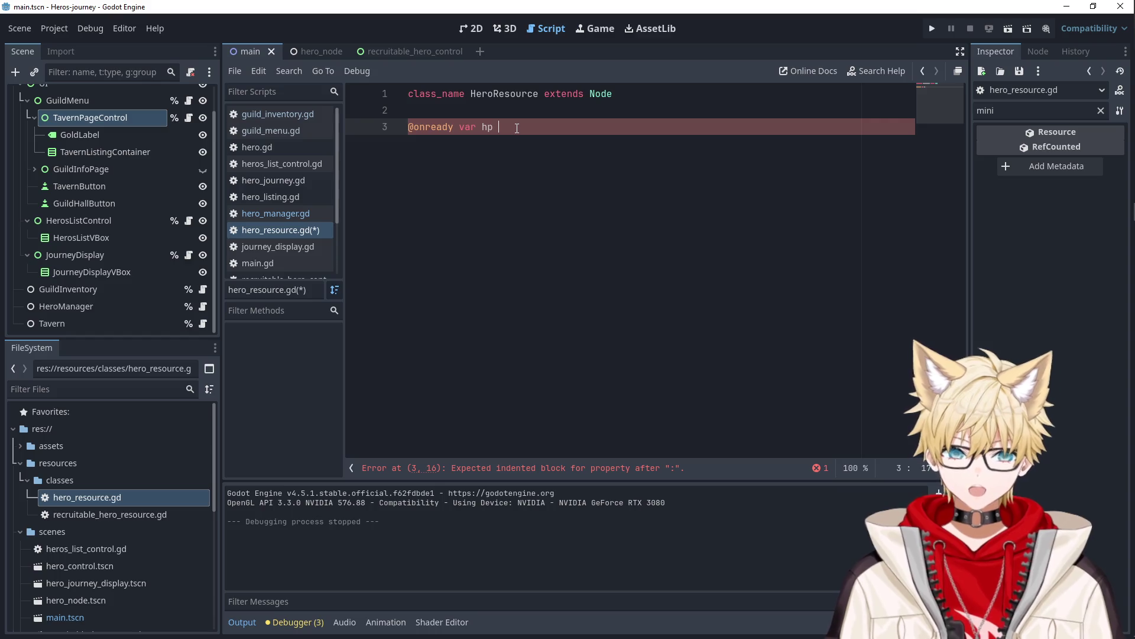
{"action": "key", "text": "BackSpace"}
{"action": "key", "text": "BackSpace"}
{"action": "type", "text": "current_hp: i"}
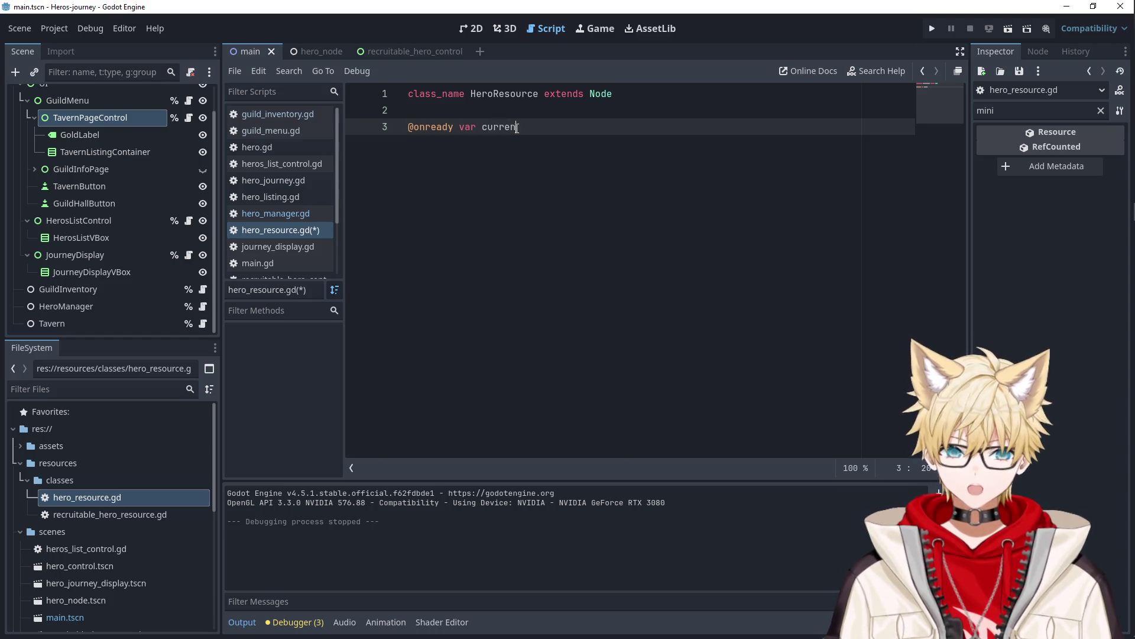
{"action": "type", "text": "nt"}
{"action": "key", "text": "Return"}
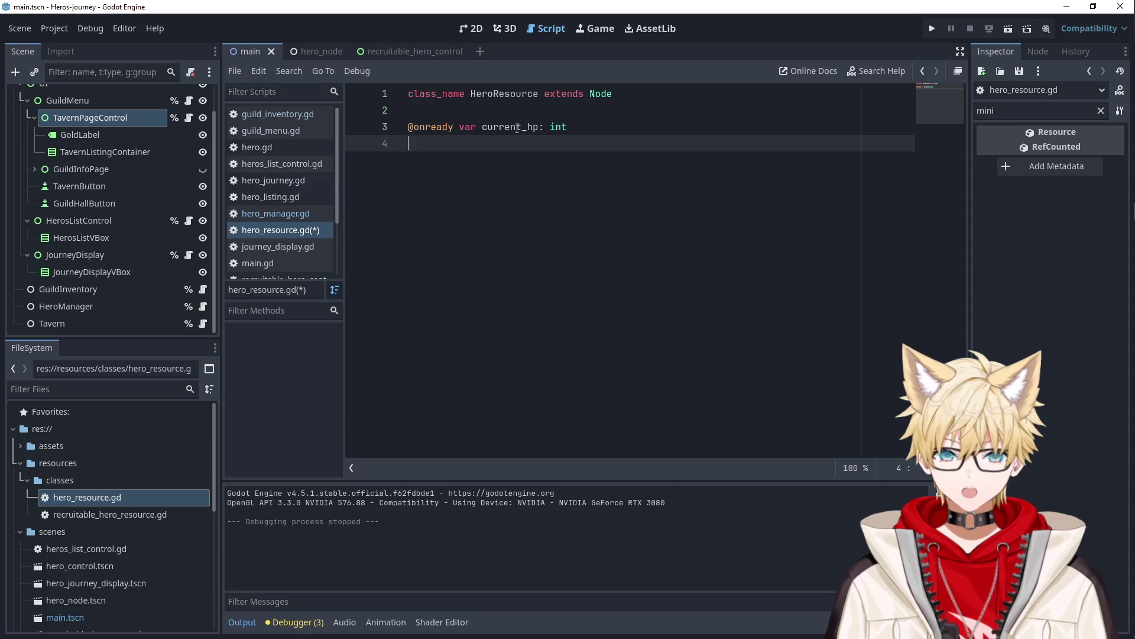
{"action": "double_click", "coordinate": [431, 127]}
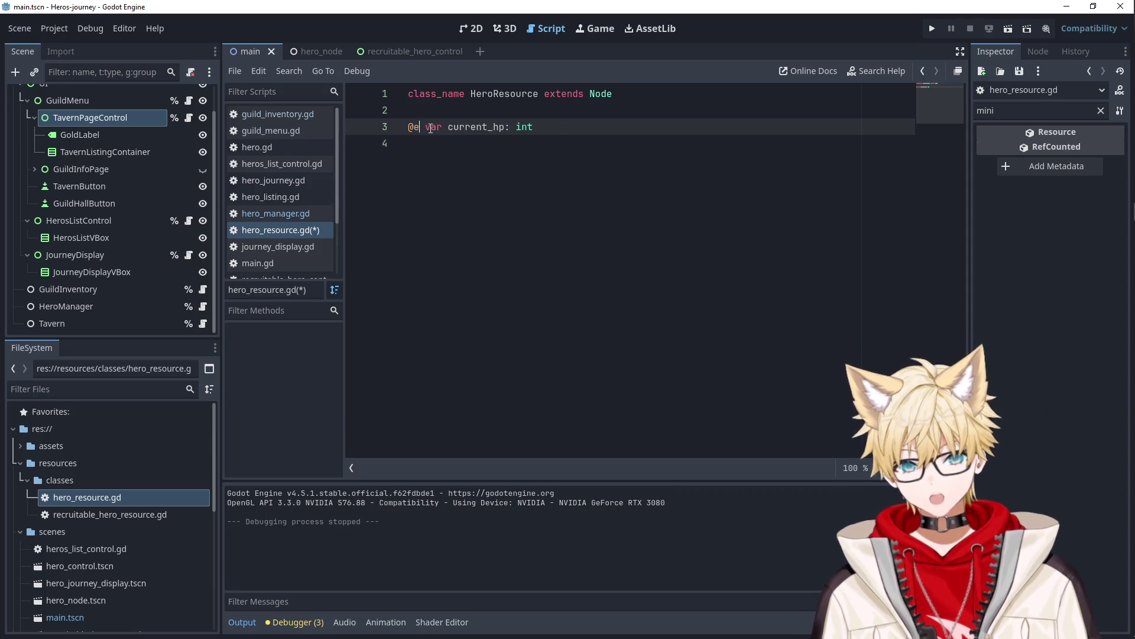
{"action": "type", "text": "export"}
{"action": "key", "text": "Escape"}
{"action": "key", "text": "Down"}
{"action": "type", "text": "@export var "}
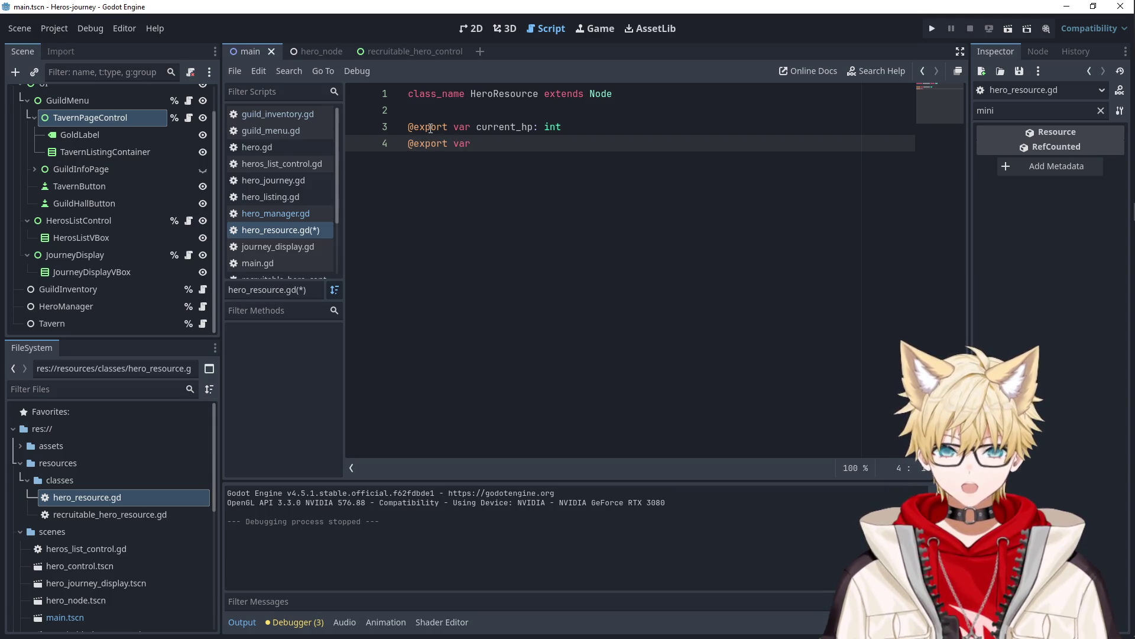
{"action": "type", "text": "max_hea"}
{"action": "key", "text": "BackSpace"}
{"action": "key", "text": "BackSpace"}
{"action": "key", "text": "BackSpace"}
{"action": "type", "text": "hp: int"}
- Move the max_hp declaration above current_hp and tidy the blank lines around it
{"action": "left_click_drag", "start_coordinate": [539, 143], "coordinate": [520, 142]}
{"action": "key", "text": "shift+Home"}
{"action": "key", "text": "ctrl+x"}
{"action": "left_click", "coordinate": [422, 114]}
{"action": "key", "text": "Return"}
{"action": "key", "text": "ctrl+v"}
{"action": "key", "text": "Return"}
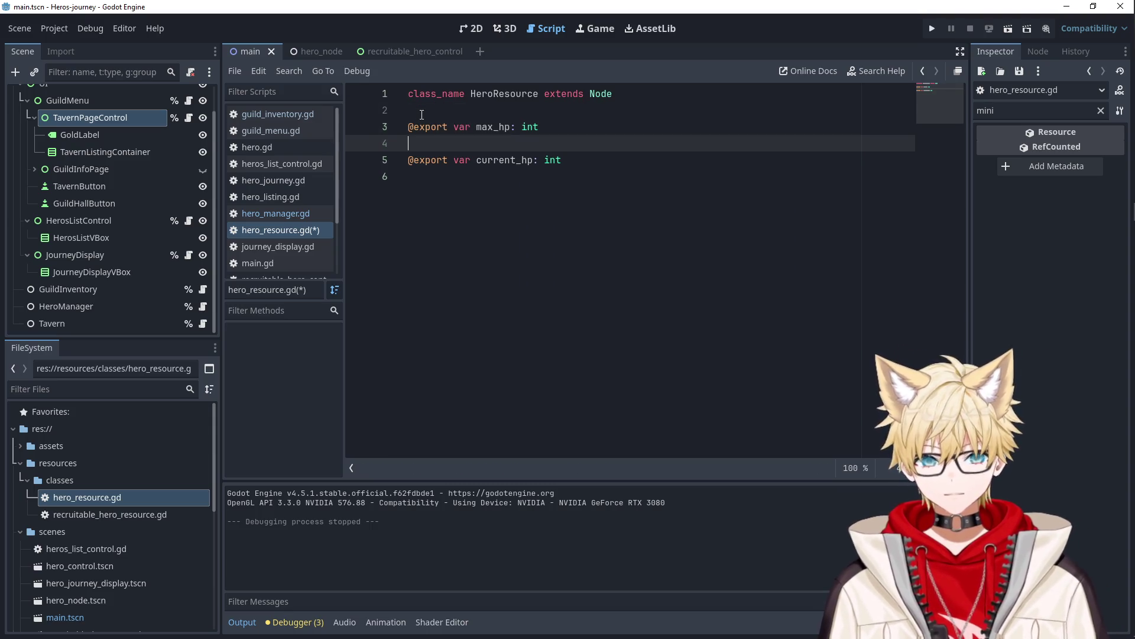
{"action": "key", "text": "BackSpace"}
{"action": "key", "text": "Up"}
{"action": "key", "text": "Return"}
{"action": "key", "text": "Return"}
{"action": "key", "text": "Up"}
{"action": "type", "text": "@export var"}
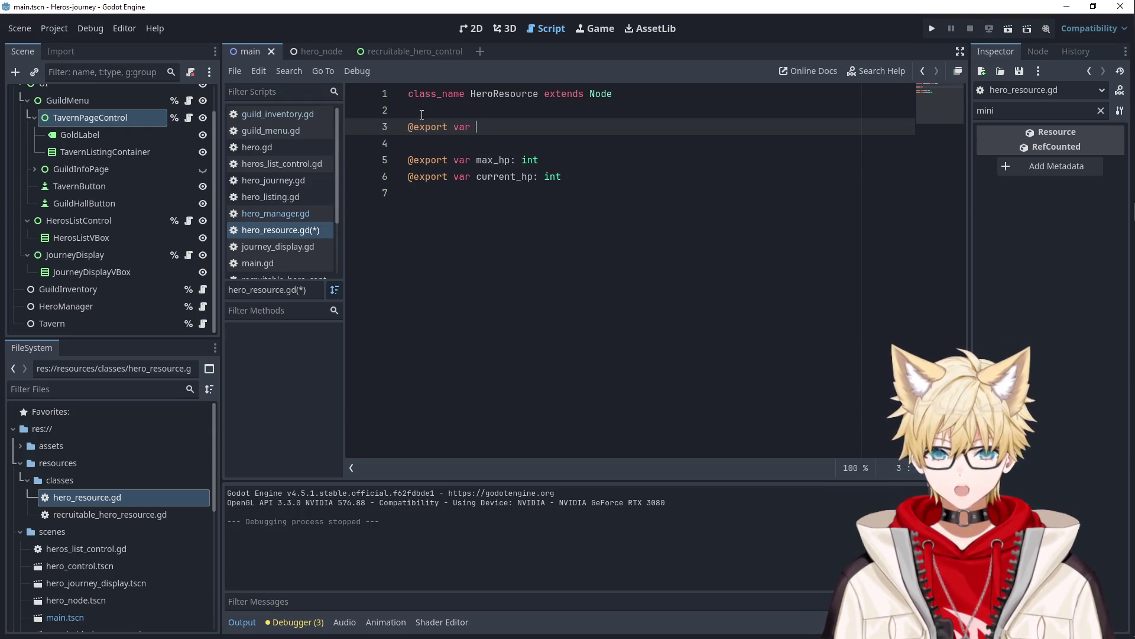
{"action": "type", "text": " name: st"}
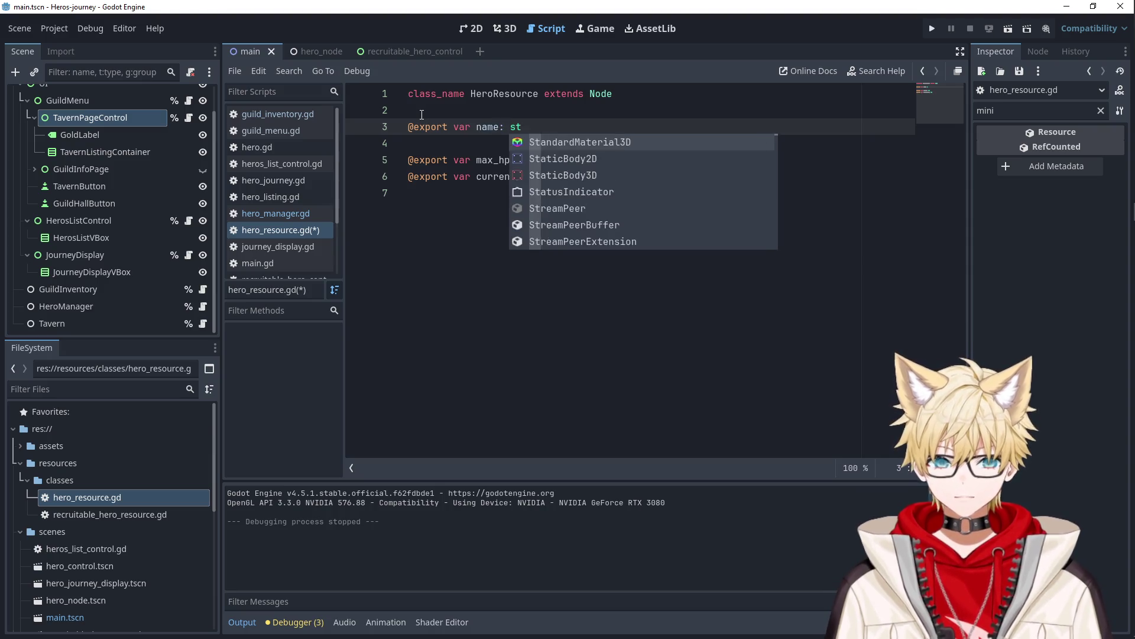
{"action": "key", "text": "BackSpace"}
{"action": "key", "text": "BackSpace"}
{"action": "key", "text": "BackSpace"}
{"action": "type", "text": "hero_name:"}
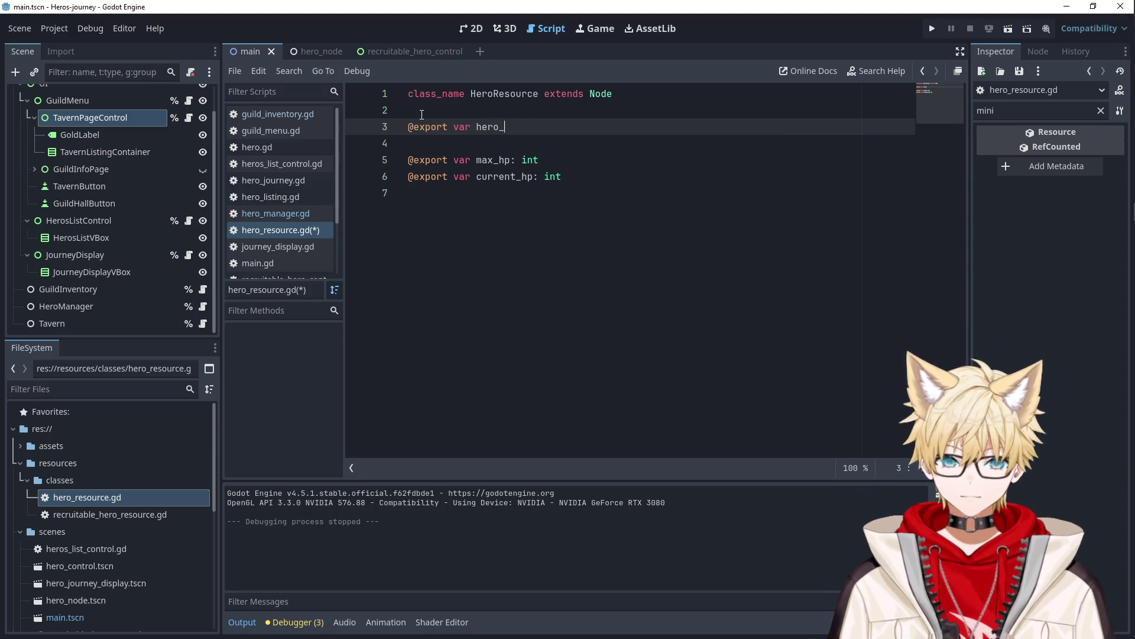
{"action": "type", "text": " str"}
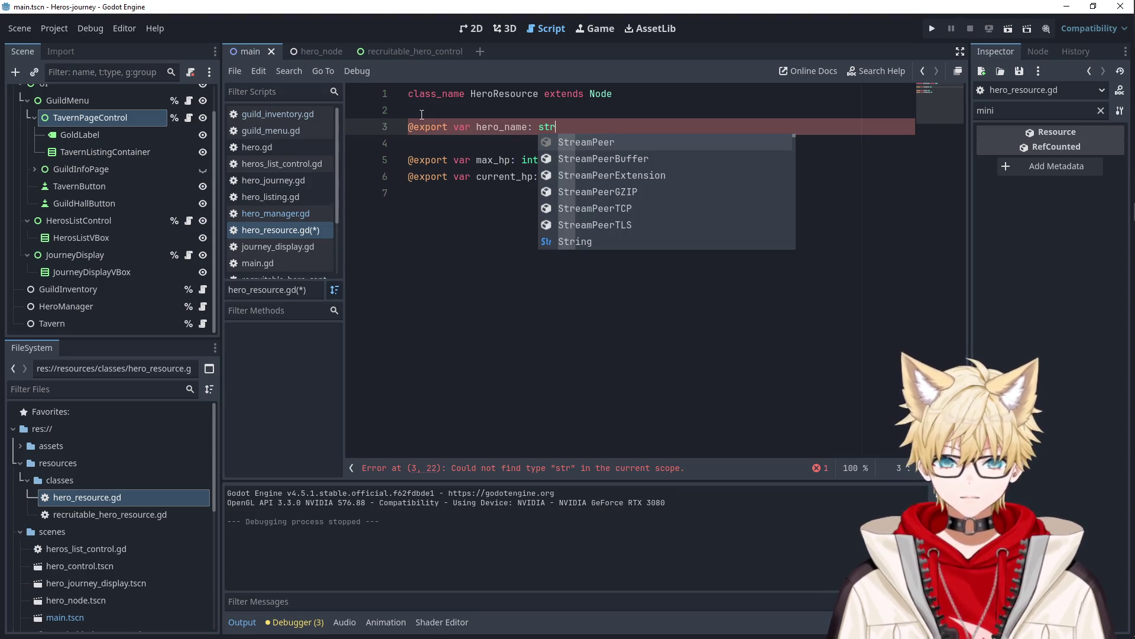
{"action": "key", "text": "Down"}
{"action": "key", "text": "Down"}
{"action": "key", "text": "Down"}
{"action": "key", "text": "Down"}
{"action": "key", "text": "Return"}
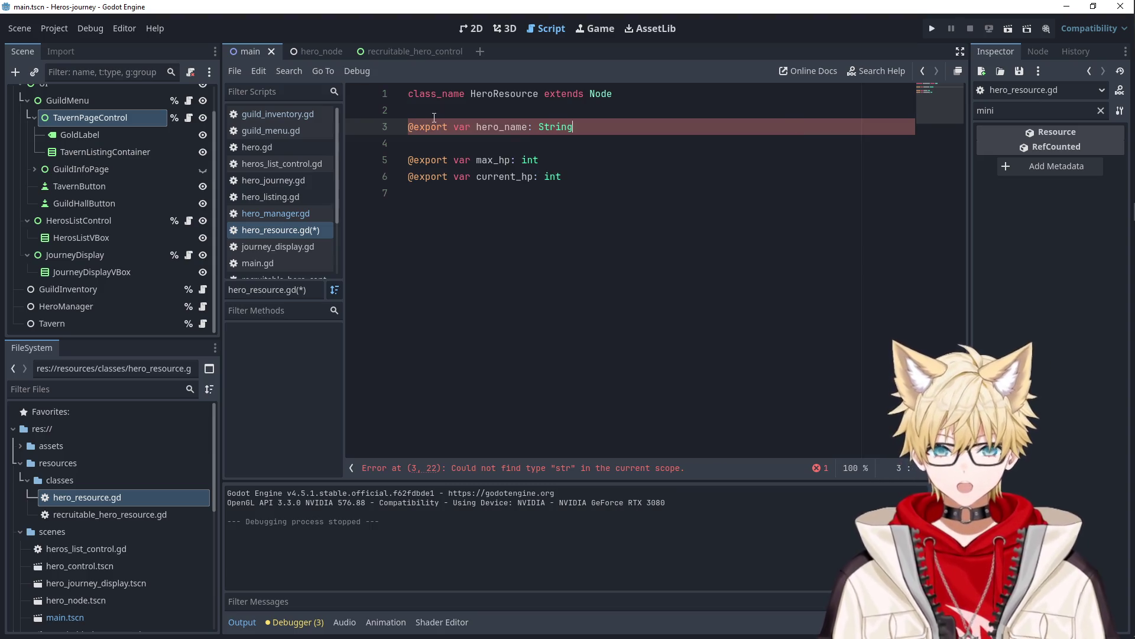
- Add exported attack, defense and speed variables, all typed int, after current_hp
{"action": "left_click", "coordinate": [585, 184]}
{"action": "key", "text": "Return"}
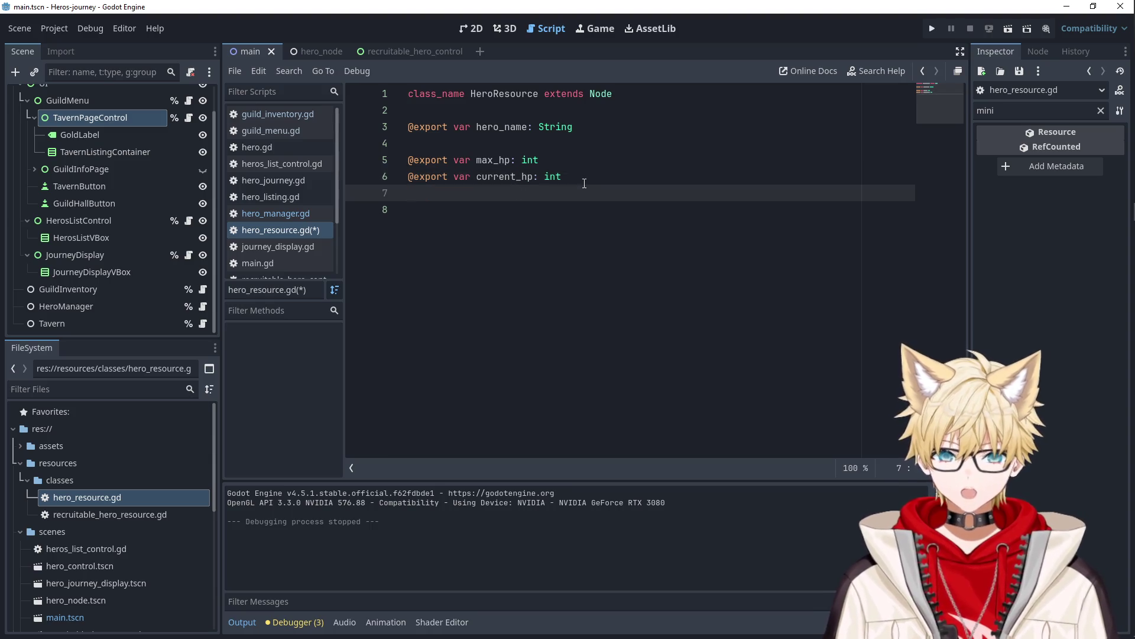
{"action": "key", "text": "Return"}
{"action": "type", "text": "@export var attack:"}
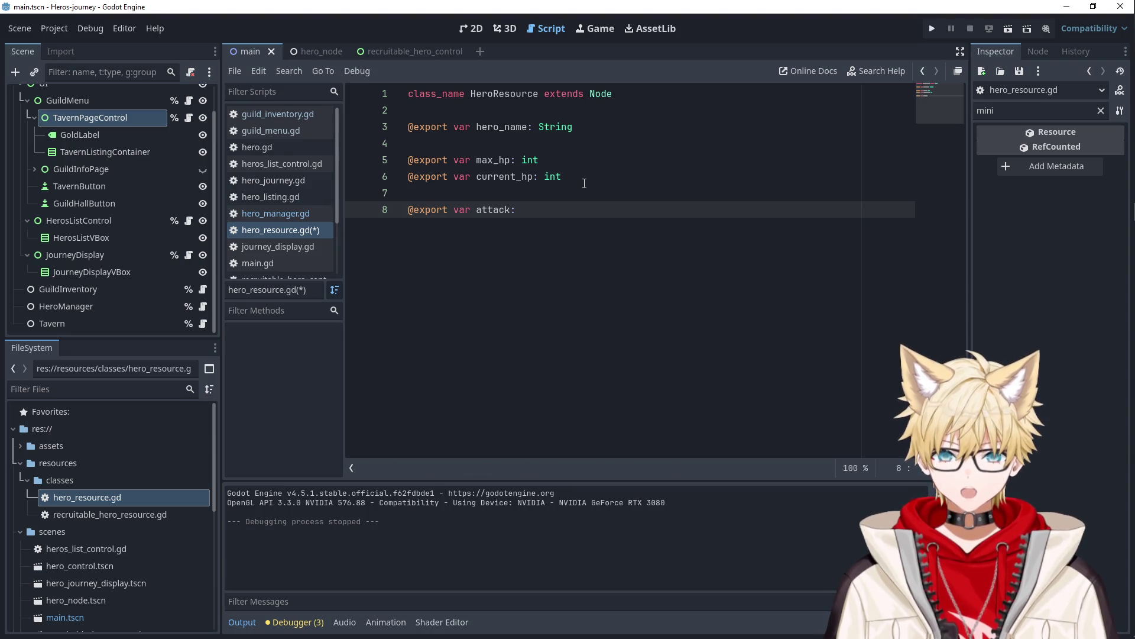
{"action": "type", "text": " int"}
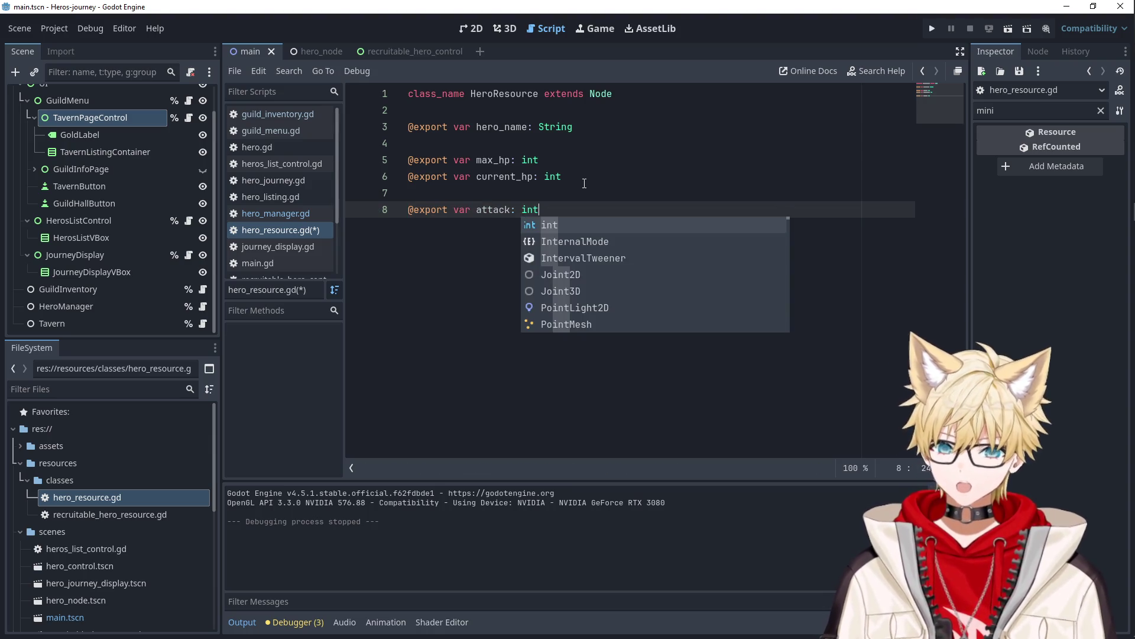
{"action": "key", "text": "Escape"}
{"action": "key", "text": "Return"}
{"action": "type", "text": "@export var "}
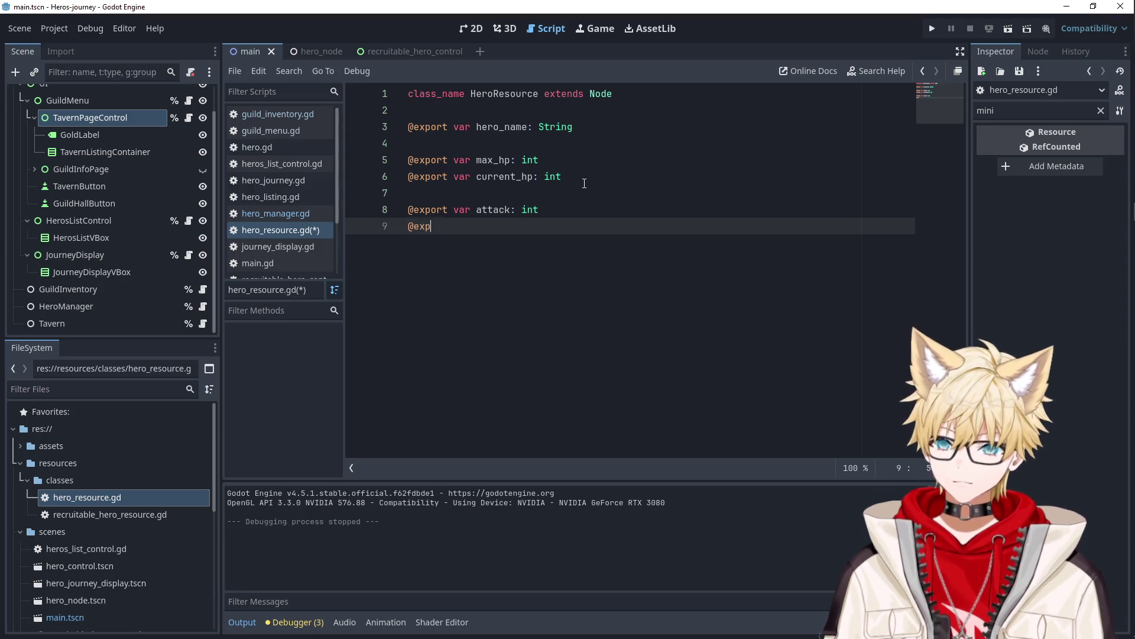
{"action": "type", "text": "defense"}
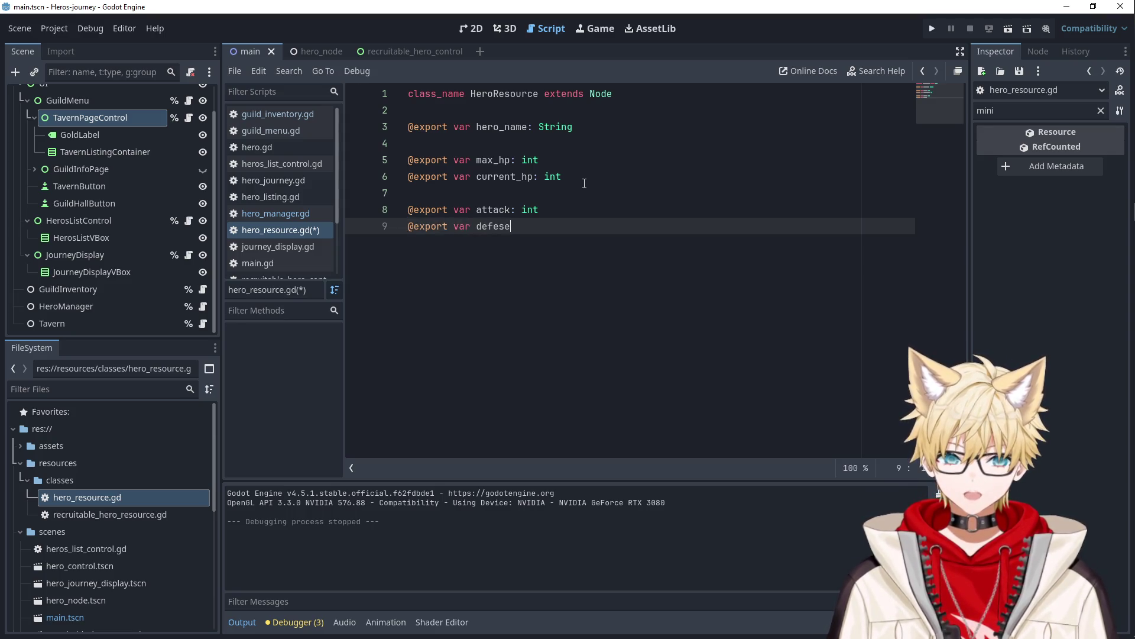
{"action": "type", "text": ": int"}
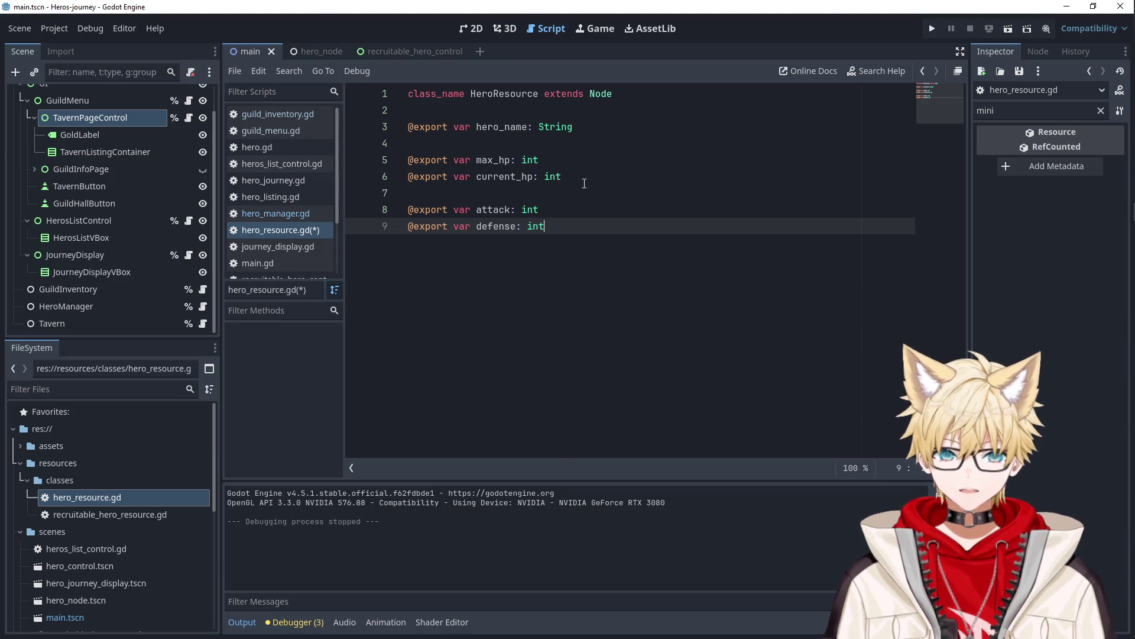
{"action": "key", "text": "Return"}
{"action": "type", "text": "@export var spee"}
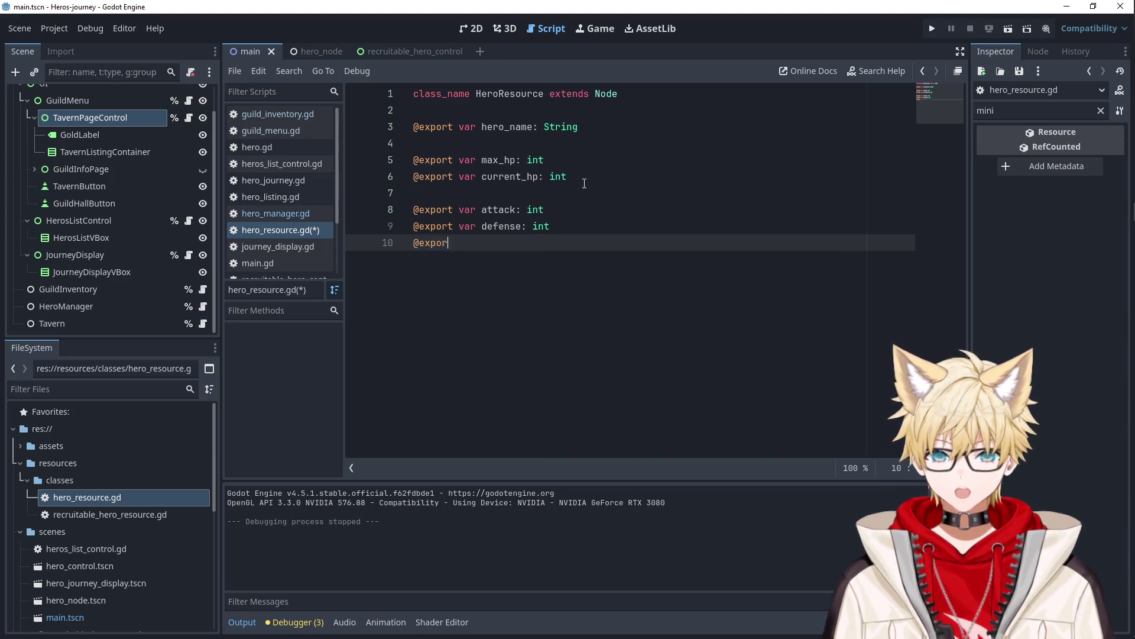
{"action": "type", "text": "d: int"}
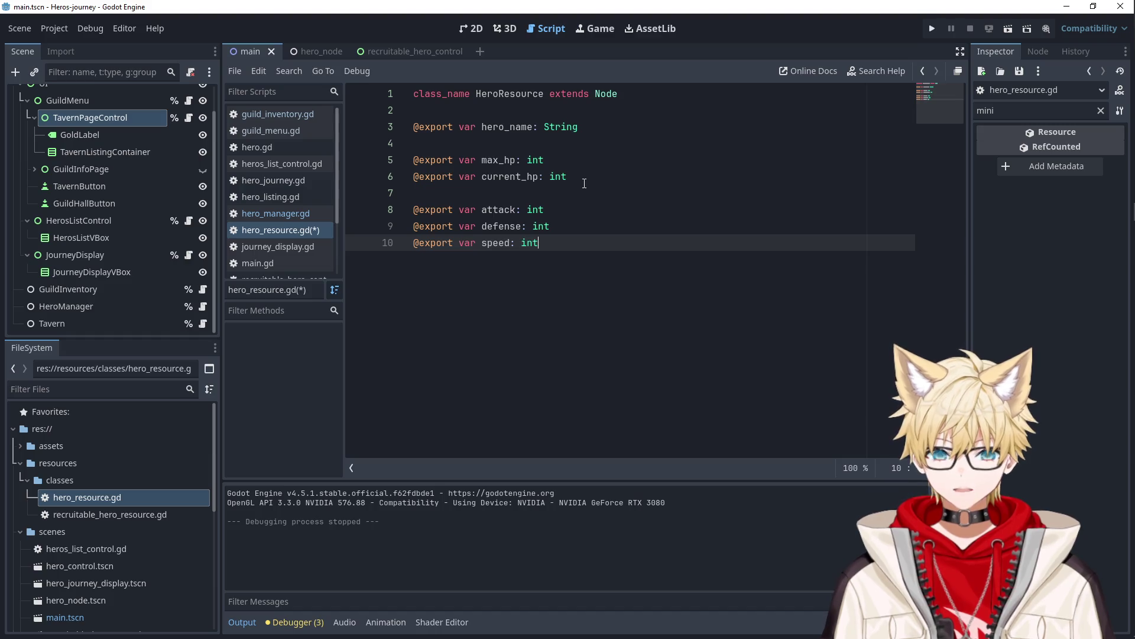
- Save hero_resource.gd and undo the extra empty line after speed
{"action": "left_click", "coordinate": [585, 181]}
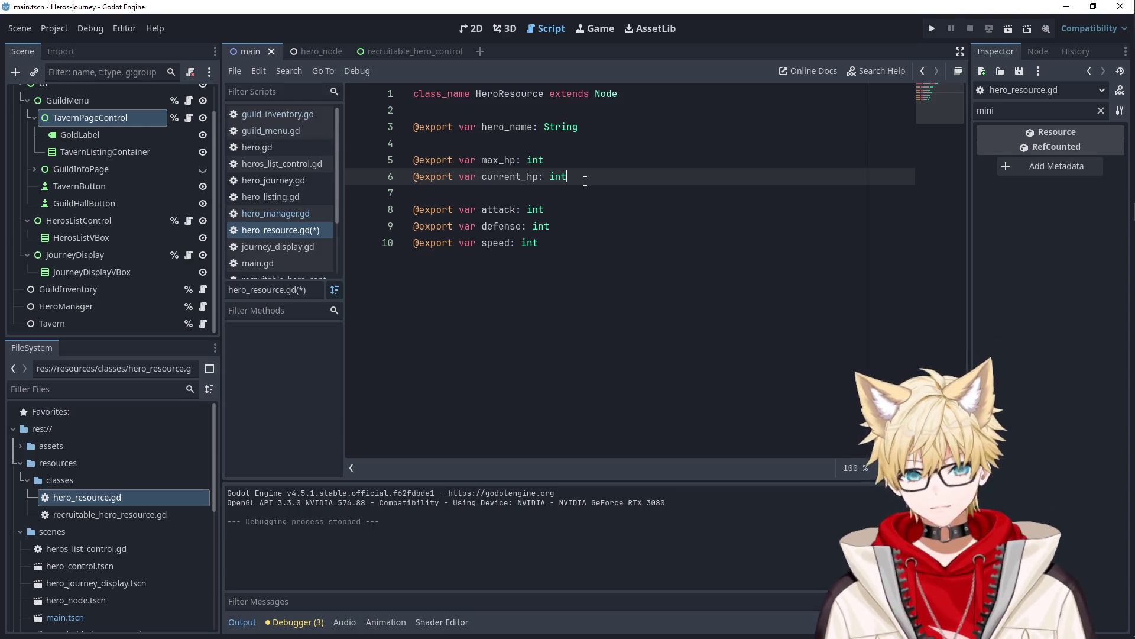
{"action": "key", "text": "ctrl+s"}
{"action": "left_click", "coordinate": [569, 243]}
{"action": "key", "text": "Return"}
{"action": "key", "text": "ctrl+z"}
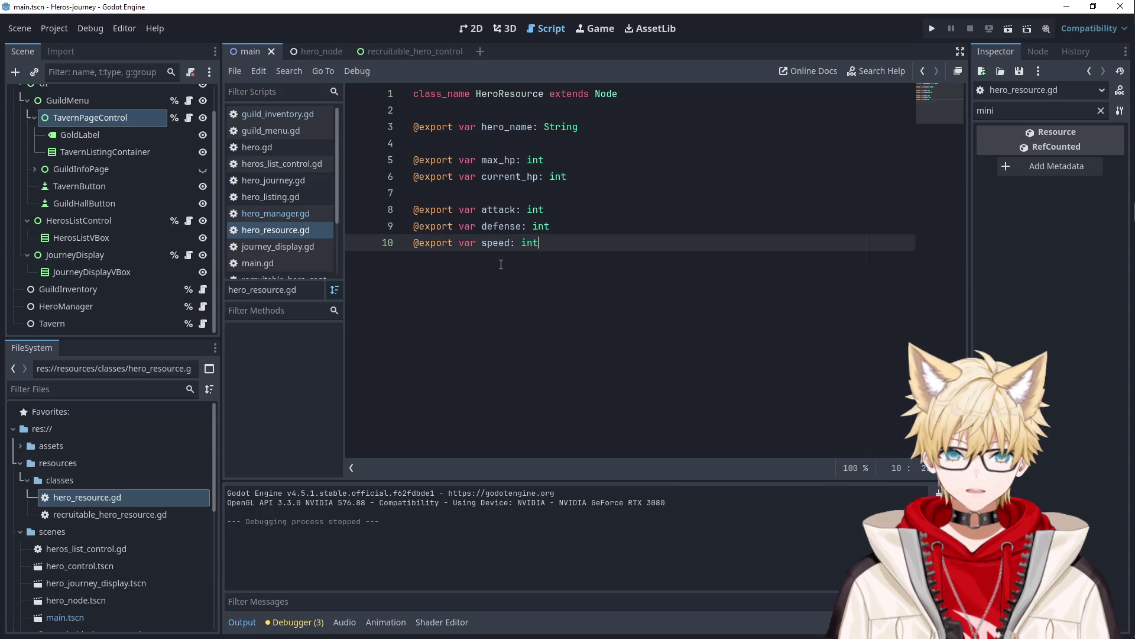
{"action": "key", "text": "ctrl+z"}
{"action": "key", "text": "ctrl+z"}
{"action": "key", "text": "ctrl+z"}
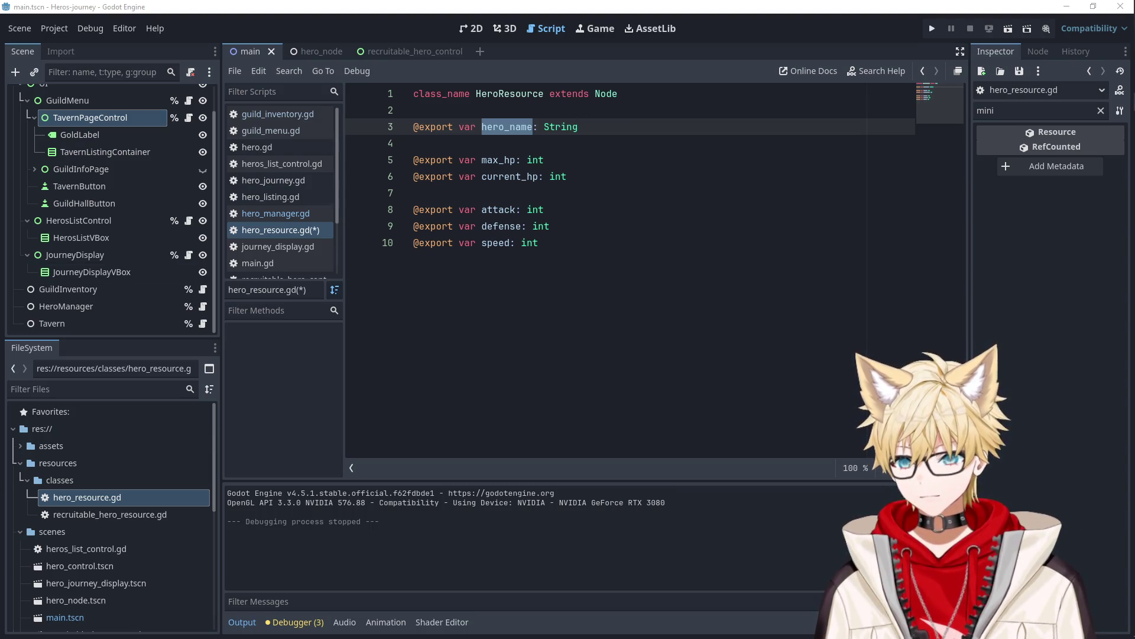
- Add a blank line after the speed declaration on line 10 of hero_resource.gd
{"action": "left_click", "coordinate": [613, 273]}
{"action": "double_click", "coordinate": [512, 129]}
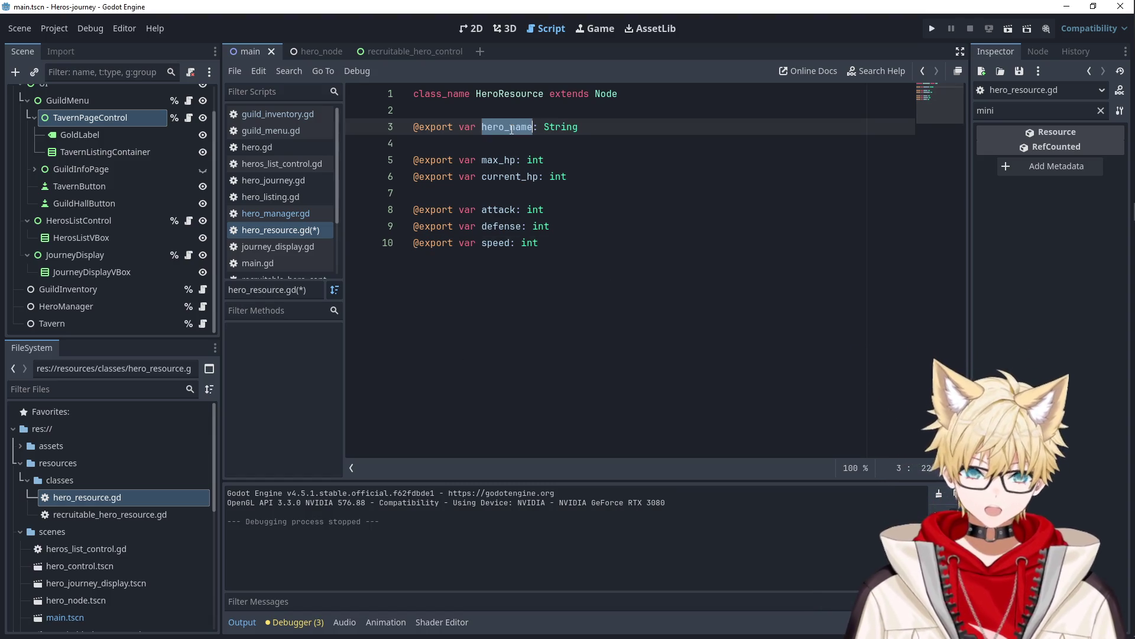
{"action": "left_click", "coordinate": [603, 262]}
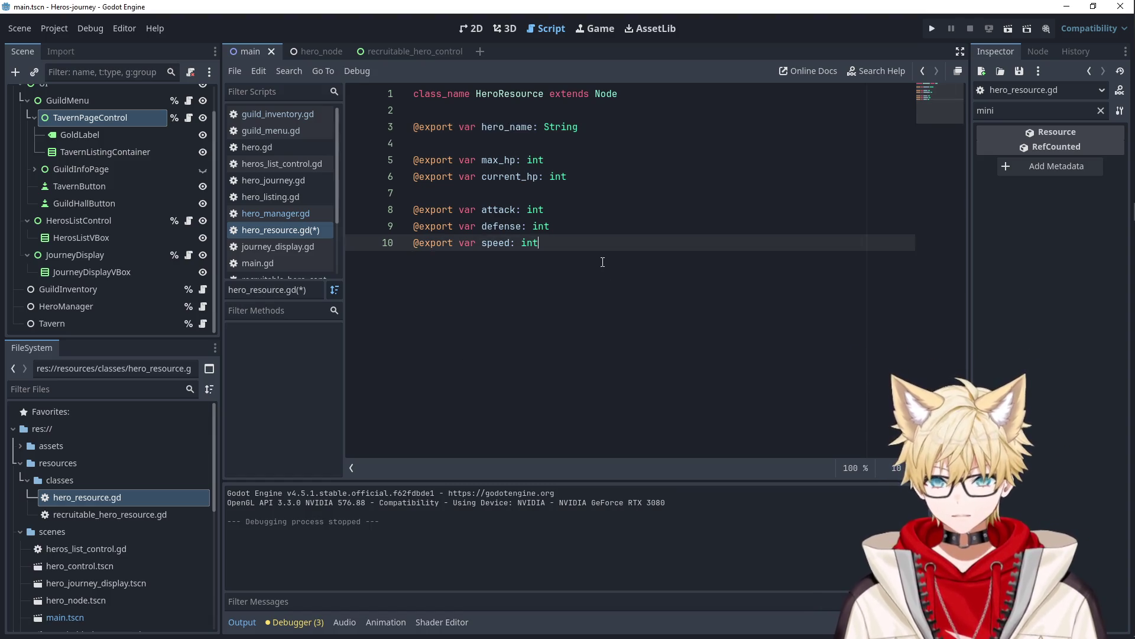
{"action": "double_click", "coordinate": [513, 159]}
{"action": "double_click", "coordinate": [507, 126]}
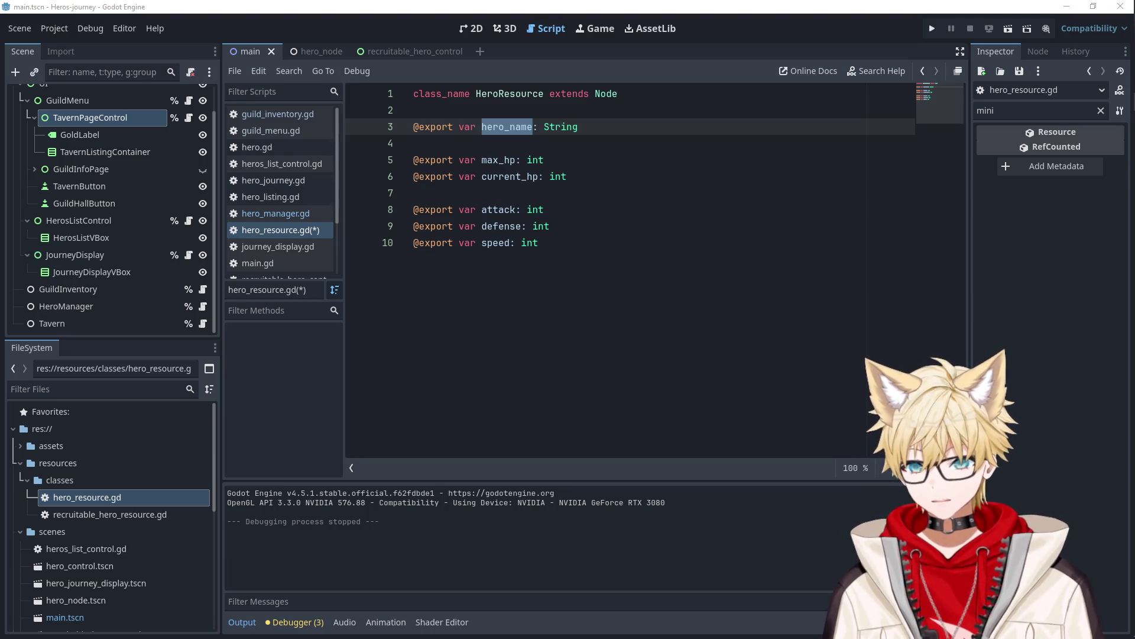
{"action": "left_click", "coordinate": [540, 253]}
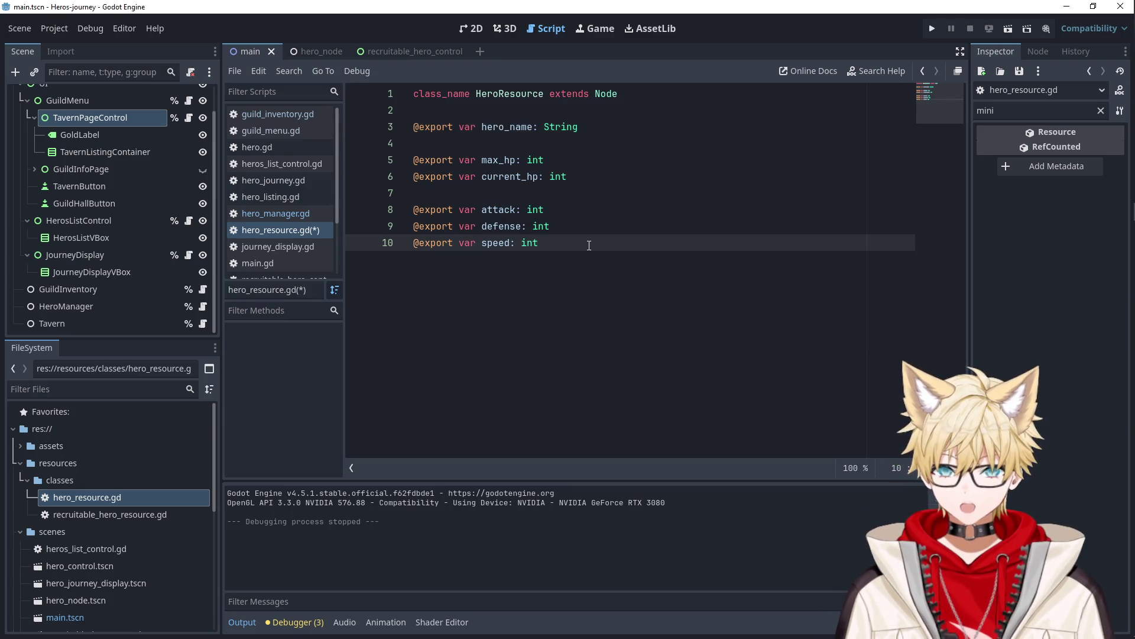
{"action": "key", "text": "Return"}
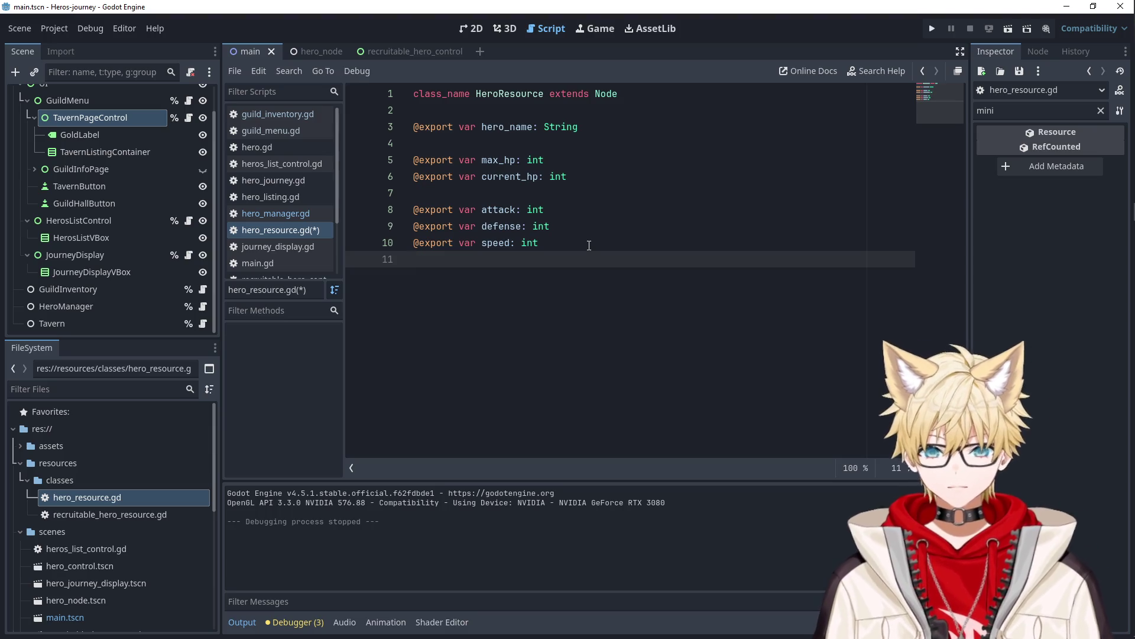
- Save hero_resource.gd and switch to the hero_manager.gd script
{"action": "key", "text": "ctrl+s"}
{"action": "double_click", "coordinate": [486, 90]}
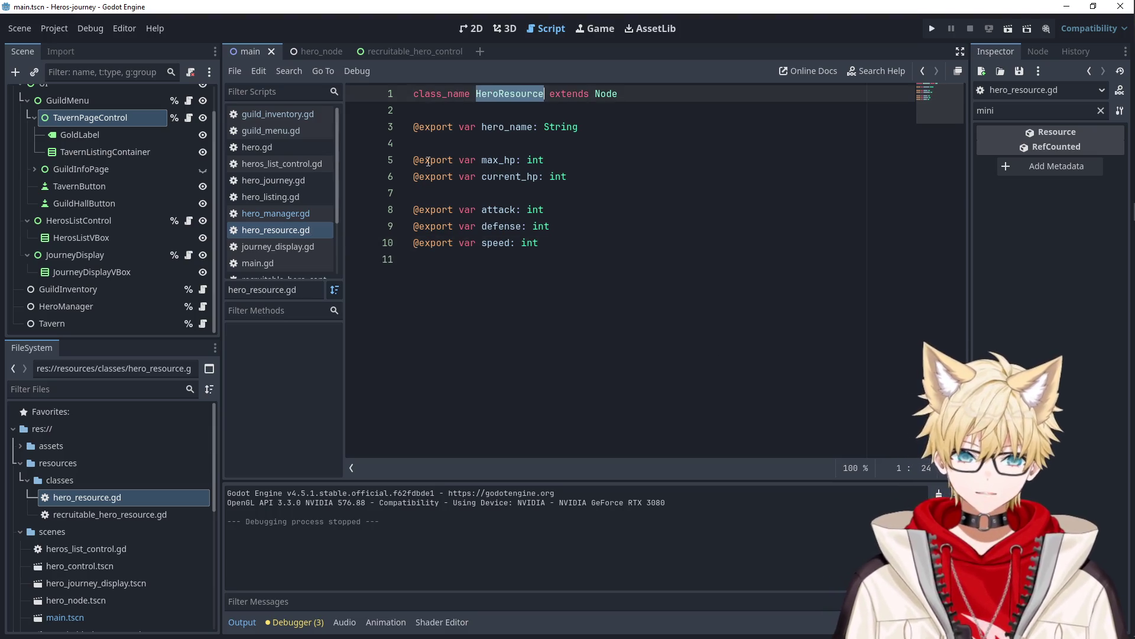
{"action": "left_click", "coordinate": [203, 307]}
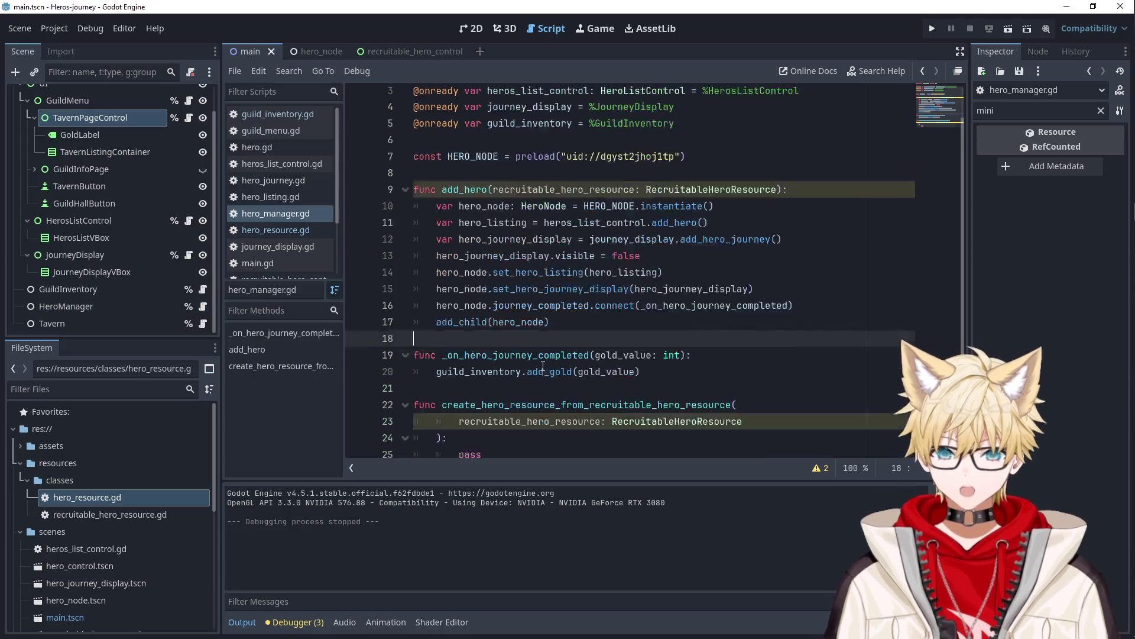
- Replace pass on line 25 with hero_resource = HeroResource.new()
{"action": "scroll", "coordinate": [591, 355], "scroll_direction": "down", "scroll_amount": 2}
{"action": "double_click", "coordinate": [467, 425]}
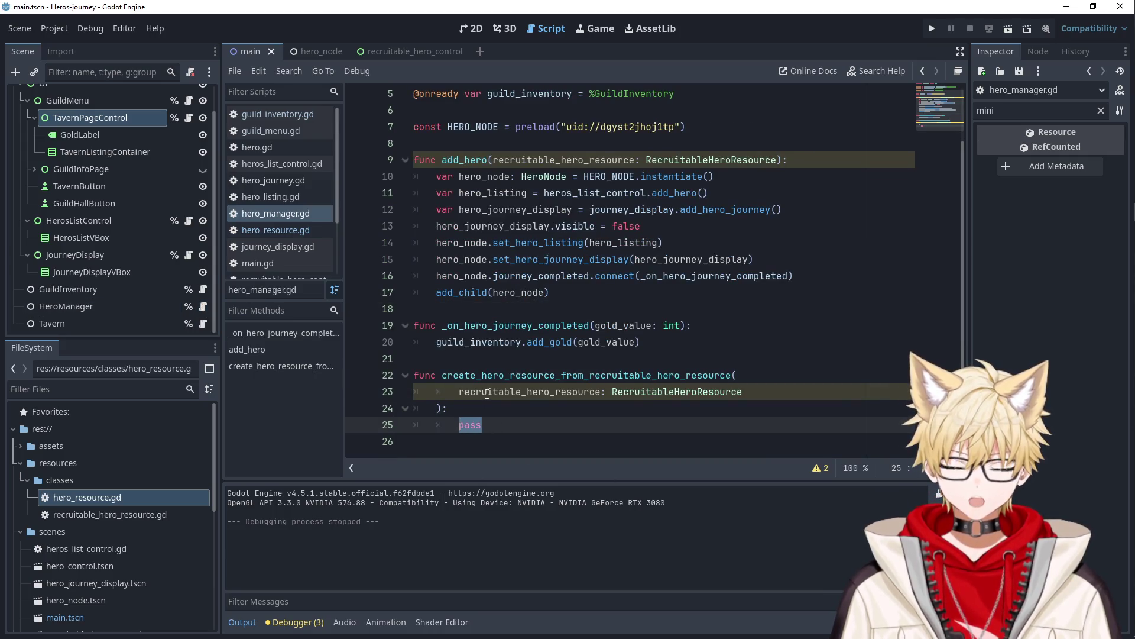
{"action": "double_click", "coordinate": [503, 391]}
{"action": "double_click", "coordinate": [471, 425]}
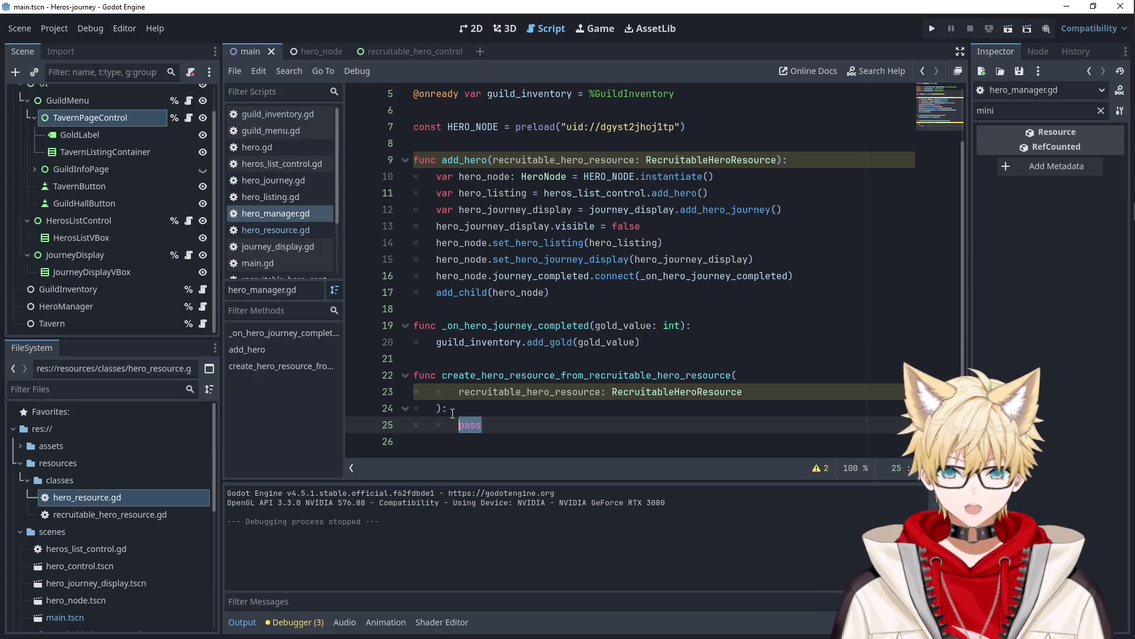
{"action": "type", "text": "hero_resource"}
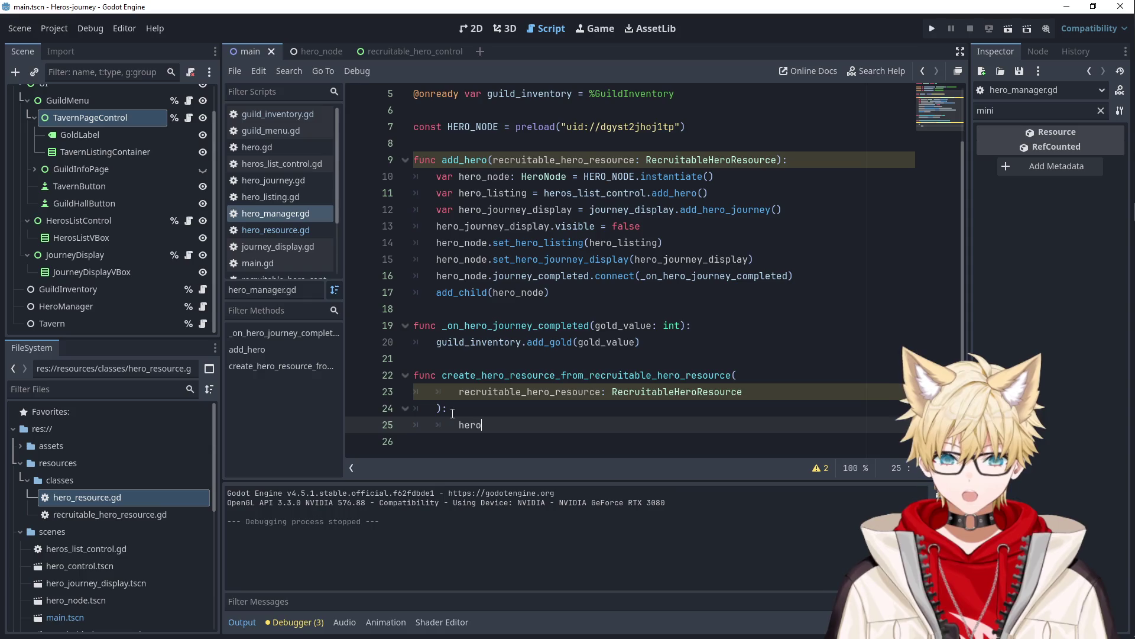
{"action": "type", "text": " = Hero"}
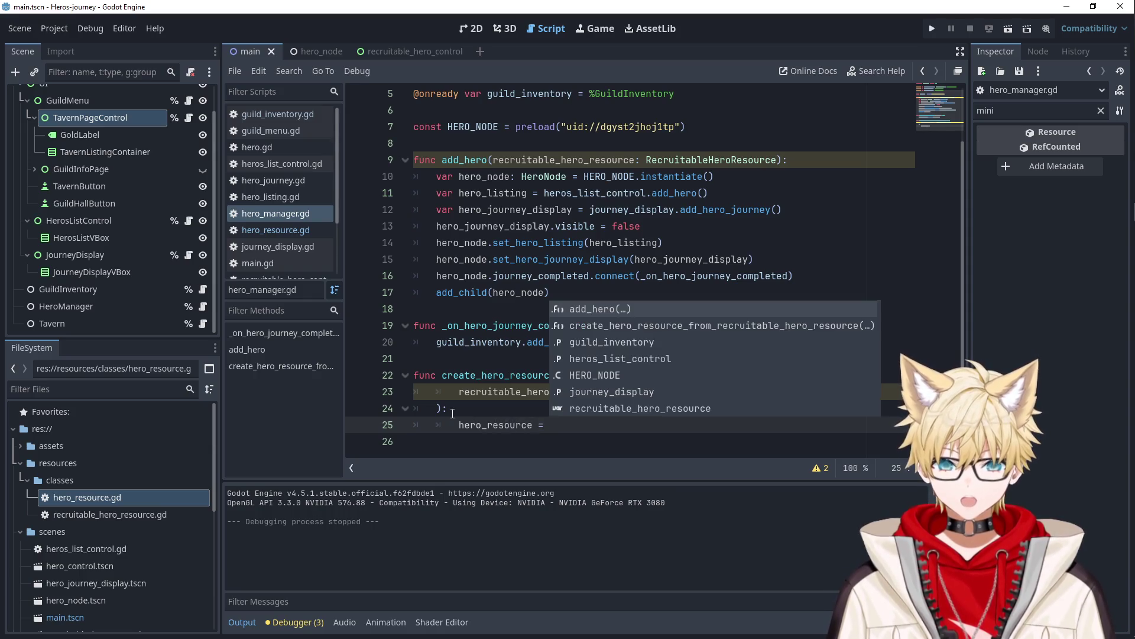
{"action": "type", "text": "R"}
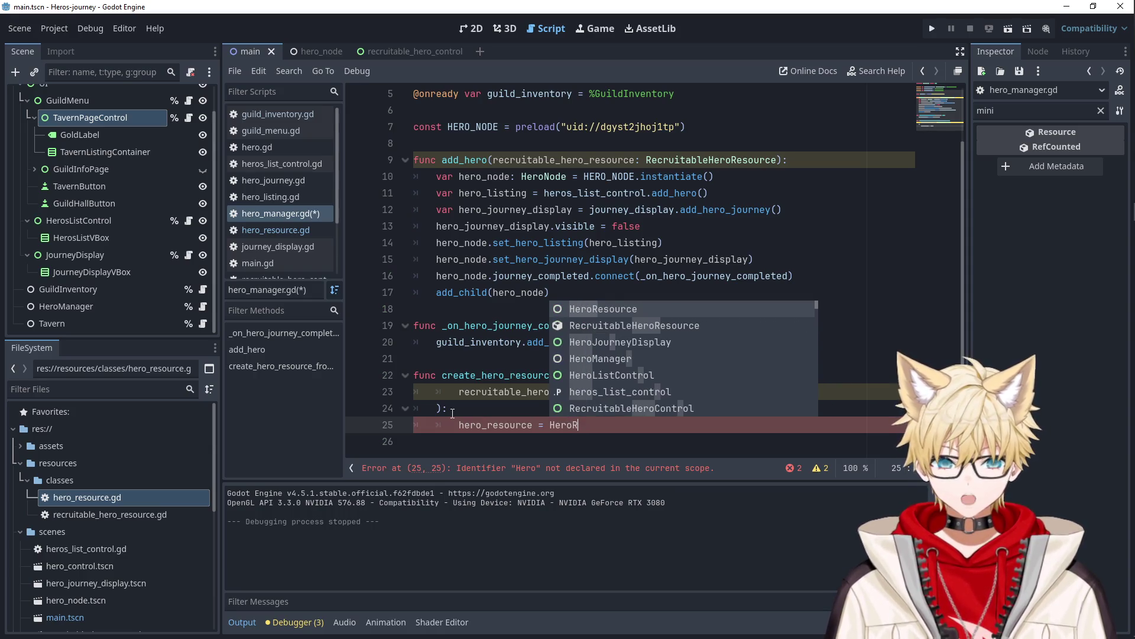
{"action": "key", "text": "Return"}
{"action": "type", "text": ".new("}
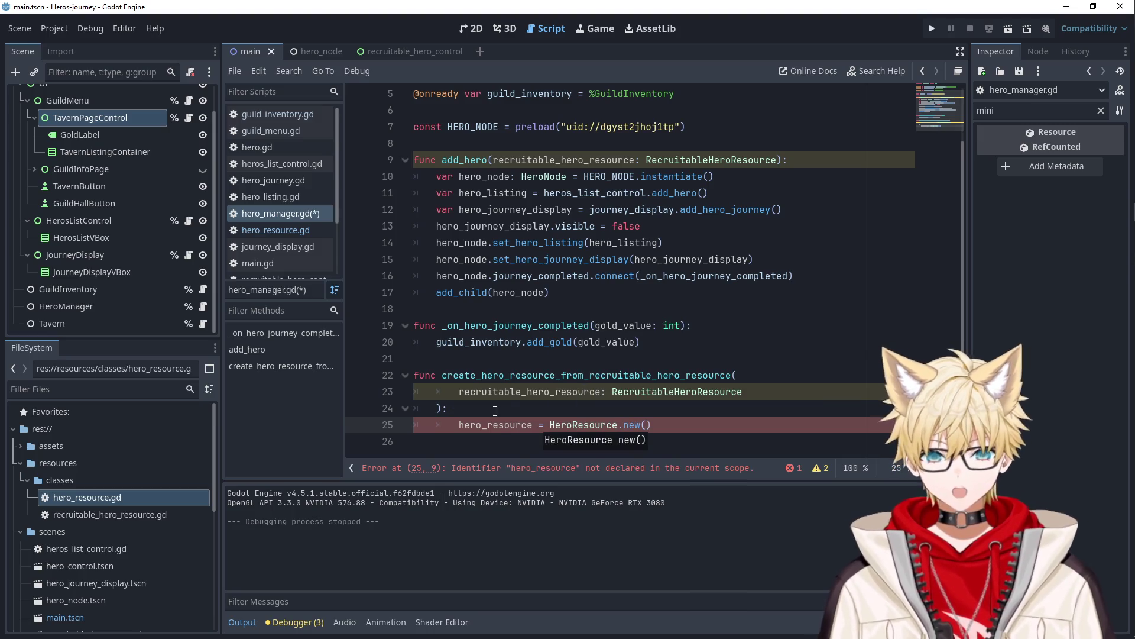
- Pass recruitable_hero_resource.hero_name into HeroResource.new() and declare hero_resource with var
{"action": "double_click", "coordinate": [526, 391]}
{"action": "key", "text": "ctrl+c"}
{"action": "left_click", "coordinate": [648, 424]}
{"action": "key", "text": "Return"}
{"action": "key", "text": "ctrl+v"}
{"action": "type", "text": ".hero_nam"}
{"action": "type", "text": "e"}
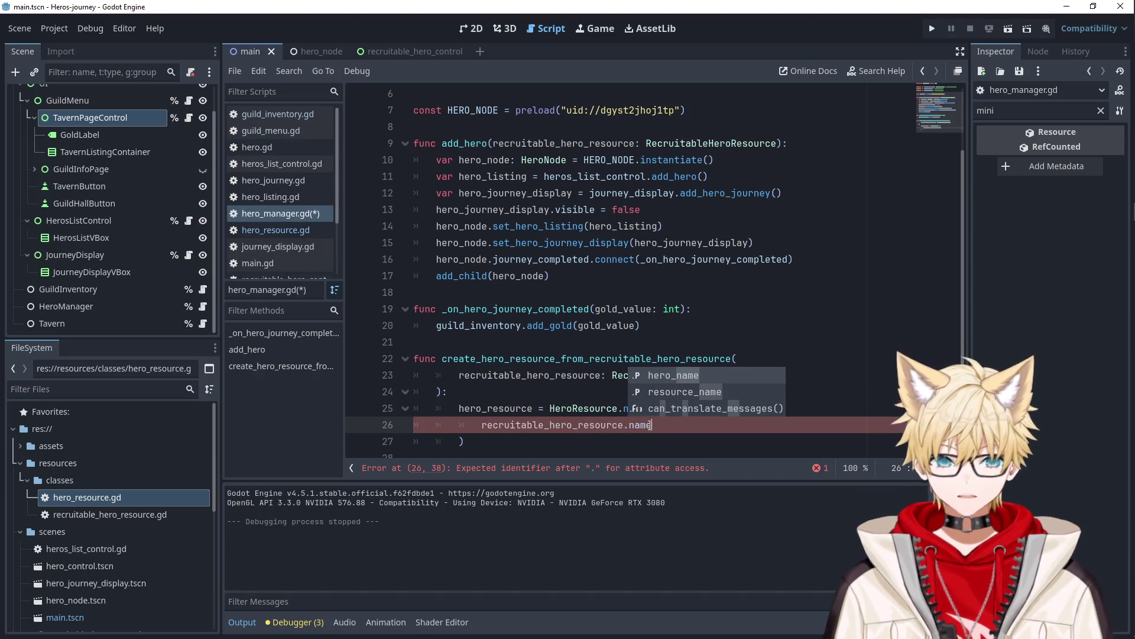
{"action": "key", "text": "Return"}
{"action": "left_click", "coordinate": [459, 408]}
{"action": "type", "text": "var"}
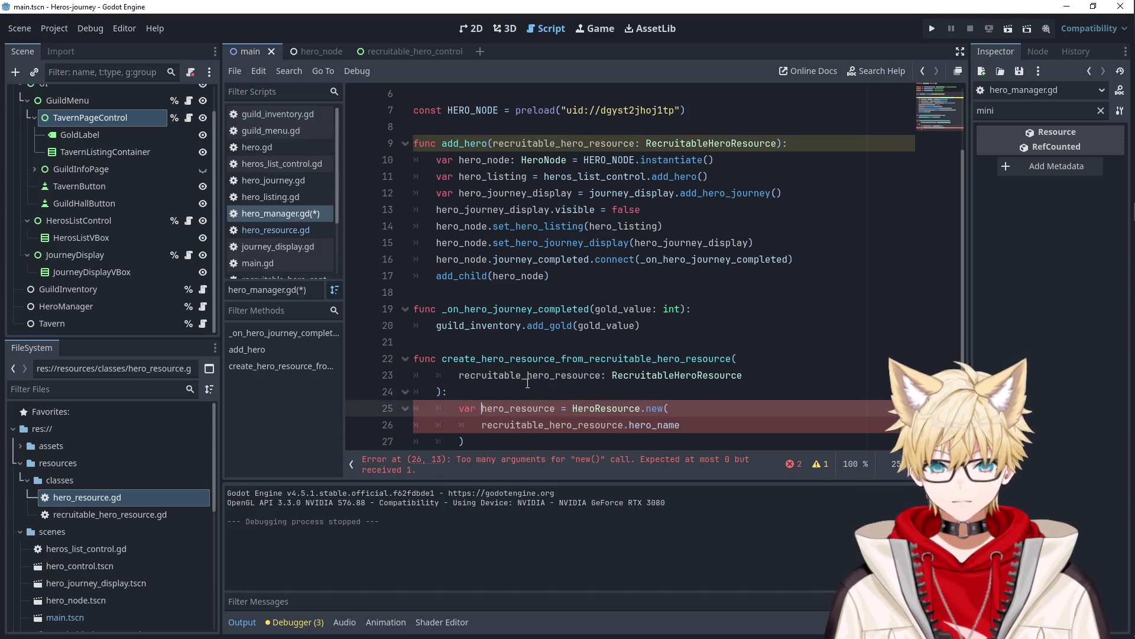
- Open recruitable_hero_resource.gd from the FileSystem dock
{"action": "key", "text": "Up"}
{"action": "scroll", "coordinate": [503, 425], "scroll_direction": "down", "scroll_amount": 1}
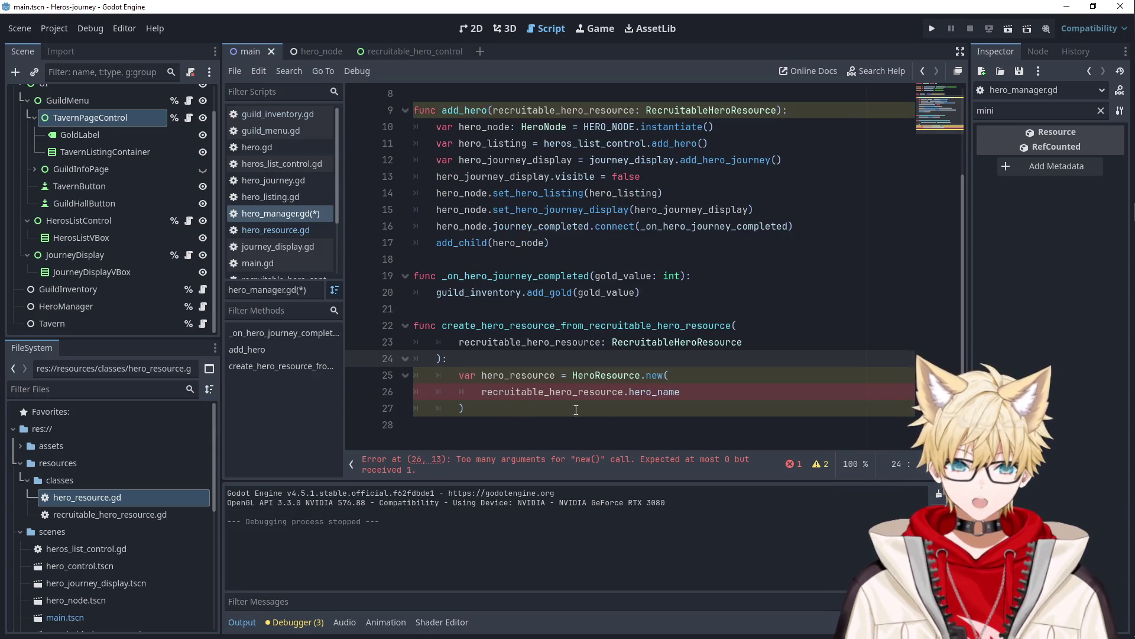
{"action": "scroll", "coordinate": [165, 495], "scroll_direction": "down", "scroll_amount": 1}
{"action": "double_click", "coordinate": [148, 487]}
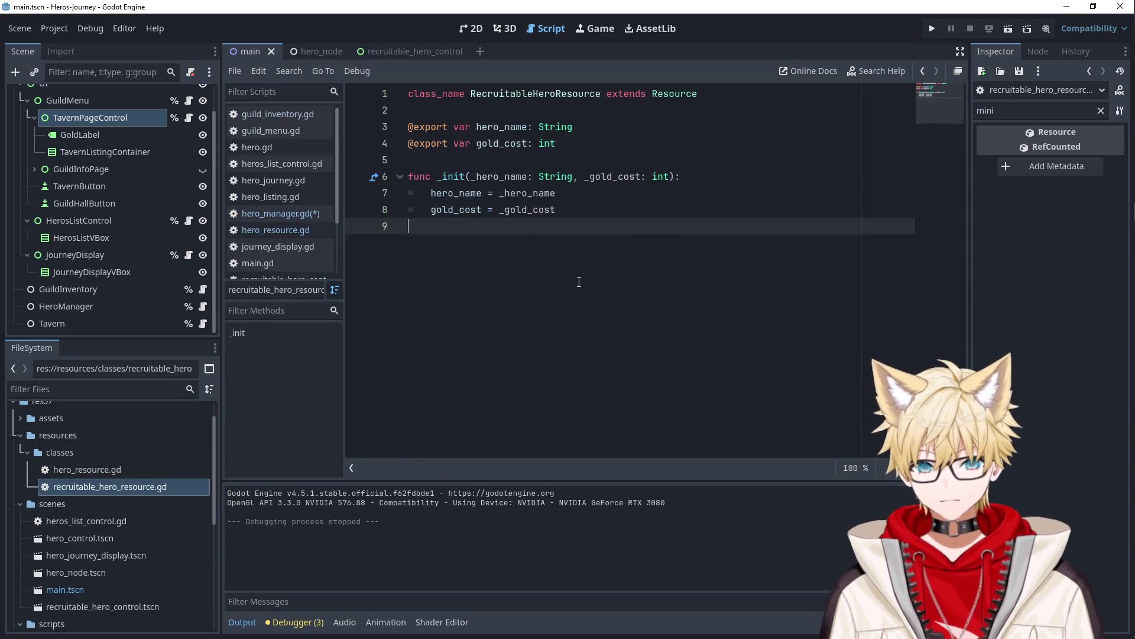
- Open hero_resource.gd and start a func _init at the end of the script
{"action": "double_click", "coordinate": [81, 469]}
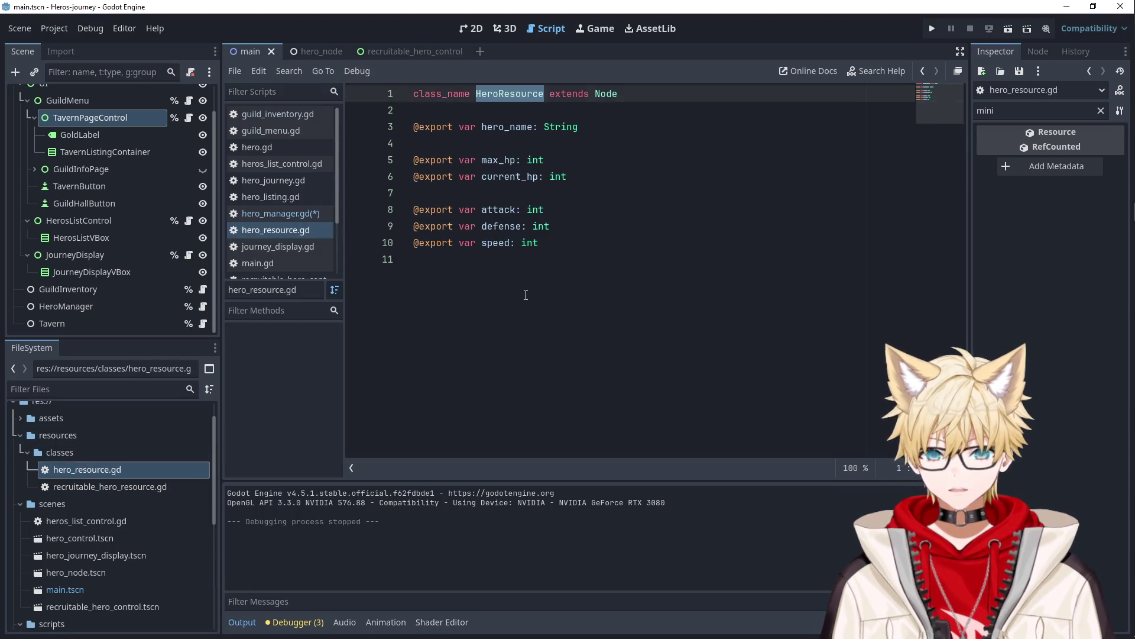
{"action": "left_click", "coordinate": [525, 295]}
{"action": "key", "text": "Return"}
{"action": "type", "text": "fuync"}
{"action": "key", "text": "BackSpace"}
{"action": "key", "text": "BackSpace"}
{"action": "key", "text": "BackSpace"}
{"action": "type", "text": "unc"}
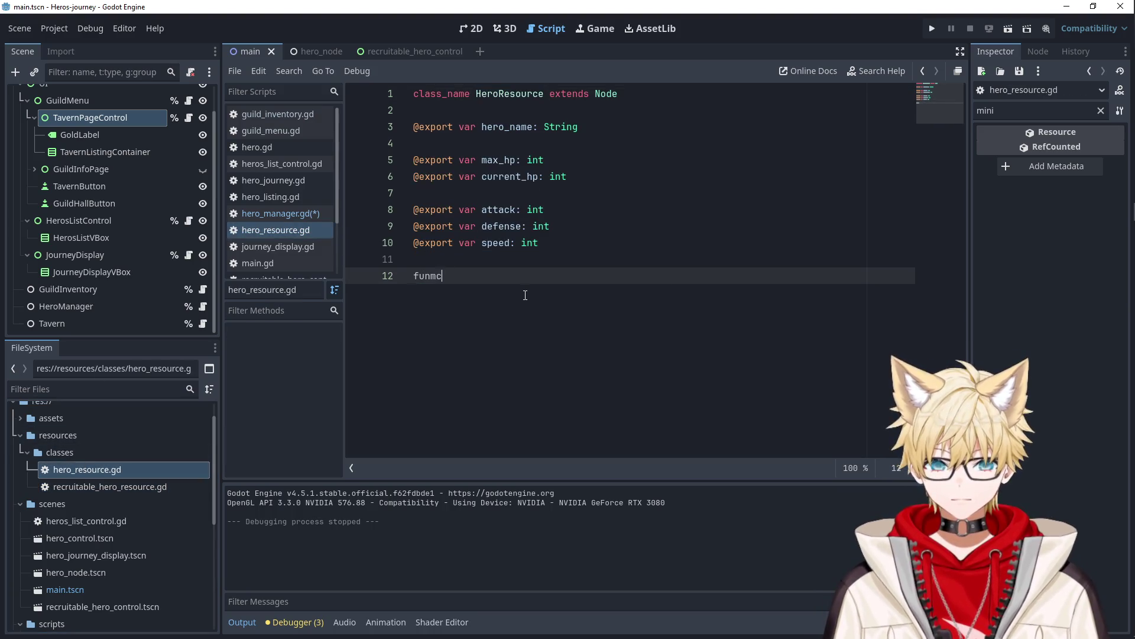
{"action": "type", "text": " _init"}
{"action": "key", "text": "Return"}
- Give _init a hero_name: String parameter and assign hero_name = hero_name in its body
{"action": "type", "text": "hero_name: String"}
{"action": "key", "text": "End"}
{"action": "key", "text": "Return"}
{"action": "type", "text": "hero"}
{"action": "key", "text": "Return"}
{"action": "type", "text": "= he"}
{"action": "key", "text": "Return"}
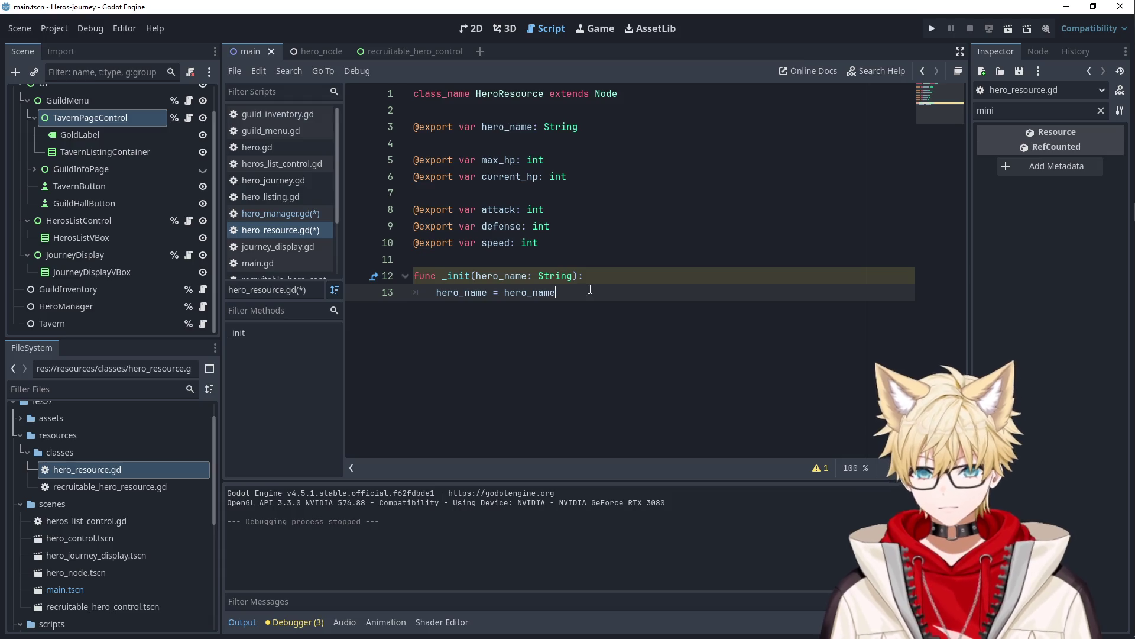
- Set max_hp = randi_range(10, 20) and current_hp = max_hp in _init
{"action": "key", "text": "Return"}
{"action": "type", "text": "max_hp "}
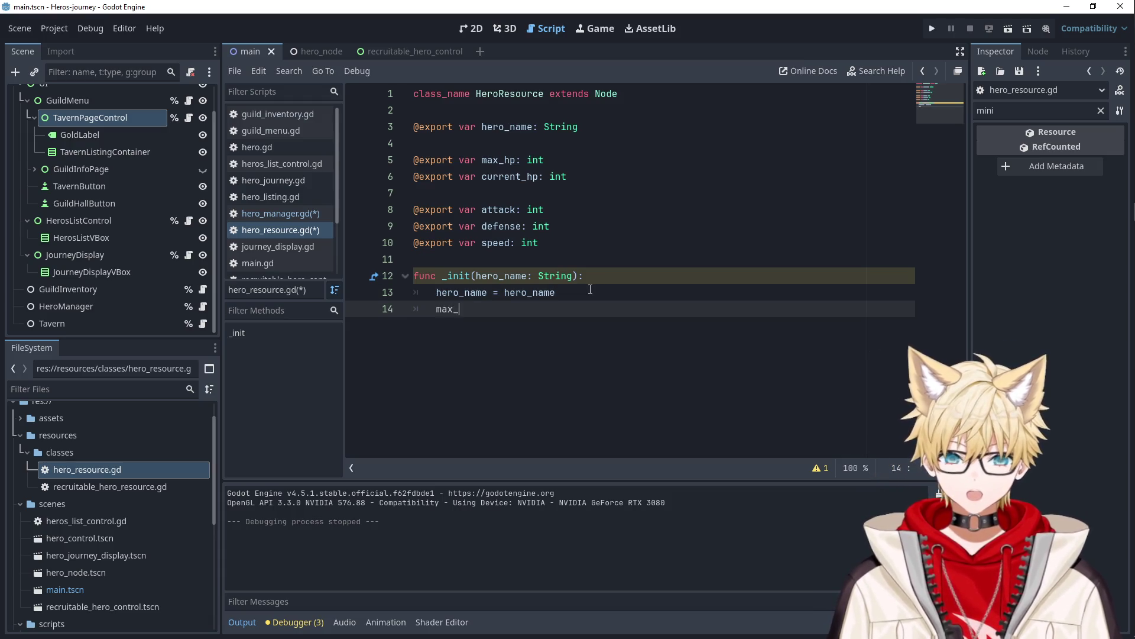
{"action": "type", "text": "= randi"}
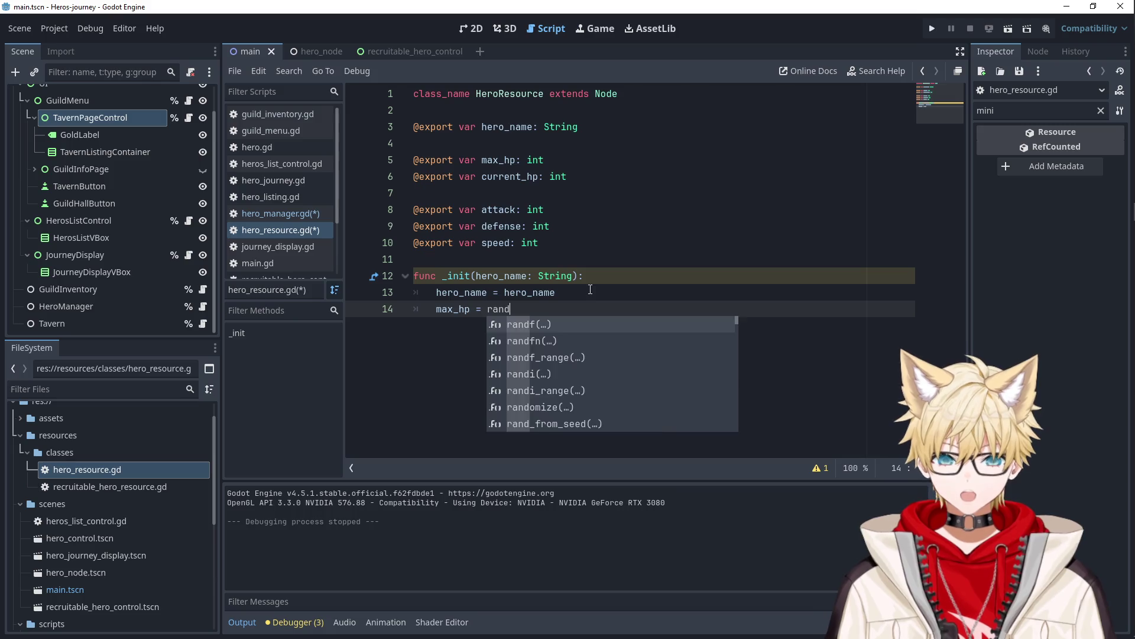
{"action": "key", "text": "Down"}
{"action": "key", "text": "Return"}
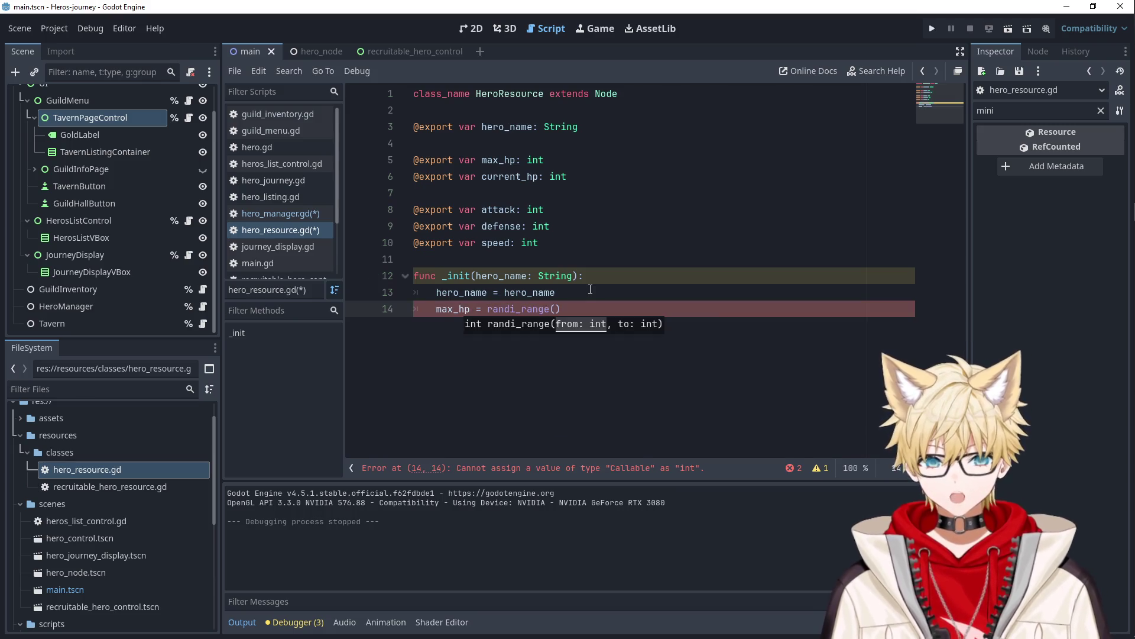
{"action": "type", "text": "10, "}
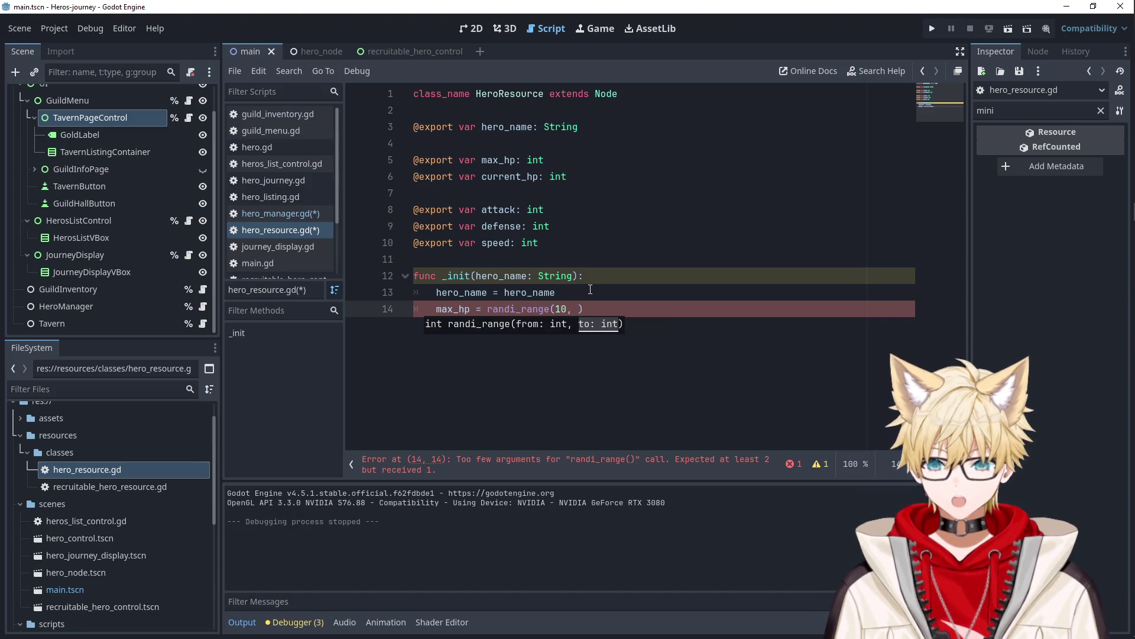
{"action": "type", "text": "20)"}
{"action": "key", "text": "Return"}
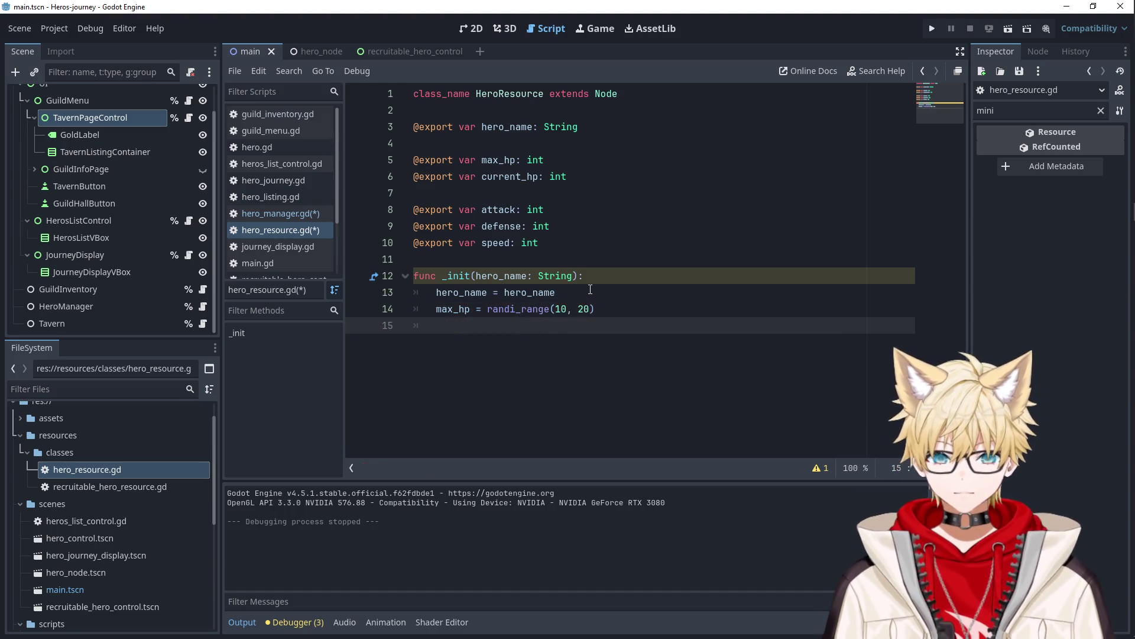
{"action": "type", "text": "current_hp = max"}
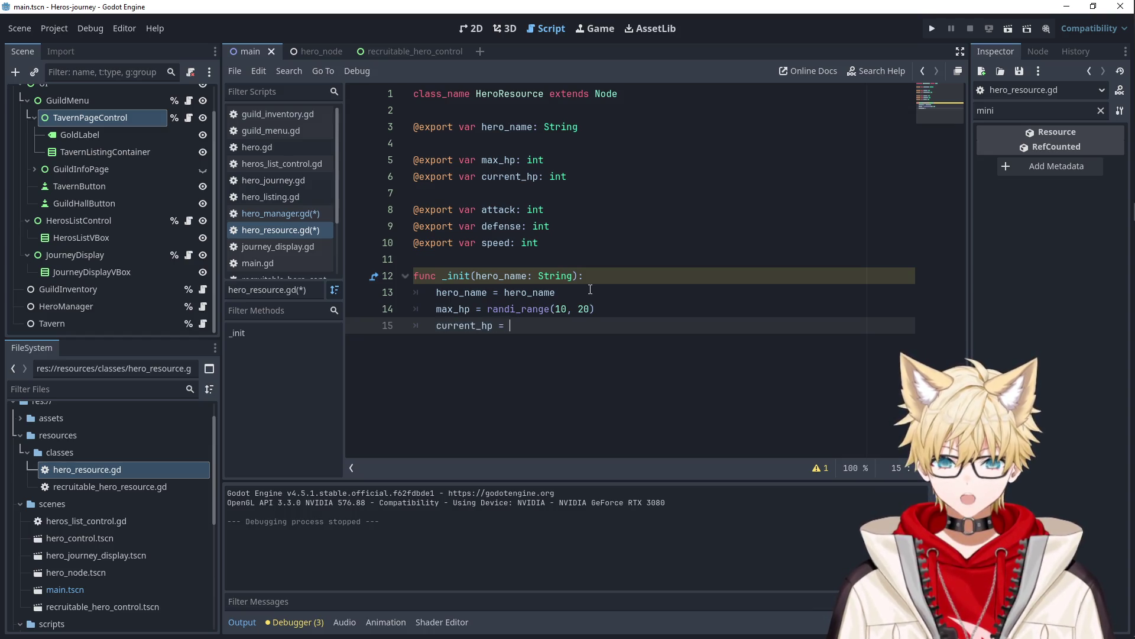
{"action": "key", "text": "Return"}
{"action": "key", "text": "Return"}
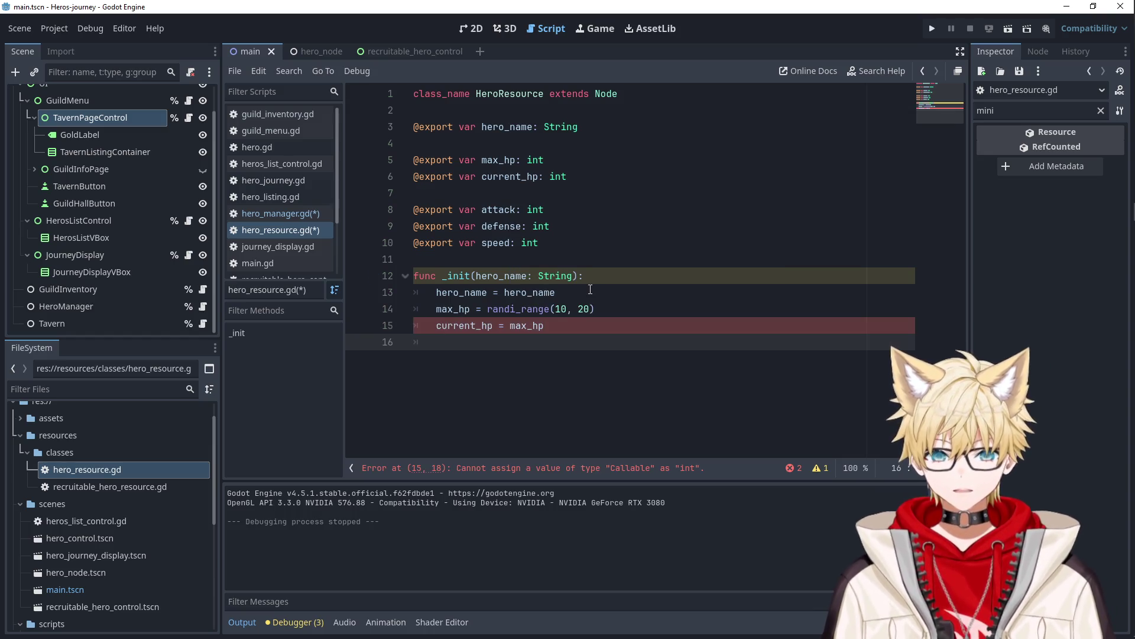
{"action": "key", "text": "Return"}
- Set attack = randi_range(1, 10) in _init
{"action": "type", "text": "attack = rand"}
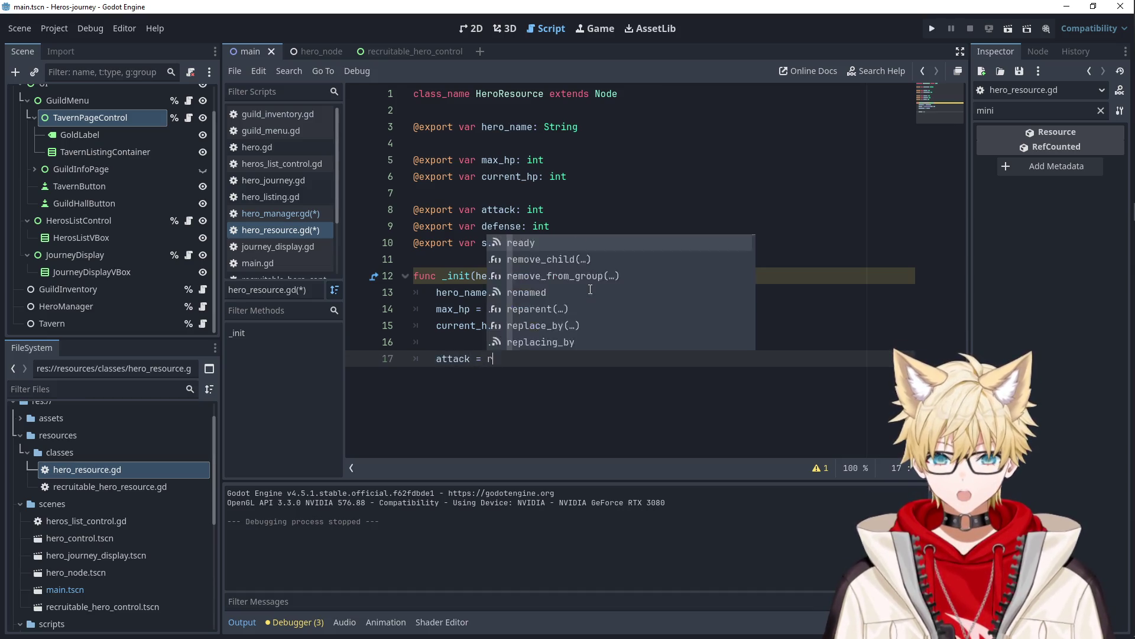
{"action": "key", "text": "Down"}
{"action": "key", "text": "Down"}
{"action": "key", "text": "Down"}
{"action": "key", "text": "Return"}
{"action": "key", "text": "BackSpace"}
{"action": "key", "text": "BackSpace"}
{"action": "type", "text": "_r"}
{"action": "key", "text": "Return"}
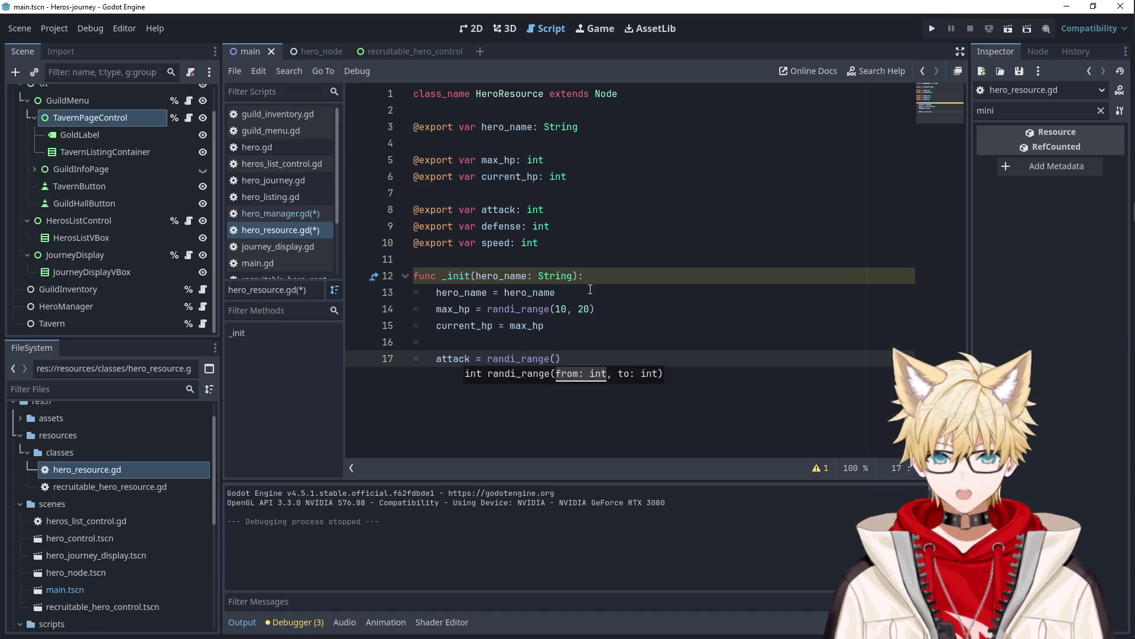
{"action": "type", "text": "1, 10"}
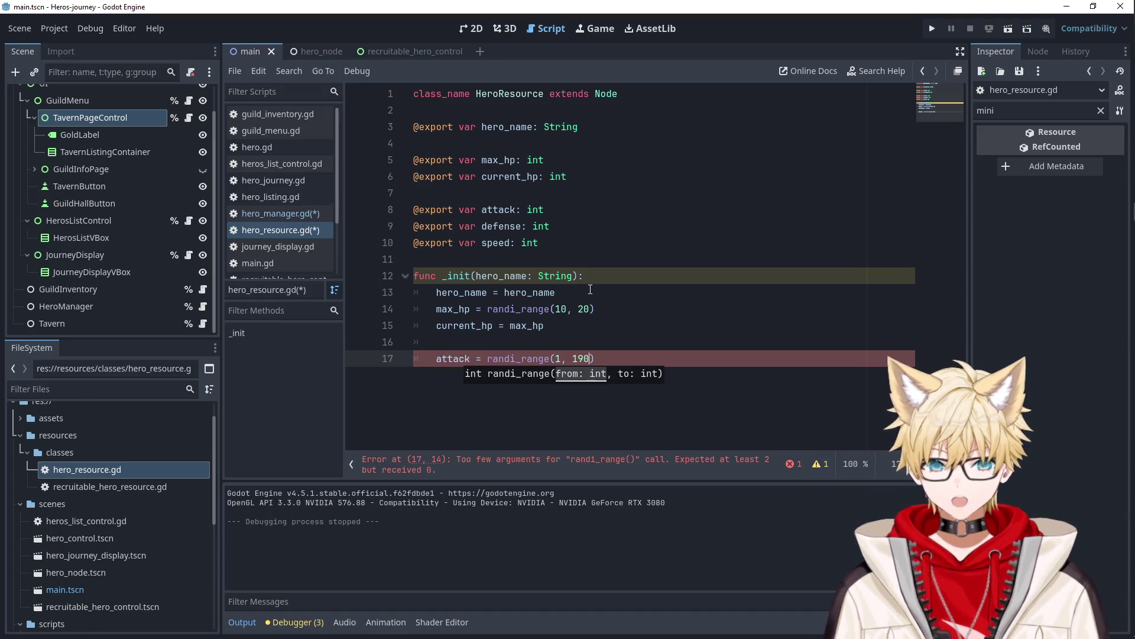
- Set defense and speed each to randi_range(1, 10)
{"action": "key", "text": "Return"}
{"action": "type", "text": "defense = rand"}
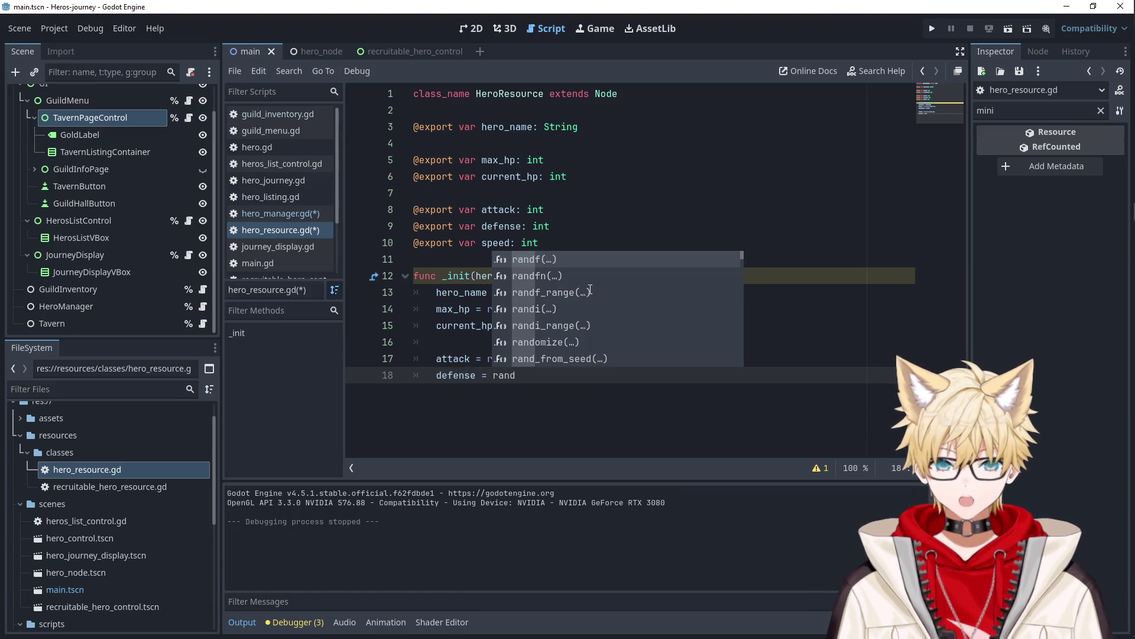
{"action": "key", "text": "Down"}
{"action": "key", "text": "Down"}
{"action": "key", "text": "Down"}
{"action": "key", "text": "Return"}
{"action": "type", "text": "1, 10"}
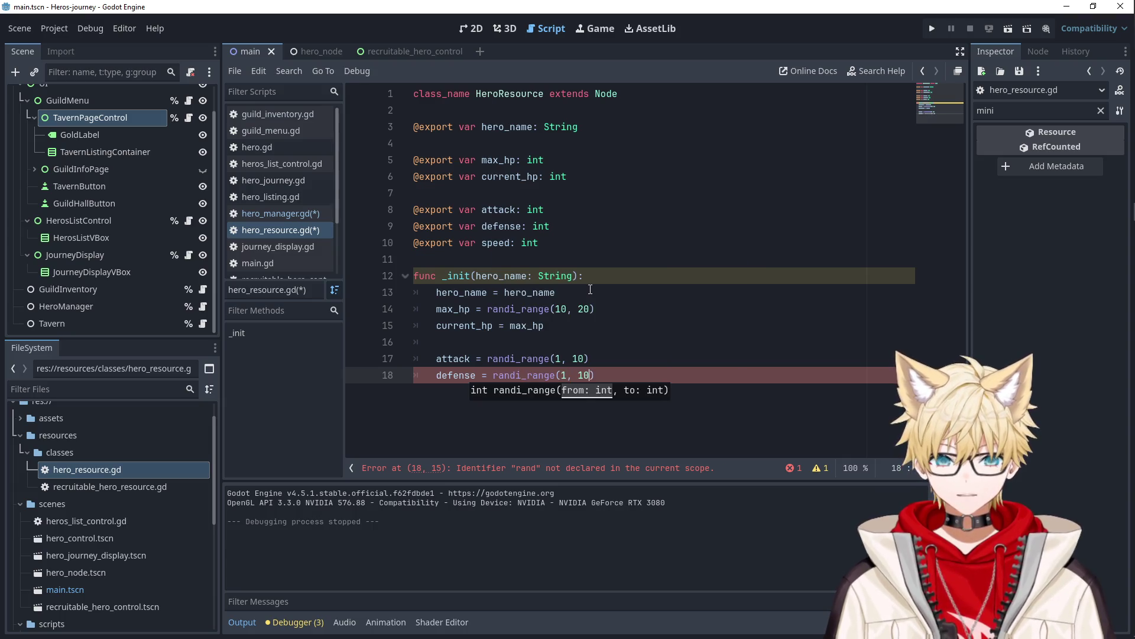
{"action": "key", "text": "End"}
{"action": "key", "text": "Return"}
{"action": "type", "text": "speed = rand"}
{"action": "key", "text": "Down"}
{"action": "key", "text": "Down"}
{"action": "key", "text": "Down"}
{"action": "key", "text": "Down"}
{"action": "key", "text": "Return"}
{"action": "type", "text": "1, 10"}
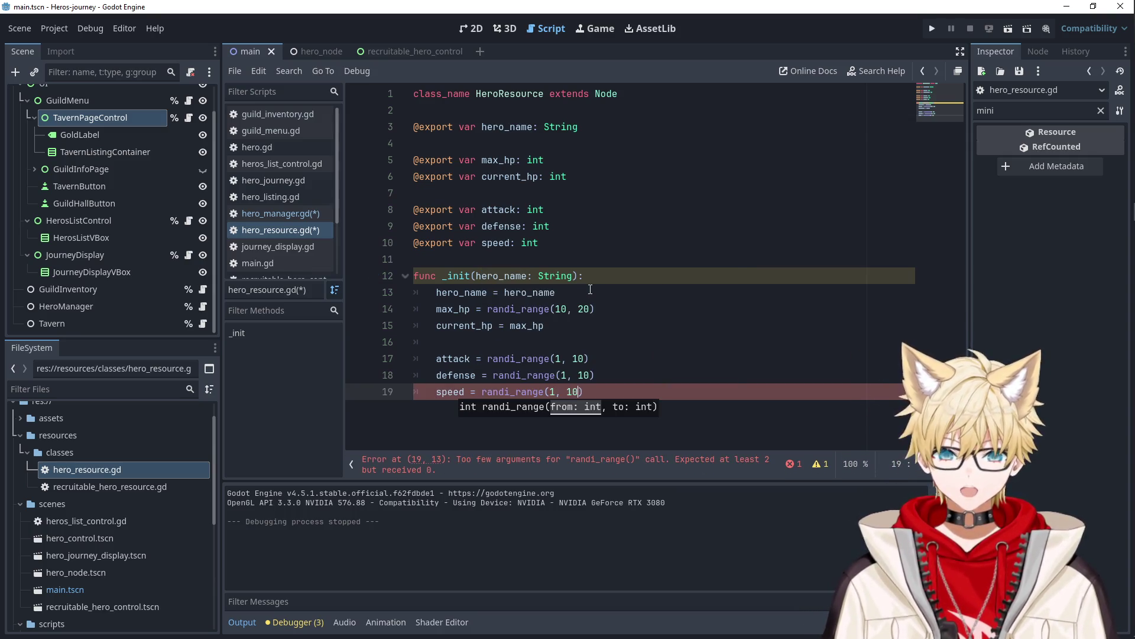
- Dismiss the randi_range tooltip and save hero_resource.gd
{"action": "left_click", "coordinate": [616, 347]}
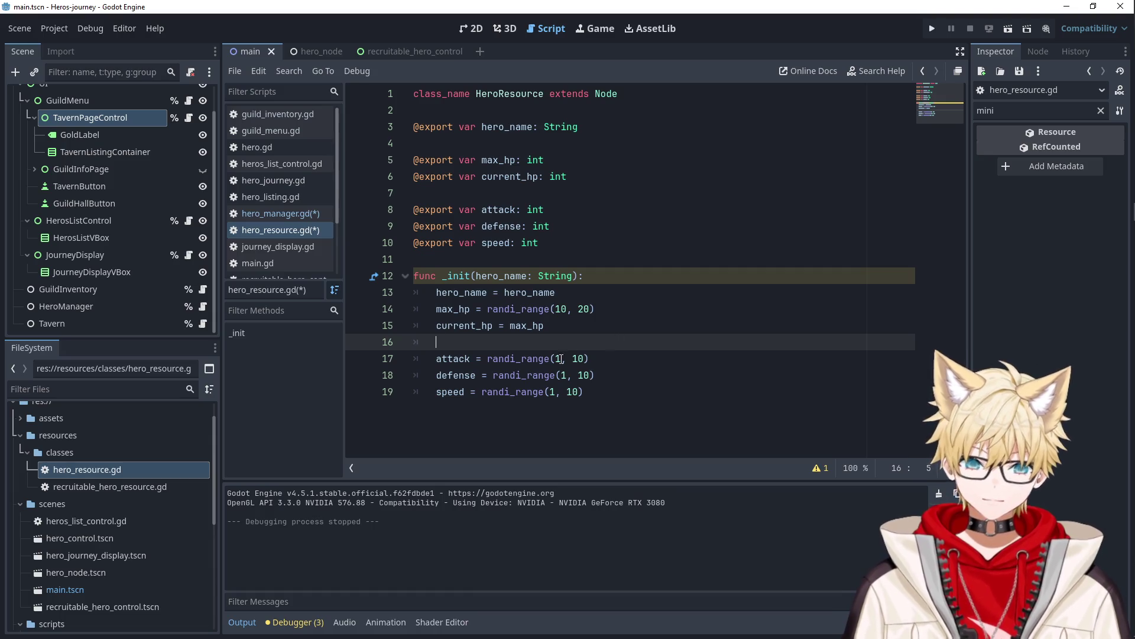
{"action": "mouse_move", "coordinate": [519, 355]}
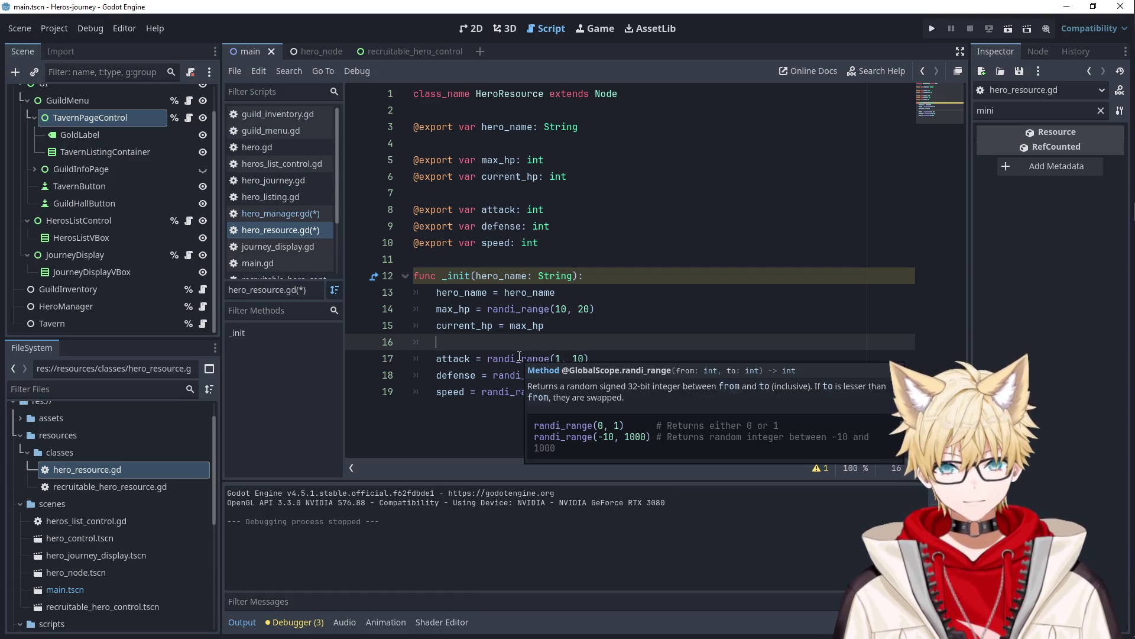
{"action": "left_click", "coordinate": [666, 310]}
{"action": "key", "text": "ctrl+s"}
{"action": "left_click", "coordinate": [668, 261]}
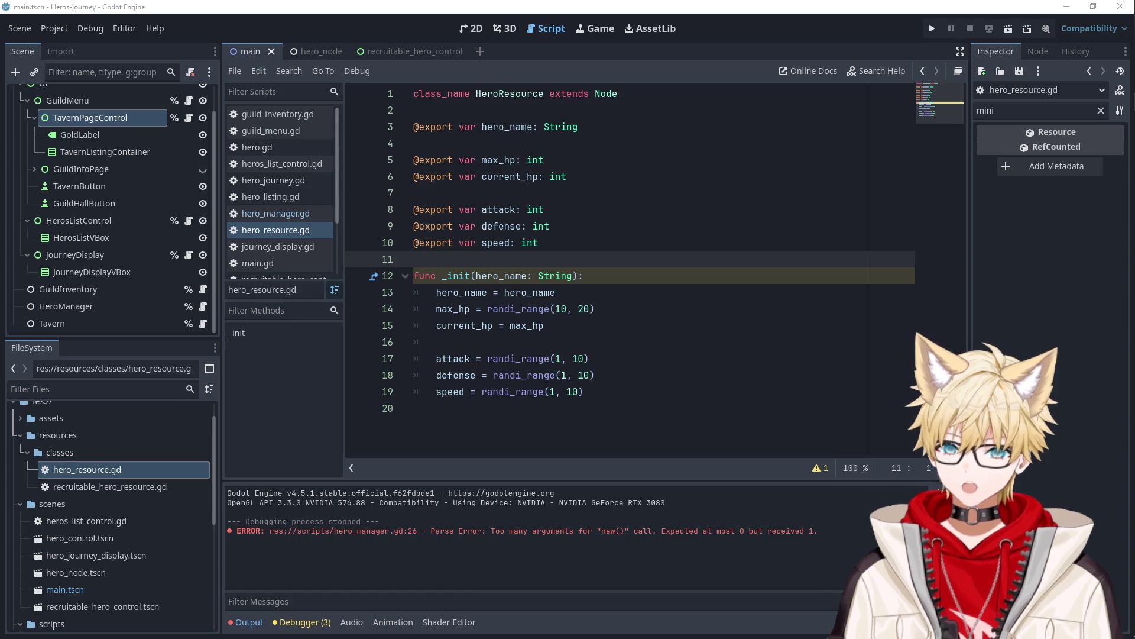
- Rename the _init parameter to _hero_name, assign hero_name = _hero_name, and save
{"action": "left_click", "coordinate": [626, 311]}
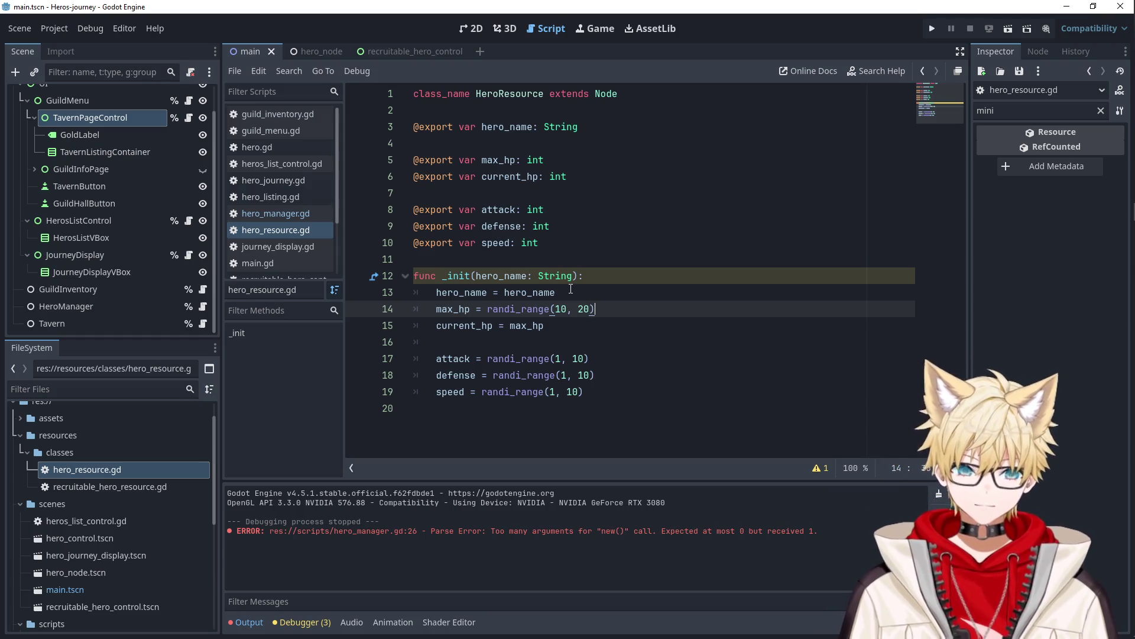
{"action": "left_click", "coordinate": [475, 277]}
{"action": "type", "text": "_"}
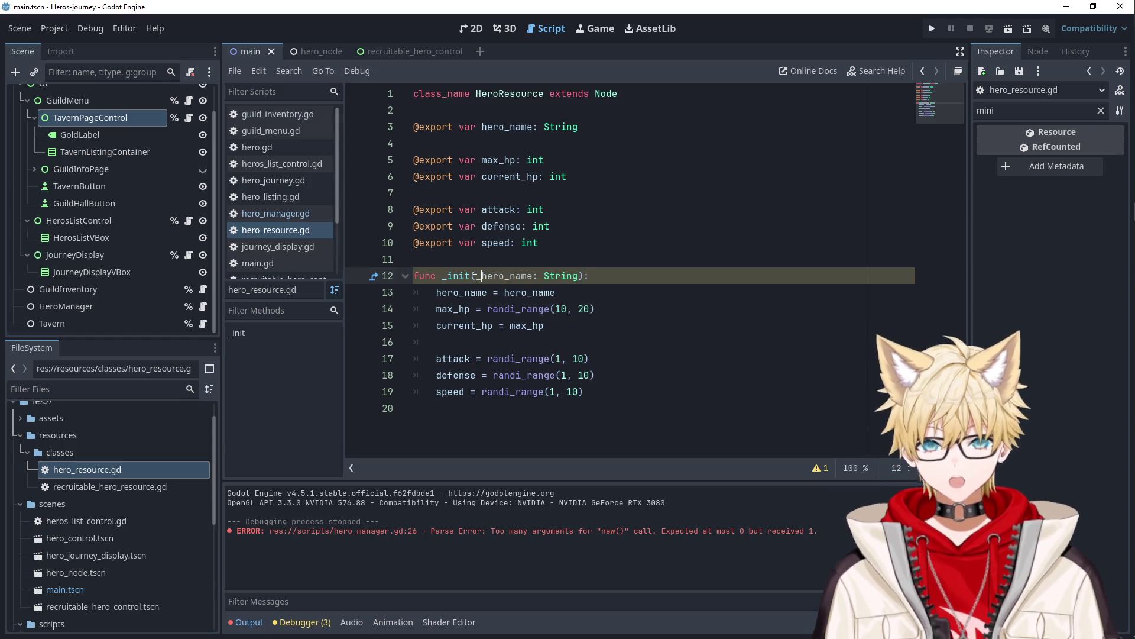
{"action": "double_click", "coordinate": [529, 292]}
{"action": "type", "text": "_hero_name"}
{"action": "left_click", "coordinate": [605, 251]}
{"action": "key", "text": "ctrl+s"}
- Look over the whole HeroResource script, then check off the HP task in the notes
{"action": "left_click", "coordinate": [526, 337]}
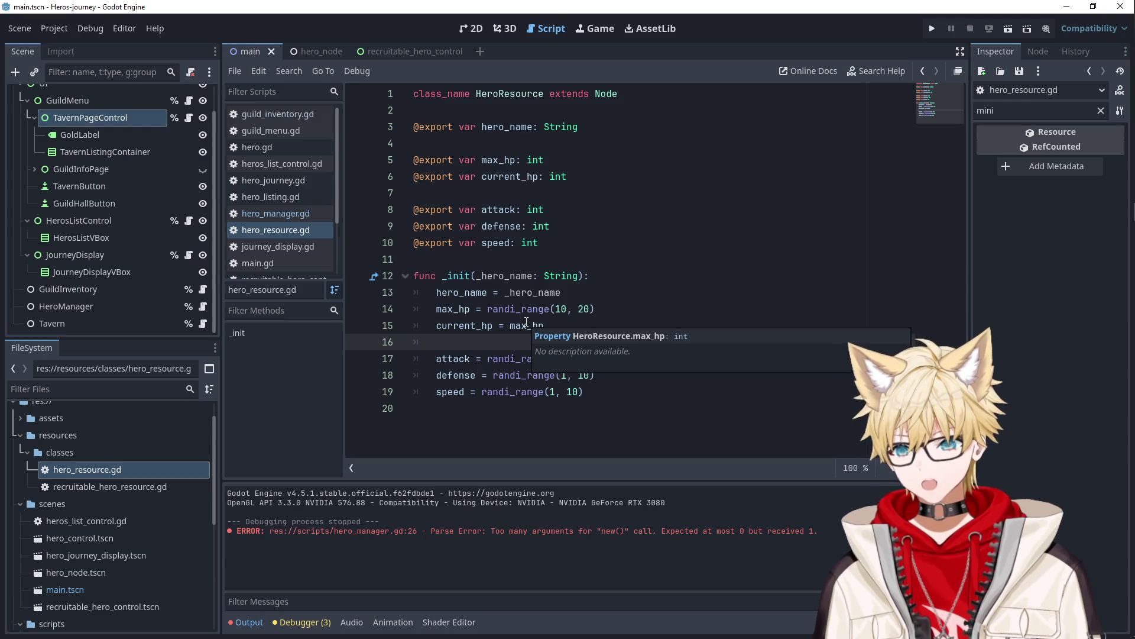
{"action": "left_click_drag", "start_coordinate": [522, 428], "coordinate": [514, 94]}
{"action": "left_click", "coordinate": [588, 308]}
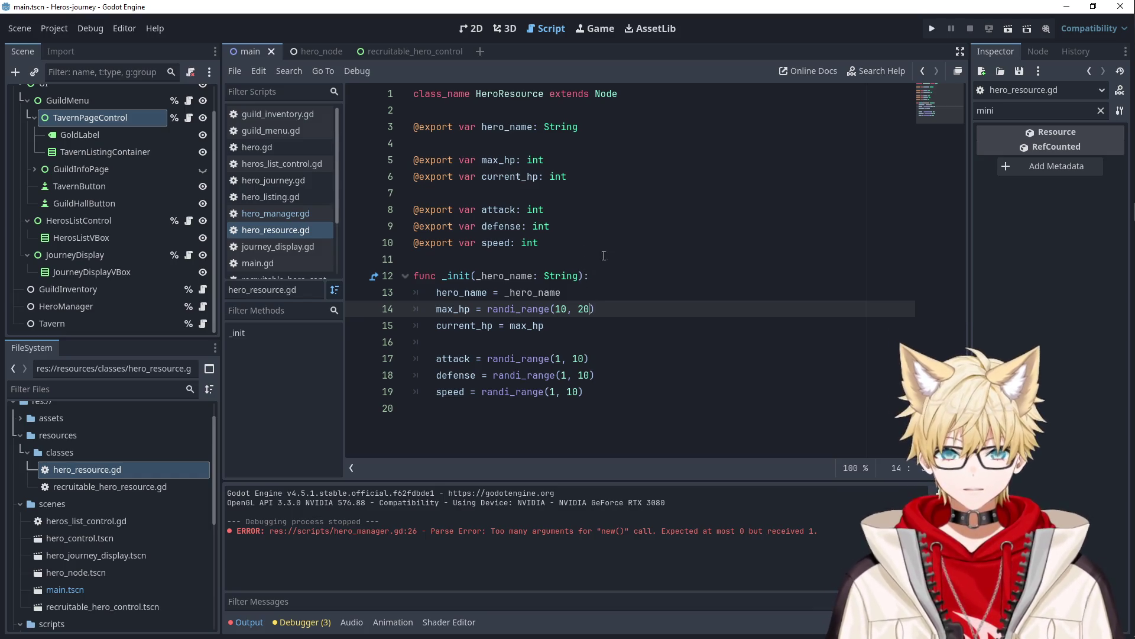
{"action": "left_click", "coordinate": [1117, 229]}
{"action": "left_click", "coordinate": [381, 195]}
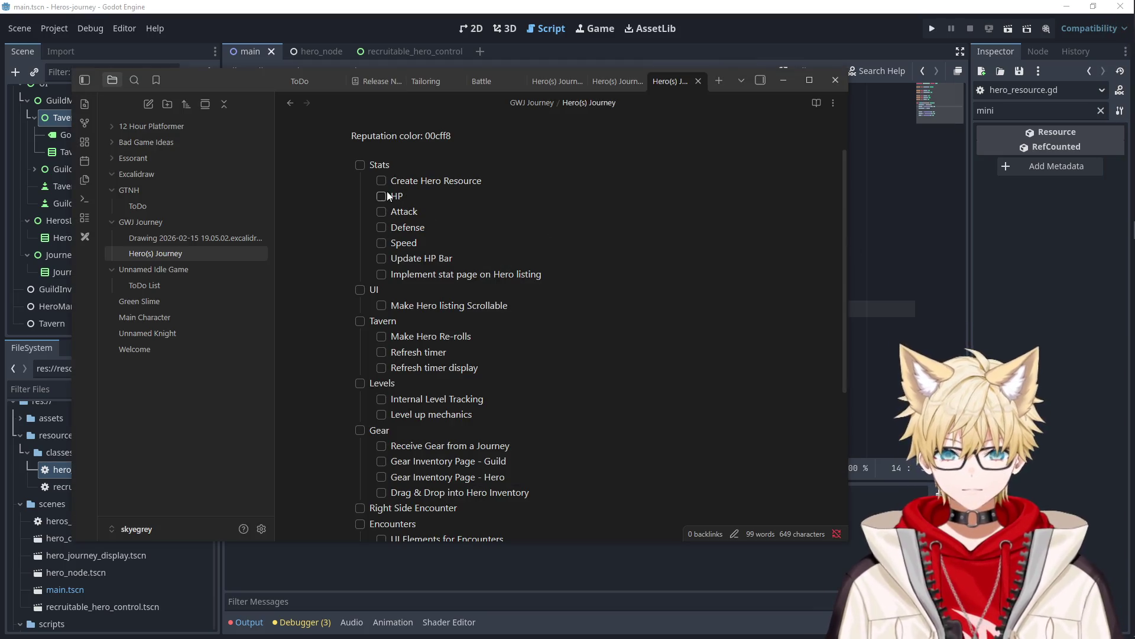
- Tick Attack, Defense, Speed and Create Hero Resource in the checklist, then return to Godot
{"action": "left_click", "coordinate": [382, 227]}
{"action": "left_click", "coordinate": [381, 243]}
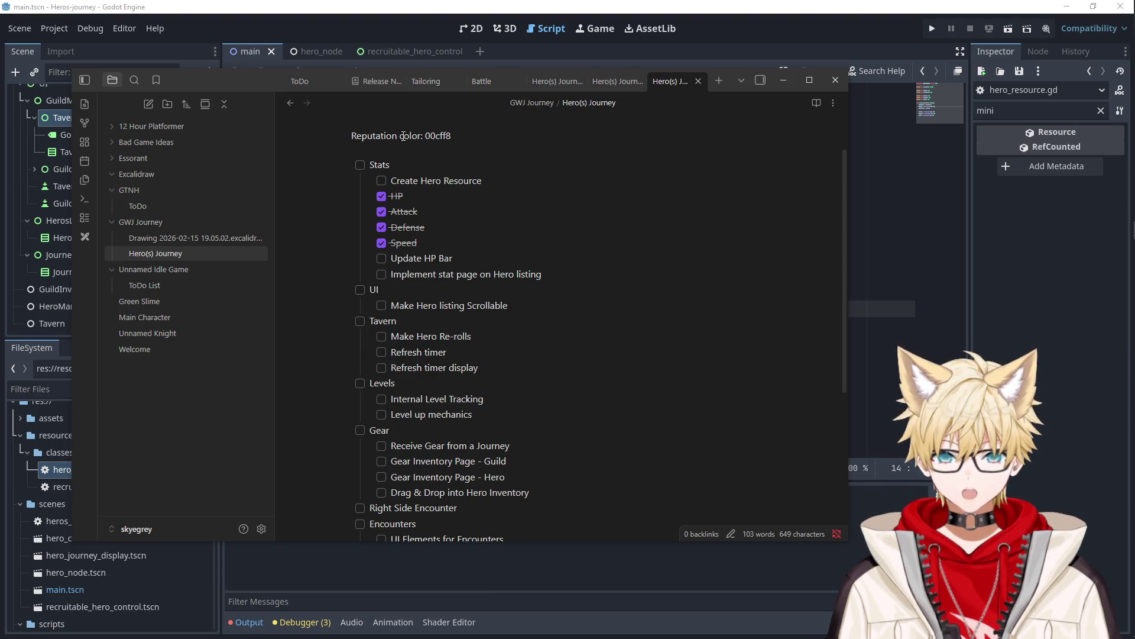
{"action": "left_click", "coordinate": [381, 180]}
{"action": "left_click", "coordinate": [454, 258]}
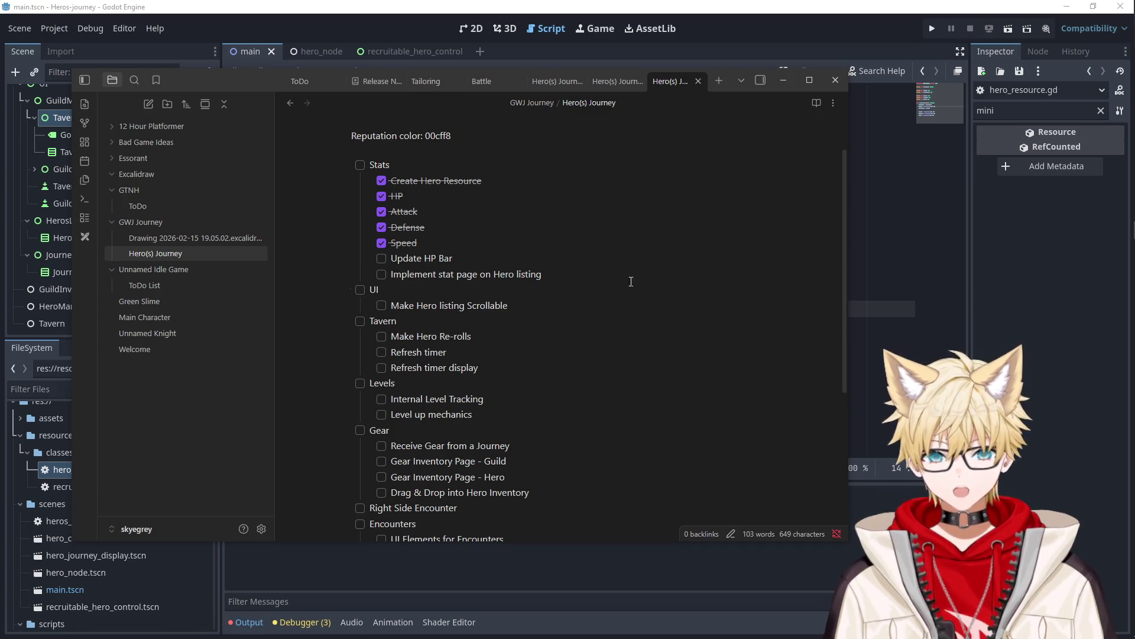
{"action": "left_click", "coordinate": [880, 267]}
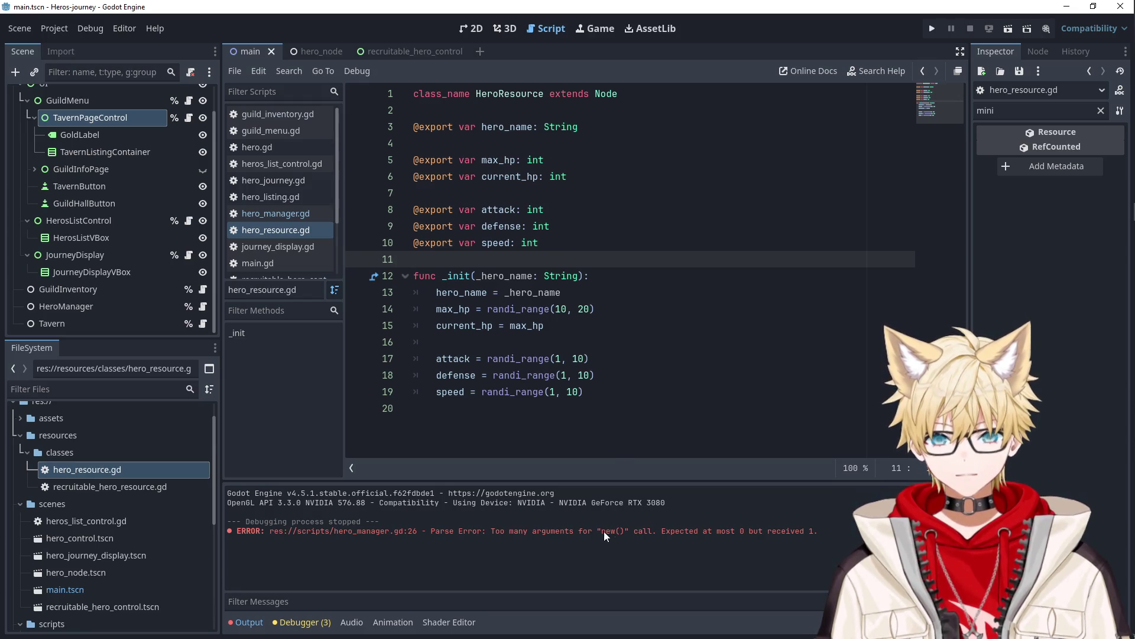
- Open hero_manager.gd from the parse error and make line 25 return HeroResource.new(...) directly
{"action": "left_click", "coordinate": [203, 307]}
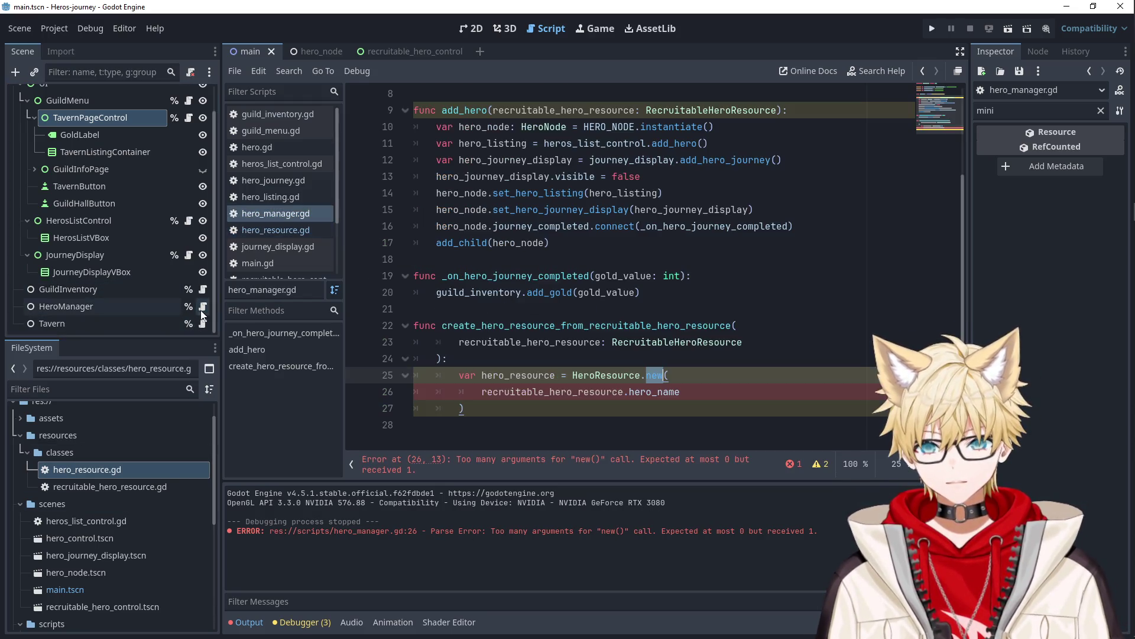
{"action": "left_click", "coordinate": [568, 428]}
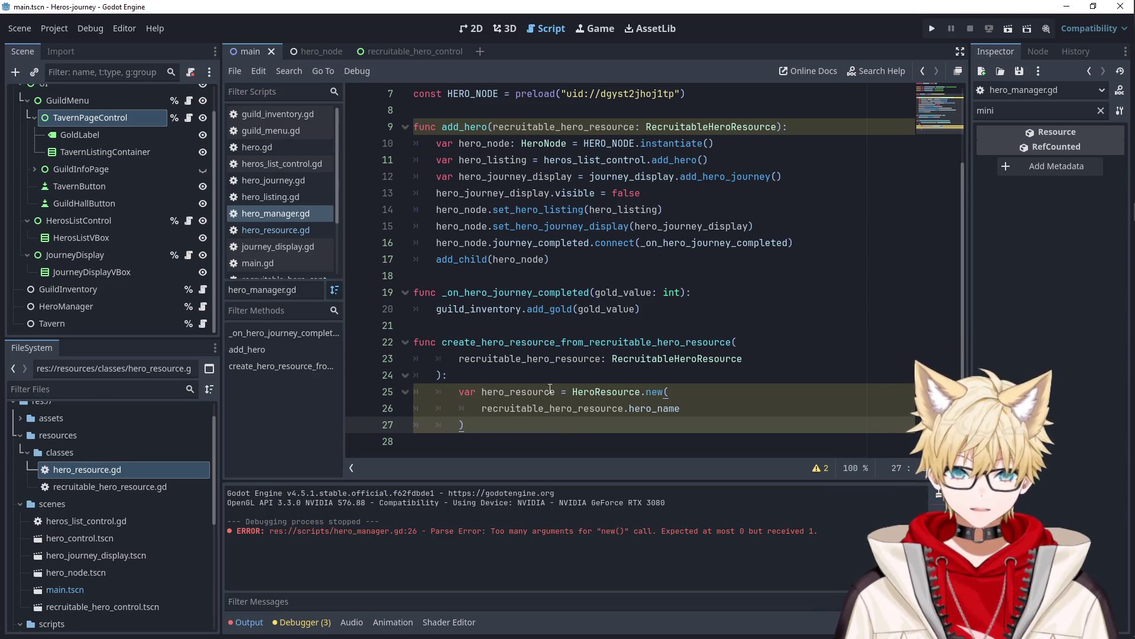
{"action": "left_click_drag", "start_coordinate": [572, 392], "coordinate": [453, 395]}
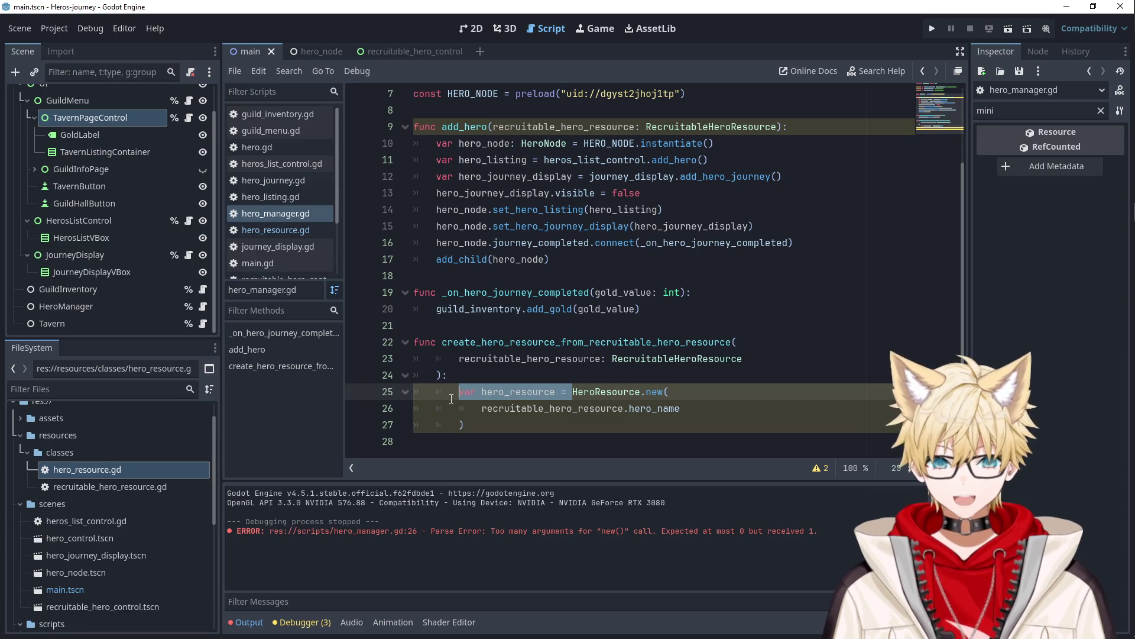
{"action": "type", "text": "return"}
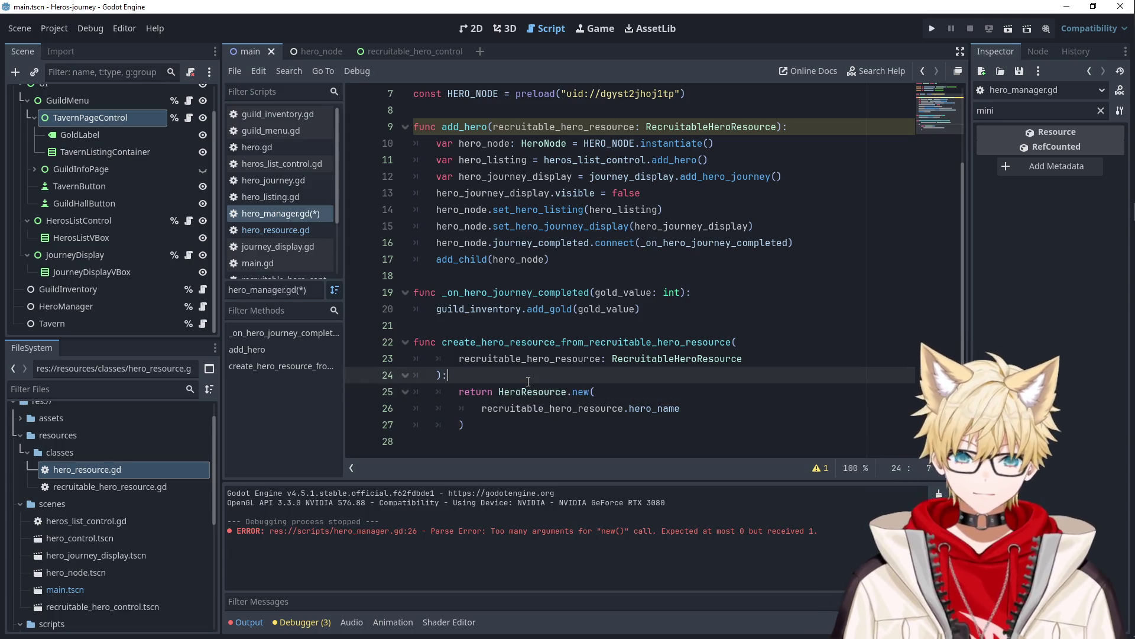
{"action": "left_click", "coordinate": [747, 177]}
{"action": "scroll", "coordinate": [746, 221], "scroll_direction": "up", "scroll_amount": 1}
{"action": "left_click", "coordinate": [791, 227]}
{"action": "scroll", "coordinate": [792, 230], "scroll_direction": "down", "scroll_amount": 1}
- Type var hero_resource = create_hero_resource_from_recruitable_hero_resource(recruitable_hero_resource) after line 12
{"action": "key", "text": "Return"}
{"action": "type", "text": "var hero_resource = "}
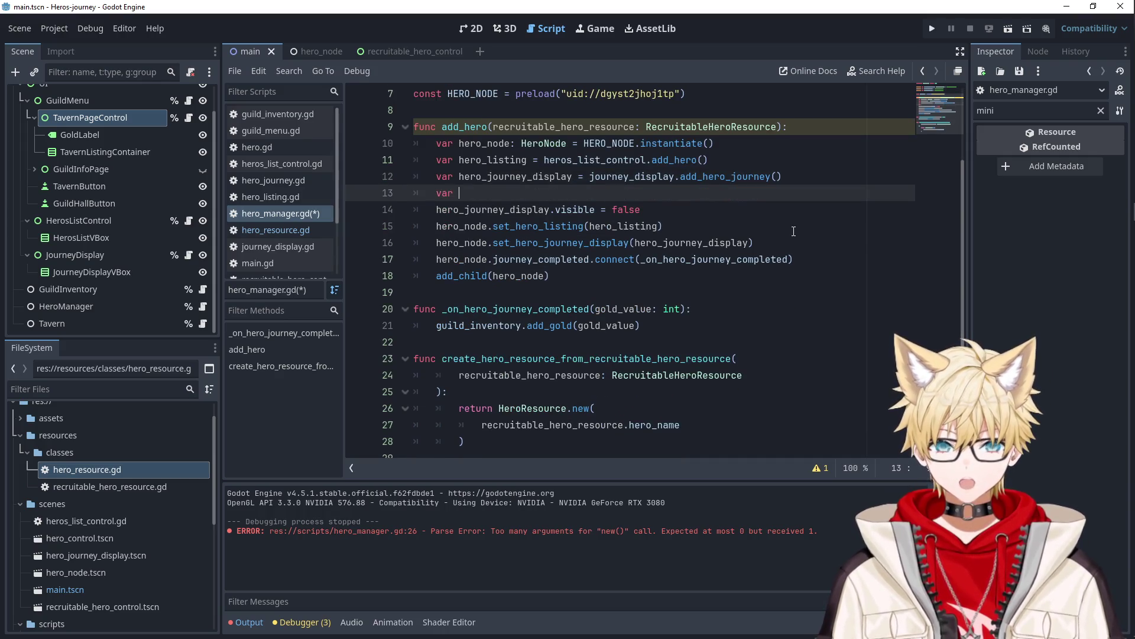
{"action": "type", "text": "create"}
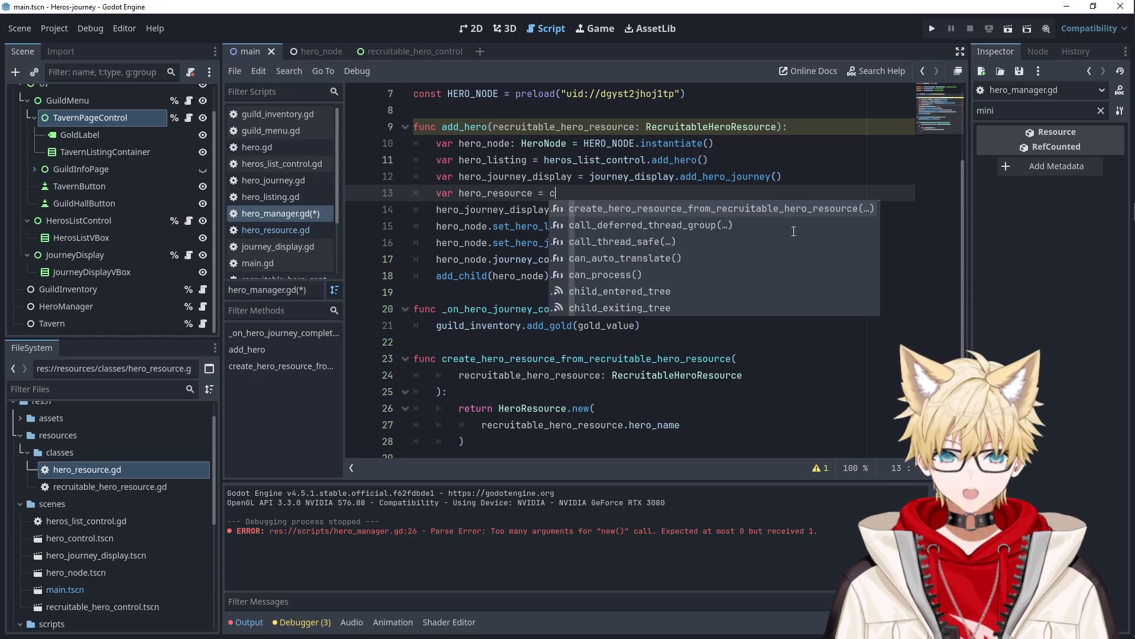
{"action": "key", "text": "Return"}
{"action": "key", "text": "Return"}
{"action": "type", "text": "re"}
- Move the hero_resource statement to the top of add_hero and fix its indentation
{"action": "key", "text": "Return"}
{"action": "mouse_move", "coordinate": [442, 226]}
{"action": "left_mouse_down"}
{"action": "mouse_move", "coordinate": [420, 224]}
{"action": "mouse_move", "coordinate": [414, 193]}
{"action": "left_mouse_up"}
{"action": "key", "text": "ctrl+x"}
{"action": "left_click", "coordinate": [813, 125]}
{"action": "key", "text": "Return"}
{"action": "key", "text": "ctrl+v"}
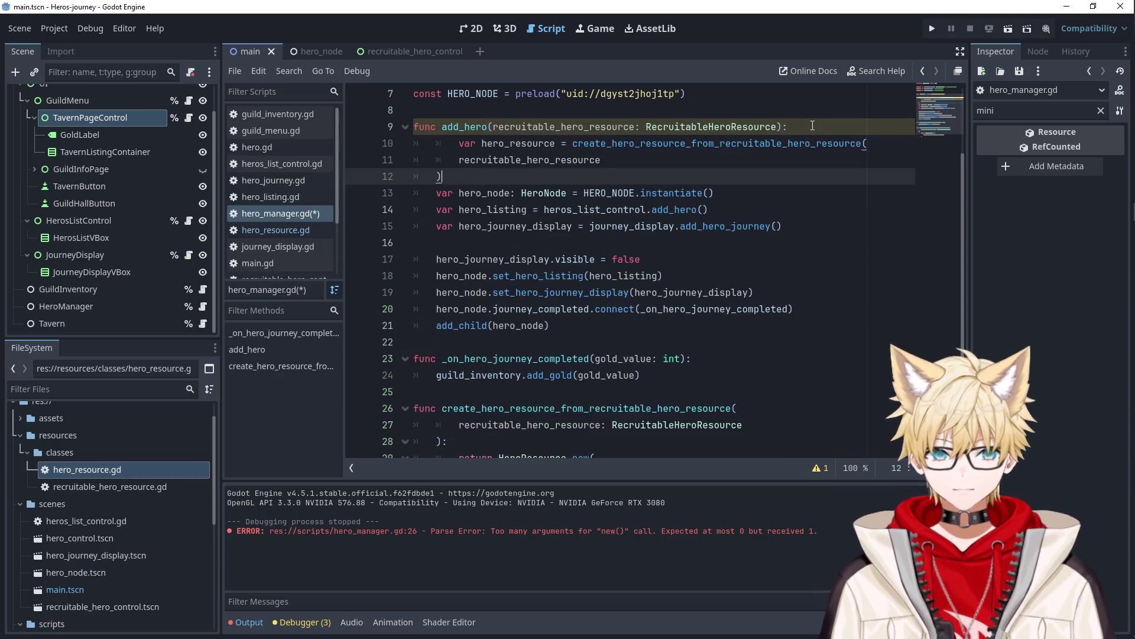
{"action": "key", "text": "shift+Up"}
{"action": "key", "text": "shift+Up"}
{"action": "key", "text": "shift+Tab"}
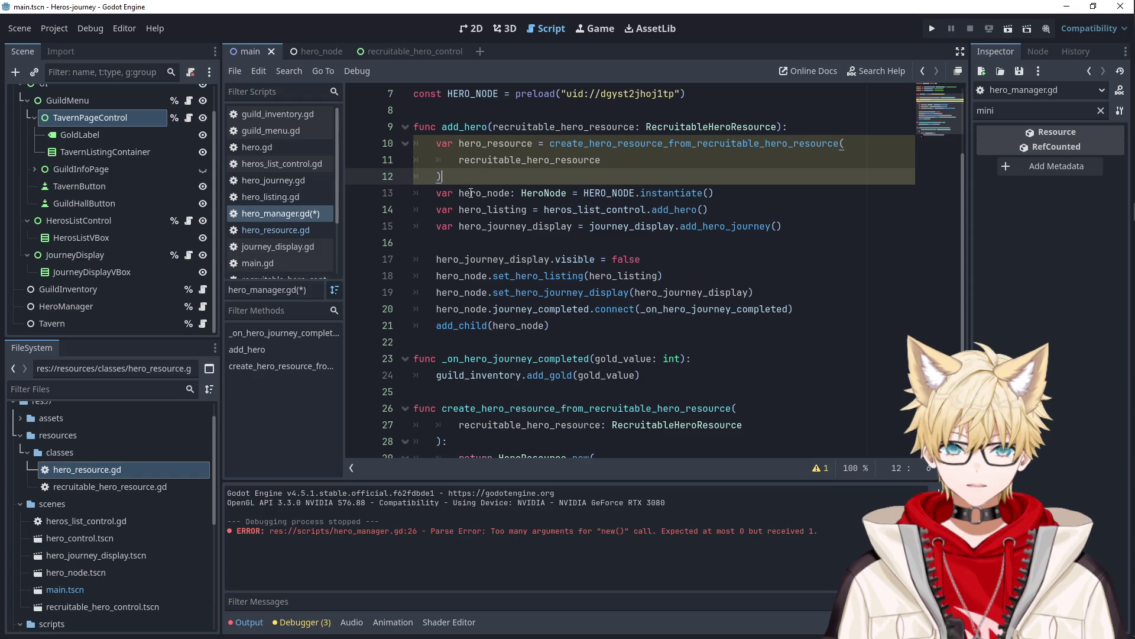
{"action": "left_click", "coordinate": [473, 237]}
{"action": "key", "text": "BackSpace"}
{"action": "double_click", "coordinate": [466, 148]}
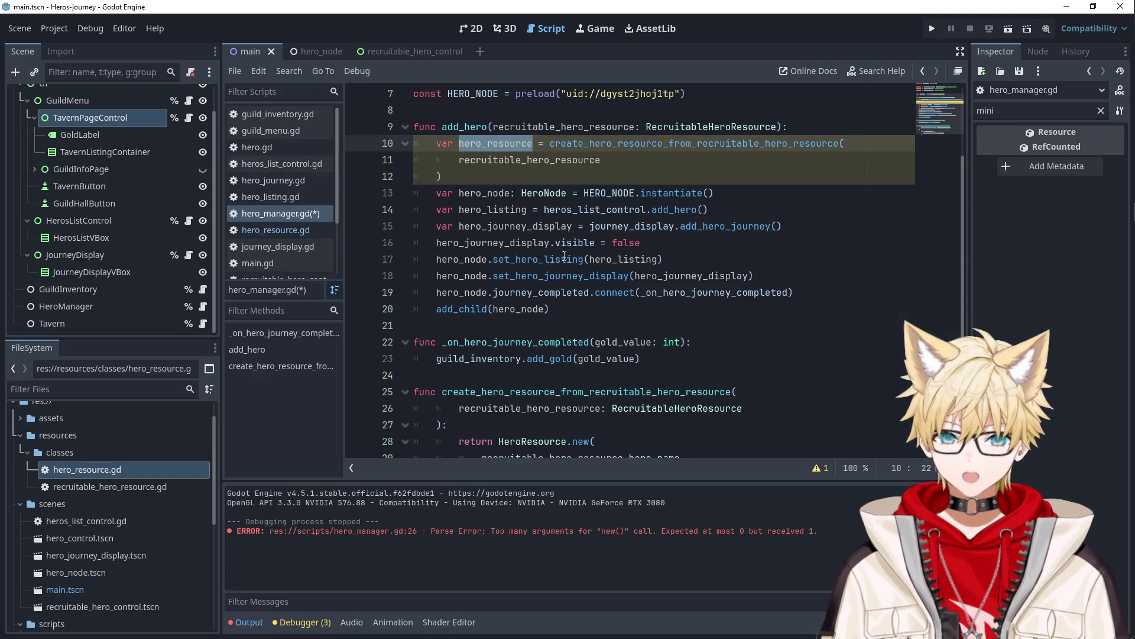
- Open blank lines after set_hero_journey_display on line 18
{"action": "left_click", "coordinate": [761, 276]}
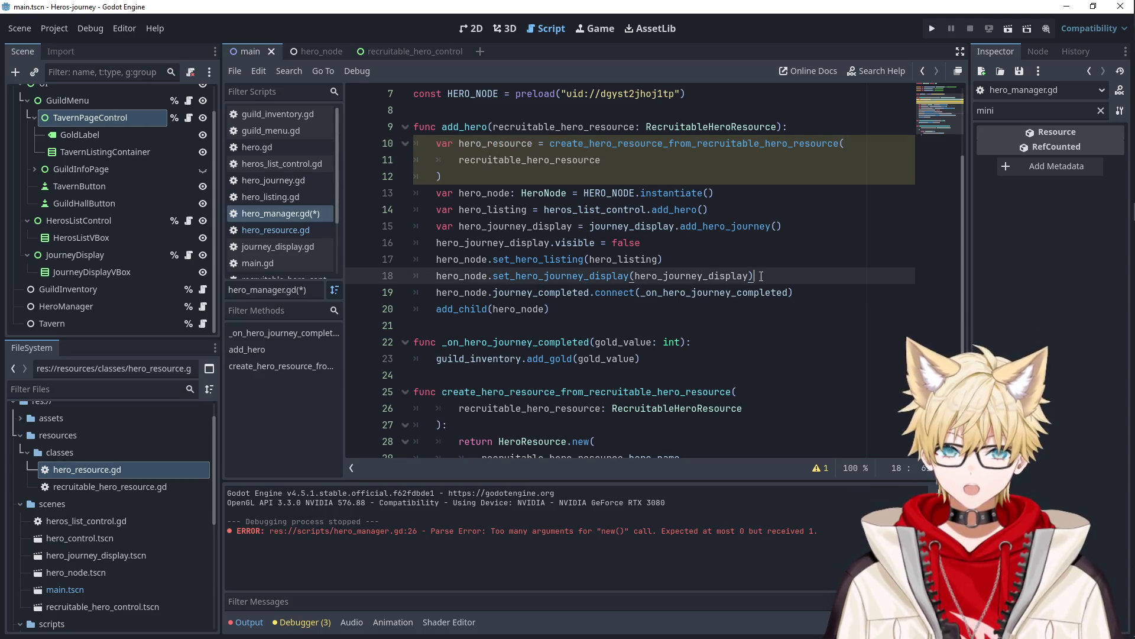
{"action": "key", "text": "Return"}
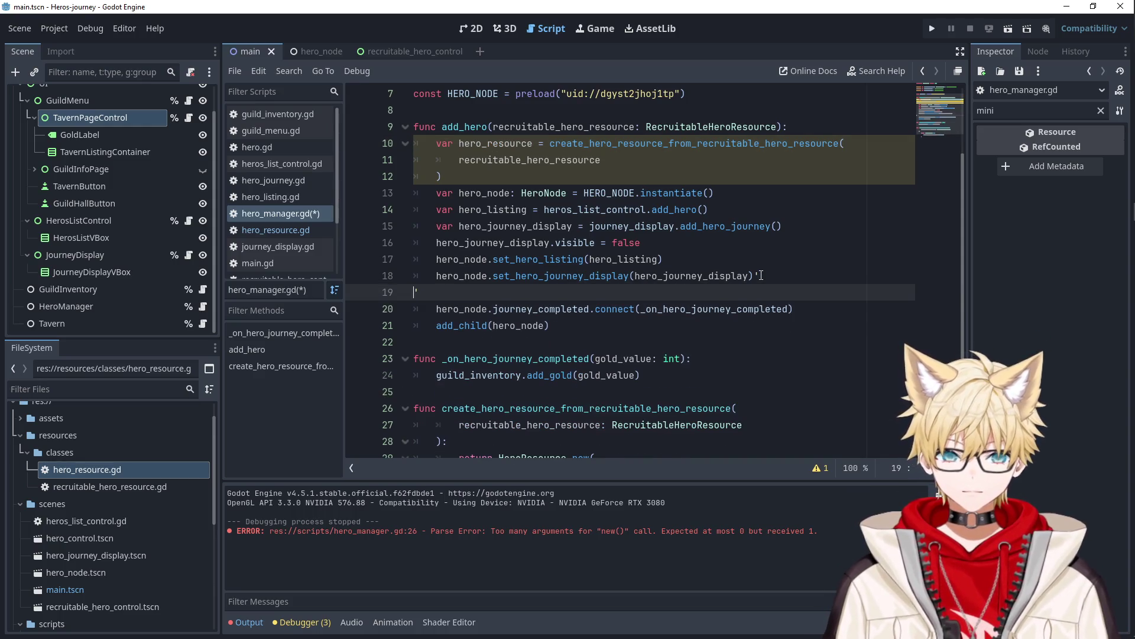
{"action": "key", "text": "Return"}
{"action": "key", "text": "Up"}
{"action": "key", "text": "Return"}
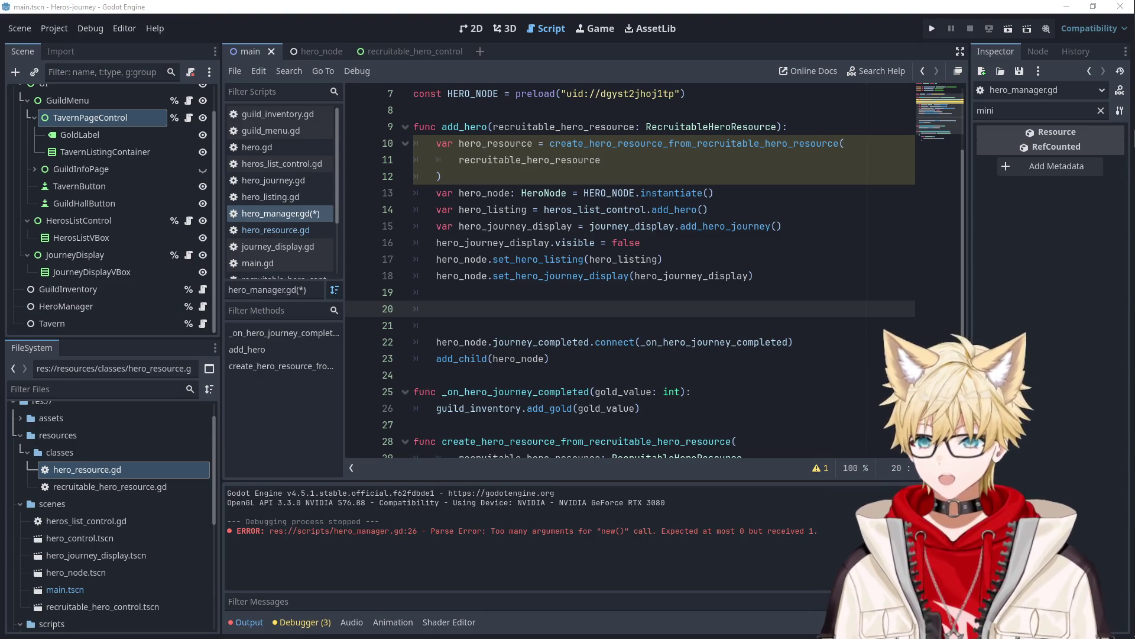
{"action": "key", "text": "alt+Tab"}
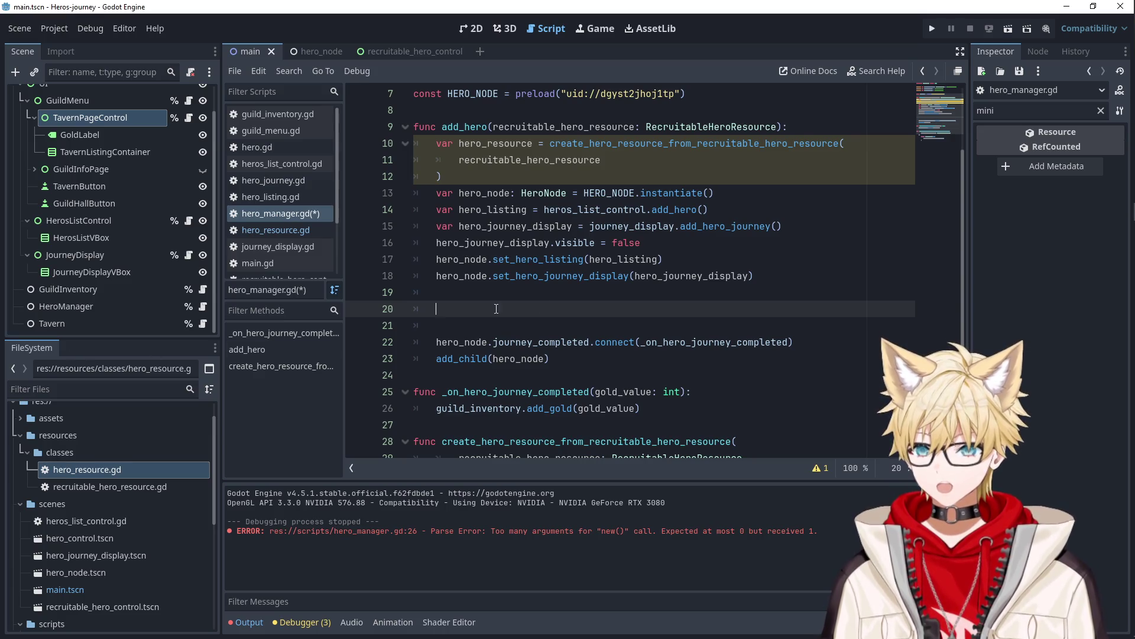
{"action": "left_click", "coordinate": [640, 278]}
- Start line 20 of add_hero with the call hero_node.set_hero_resource(
{"action": "left_click", "coordinate": [570, 309]}
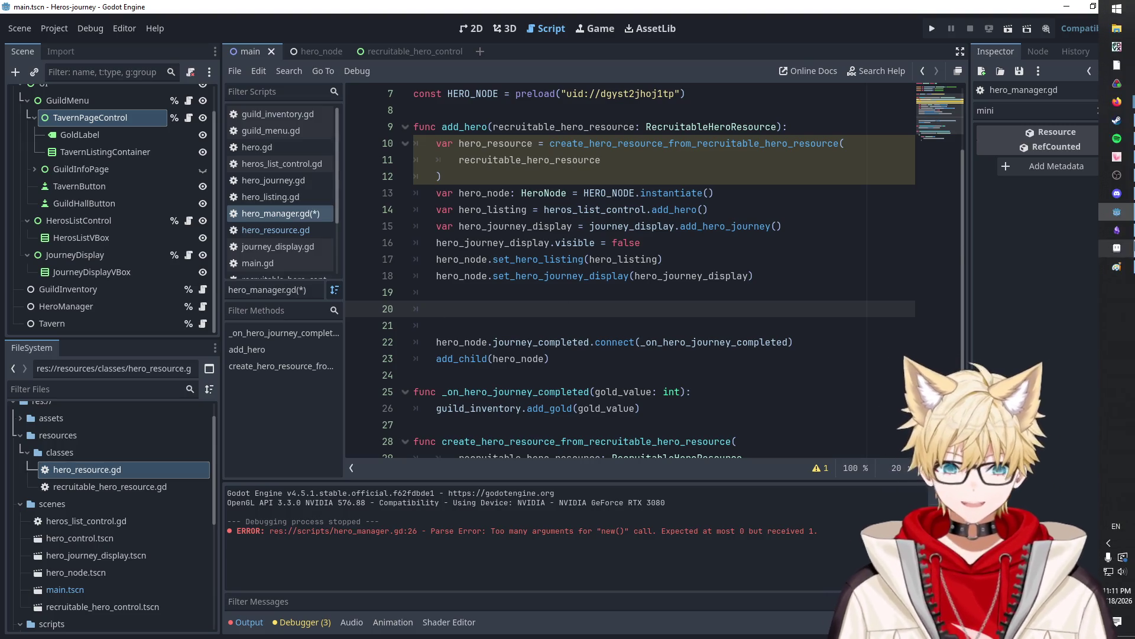
{"action": "left_click", "coordinate": [562, 325]}
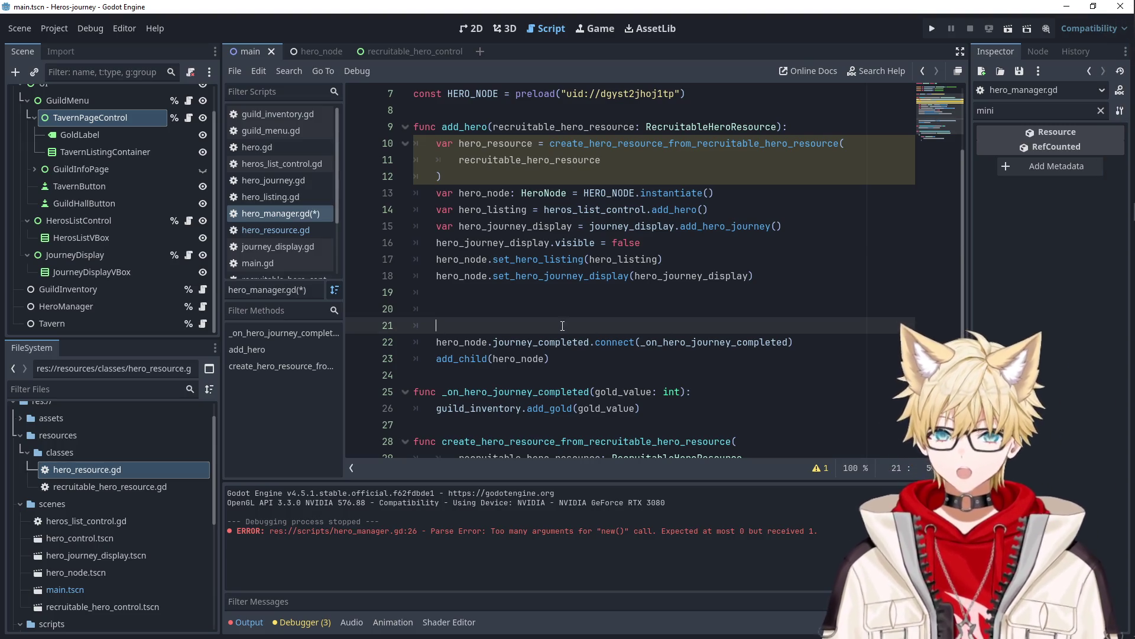
{"action": "left_click", "coordinate": [541, 314]}
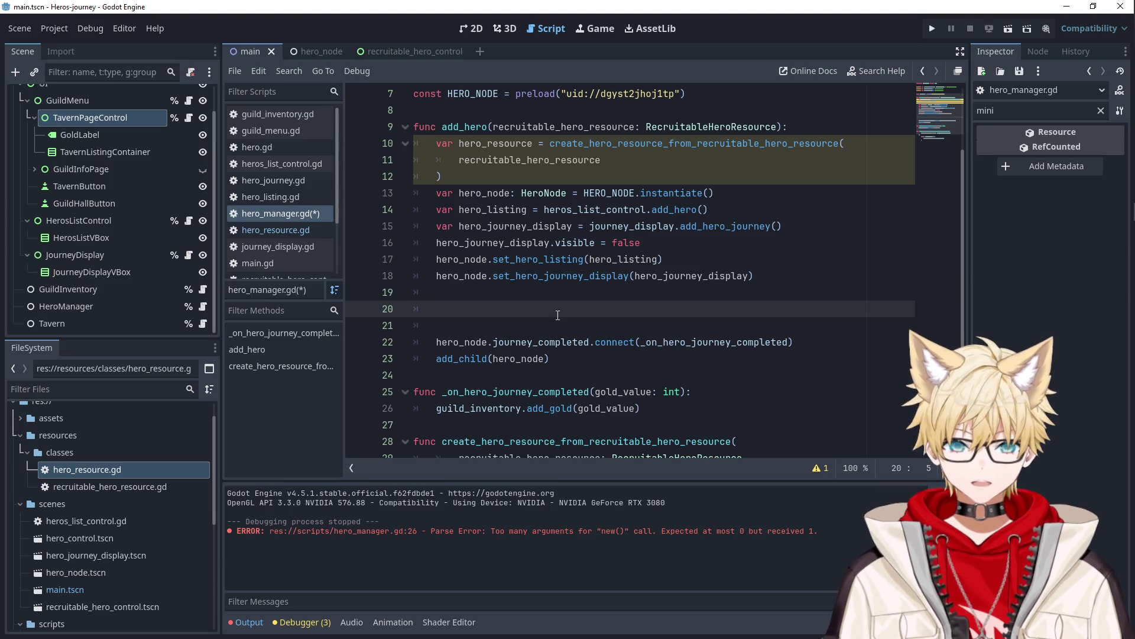
{"action": "left_click", "coordinate": [497, 277]}
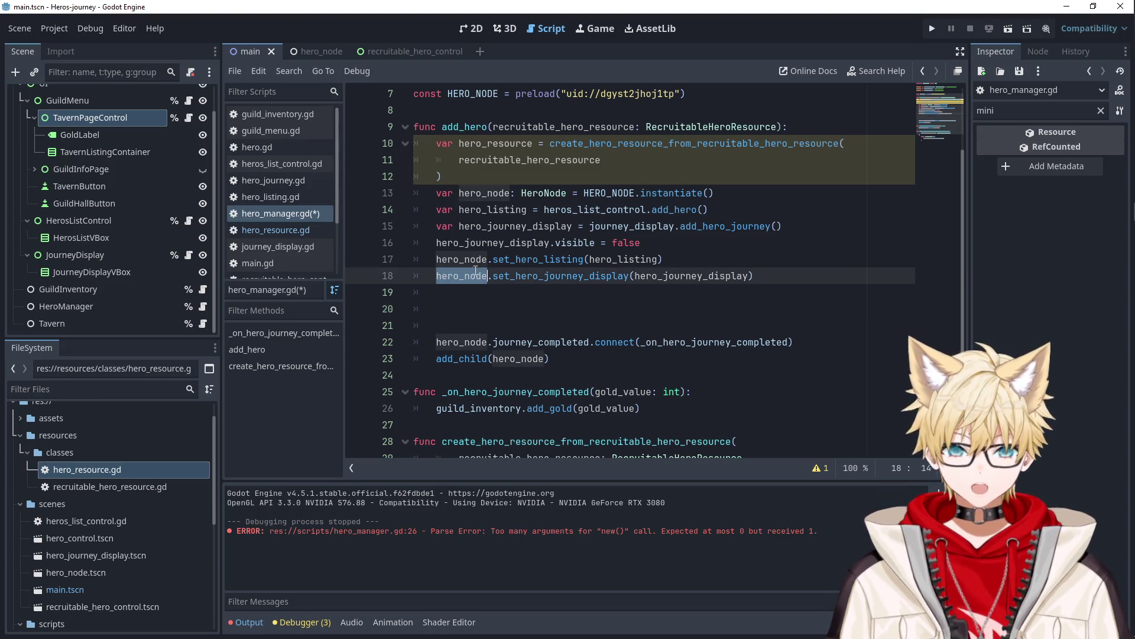
{"action": "left_click", "coordinate": [463, 314]}
{"action": "type", "text": "hero_node.set_hre"}
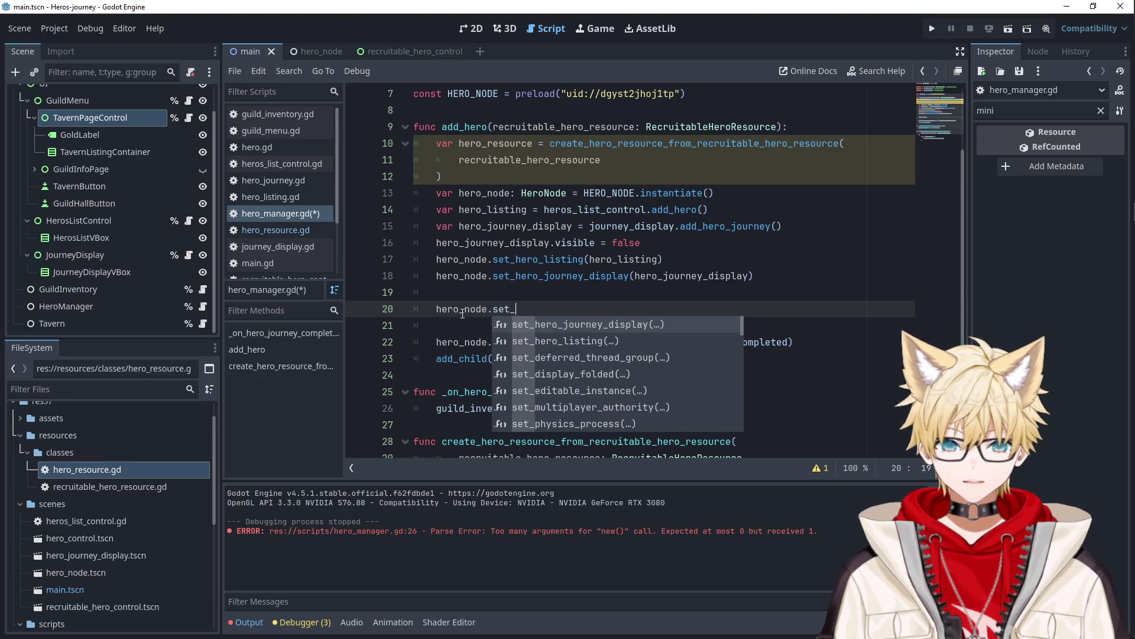
{"action": "key", "text": "BackSpace"}
{"action": "key", "text": "BackSpace"}
{"action": "type", "text": "ero_"}
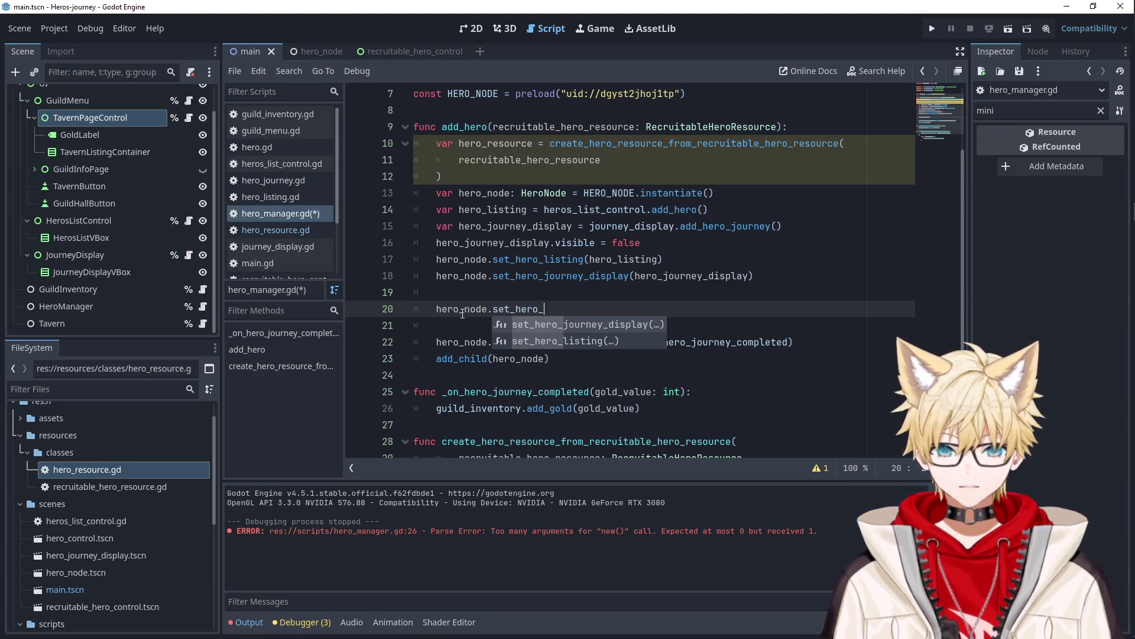
{"action": "type", "text": "r"}
{"action": "type", "text": "esource("}
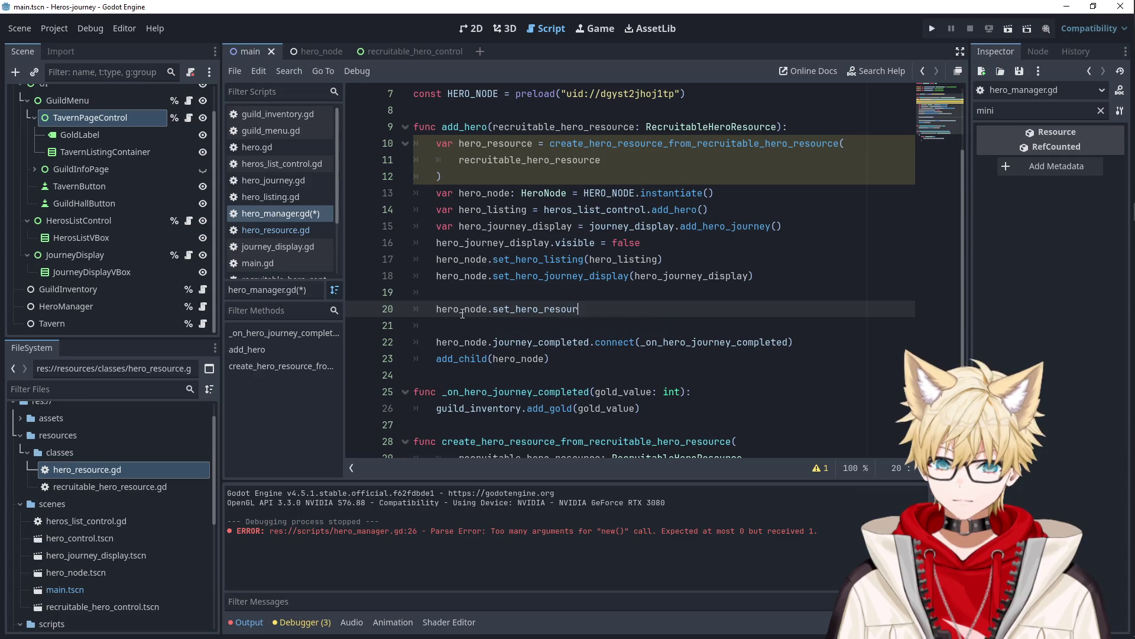
- Copy hero_resource from line 10 and paste it as the call's argument
{"action": "double_click", "coordinate": [496, 143]}
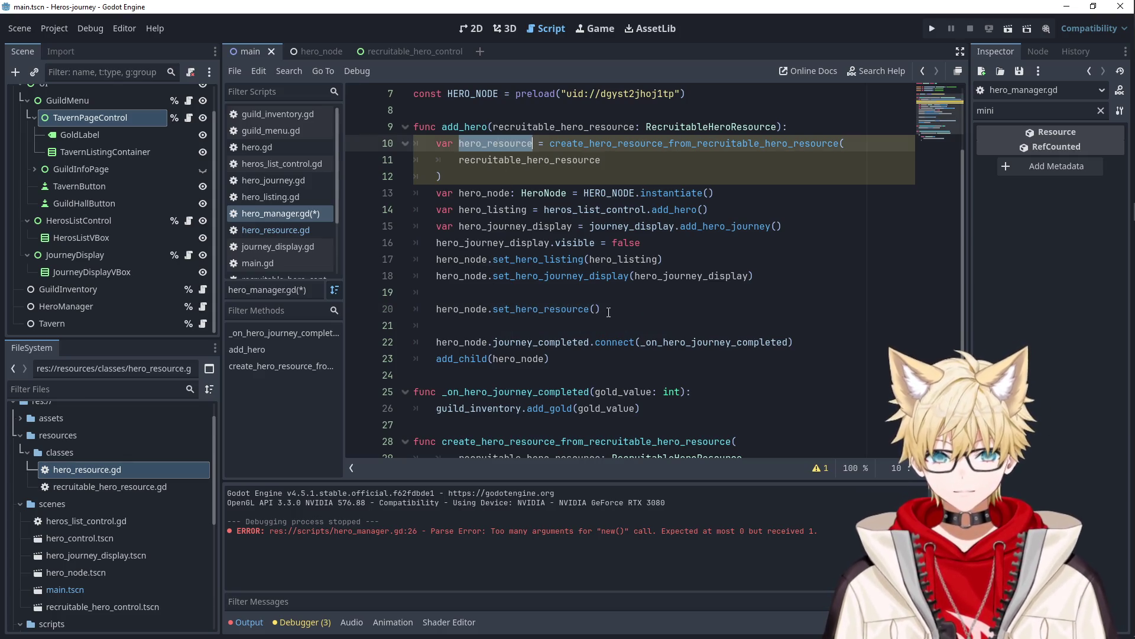
{"action": "left_click", "coordinate": [594, 309]}
{"action": "key", "text": "ctrl+v"}
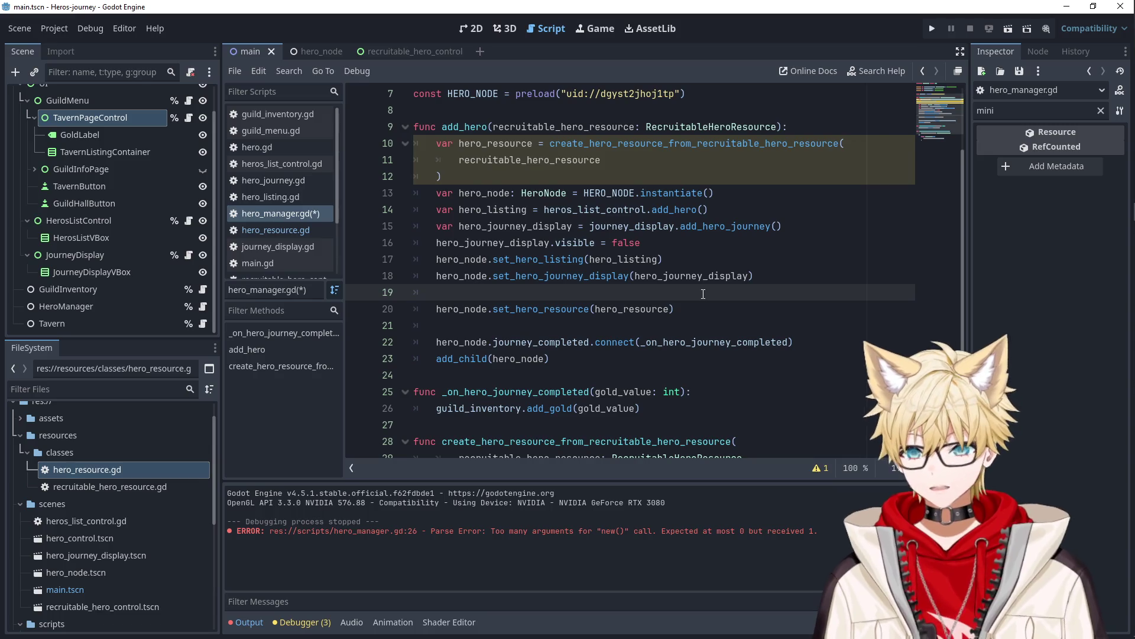
{"action": "left_click", "coordinate": [703, 291]}
- Check the new set_hero_resource call on line 20, then switch to hero.gd
{"action": "double_click", "coordinate": [631, 308]}
{"action": "double_click", "coordinate": [586, 309]}
{"action": "scroll", "coordinate": [558, 284], "scroll_direction": "up", "scroll_amount": 2}
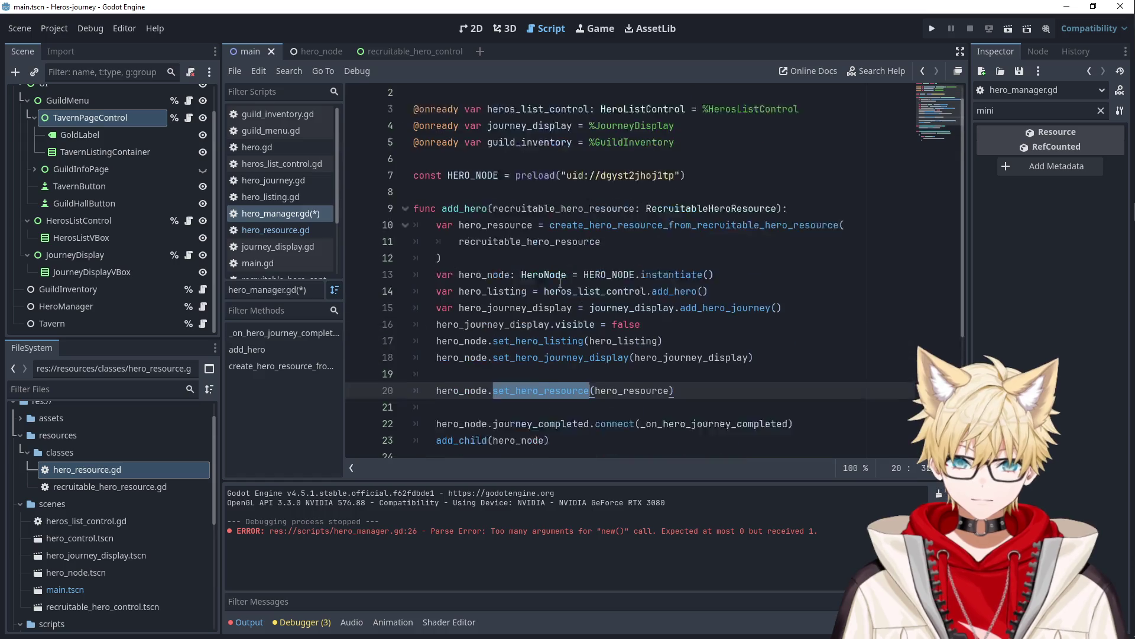
{"action": "scroll", "coordinate": [528, 306], "scroll_direction": "down", "scroll_amount": 3}
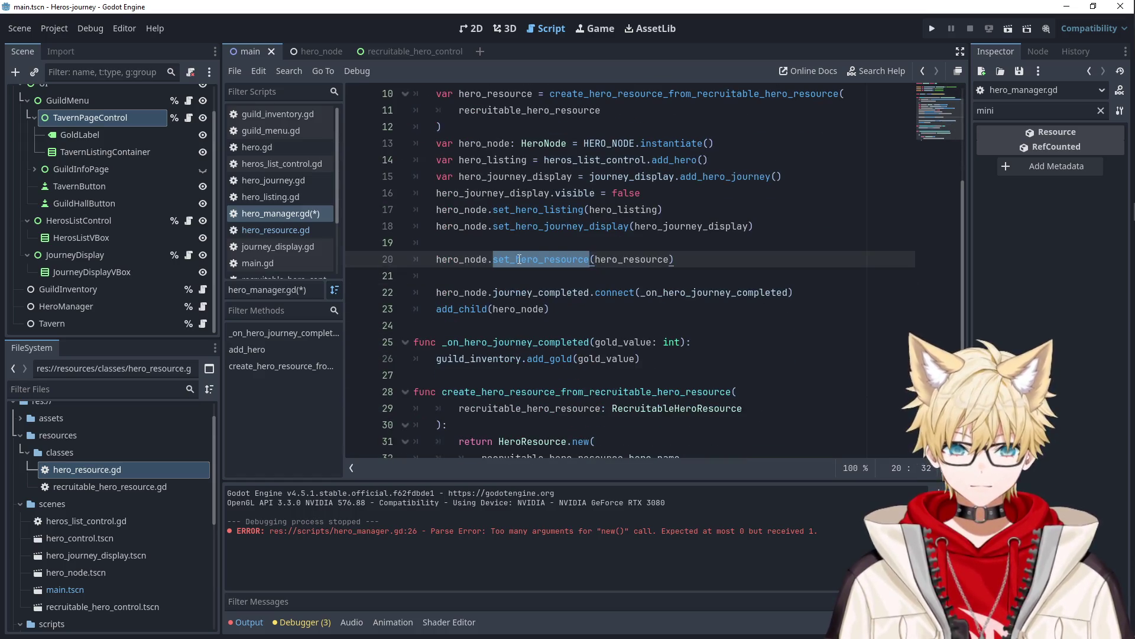
{"action": "scroll", "coordinate": [521, 259], "scroll_direction": "up", "scroll_amount": 3}
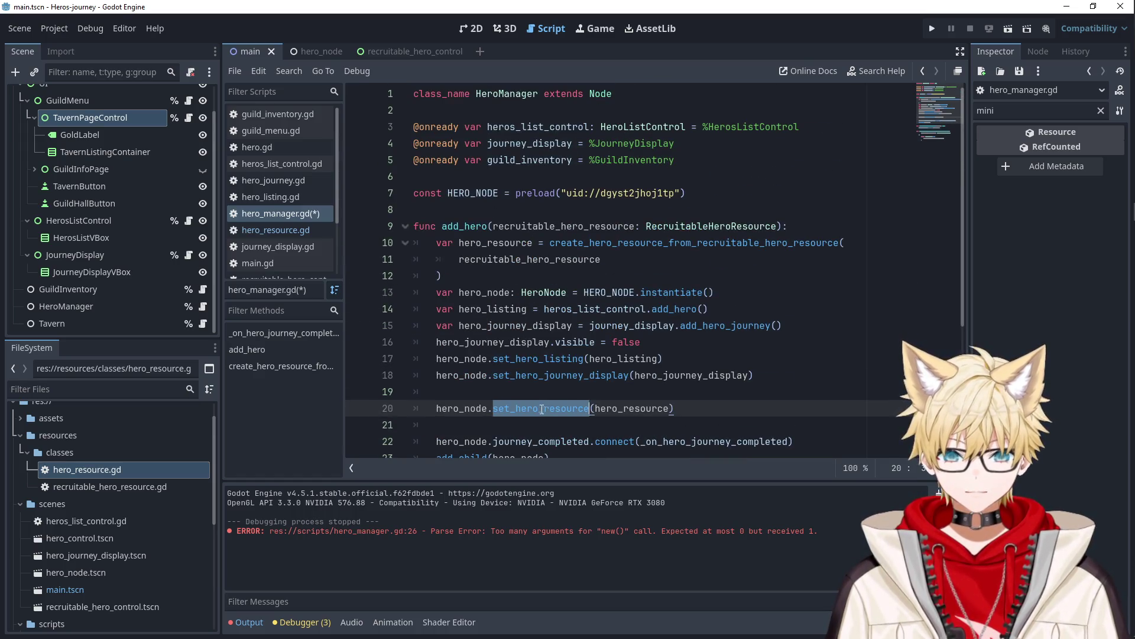
{"action": "left_click", "coordinate": [480, 193]}
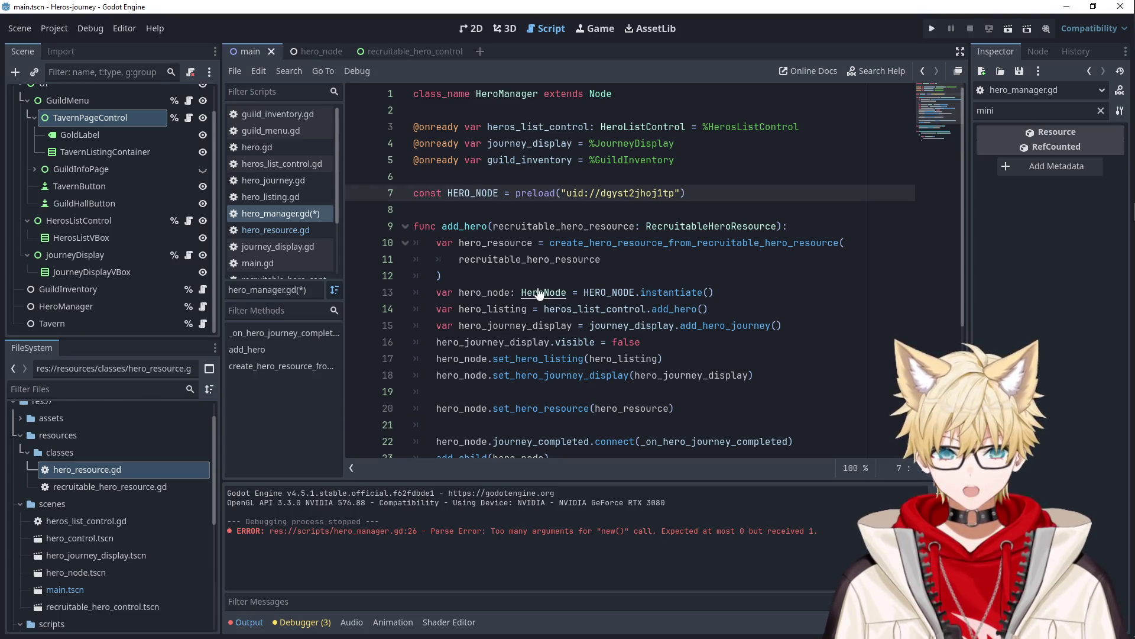
{"action": "left_click", "coordinate": [538, 292], "text": "ctrl"}
- Append func set_hero_resource(hero_resource: HeroResource): with a pass body to hero.gd
{"action": "left_click", "coordinate": [623, 439]}
{"action": "key", "text": "Return"}
{"action": "type", "text": "func set_hero_resource("}
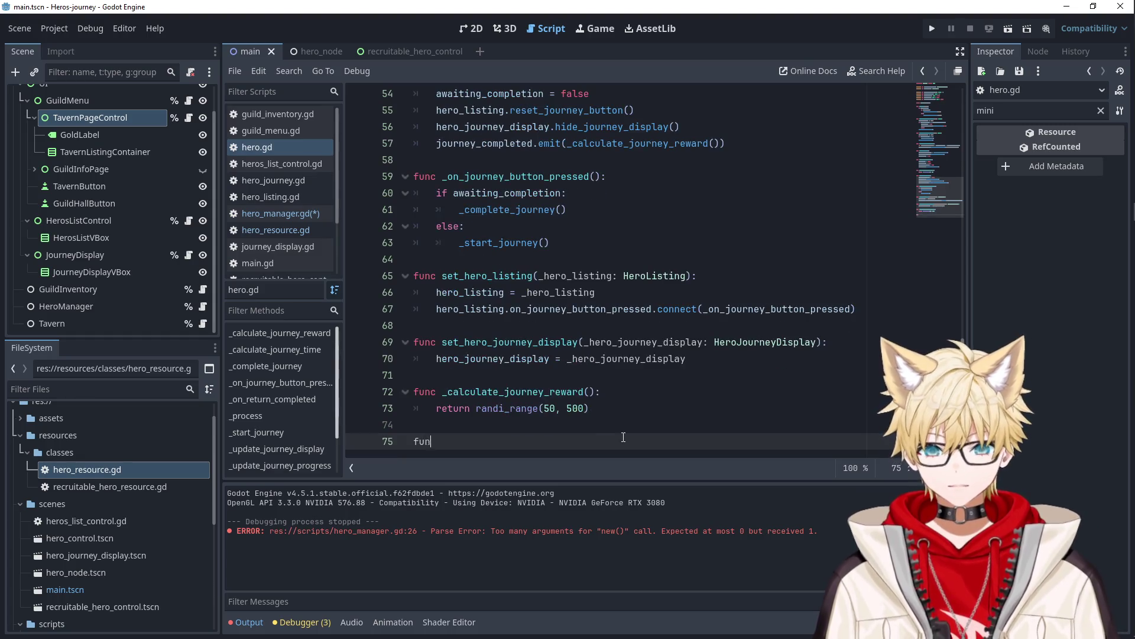
{"action": "type", "text": "hero_resource: "}
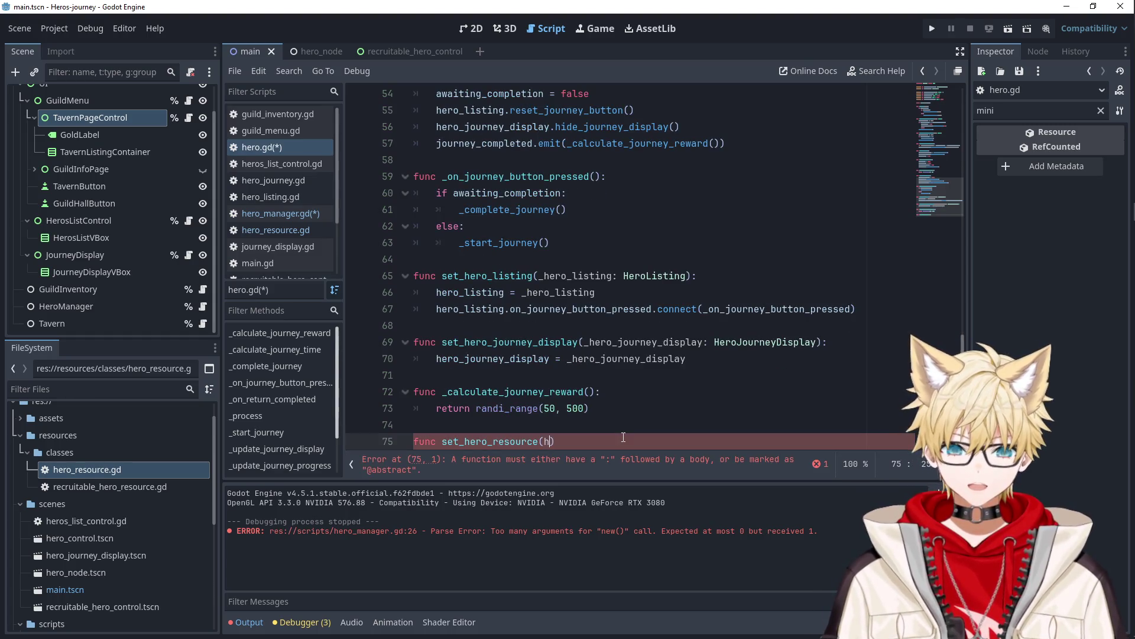
{"action": "type", "text": "HeroRe"}
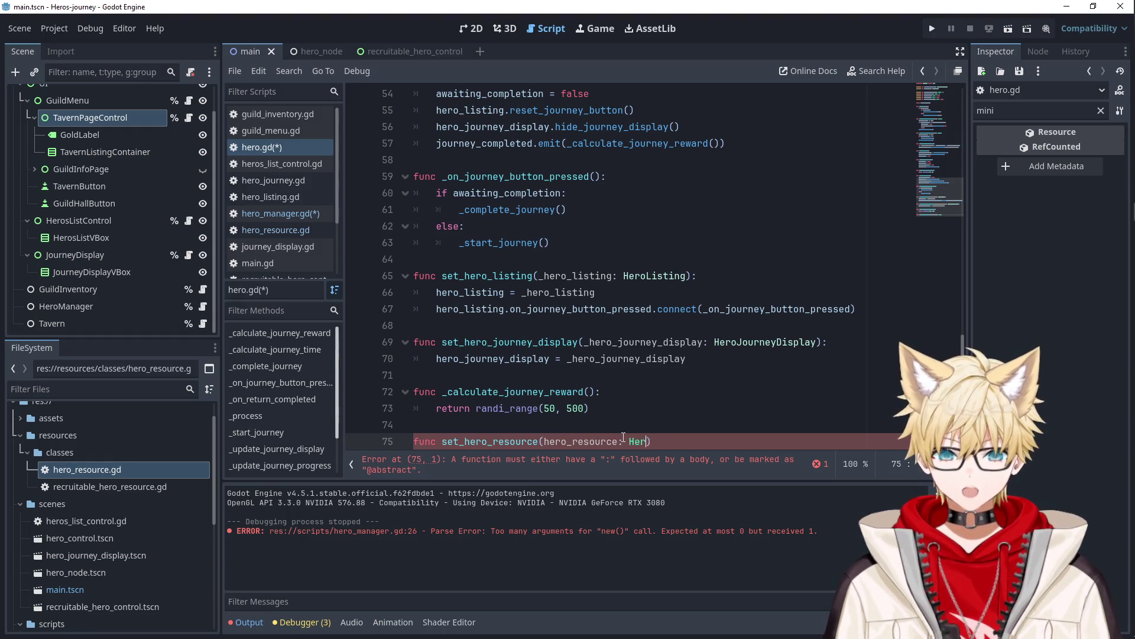
{"action": "key", "text": "Return"}
{"action": "key", "text": "Right"}
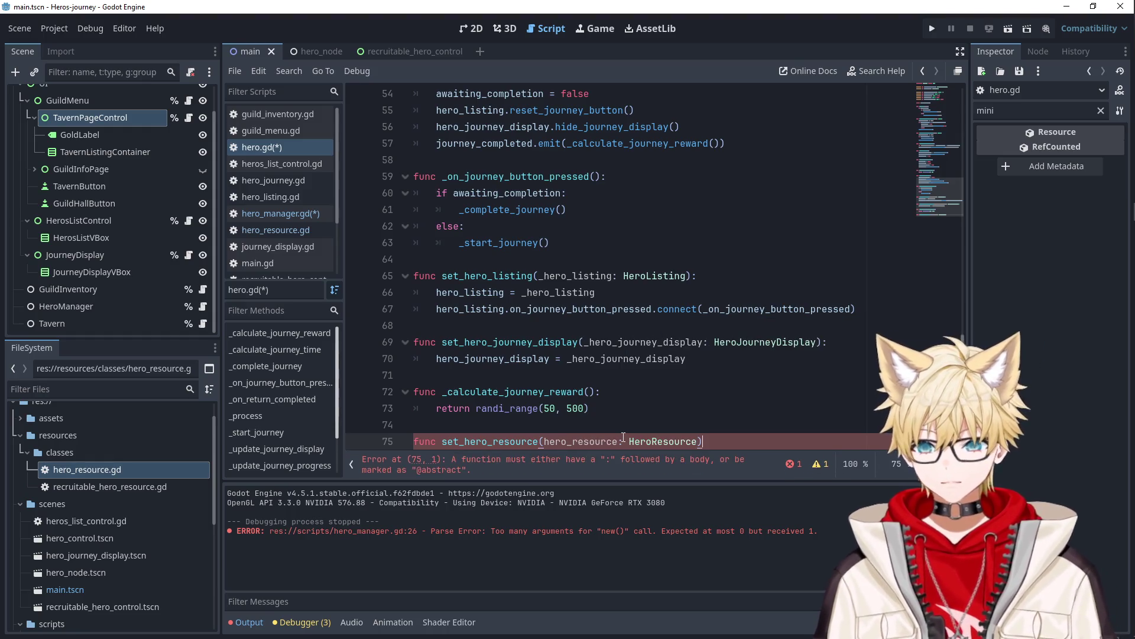
{"action": "type", "text": ":"}
{"action": "key", "text": "Return"}
{"action": "type", "text": "pass"}
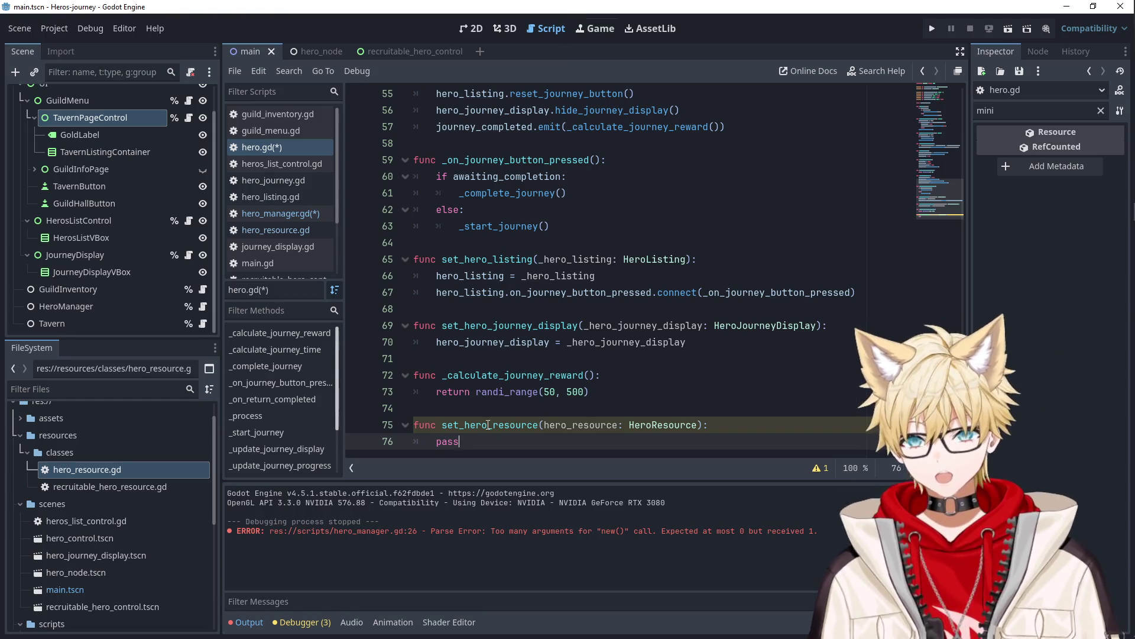
- Review the new function's name, parameter and pass body, undoing one change
{"action": "double_click", "coordinate": [447, 441]}
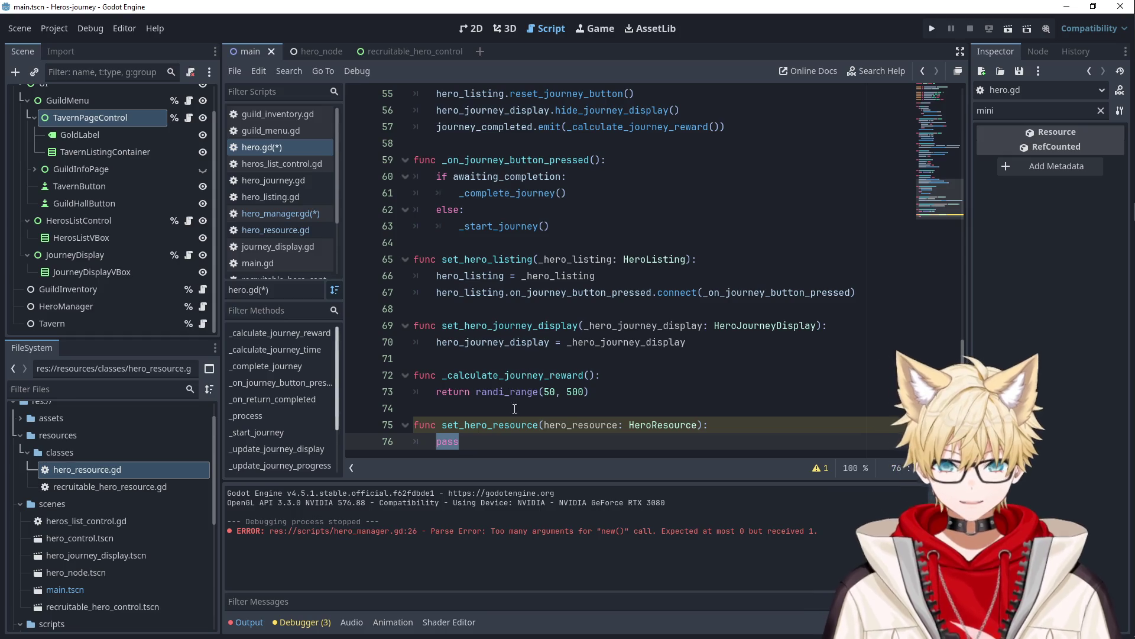
{"action": "double_click", "coordinate": [545, 425]}
{"action": "double_click", "coordinate": [459, 442]}
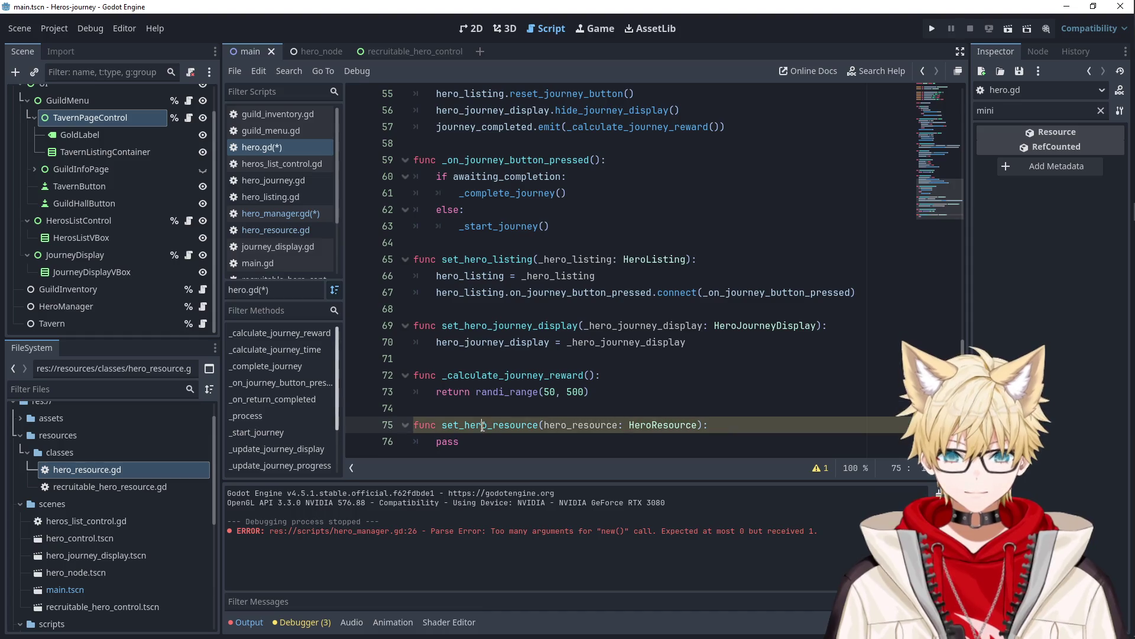
{"action": "left_click", "coordinate": [486, 405]}
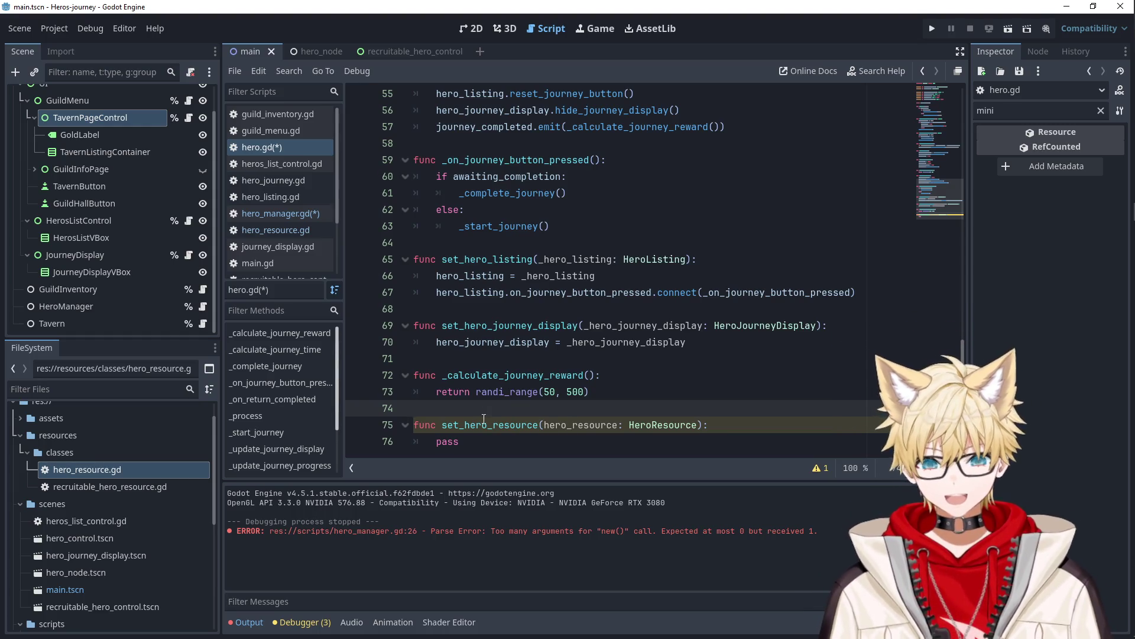
{"action": "double_click", "coordinate": [490, 425]}
{"action": "double_click", "coordinate": [447, 441]}
{"action": "key", "text": "ctrl+z"}
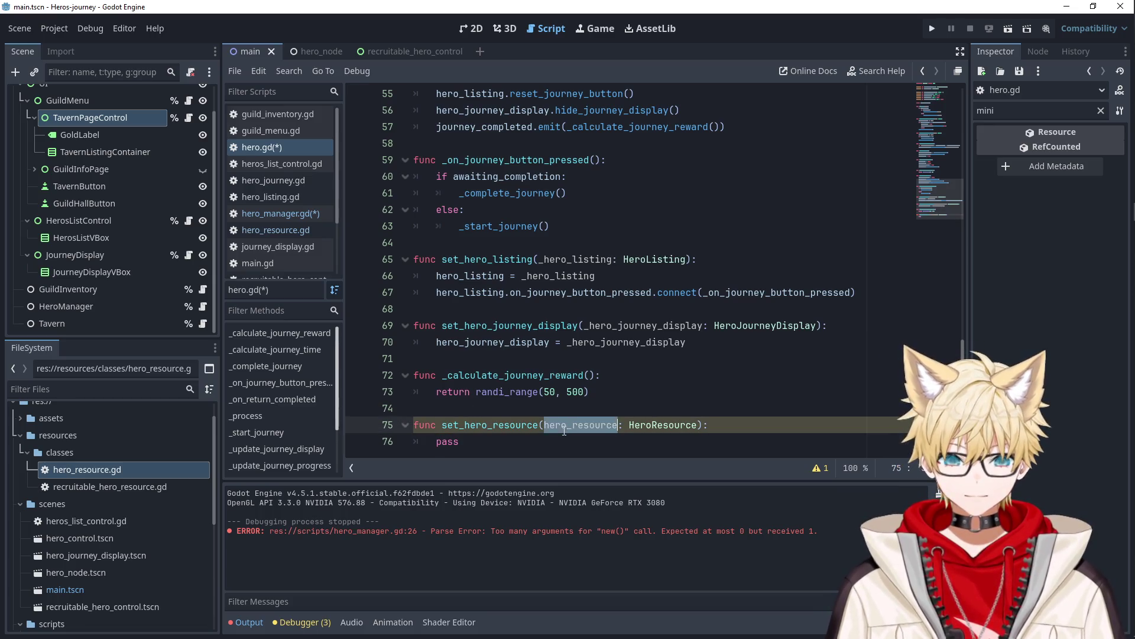
{"action": "scroll", "coordinate": [564, 250], "scroll_direction": "up", "scroll_amount": 15}
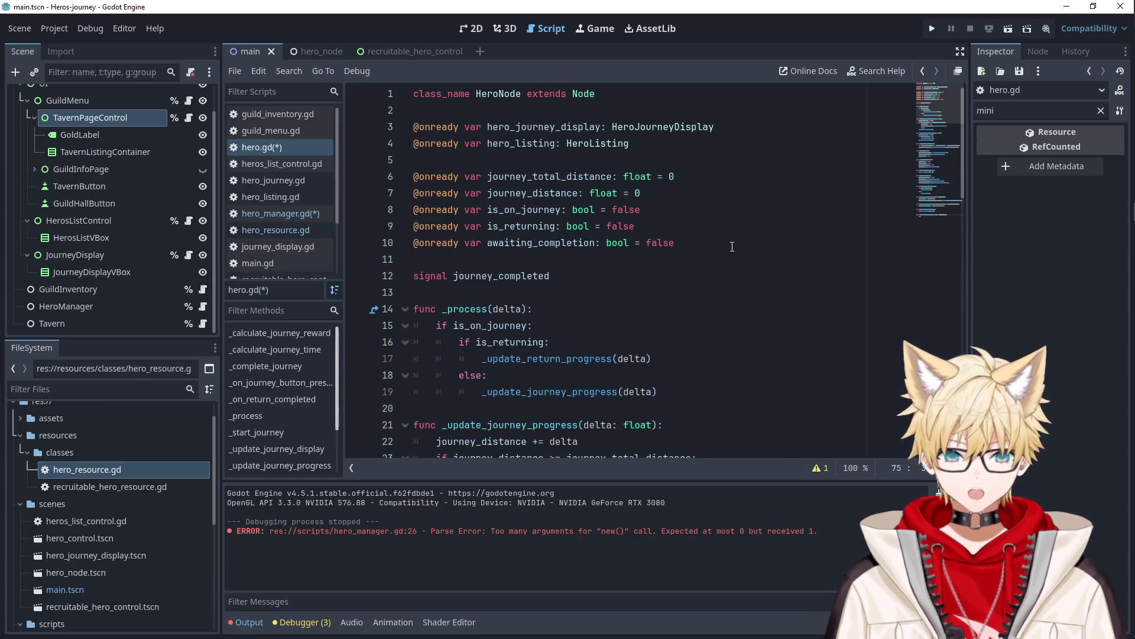
{"action": "left_click", "coordinate": [731, 247]}
{"action": "left_click", "coordinate": [513, 116]}
{"action": "key", "text": "Return"}
{"action": "key", "text": "Return"}
{"action": "key", "text": "Up"}
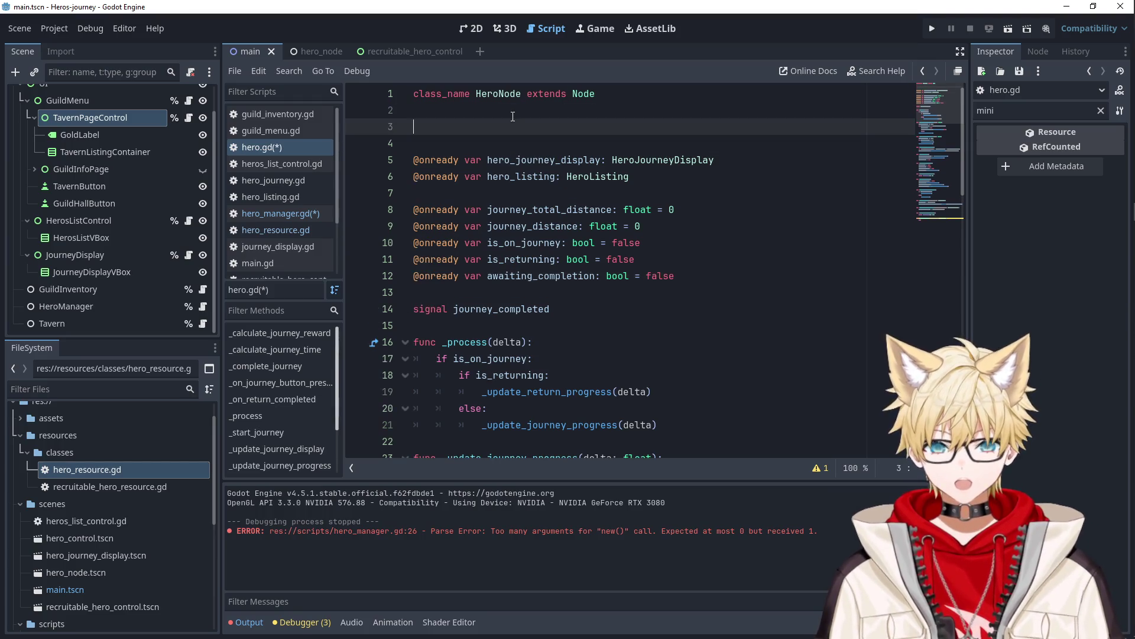
{"action": "type", "text": "@"}
{"action": "key", "text": "BackSpace"}
{"action": "type", "text": "@onre"}
{"action": "key", "text": "Return"}
{"action": "type", "text": "var hero_Res"}
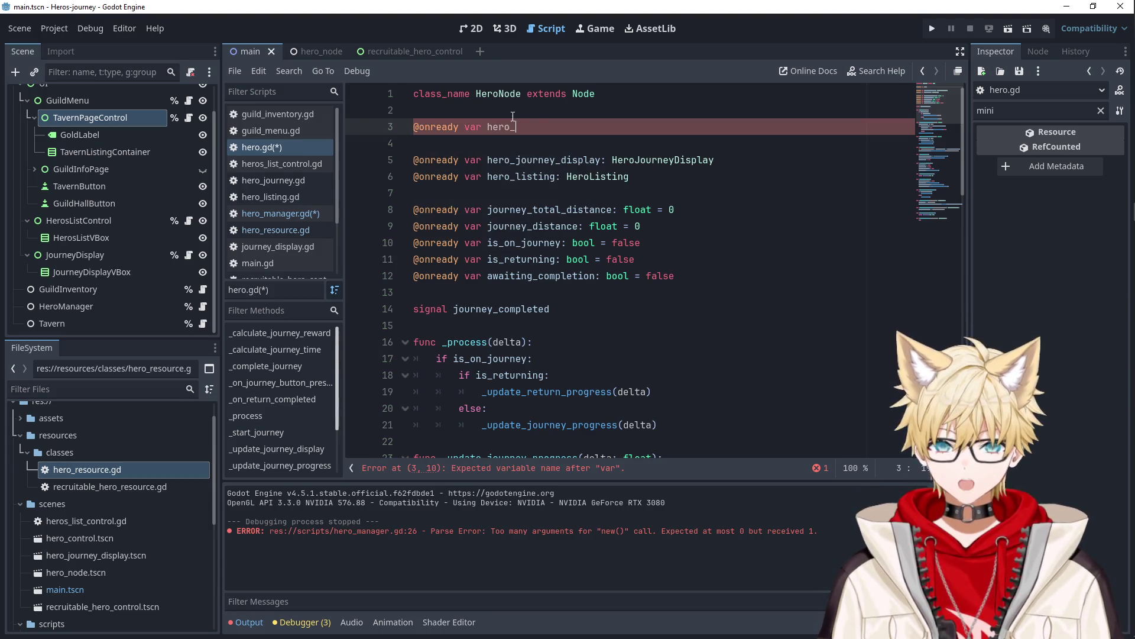
{"action": "key", "text": "BackSpace"}
{"action": "key", "text": "BackSpace"}
{"action": "key", "text": "BackSpace"}
{"action": "type", "text": "resource :"}
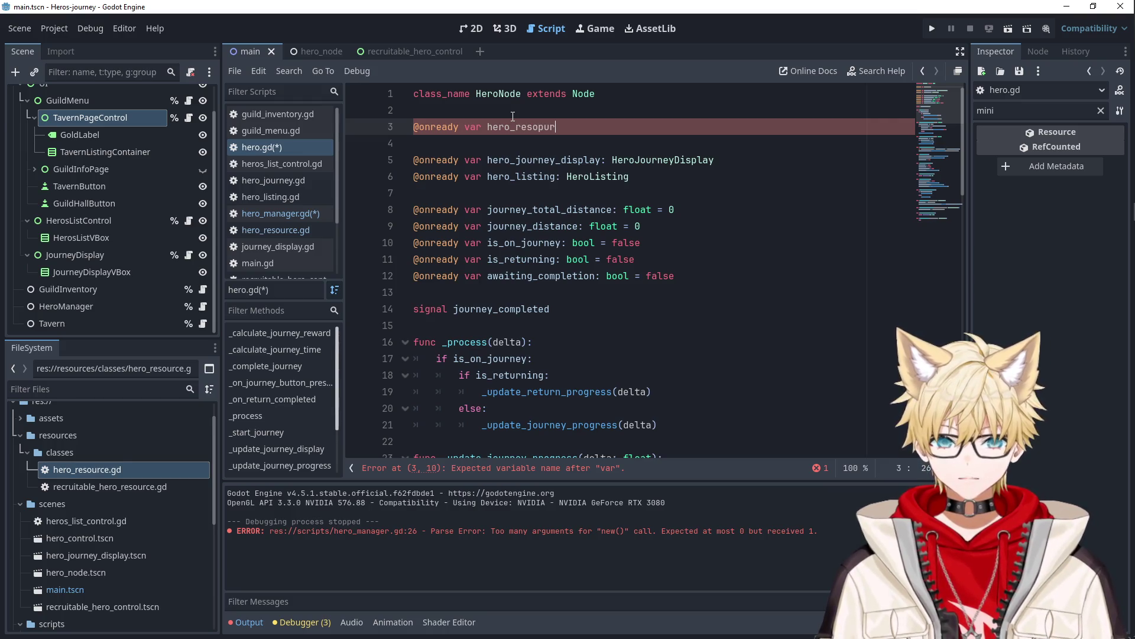
{"action": "key", "text": "BackSpace"}
{"action": "key", "text": "BackSpace"}
{"action": "key", "text": "BackSpace"}
{"action": "type", "text": ": HeroResource"}
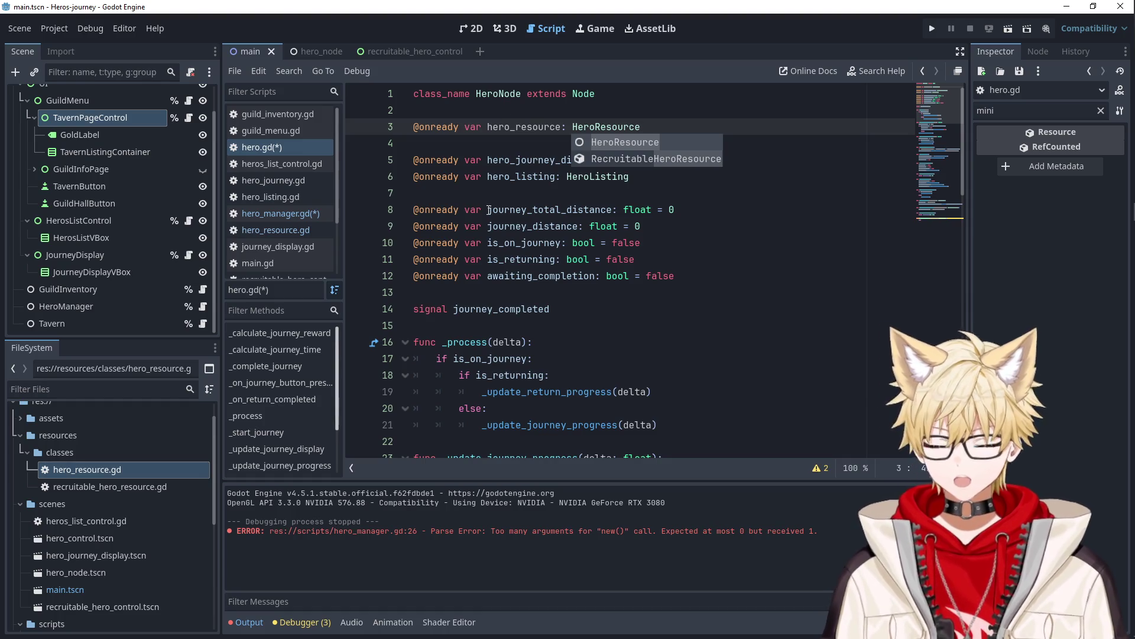
{"action": "double_click", "coordinate": [520, 127]}
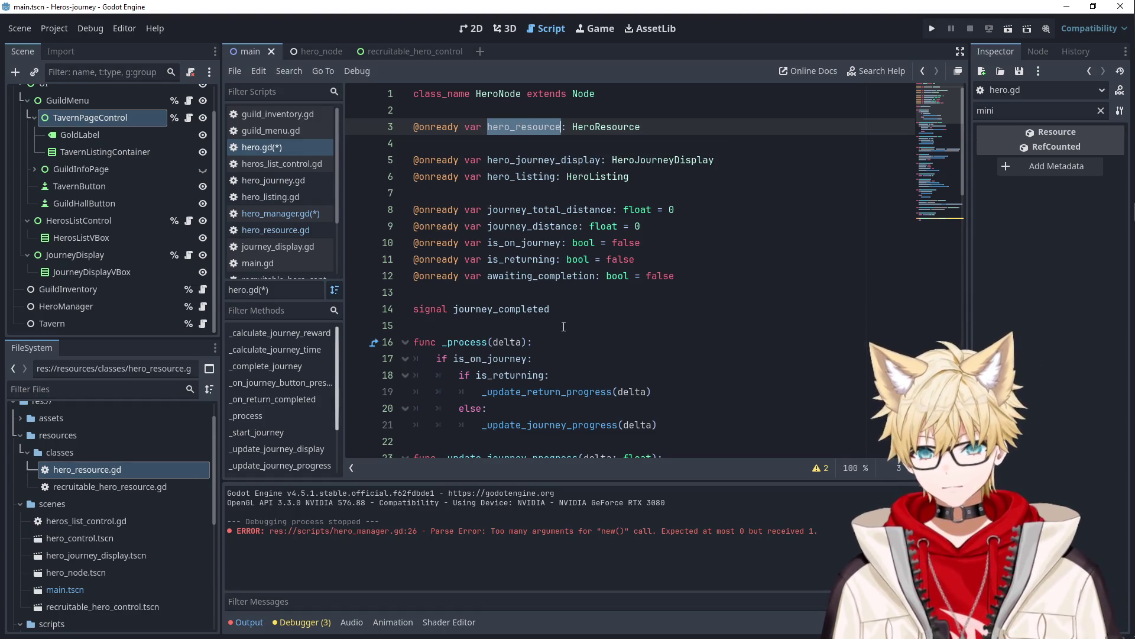
{"action": "scroll", "coordinate": [563, 327], "scroll_direction": "down", "scroll_amount": 15}
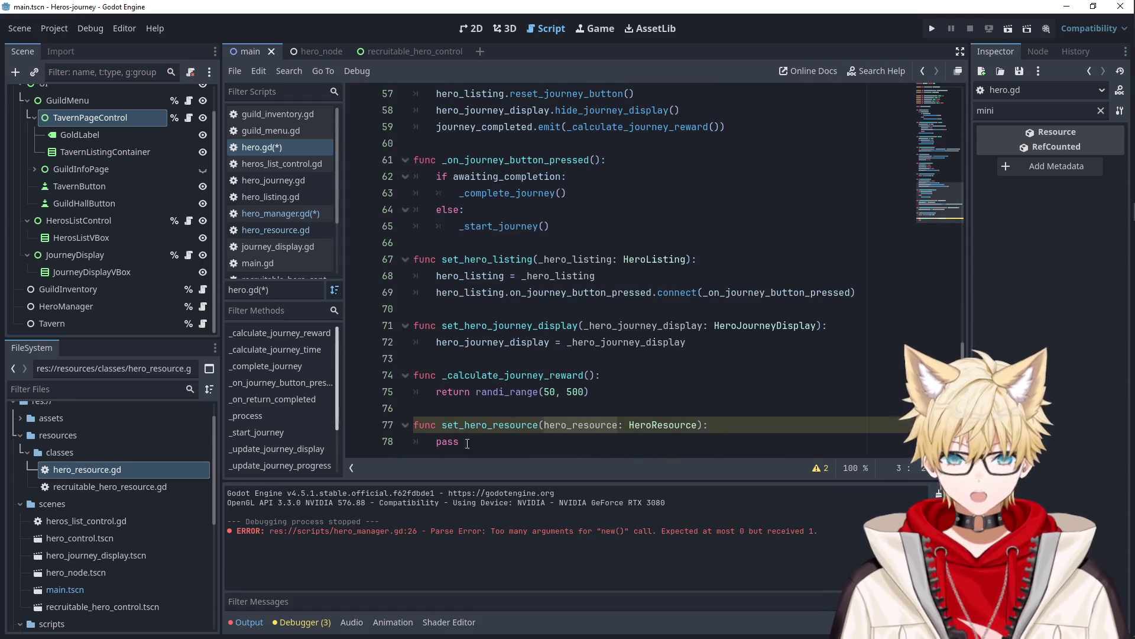
- Replace the pass body of set_hero_resource with hero_resource = _hero_resource
{"action": "double_click", "coordinate": [448, 441]}
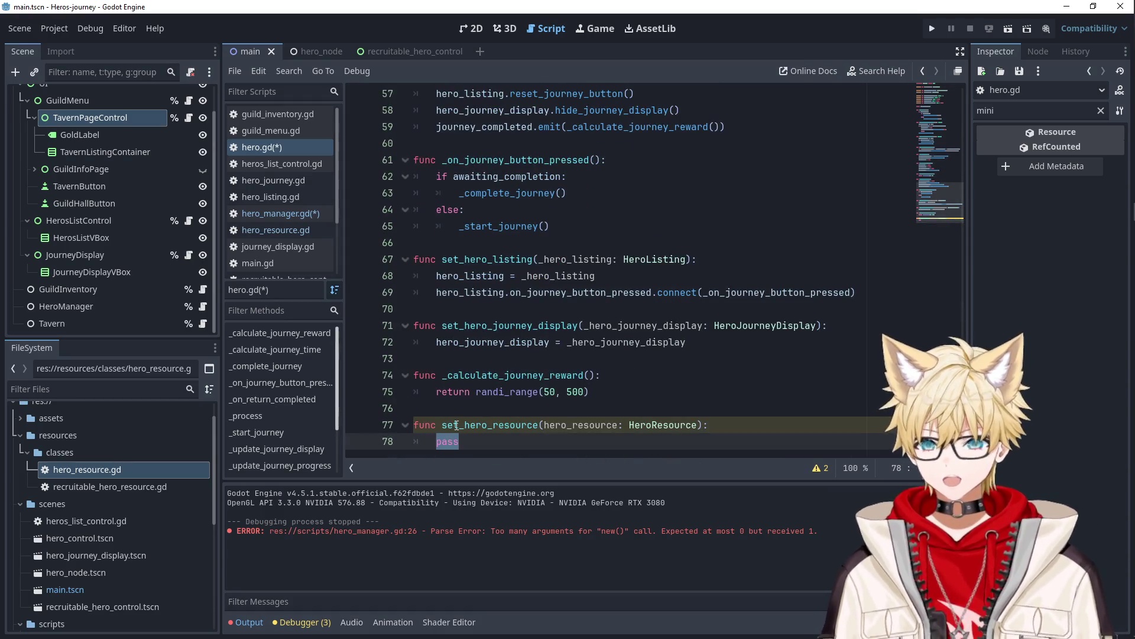
{"action": "mouse_move", "coordinate": [1125, 196]}
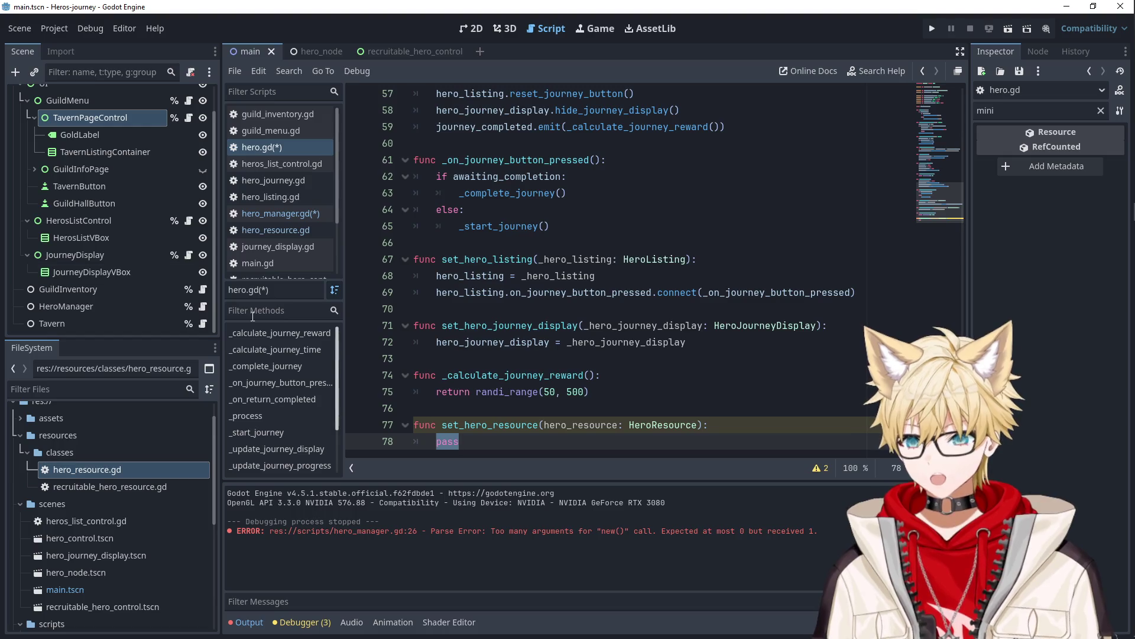
{"action": "left_click", "coordinate": [542, 343]}
{"action": "left_click", "coordinate": [481, 448]}
{"action": "double_click", "coordinate": [450, 444]}
{"action": "type", "text": "hero_resource"}
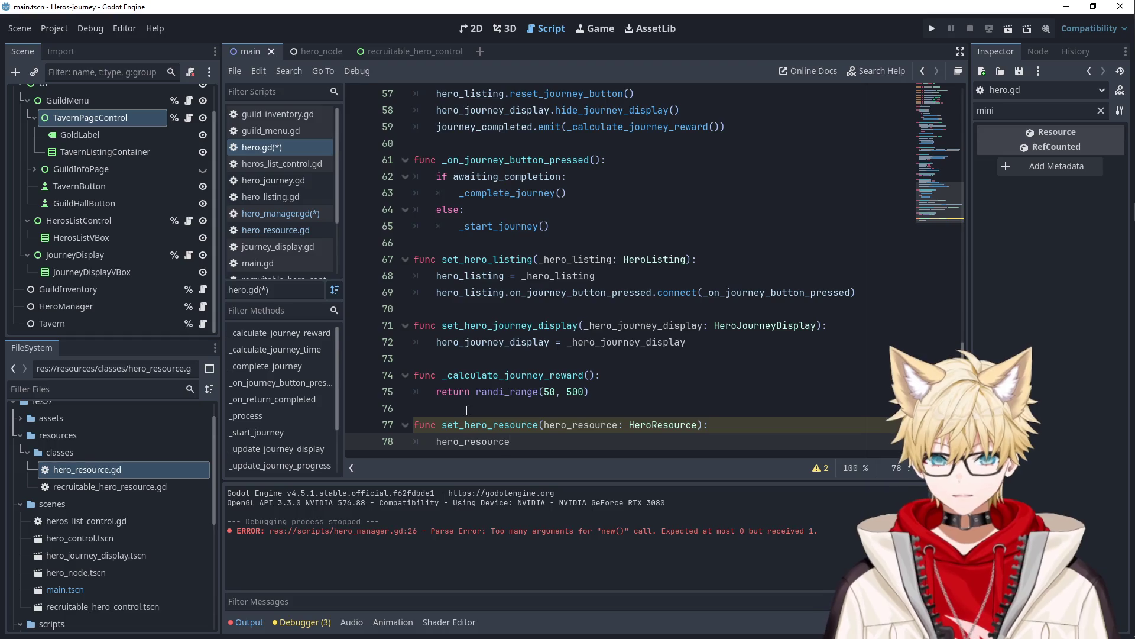
{"action": "type", "text": " = _"}
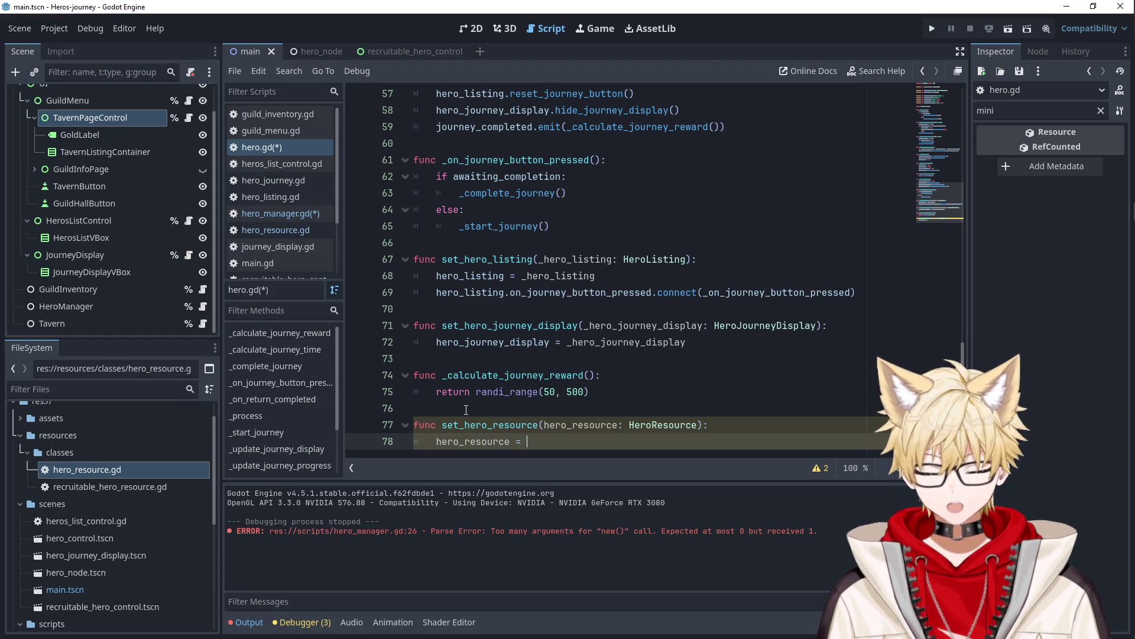
{"action": "left_click", "coordinate": [486, 393]}
{"action": "left_click", "coordinate": [544, 424]}
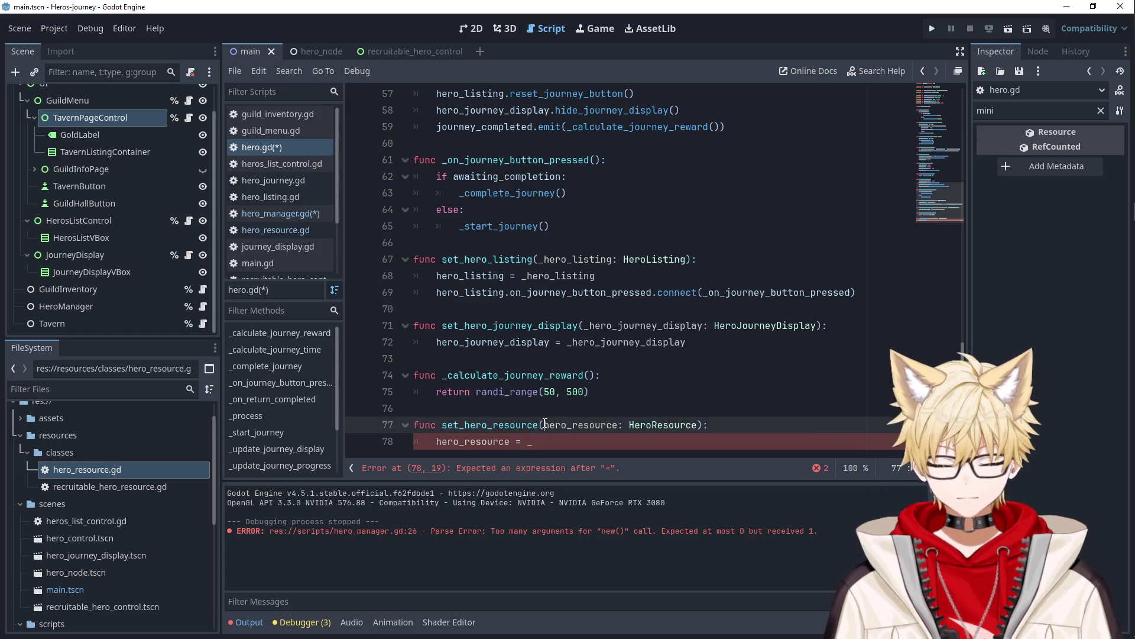
{"action": "left_click", "coordinate": [535, 441]}
{"action": "type", "text": "hero_resource"}
{"action": "left_click", "coordinate": [627, 390]}
- Save hero.gd and delete the trailing blank line at the end of the file
{"action": "key", "text": "ctrl+s"}
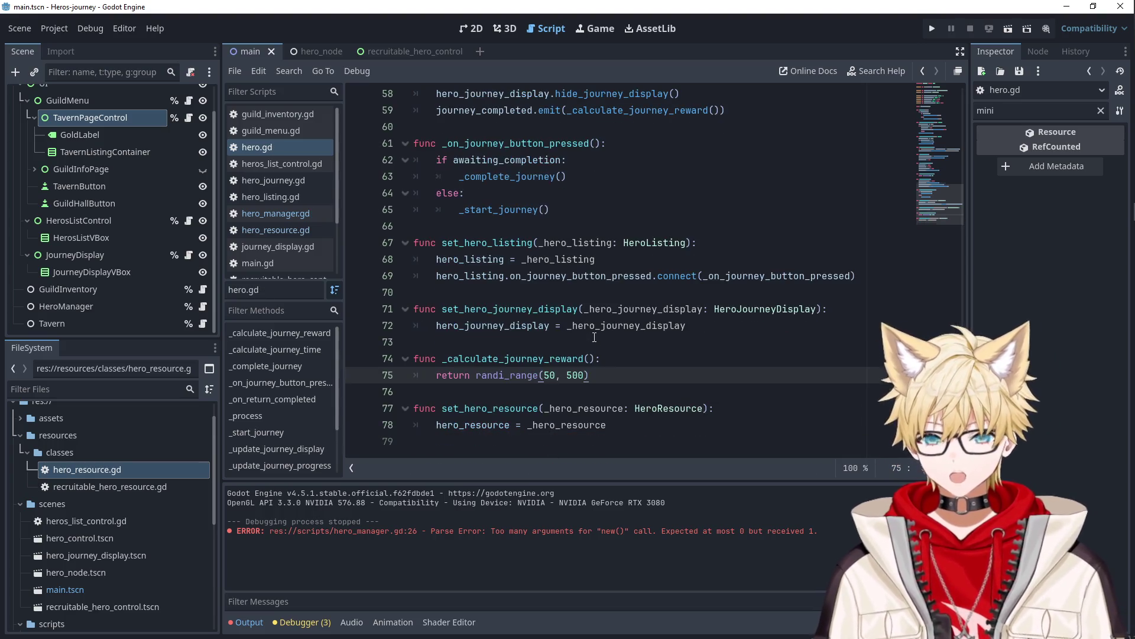
{"action": "left_click", "coordinate": [591, 292]}
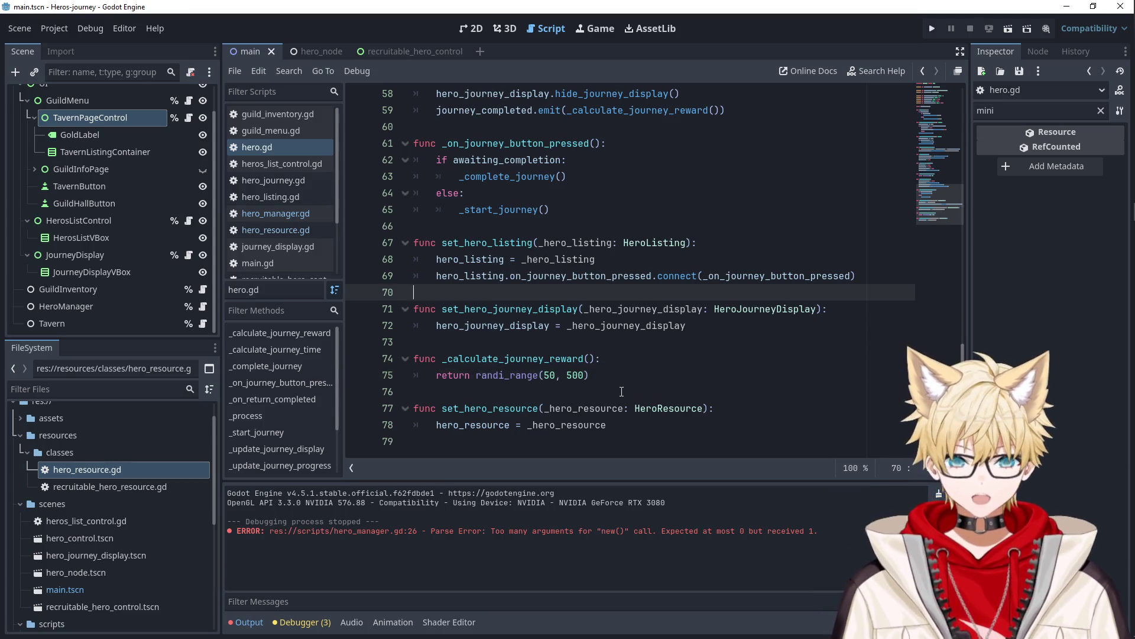
{"action": "left_click", "coordinate": [591, 443]}
{"action": "key", "text": "BackSpace"}
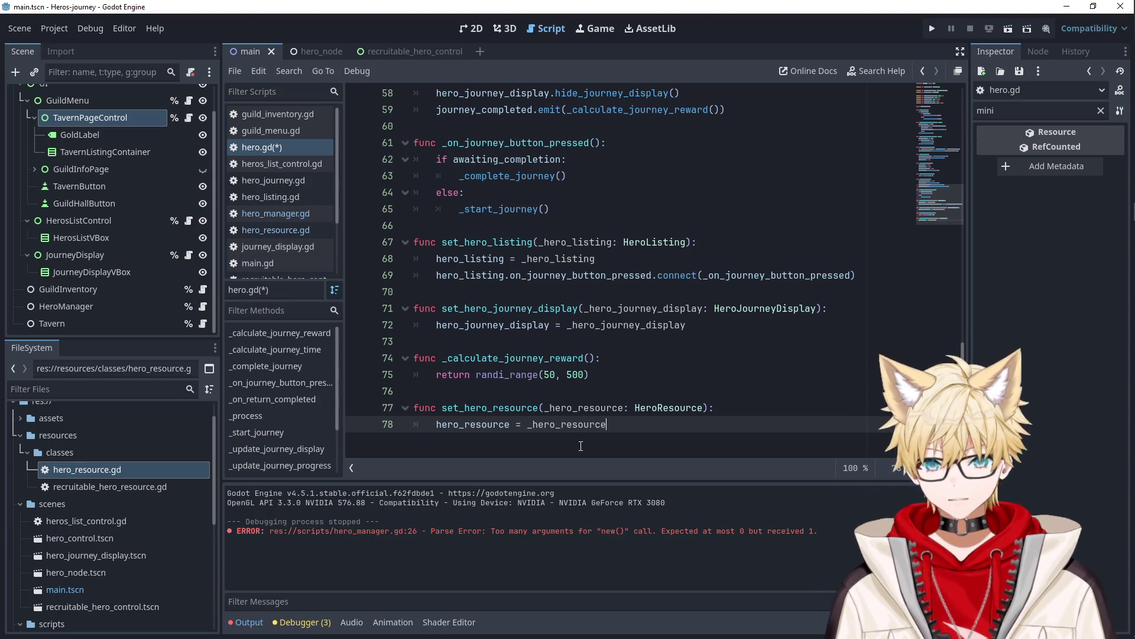
{"action": "key", "text": "alt+Tab"}
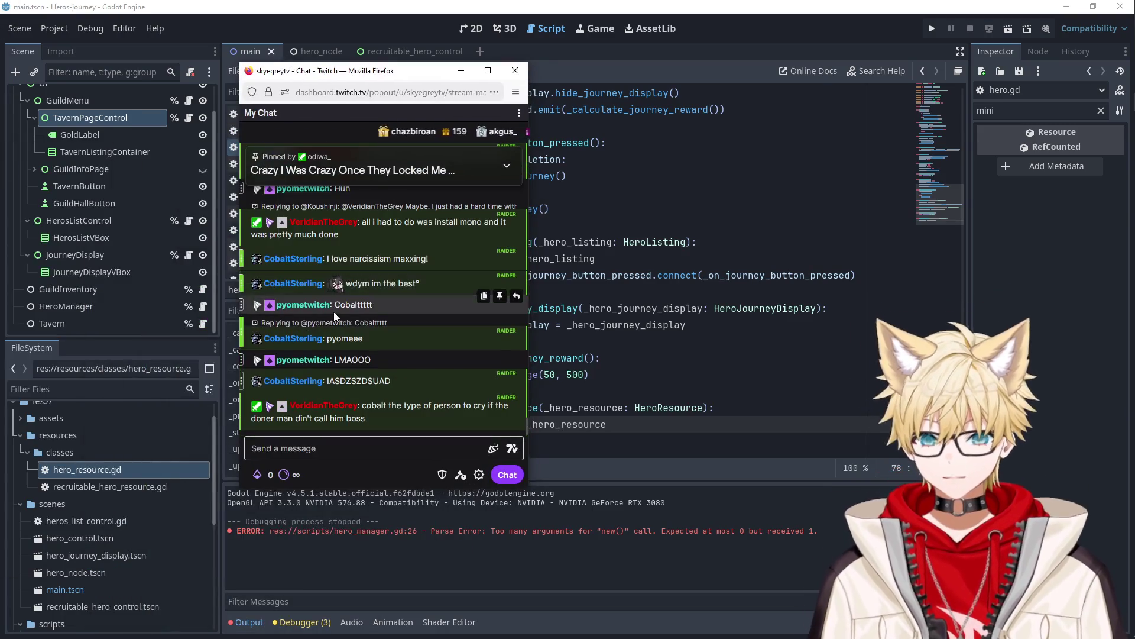
- Clear the text selection in the Twitch chat popup and switch back to Godot
{"action": "left_click_drag", "start_coordinate": [413, 392], "coordinate": [320, 383]}
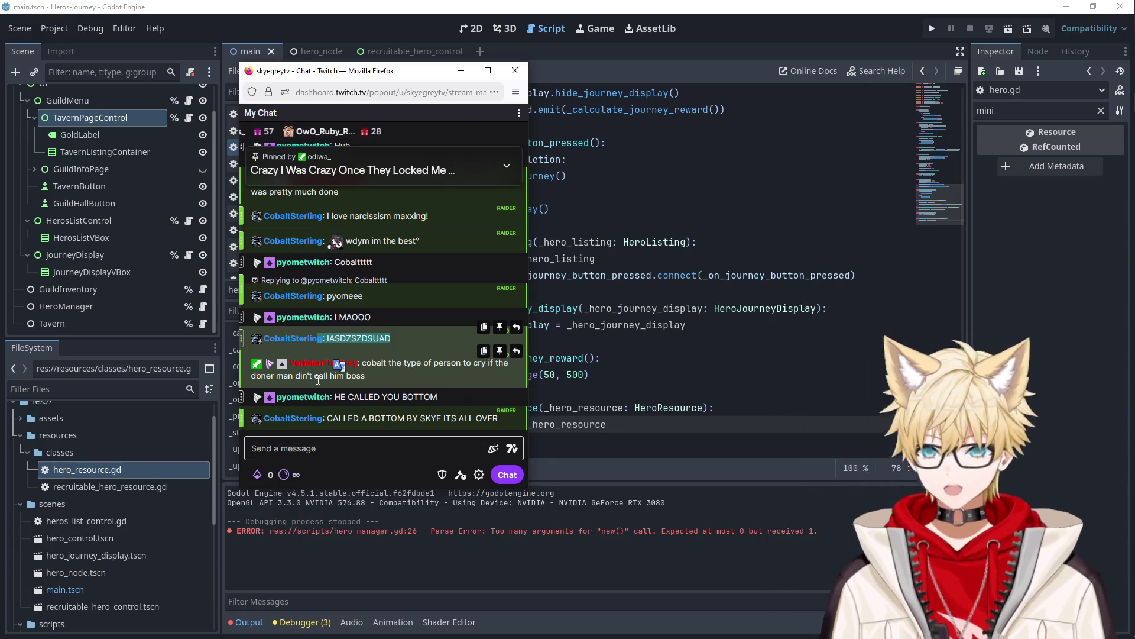
{"action": "left_click", "coordinate": [365, 339]}
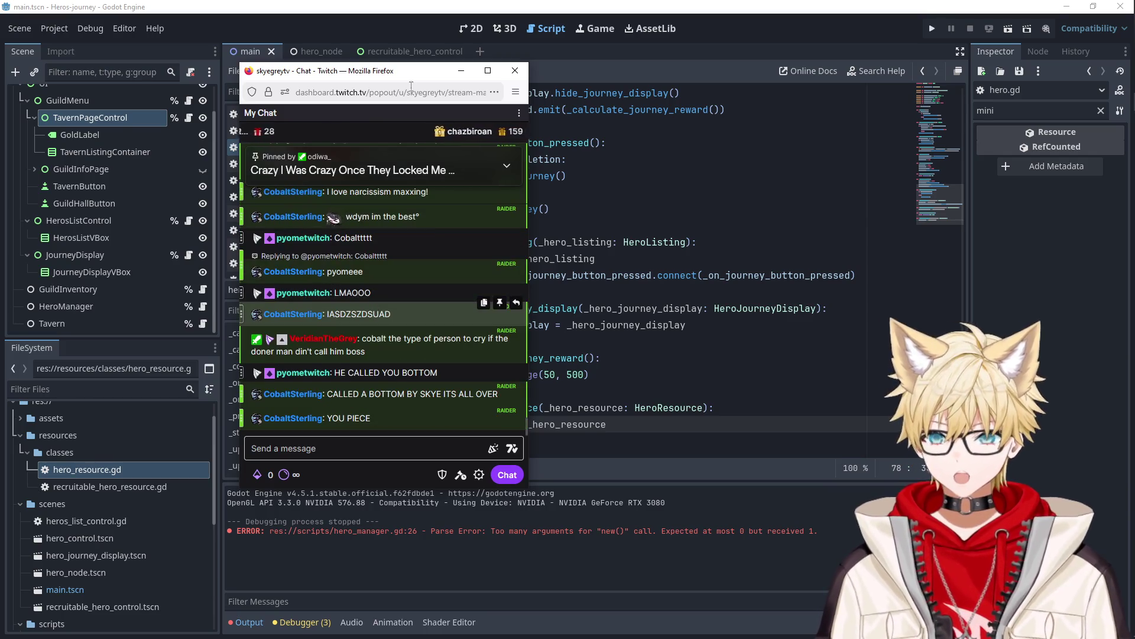
{"action": "key", "text": "alt+Tab"}
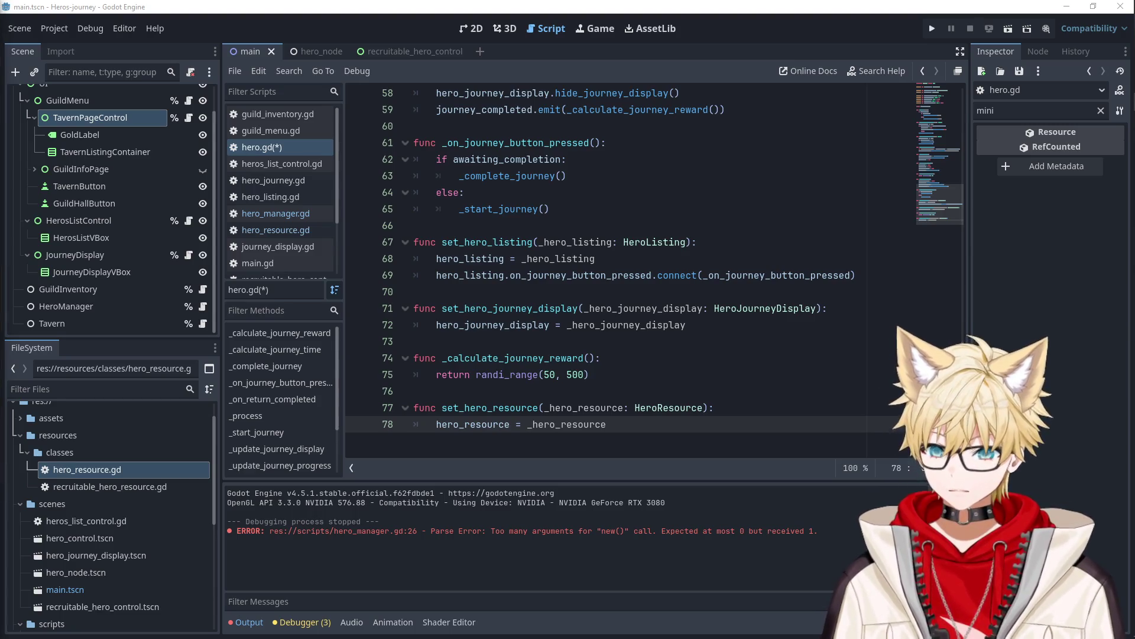
- Review lines 69–76 of hero.gd and run the Heros-journey project with F5
{"action": "scroll", "coordinate": [464, 337], "scroll_direction": "up", "scroll_amount": 1}
{"action": "left_click", "coordinate": [550, 324]}
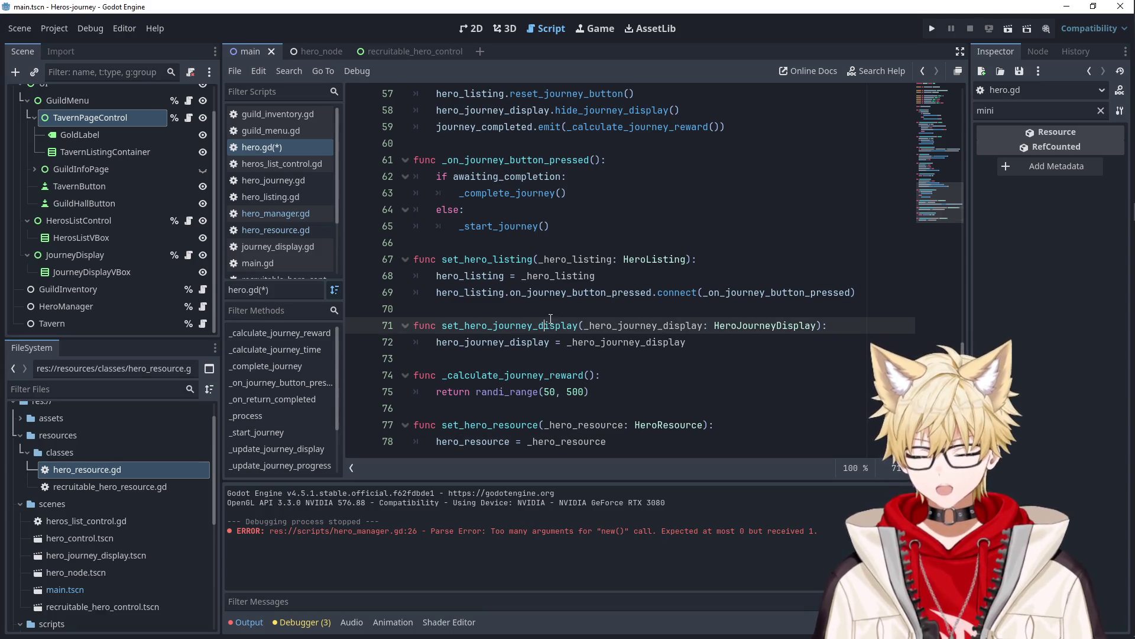
{"action": "left_click", "coordinate": [530, 314]}
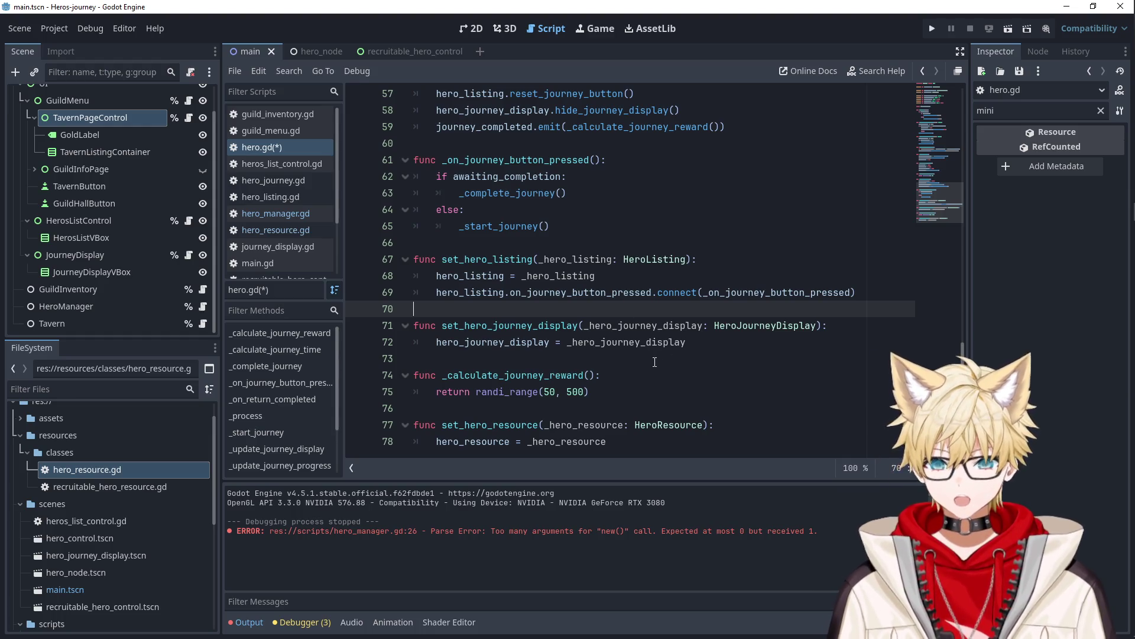
{"action": "left_click", "coordinate": [655, 362]}
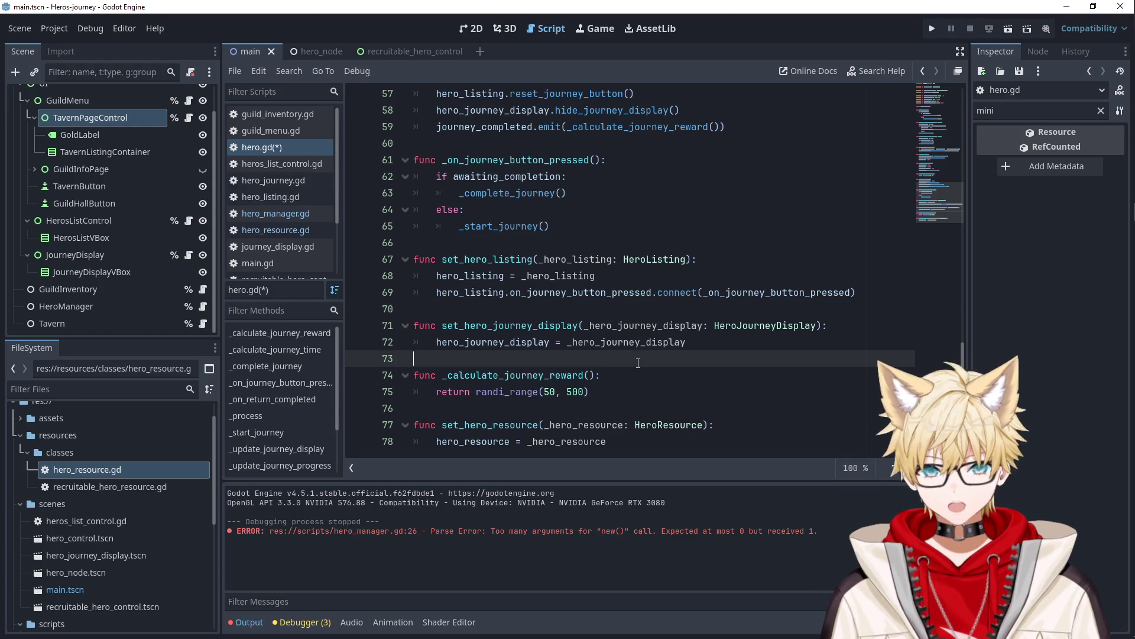
{"action": "left_click", "coordinate": [576, 406]}
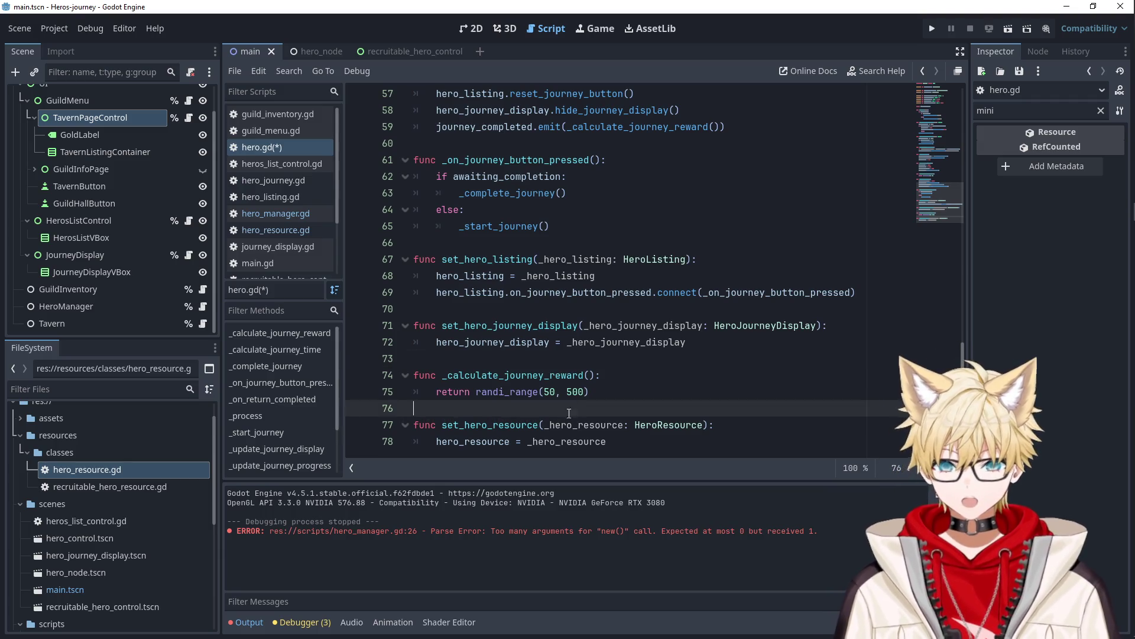
{"action": "scroll", "coordinate": [565, 399], "scroll_direction": "up", "scroll_amount": 8}
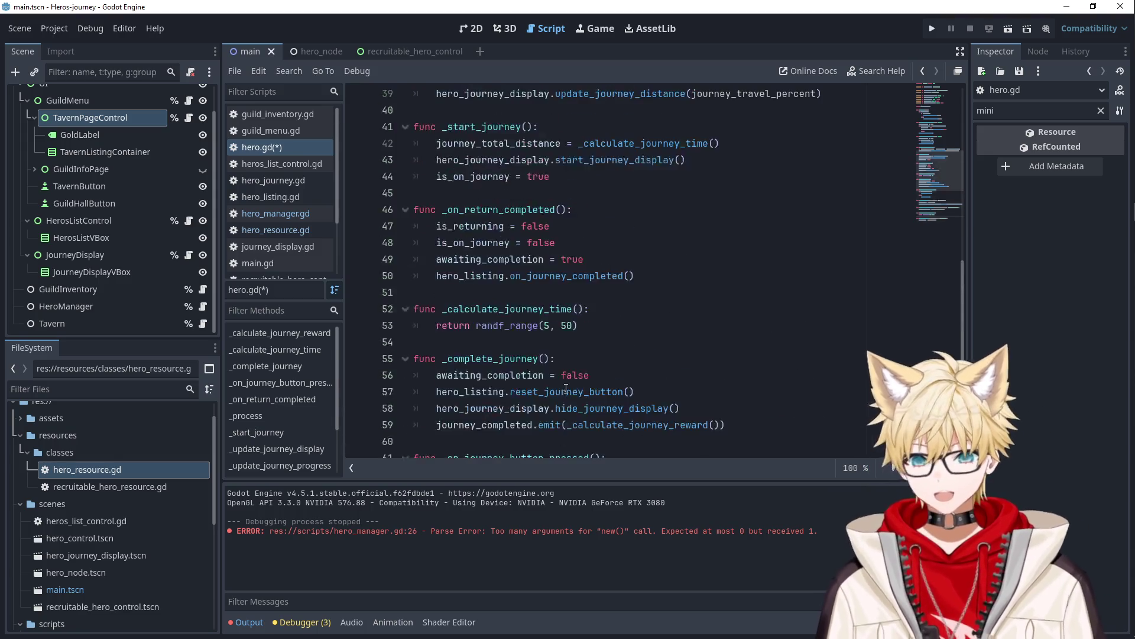
{"action": "scroll", "coordinate": [610, 355], "scroll_direction": "down", "scroll_amount": 8}
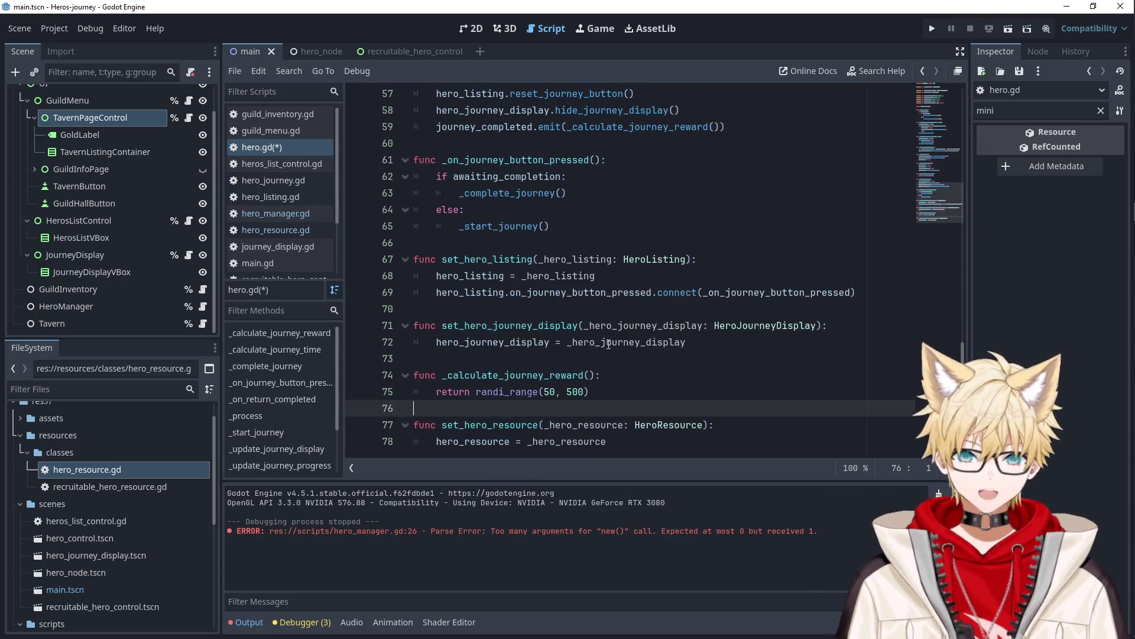
{"action": "left_click", "coordinate": [662, 292]}
{"action": "key", "text": "F5"}
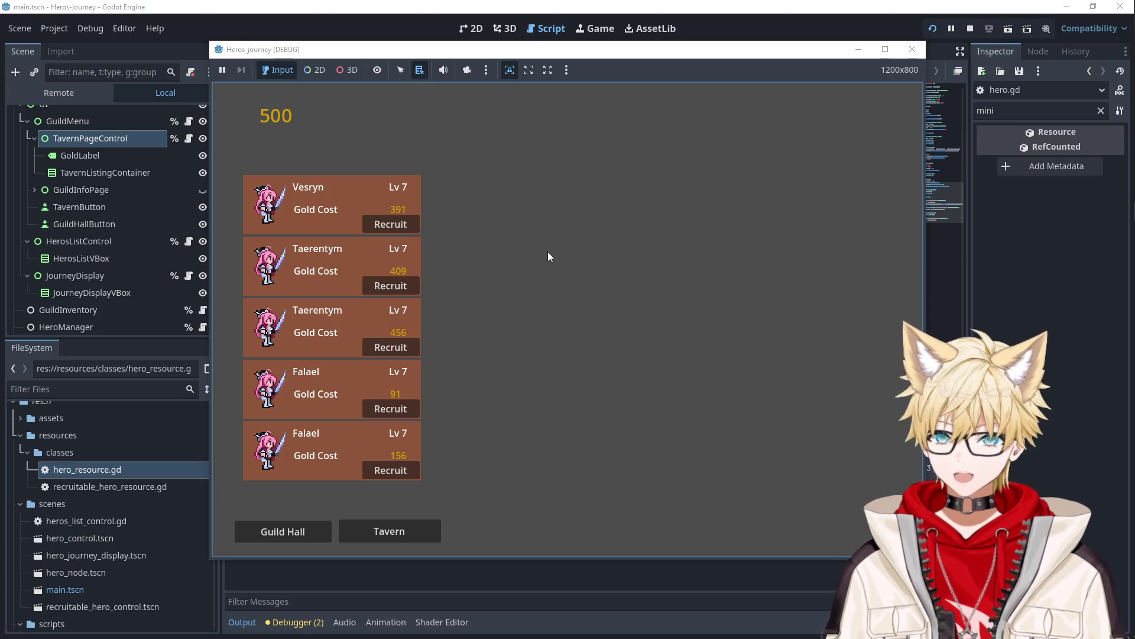
- Recruit Vesryn, rerun the game, recruit Myriil for 236 gold, then stop the game
{"action": "left_click", "coordinate": [390, 225]}
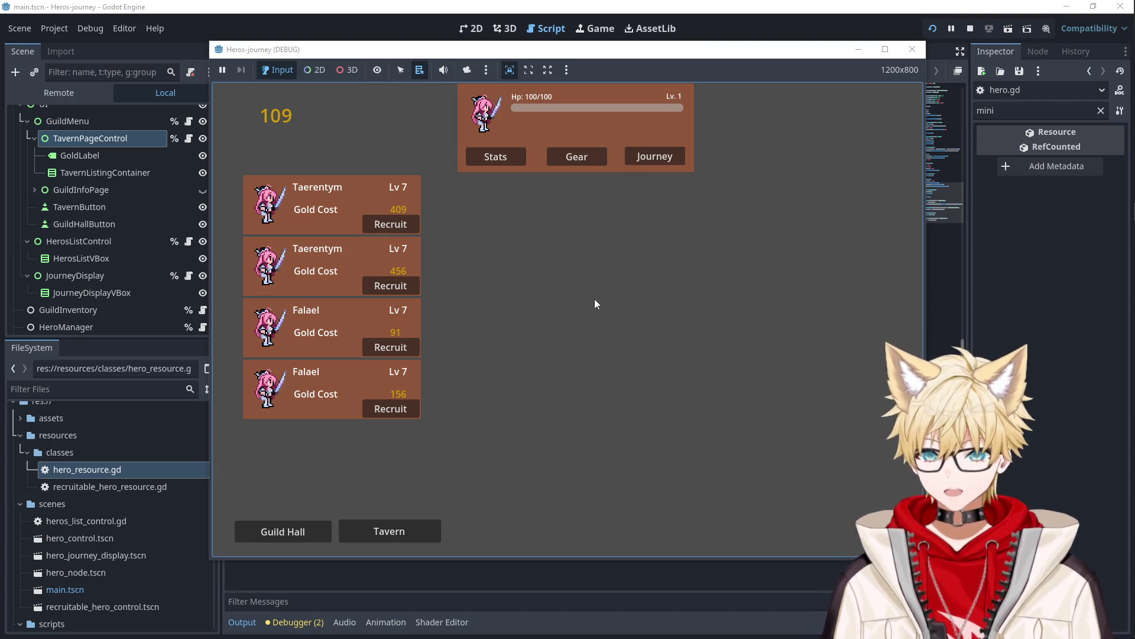
{"action": "left_click", "coordinate": [902, 55]}
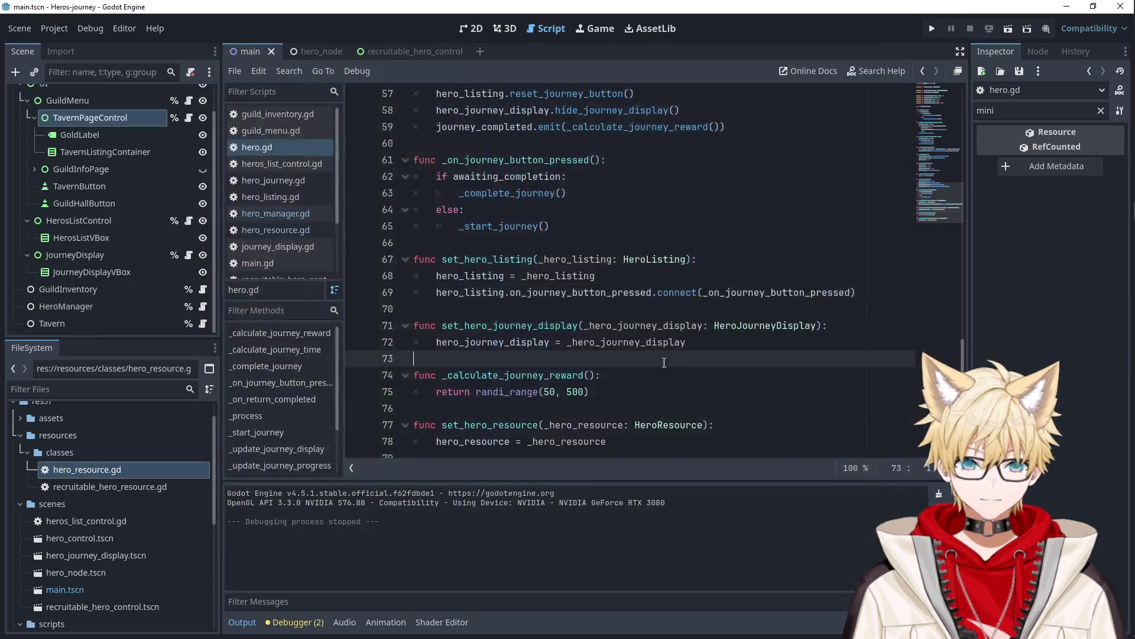
{"action": "left_click", "coordinate": [932, 28]}
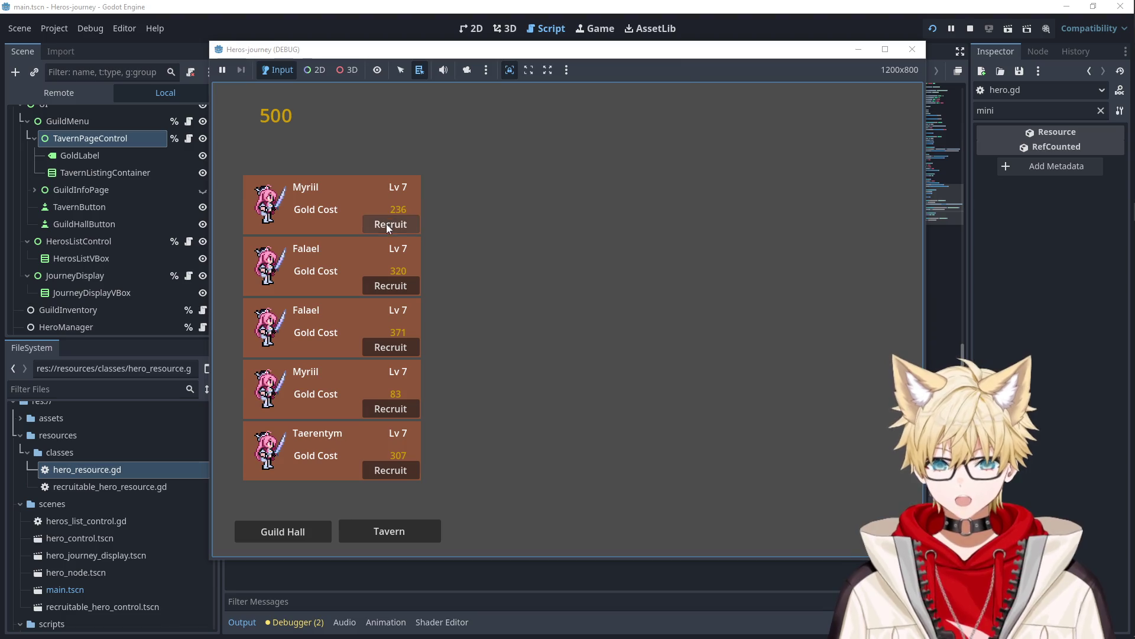
{"action": "left_click", "coordinate": [390, 224]}
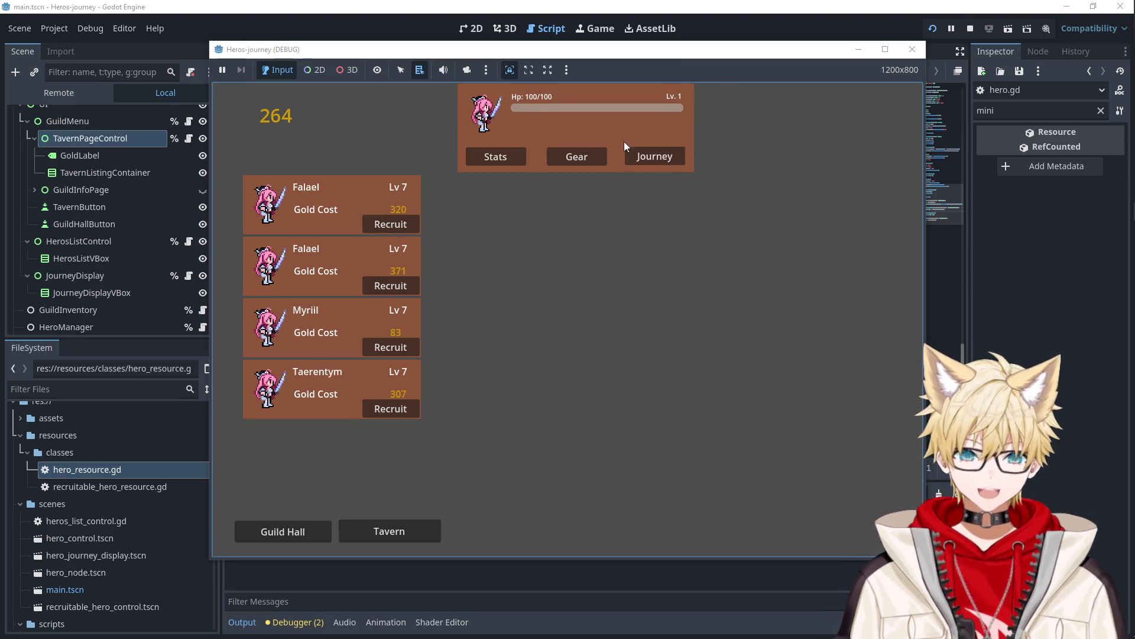
{"action": "left_click", "coordinate": [913, 49]}
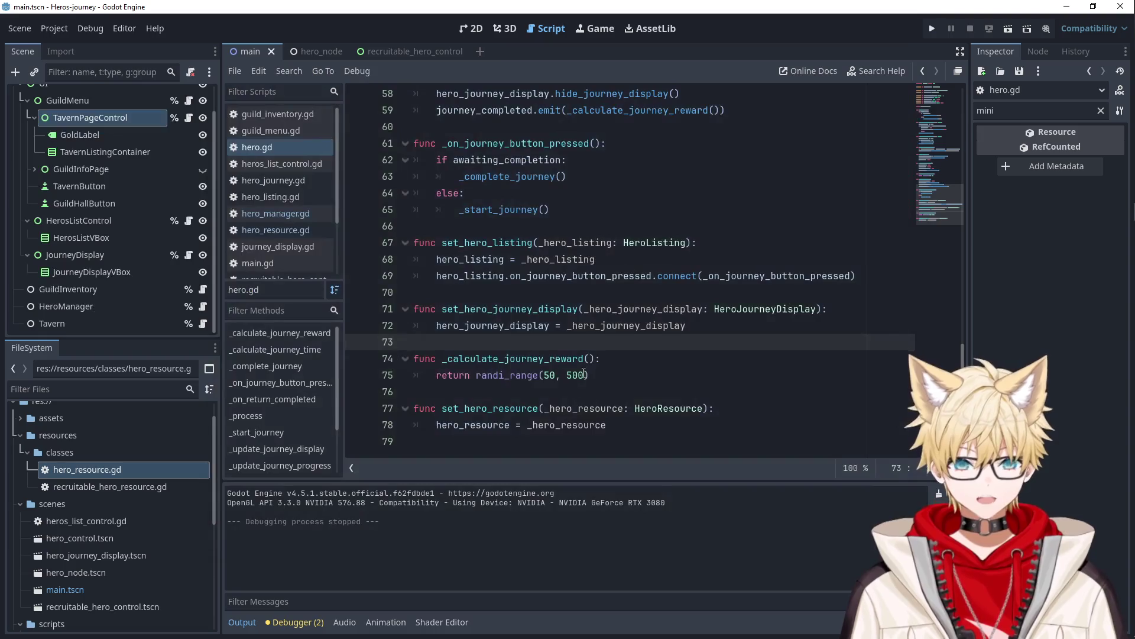
{"action": "left_click", "coordinate": [622, 422]}
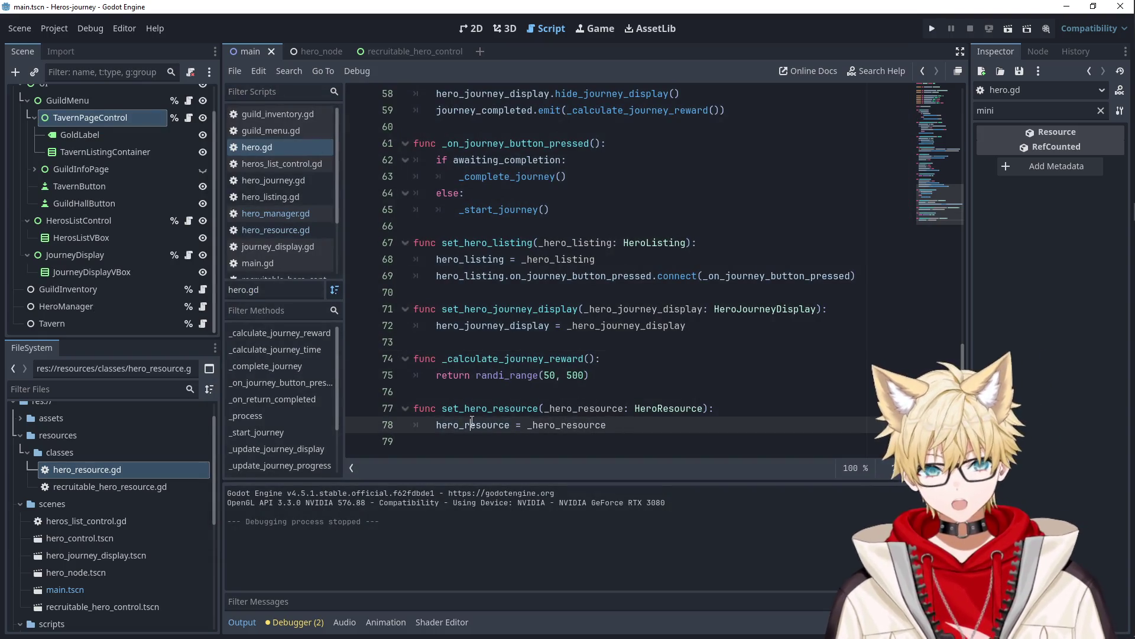
- Copy the set_hero_journey_display name and paste it indented on empty line 79
{"action": "scroll", "coordinate": [573, 361], "scroll_direction": "up", "scroll_amount": 15}
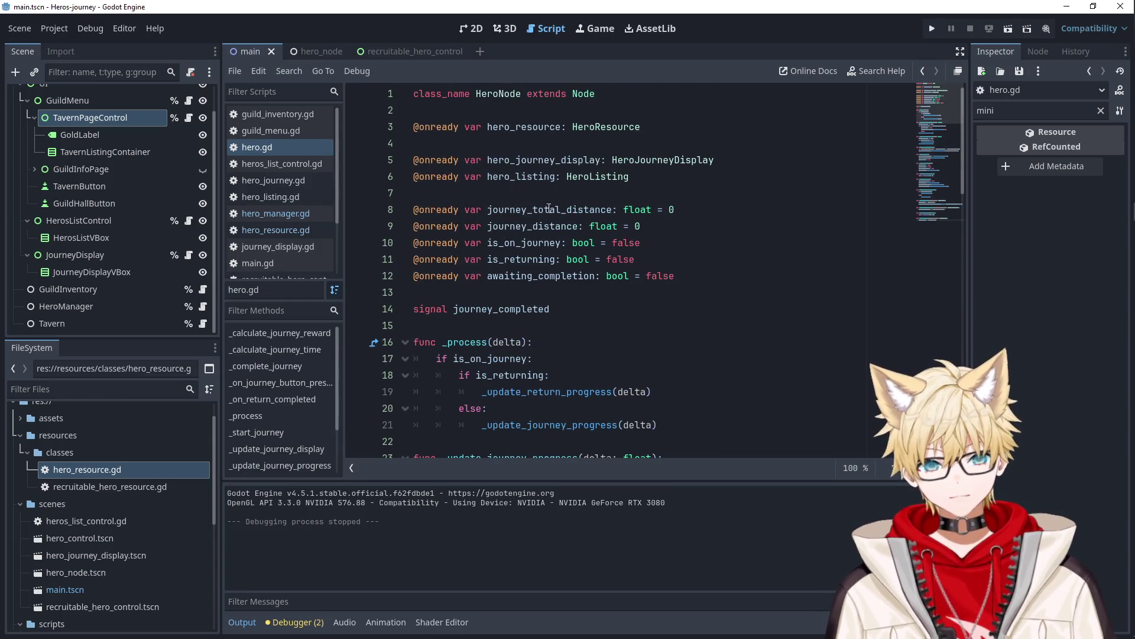
{"action": "double_click", "coordinate": [531, 176]}
{"action": "scroll", "coordinate": [531, 206], "scroll_direction": "down", "scroll_amount": 15}
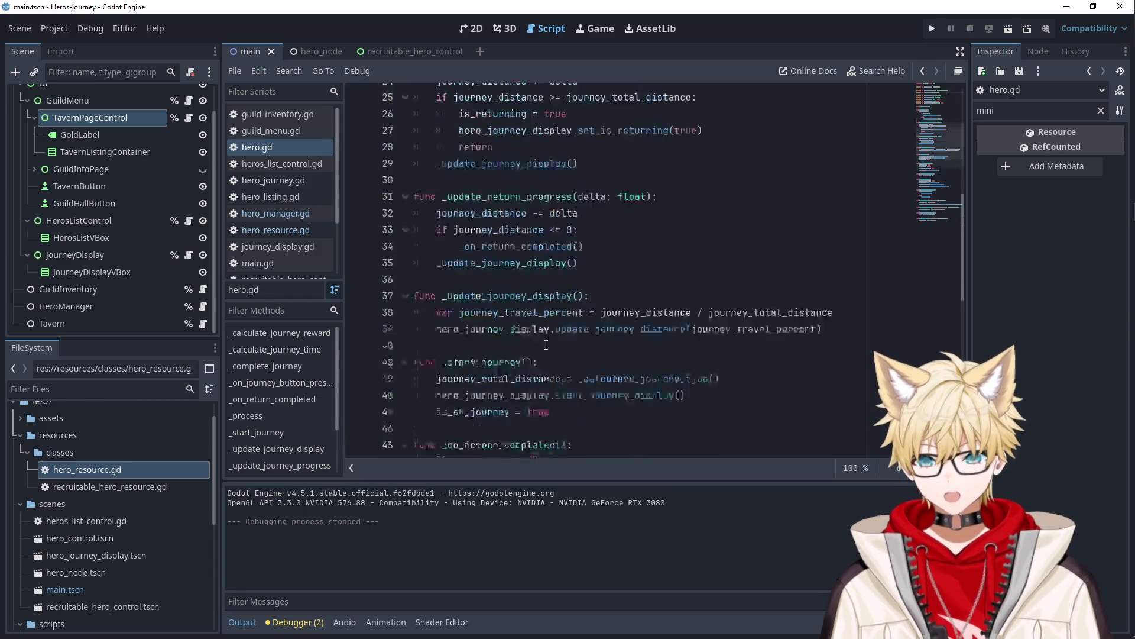
{"action": "left_click", "coordinate": [548, 456]}
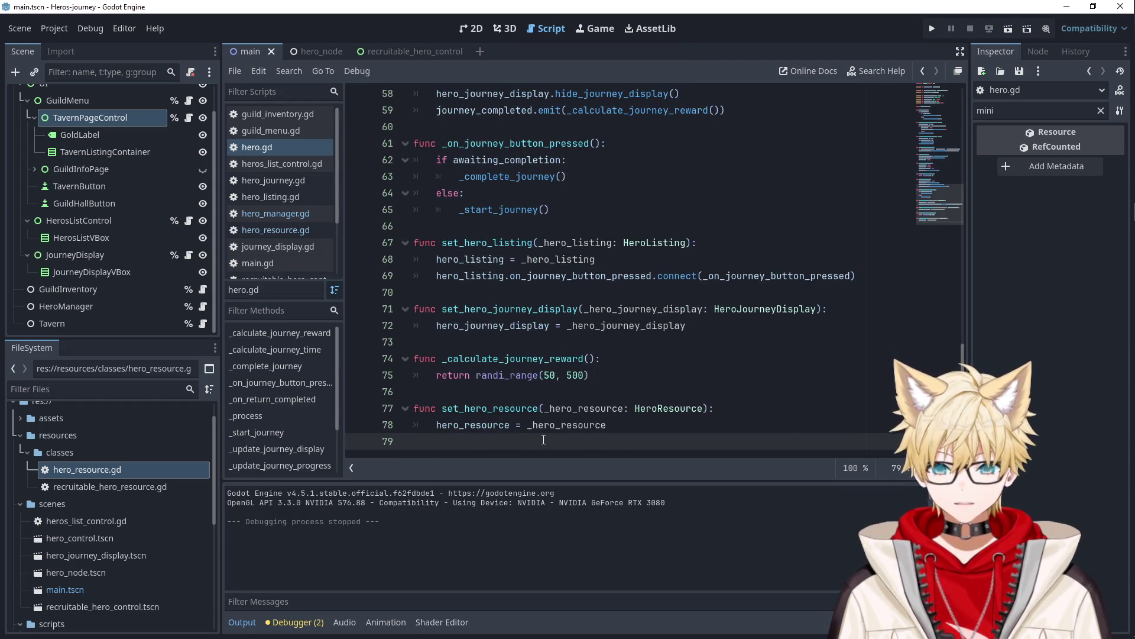
{"action": "scroll", "coordinate": [544, 439], "scroll_direction": "up", "scroll_amount": 5}
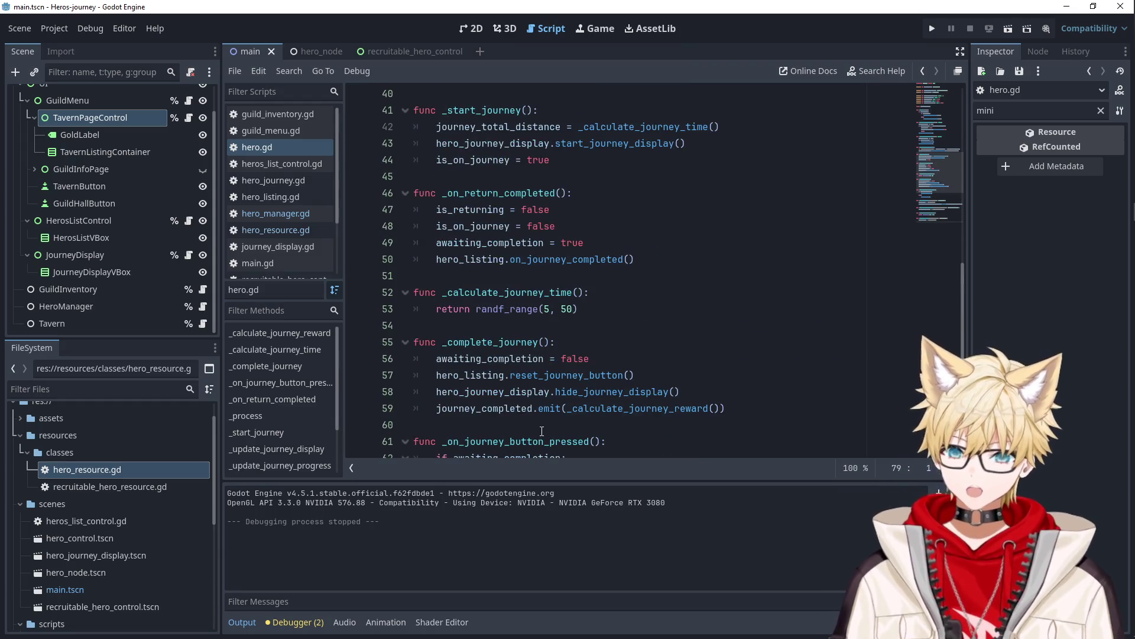
{"action": "scroll", "coordinate": [542, 430], "scroll_direction": "up", "scroll_amount": 13}
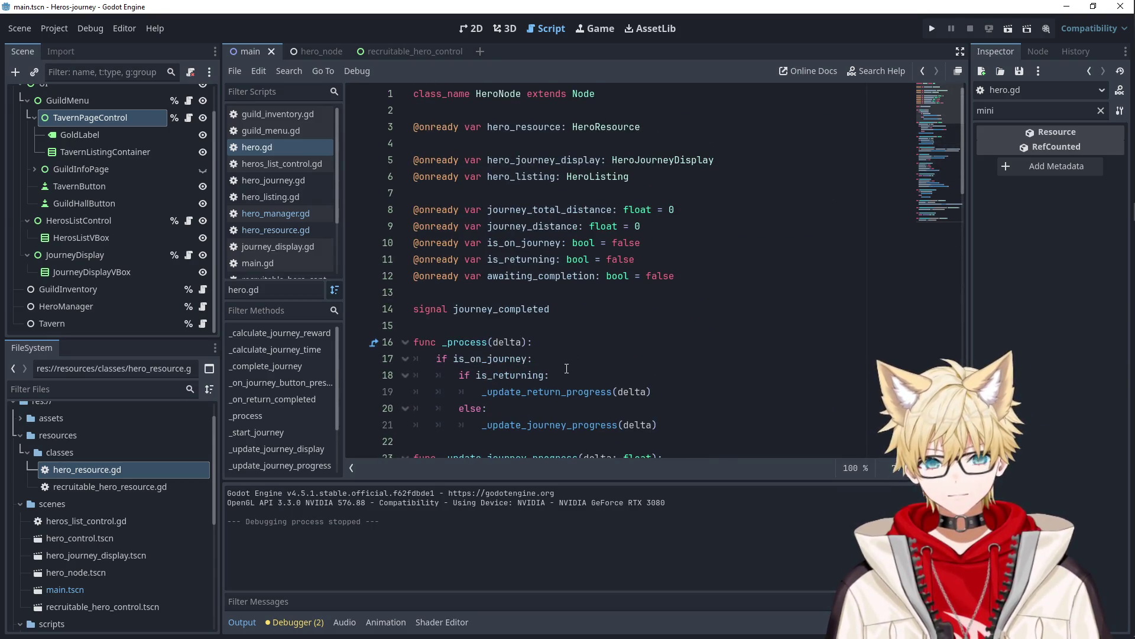
{"action": "scroll", "coordinate": [521, 353], "scroll_direction": "down", "scroll_amount": 19}
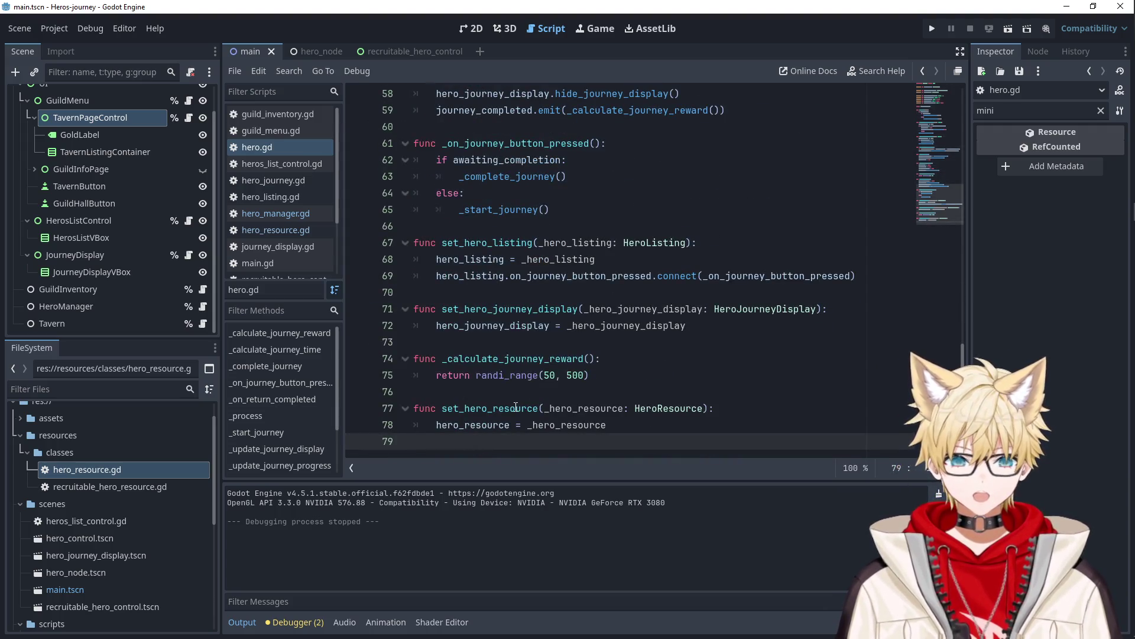
{"action": "double_click", "coordinate": [519, 308]}
{"action": "key", "text": "ctrl+c"}
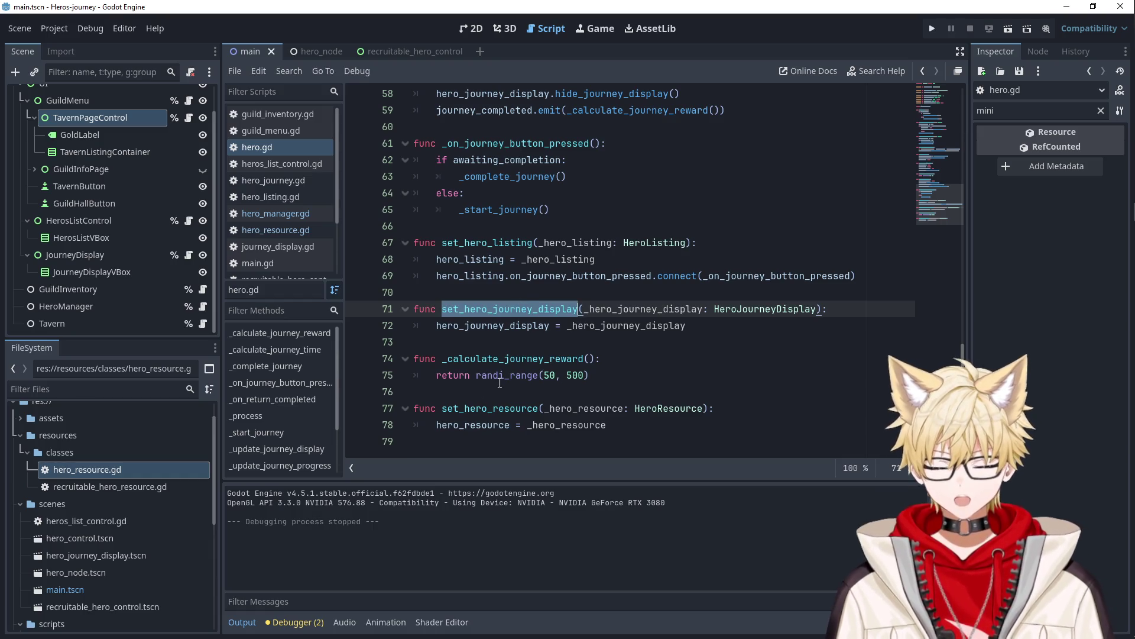
{"action": "left_click", "coordinate": [499, 441]}
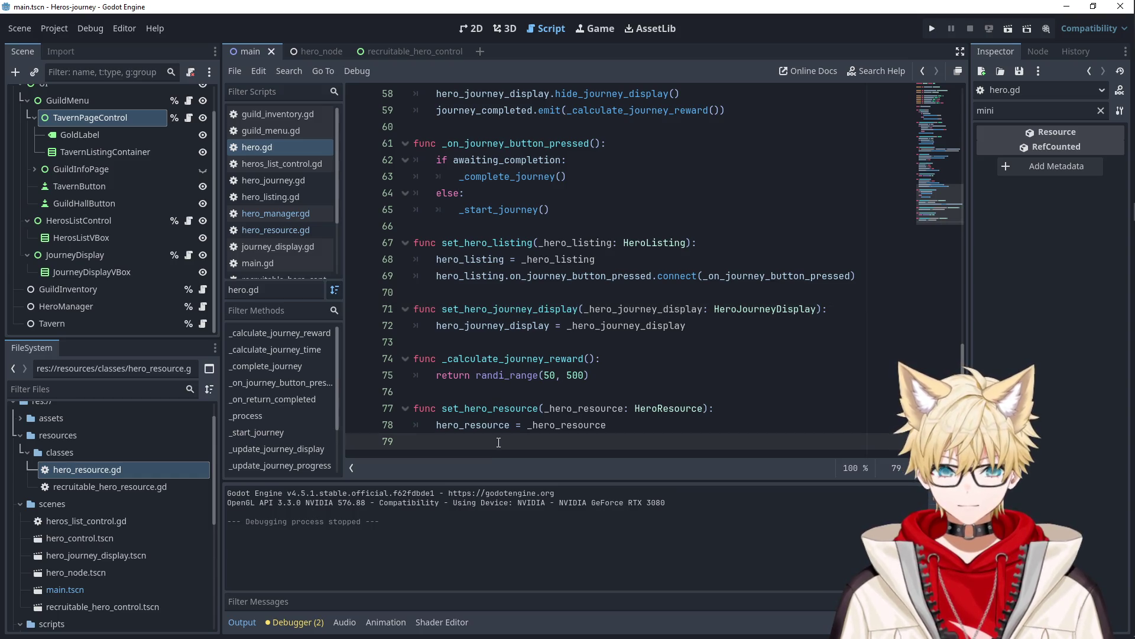
{"action": "key", "text": "Tab"}
{"action": "key", "text": "ctrl+v"}
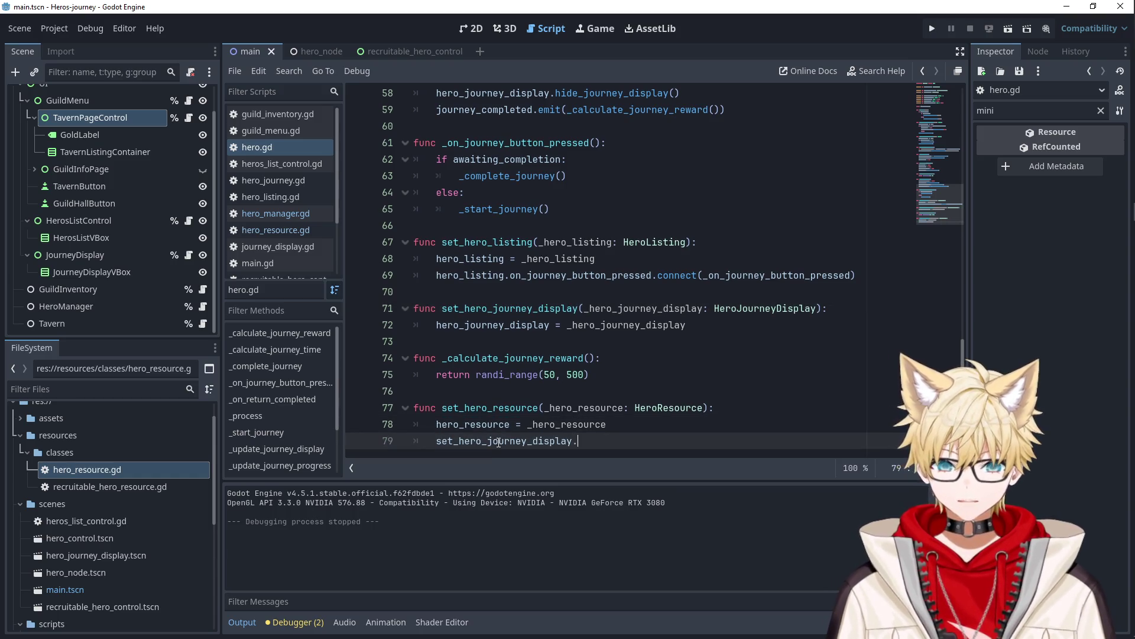
- Complete line 79 as set_hero_resource(_hero_resource) and inspect the flagged call
{"action": "type", "text": "set_hero_"}
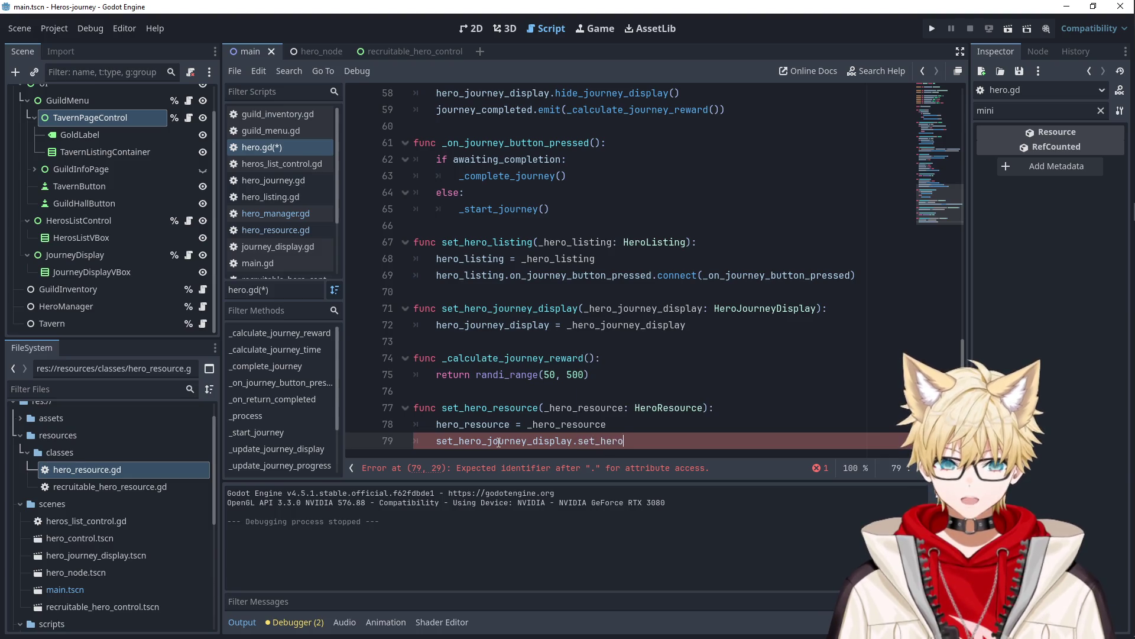
{"action": "type", "text": "resource(_her"}
{"action": "key", "text": "Return"}
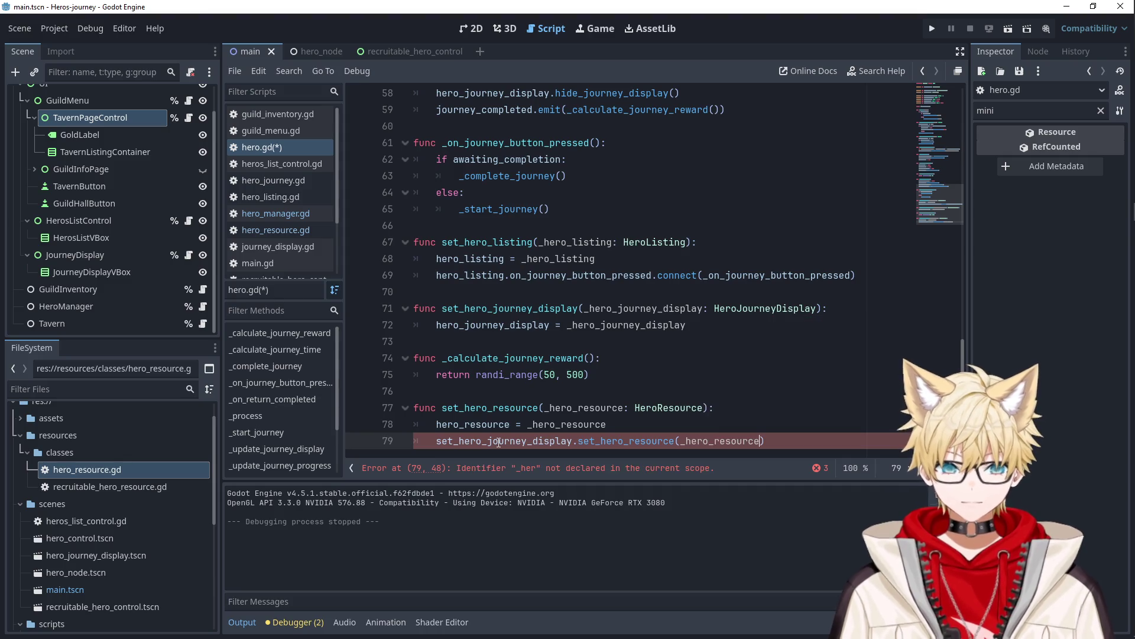
{"action": "double_click", "coordinate": [563, 424]}
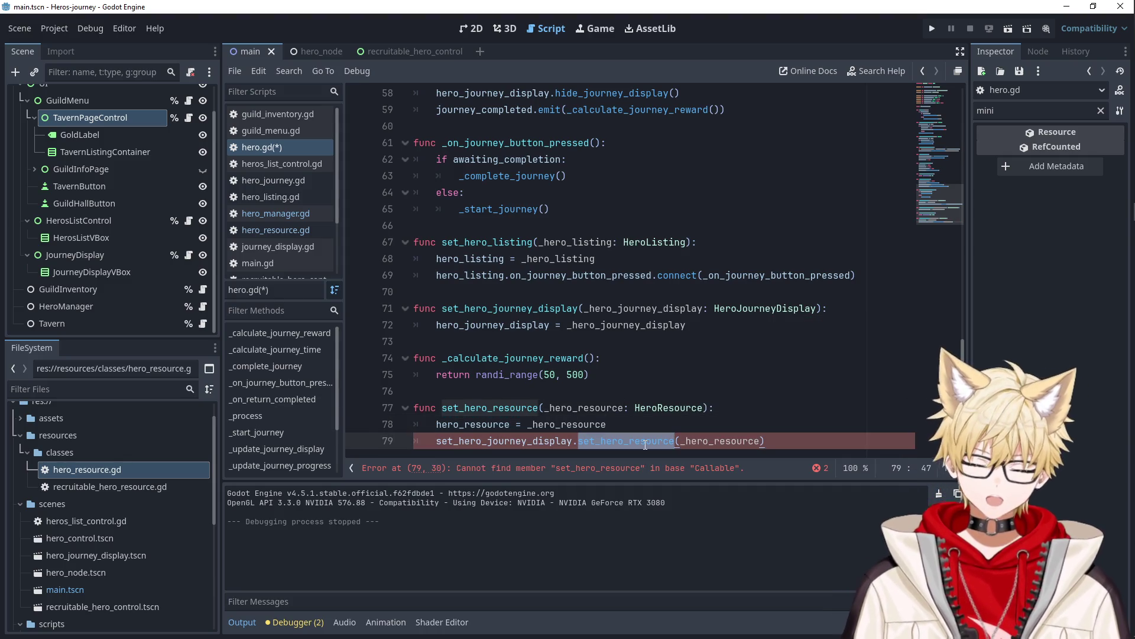
{"action": "left_click", "coordinate": [661, 418]}
{"action": "double_click", "coordinate": [714, 441]}
{"action": "double_click", "coordinate": [622, 440]}
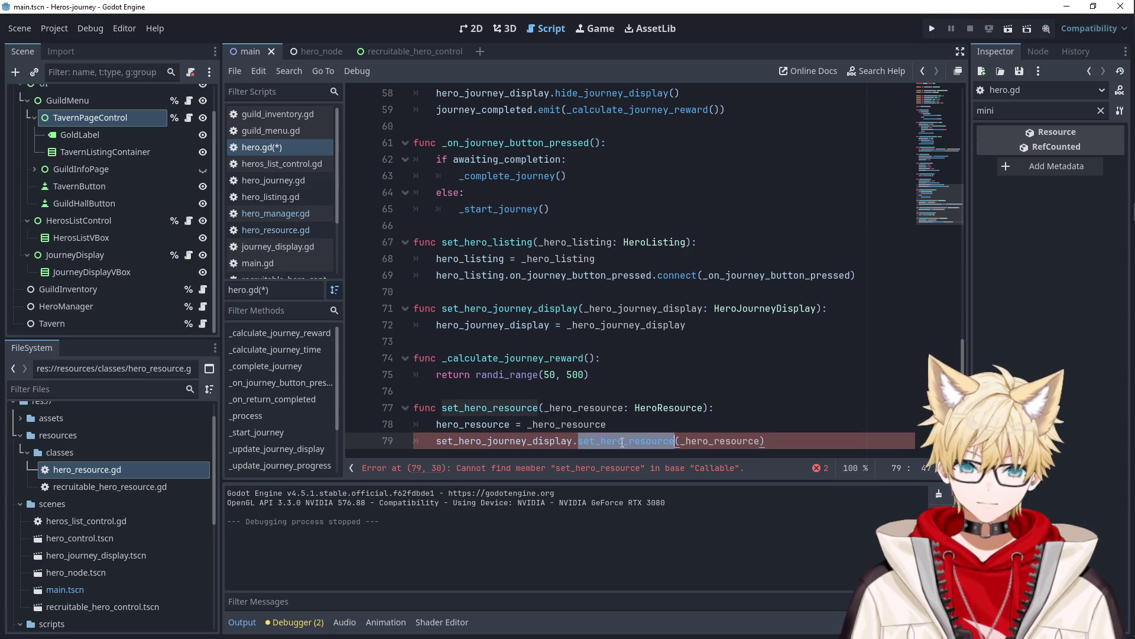
{"action": "left_click", "coordinate": [627, 375]}
{"action": "scroll", "coordinate": [638, 355], "scroll_direction": "up", "scroll_amount": 15}
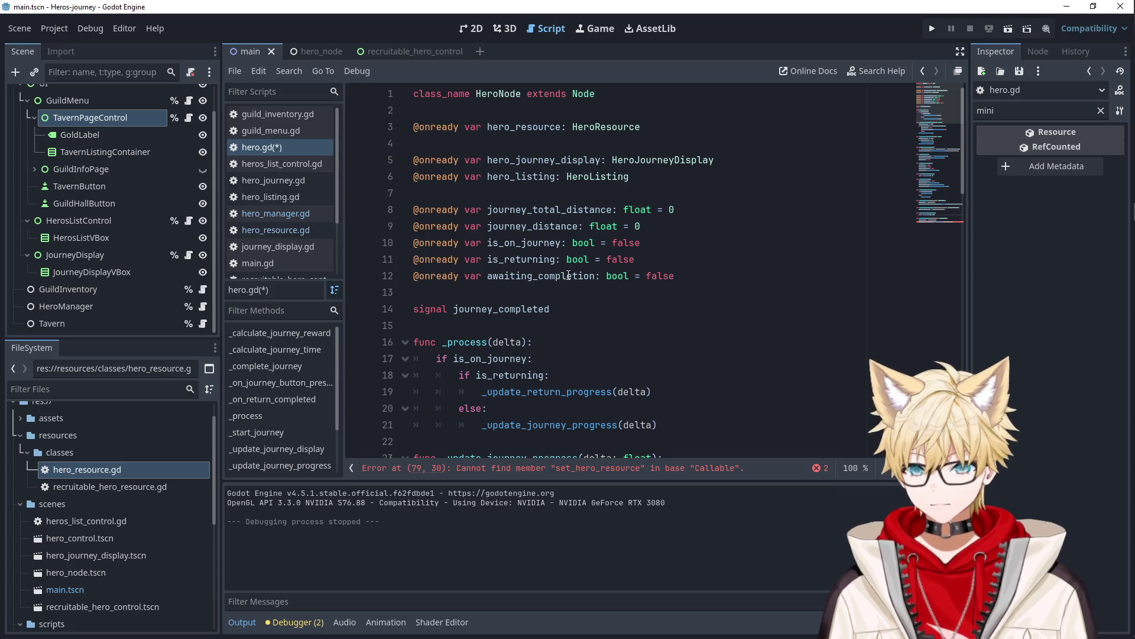
{"action": "scroll", "coordinate": [594, 364], "scroll_direction": "down", "scroll_amount": 15}
{"action": "double_click", "coordinate": [612, 441]}
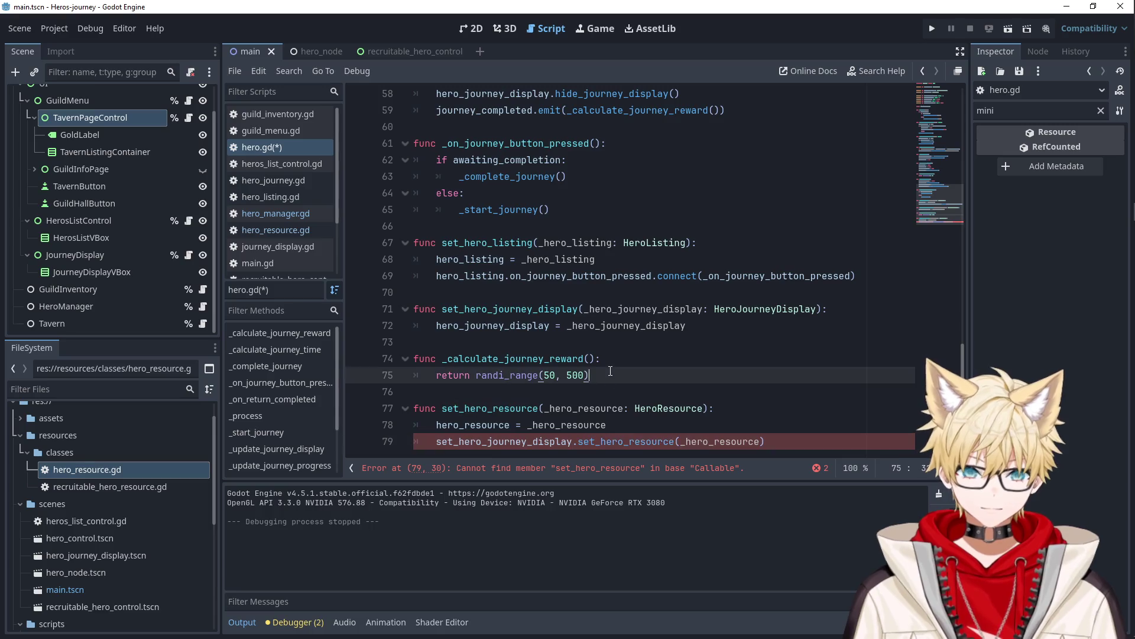
{"action": "left_click", "coordinate": [721, 427]}
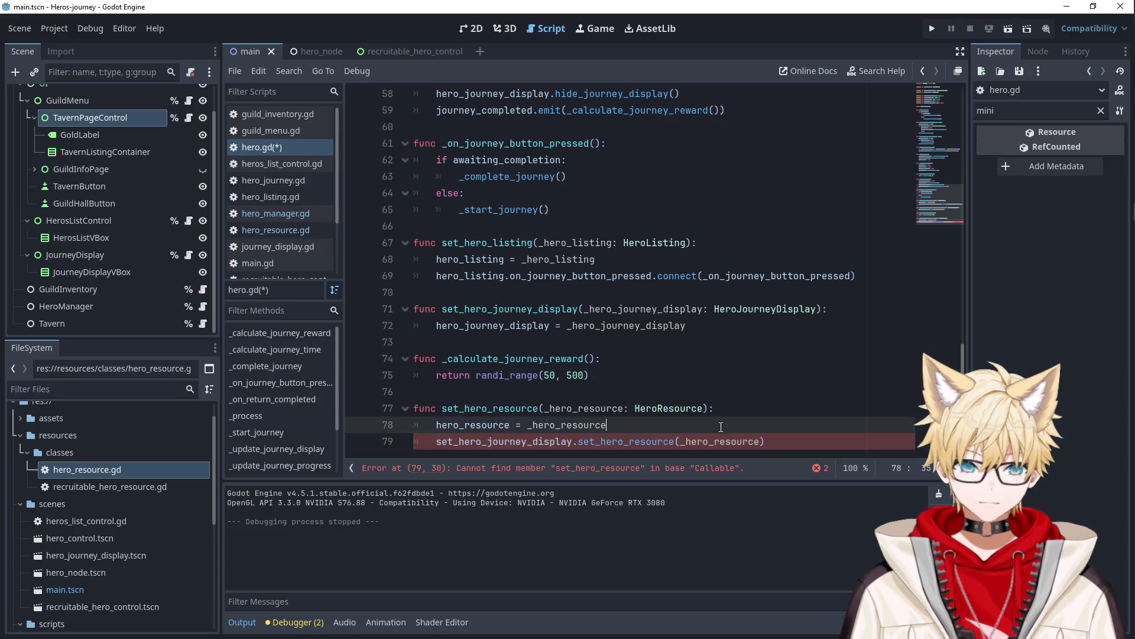
{"action": "double_click", "coordinate": [656, 441]}
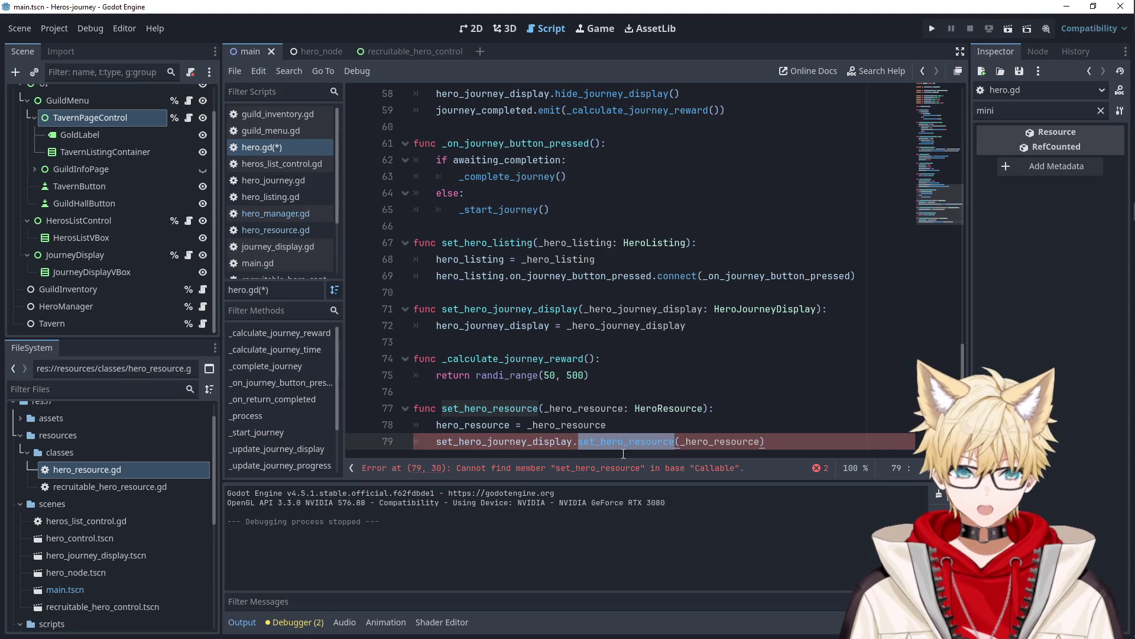
- Check the variable declarations and the set_hero_journey_display definition to diagnose the error
{"action": "scroll", "coordinate": [583, 343], "scroll_direction": "up", "scroll_amount": 15}
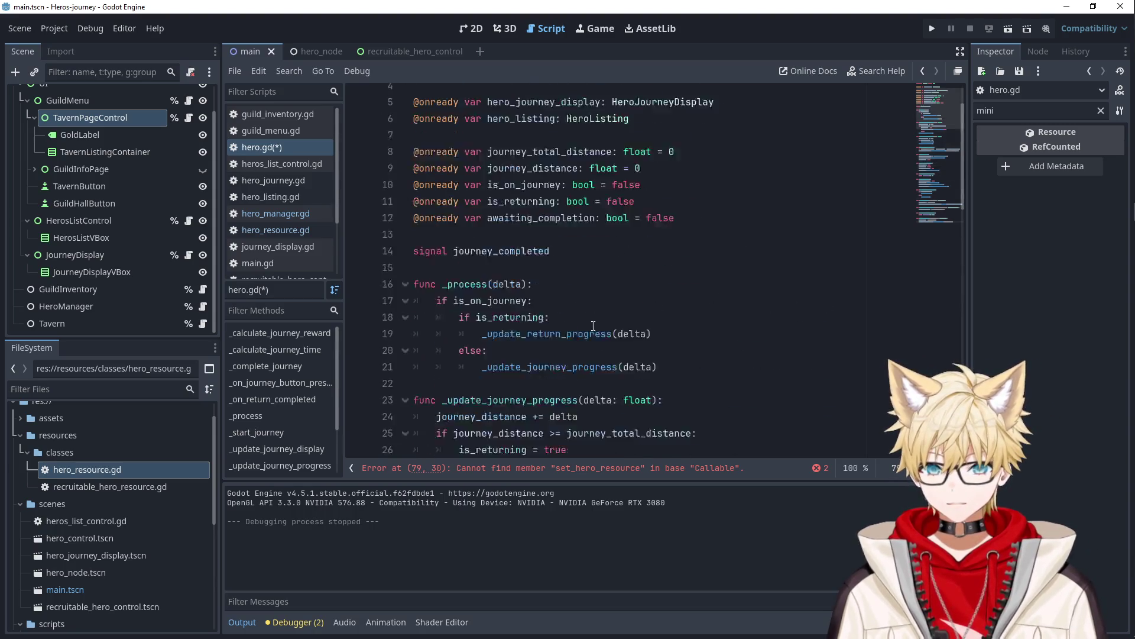
{"action": "scroll", "coordinate": [593, 327], "scroll_direction": "up", "scroll_amount": 2}
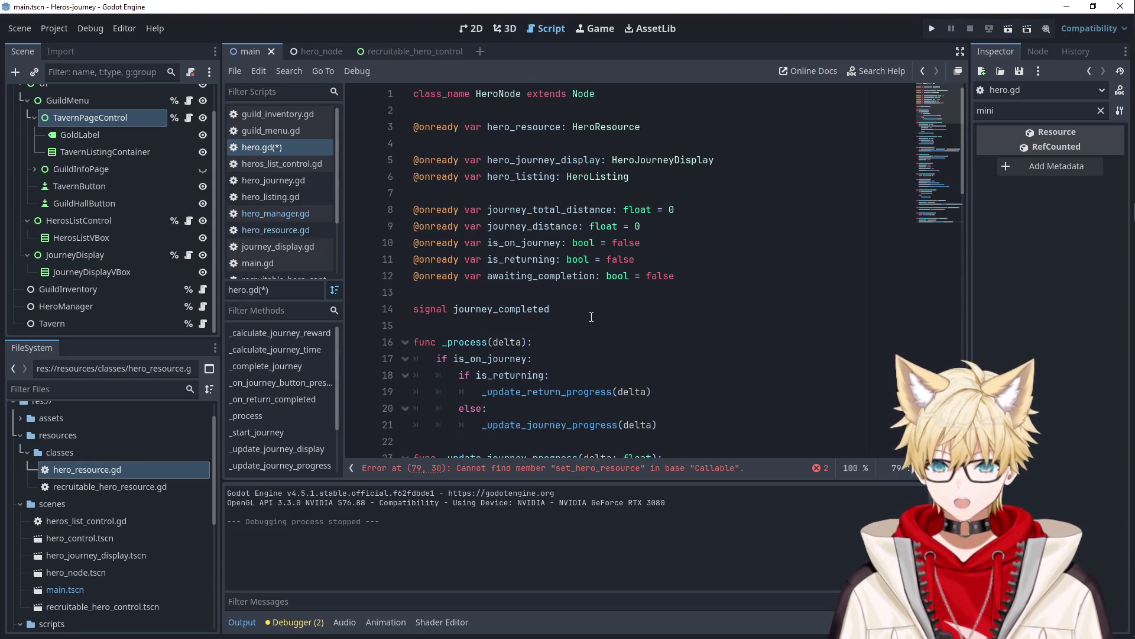
{"action": "left_click", "coordinate": [669, 276]}
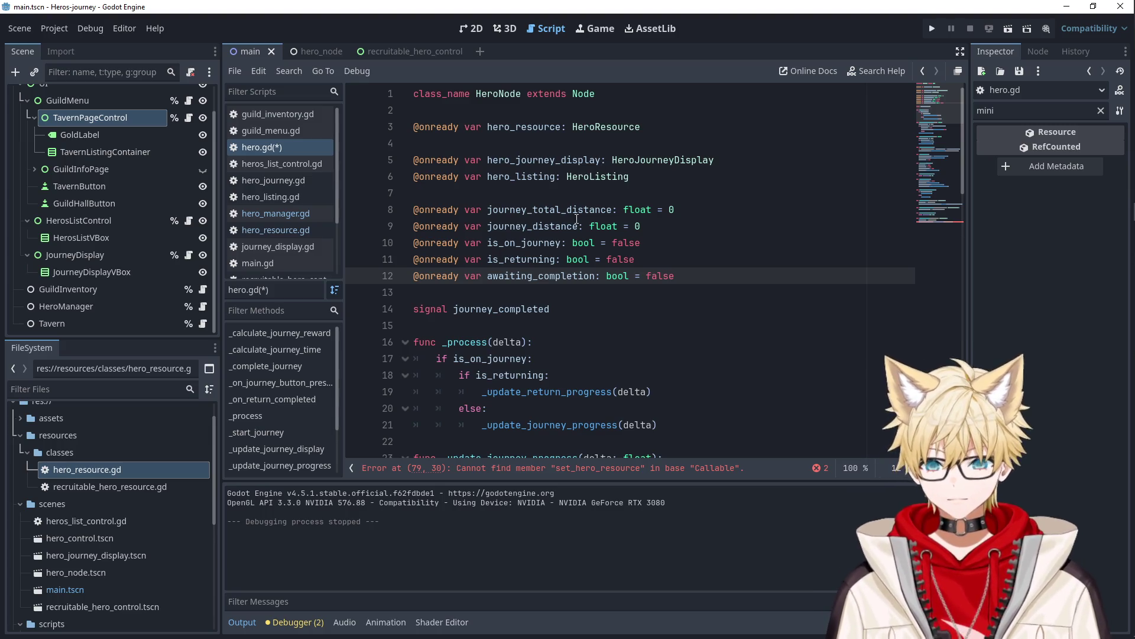
{"action": "left_click", "coordinate": [596, 249]}
{"action": "mouse_move", "coordinate": [596, 249]}
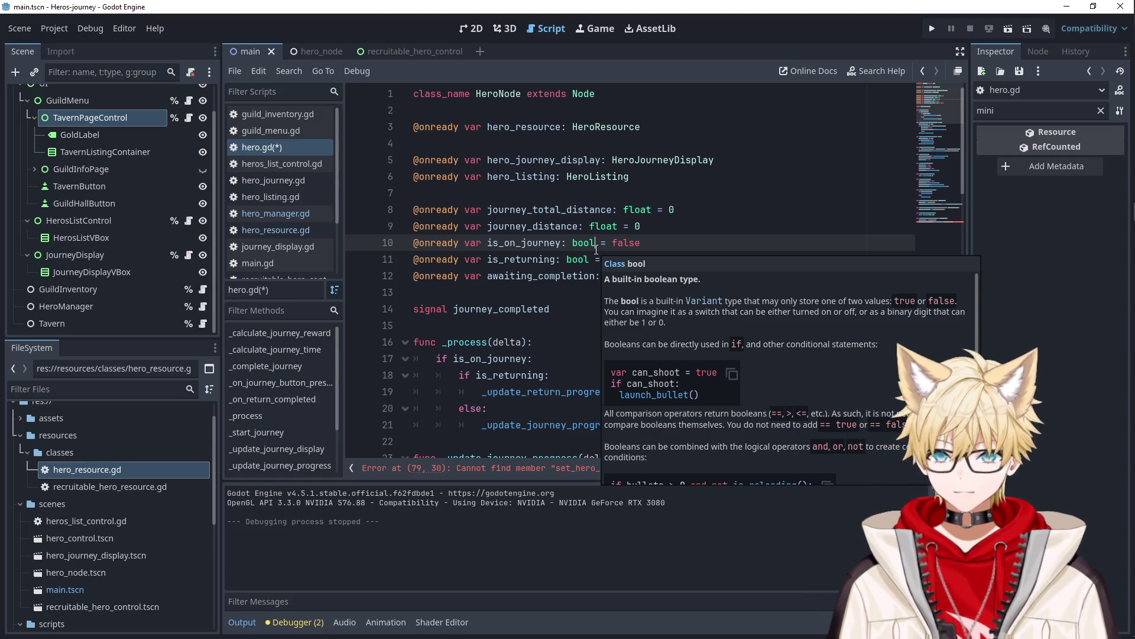
{"action": "left_click", "coordinate": [590, 176]}
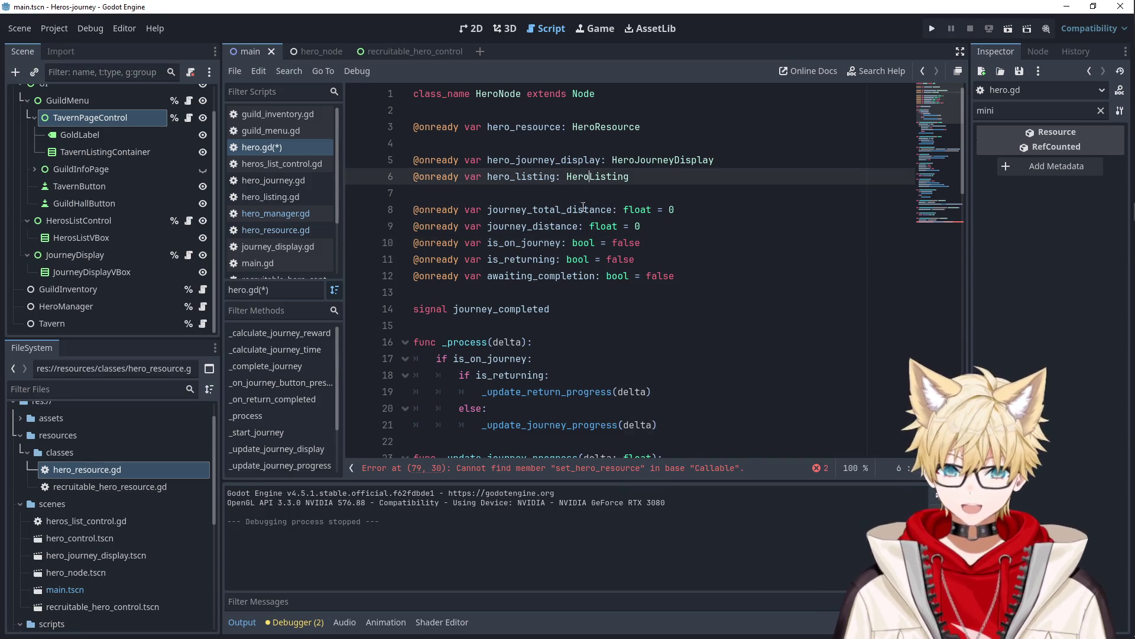
{"action": "scroll", "coordinate": [611, 313], "scroll_direction": "down", "scroll_amount": 15}
{"action": "left_click", "coordinate": [641, 441]}
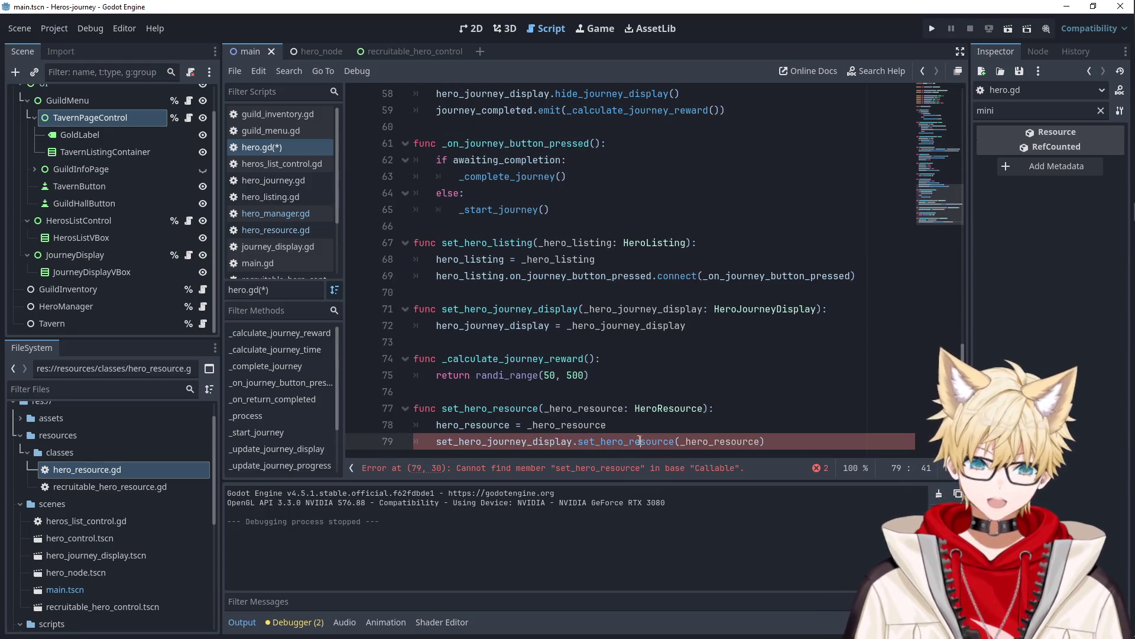
{"action": "left_click", "coordinate": [526, 442], "text": "ctrl"}
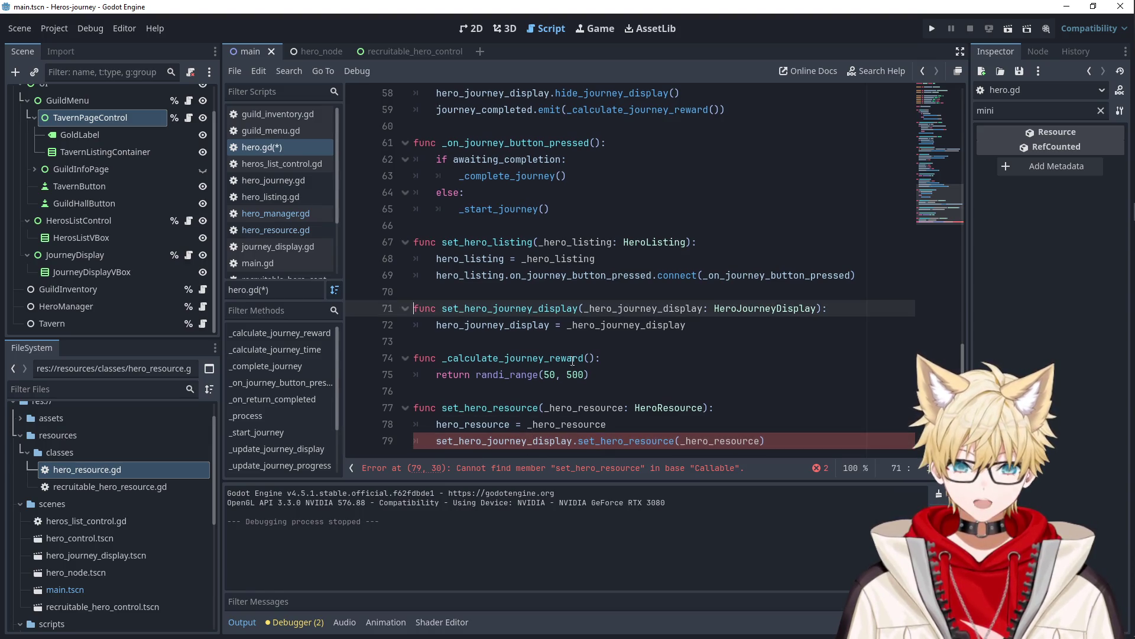
- Change line 79 to call hero_listing.set_hero_resource(_hero_resource)
{"action": "double_click", "coordinate": [561, 441]}
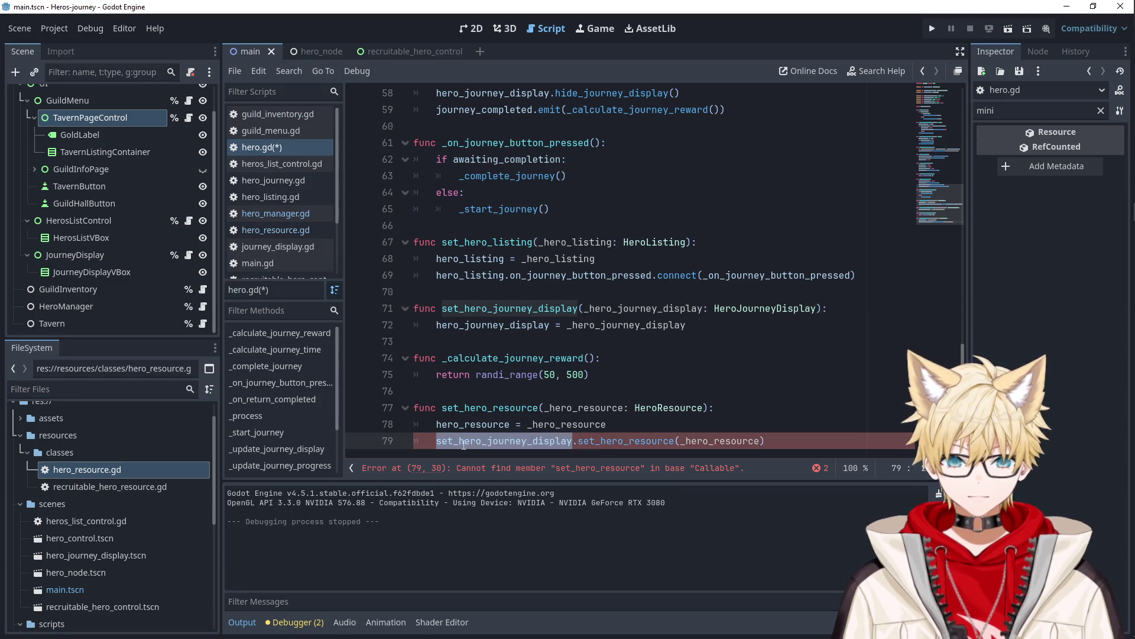
{"action": "type", "text": "hero_journey_display"}
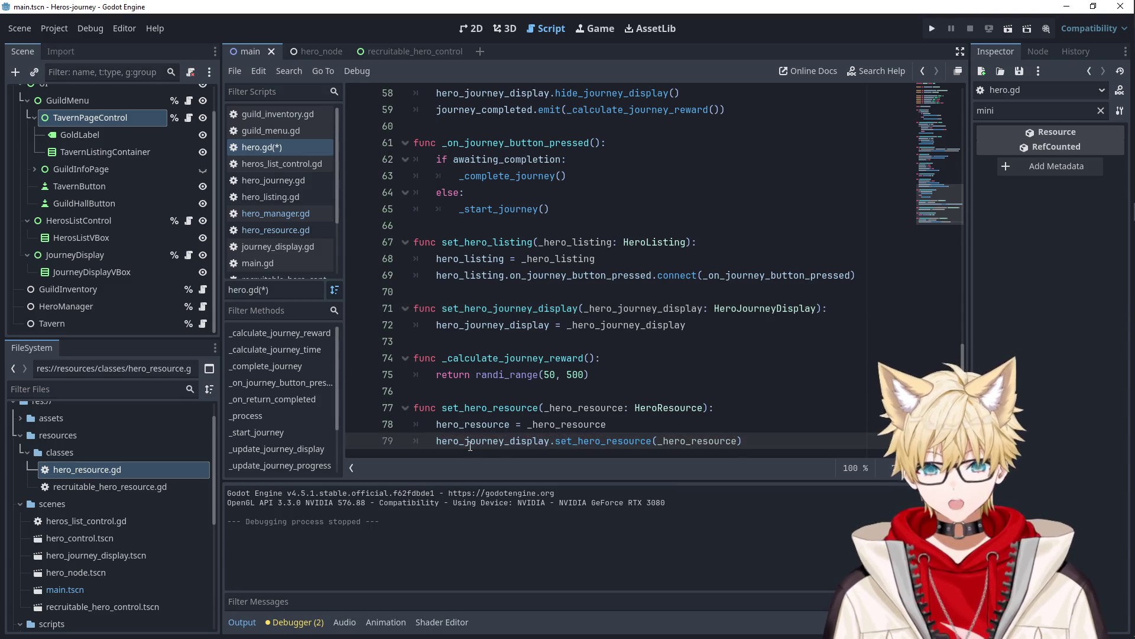
{"action": "double_click", "coordinate": [470, 443]}
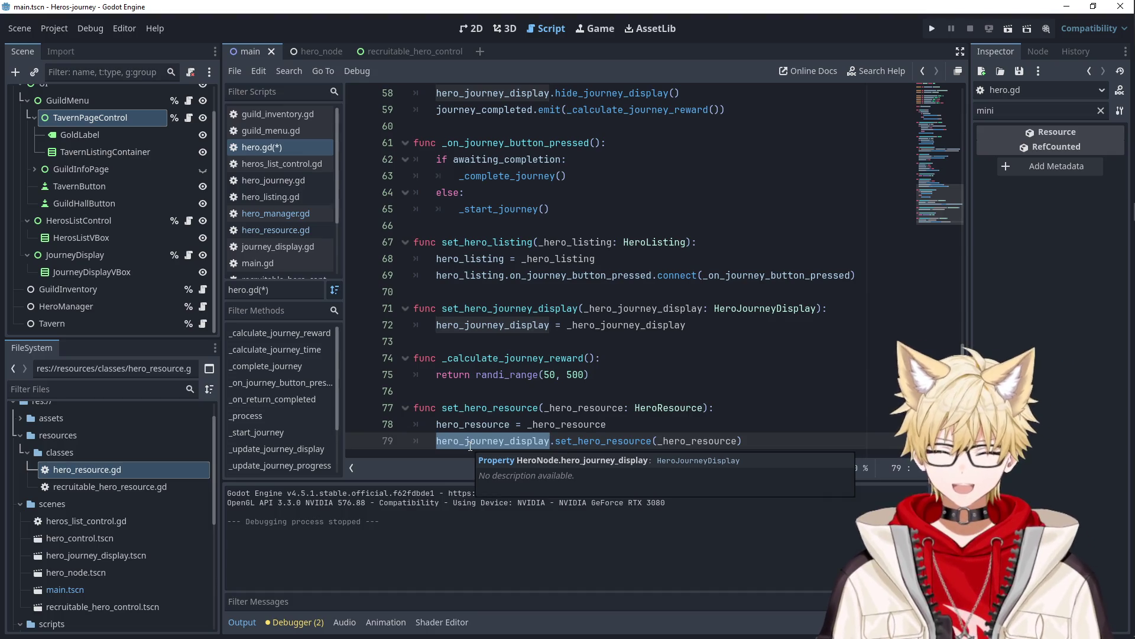
{"action": "type", "text": "hero_"}
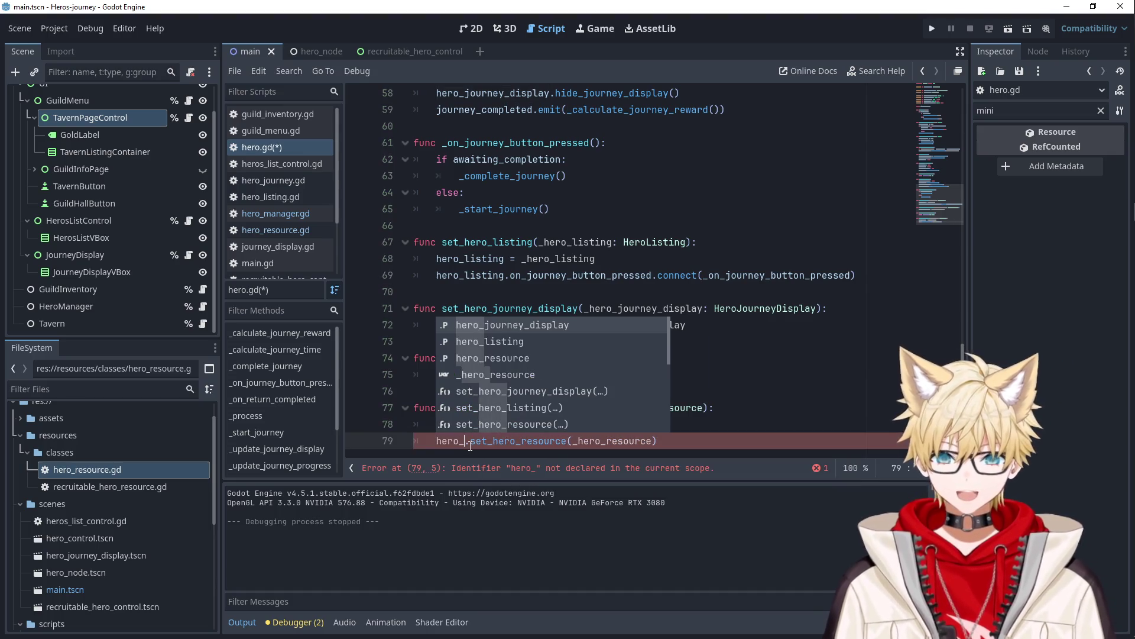
{"action": "key", "text": "Down"}
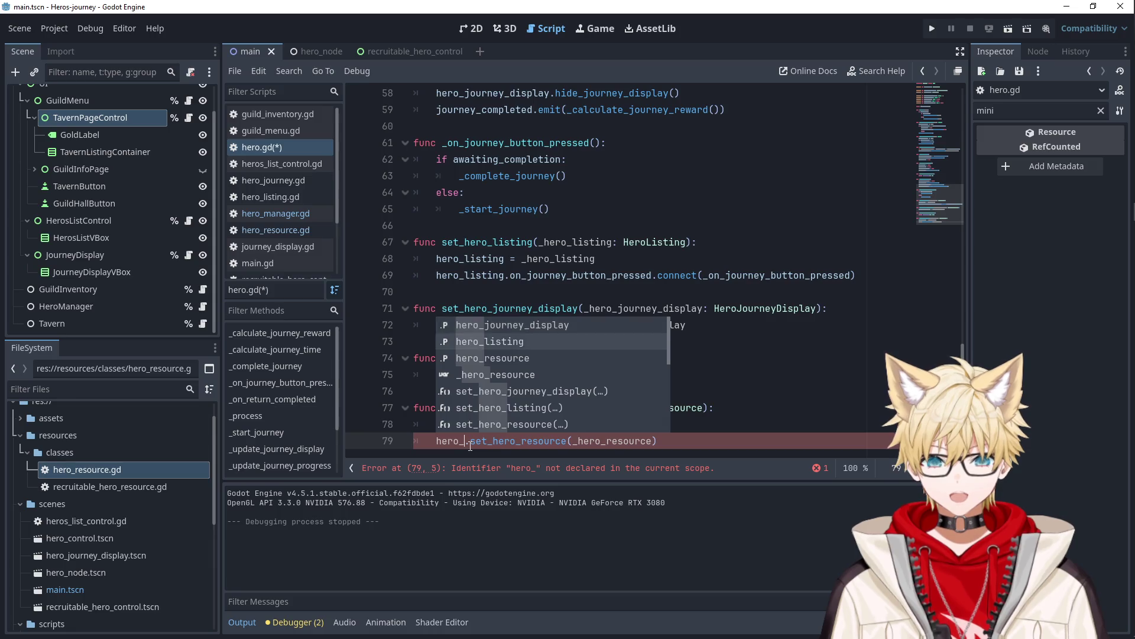
{"action": "key", "text": "Return"}
- Open the HeroListing script and add a new line at its end
{"action": "left_click", "coordinate": [466, 445], "text": "ctrl"}
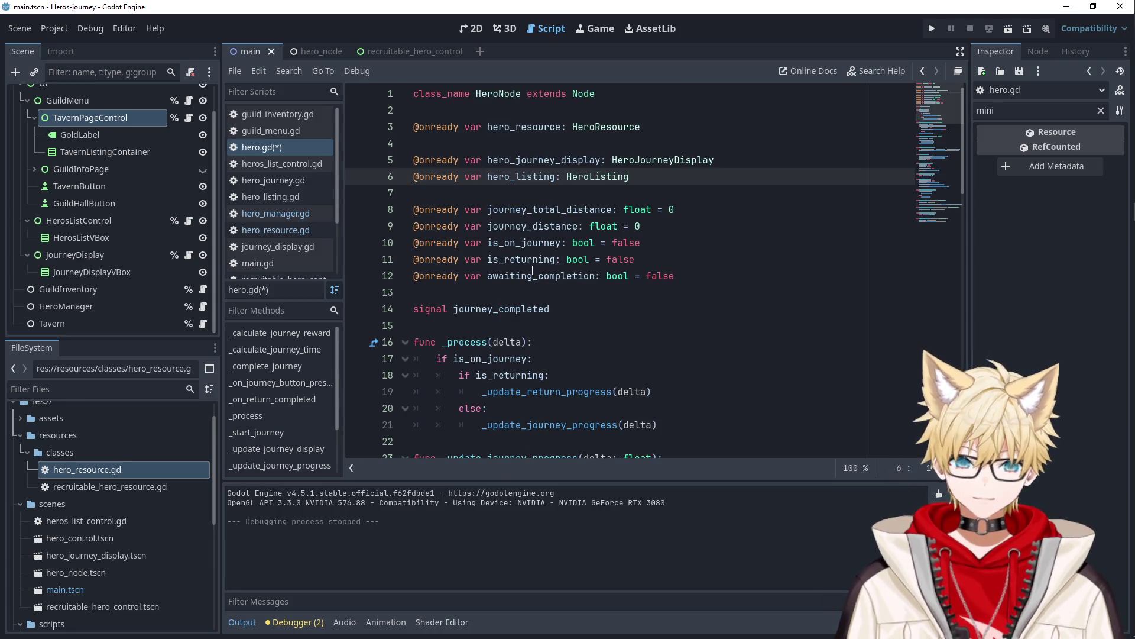
{"action": "left_click", "coordinate": [597, 178], "text": "ctrl"}
{"action": "left_click", "coordinate": [522, 387]}
{"action": "key", "text": "Return"}
- Add func set_hero_resource(hero_resource: HeroResource): with a pass body on lines 19–20
{"action": "type", "text": "func set_hero_resource()hero_resour"}
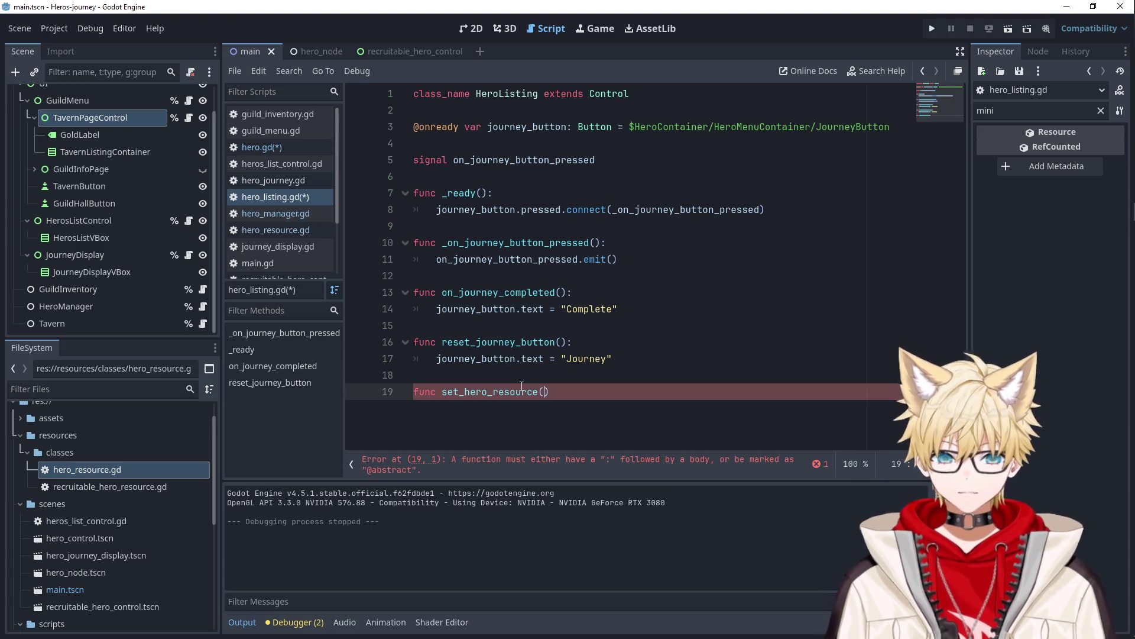
{"action": "type", "text": "ce: Hero"}
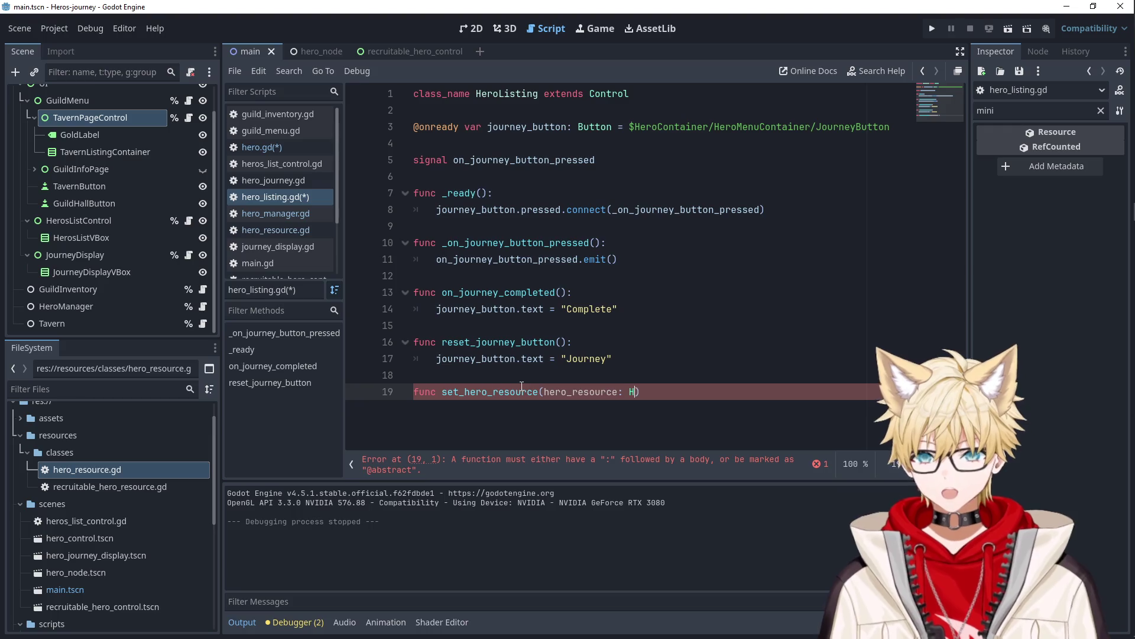
{"action": "key", "text": "Down"}
{"action": "key", "text": "Down"}
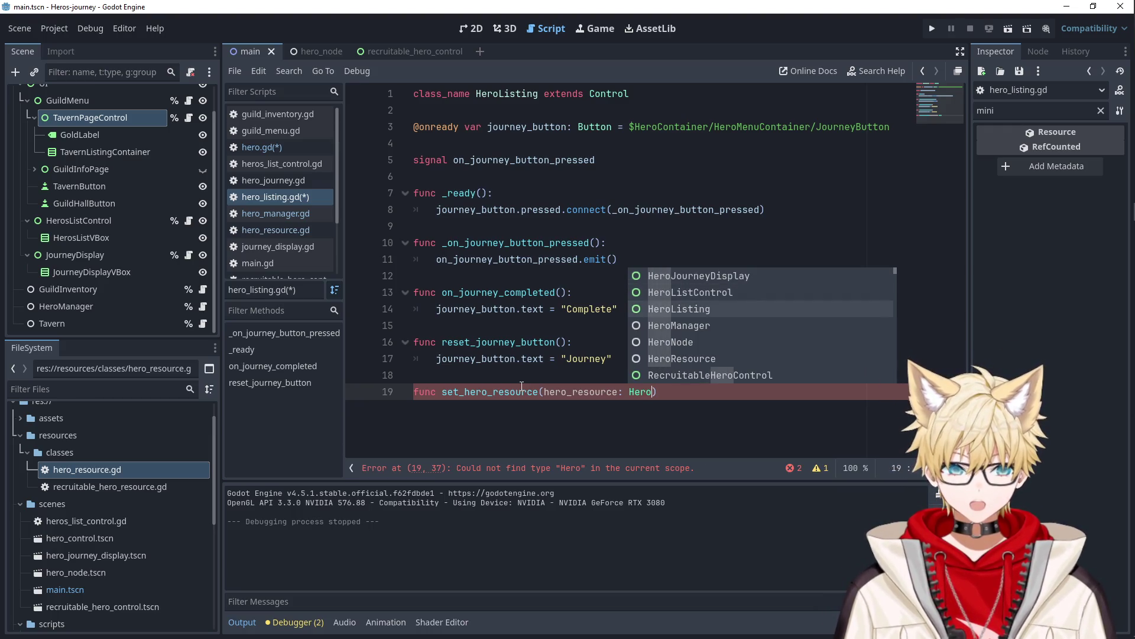
{"action": "key", "text": "Down"}
{"action": "key", "text": "Down"}
{"action": "key", "text": "Return"}
{"action": "type", "text": "):"}
{"action": "key", "text": "Return"}
{"action": "type", "text": "pass"}
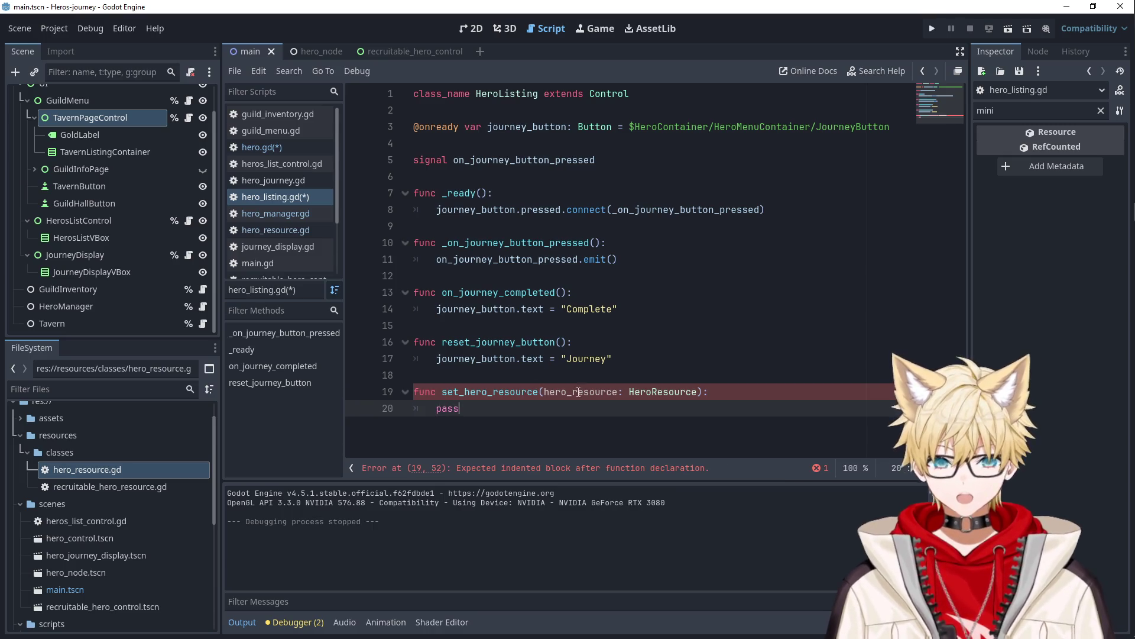
{"action": "left_click", "coordinate": [543, 392]}
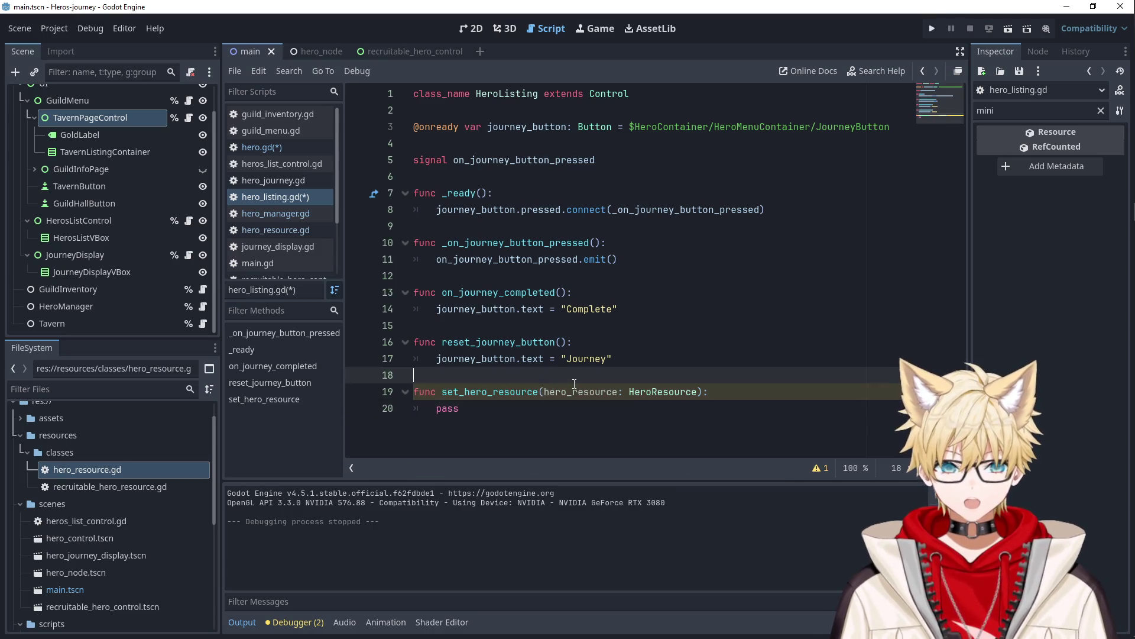
{"action": "left_click", "coordinate": [453, 110]}
{"action": "key", "text": "Return"}
{"action": "type", "text": "@onready var hero"}
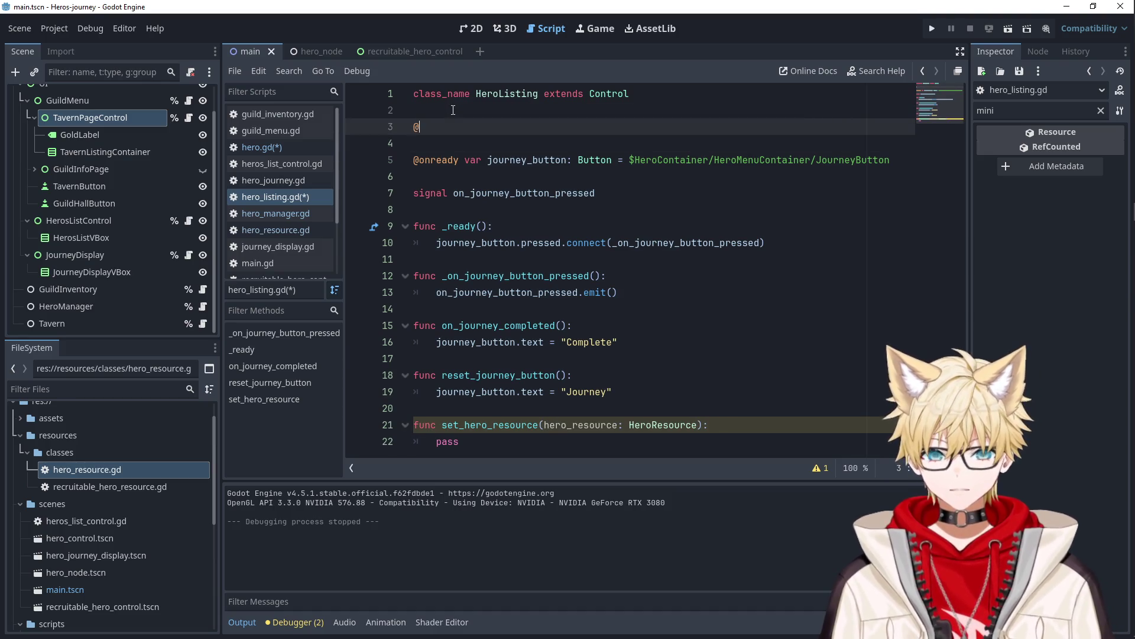
{"action": "type", "text": "_re"}
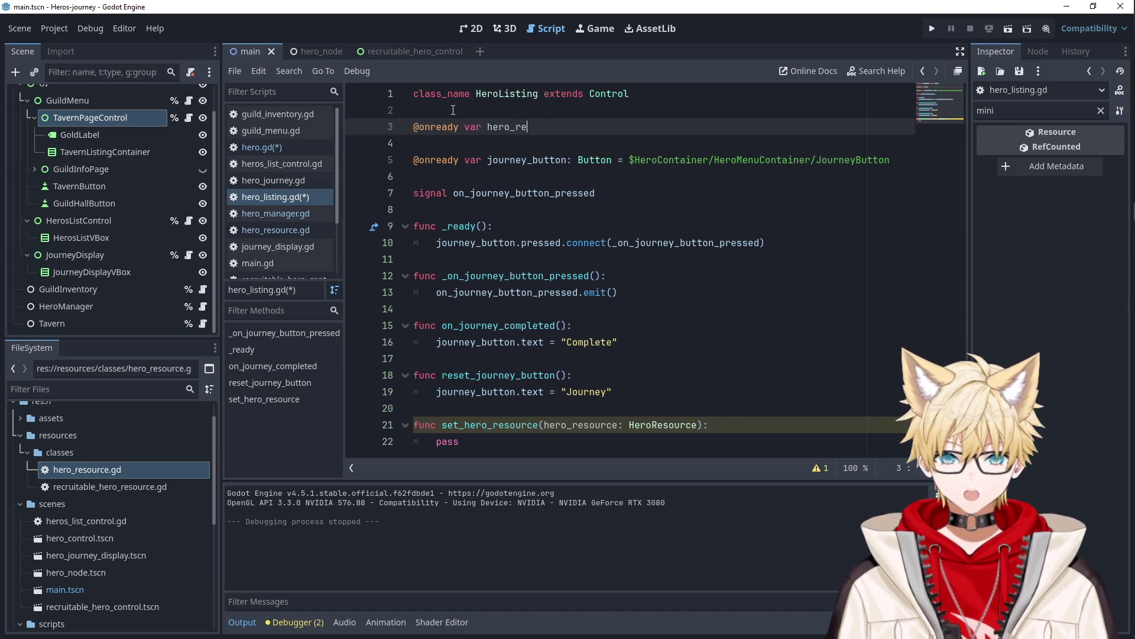
{"action": "type", "text": "souce: Hero"}
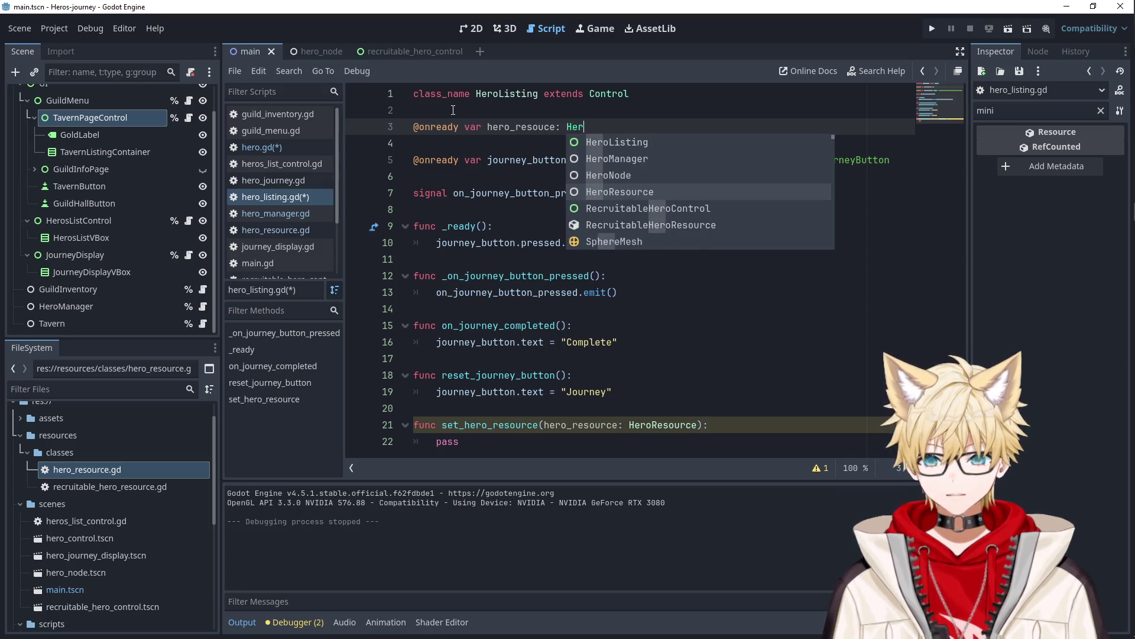
{"action": "key", "text": "Return"}
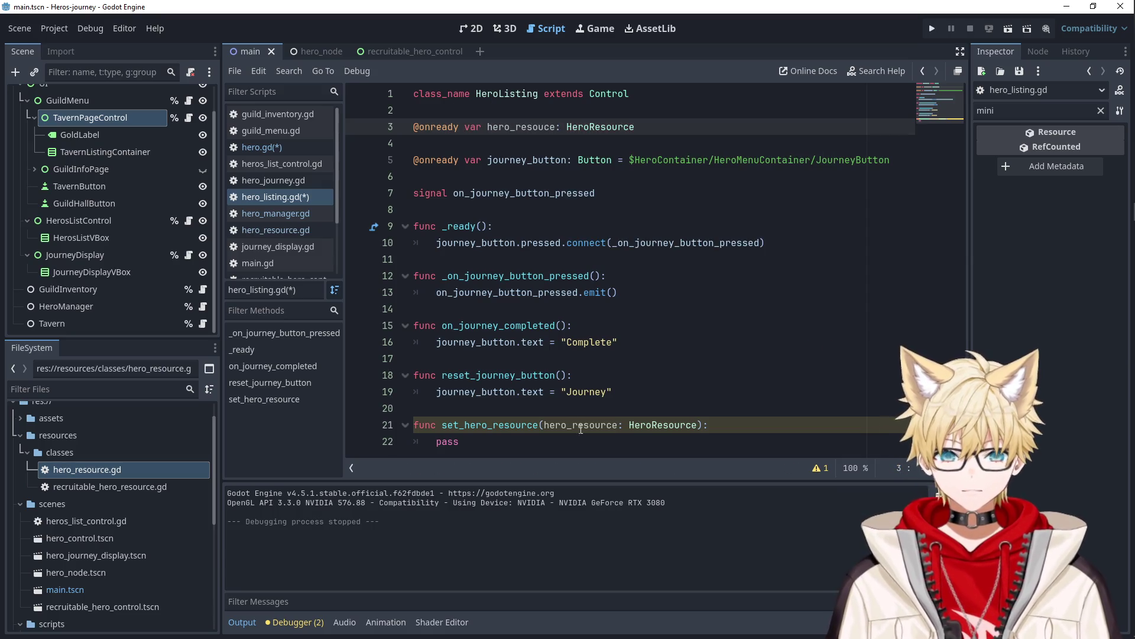
{"action": "left_click", "coordinate": [545, 424]}
{"action": "type", "text": "_"}
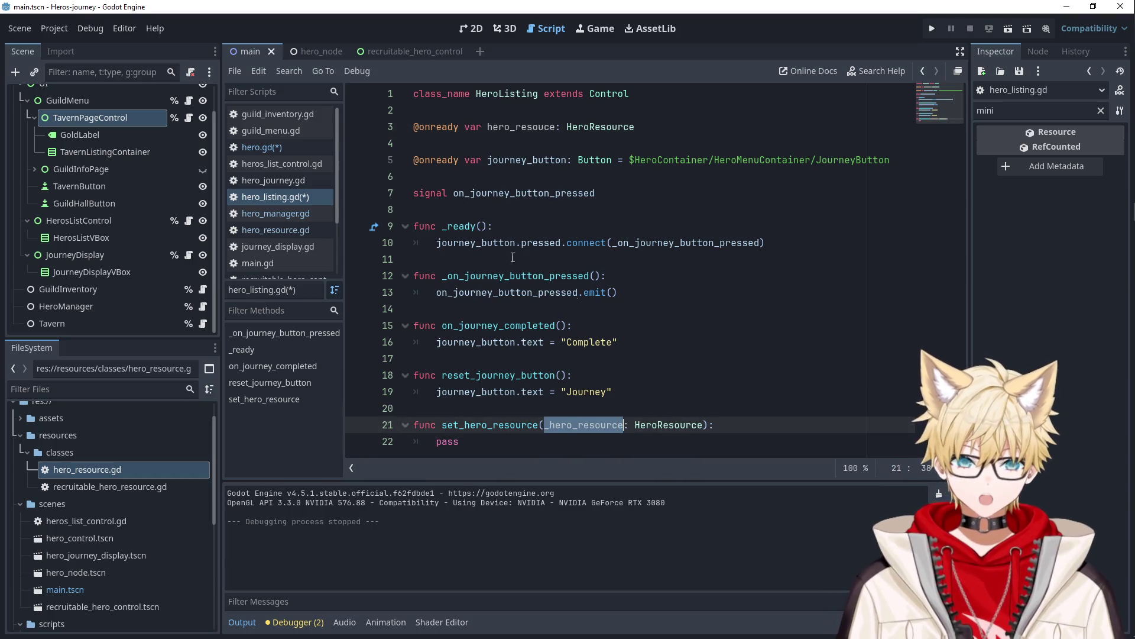
- Replace pass in set_hero_resource with an assignment of _hero_resource
{"action": "left_click", "coordinate": [582, 425], "text": "ctrl"}
{"action": "double_click", "coordinate": [447, 442]}
{"action": "type", "text": "_hero_resource"}
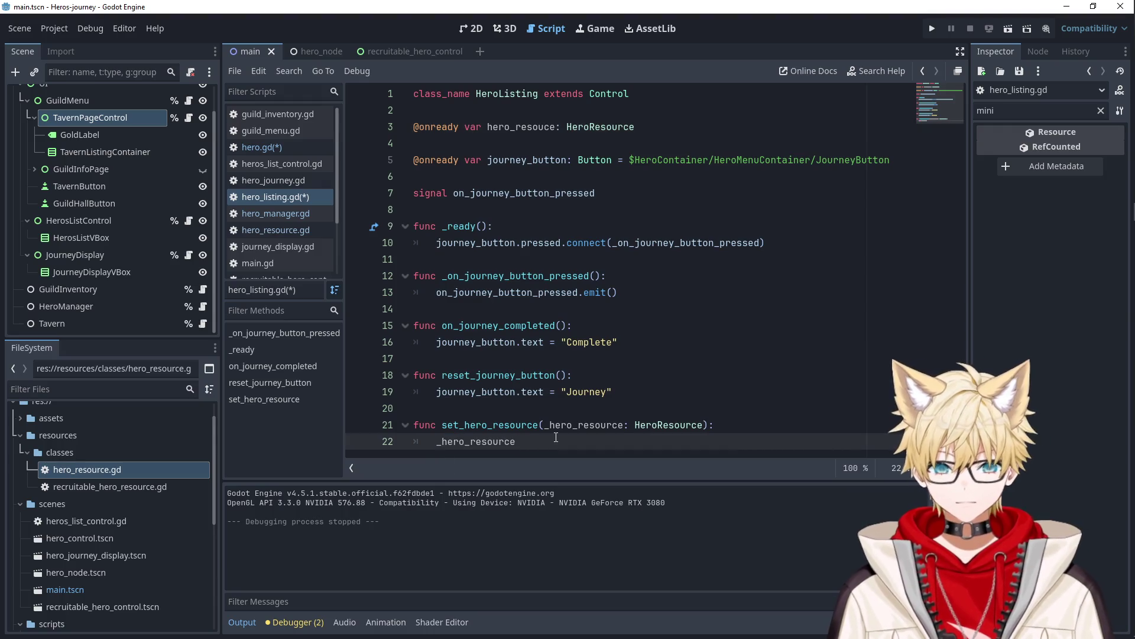
{"action": "key", "text": "ctrl+z"}
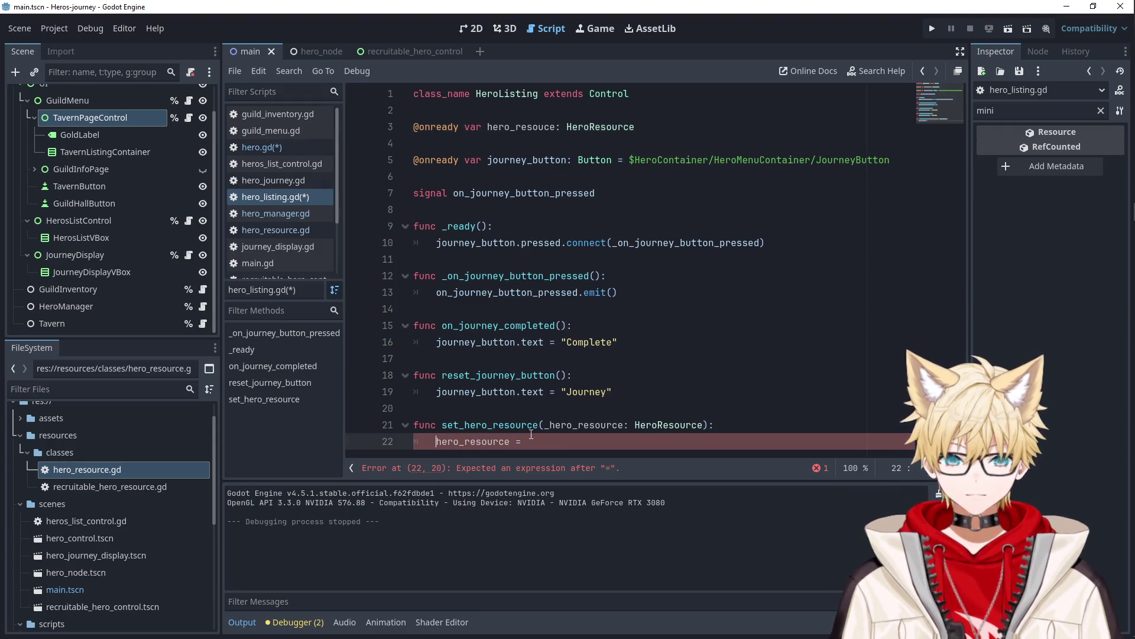
{"action": "left_click", "coordinate": [549, 424]}
{"action": "double_click", "coordinate": [551, 425]}
{"action": "key", "text": "ctrl+c"}
{"action": "left_click", "coordinate": [527, 441]}
{"action": "key", "text": "ctrl+v"}
{"action": "left_click", "coordinate": [619, 375]}
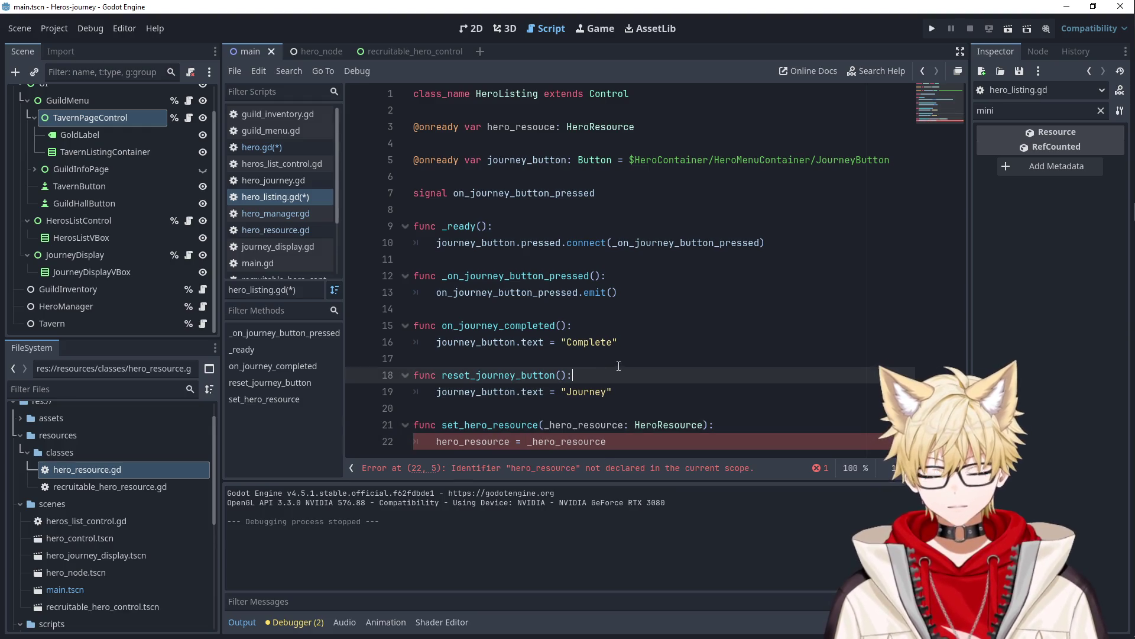
{"action": "left_click", "coordinate": [624, 441]}
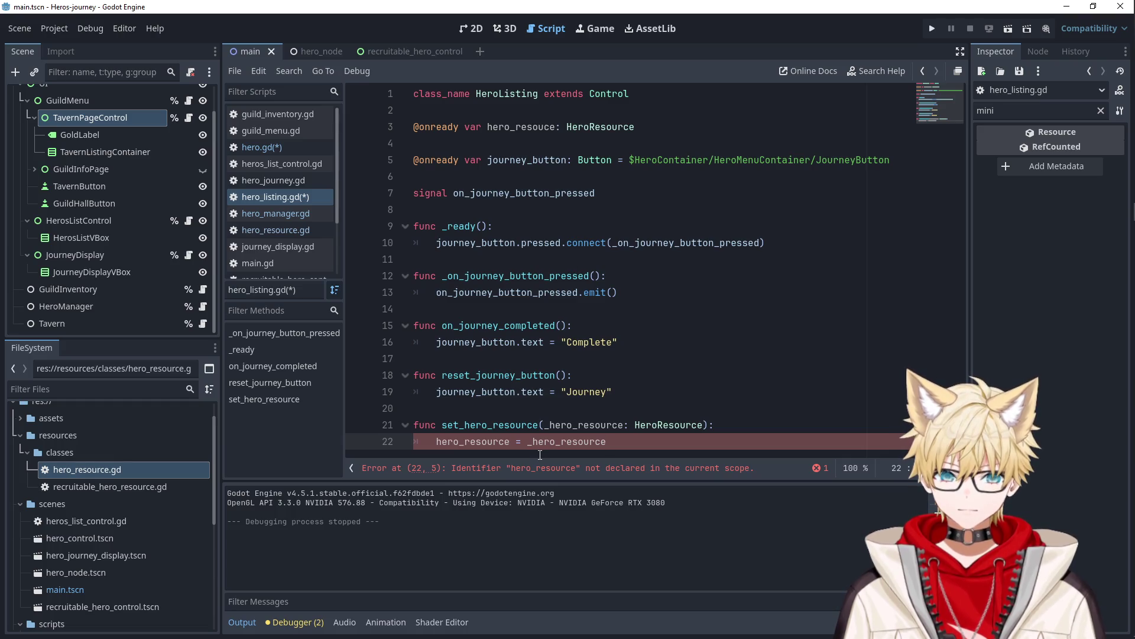
- Make the assignment target the declared hero_resouce variable and save hero_listing.gd
{"action": "double_click", "coordinate": [520, 126]}
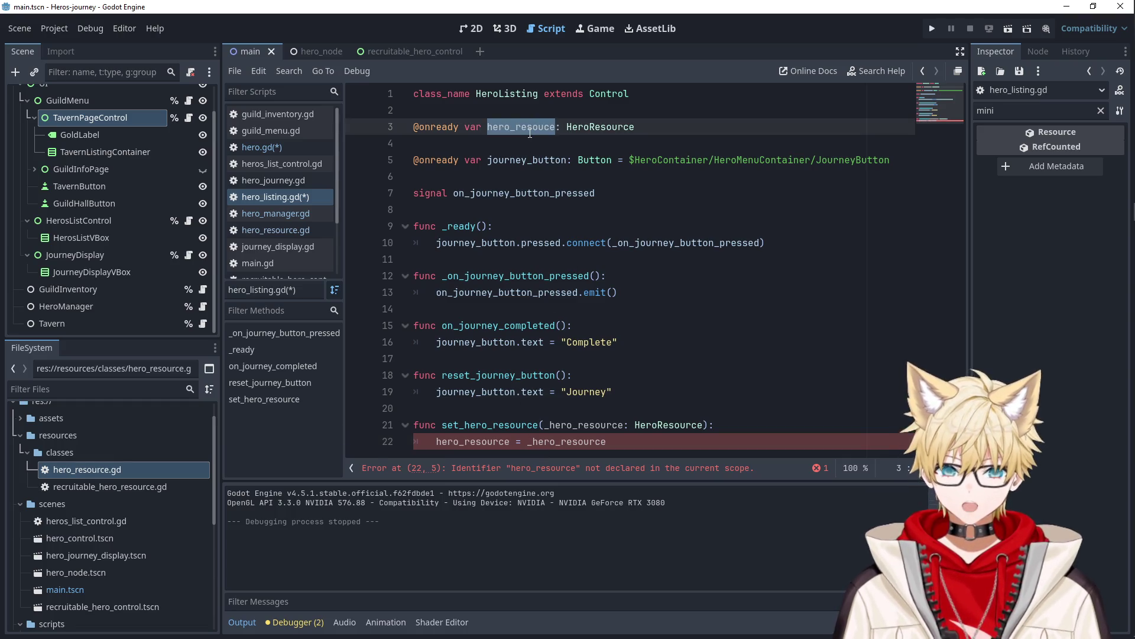
{"action": "key", "text": "ctrl+c"}
{"action": "double_click", "coordinate": [473, 441]}
{"action": "key", "text": "ctrl+v"}
{"action": "left_click", "coordinate": [524, 408]}
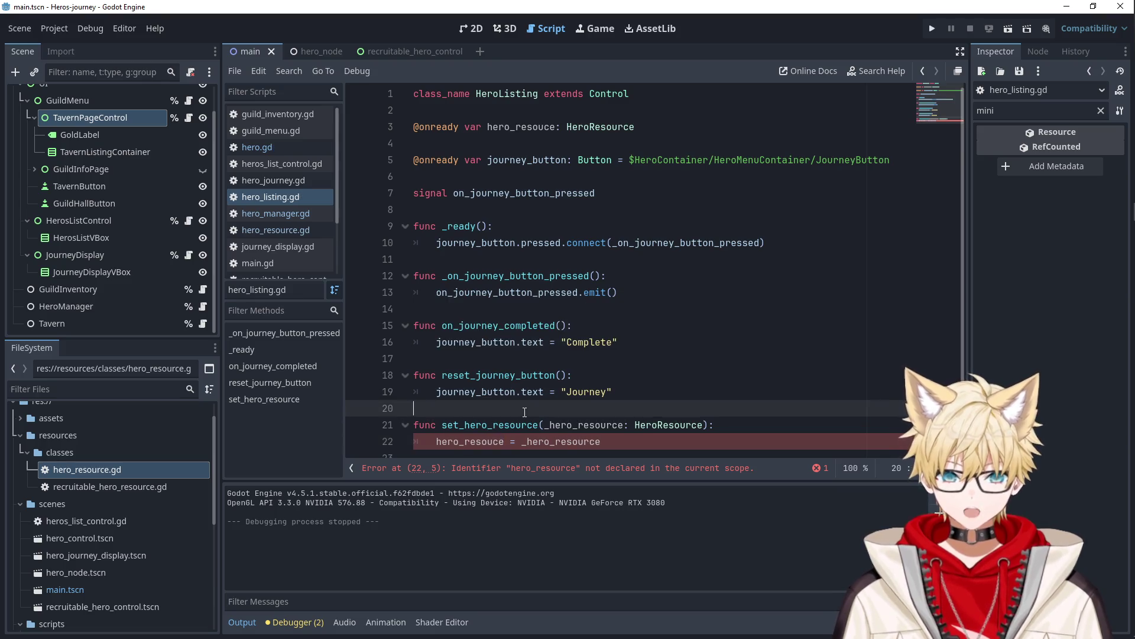
{"action": "key", "text": "ctrl+s"}
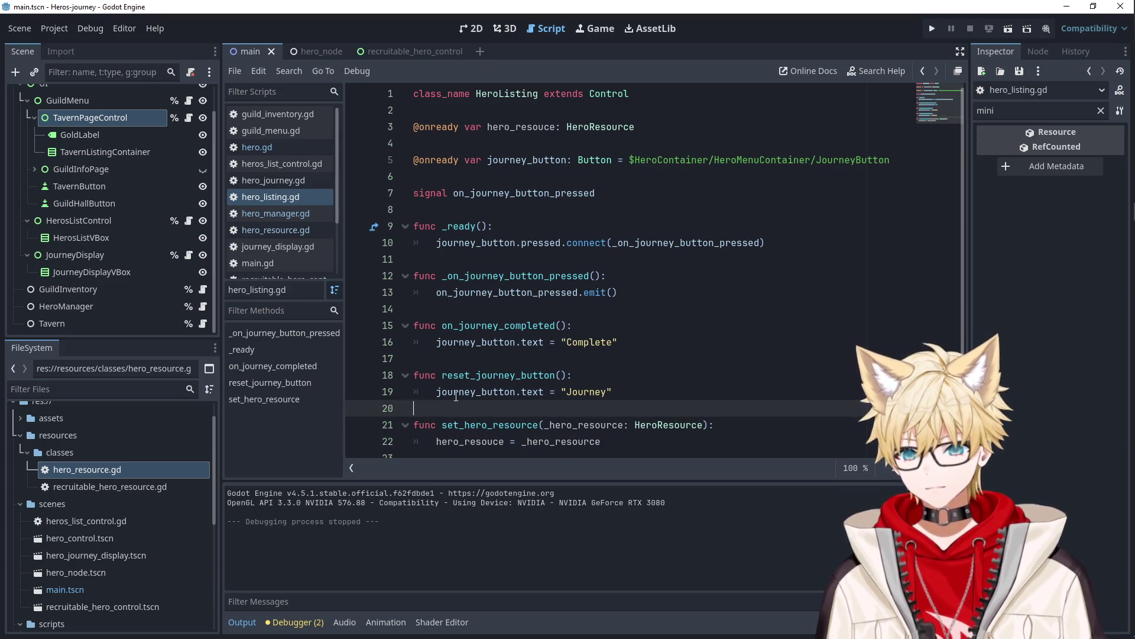
{"action": "mouse_move", "coordinate": [456, 396]}
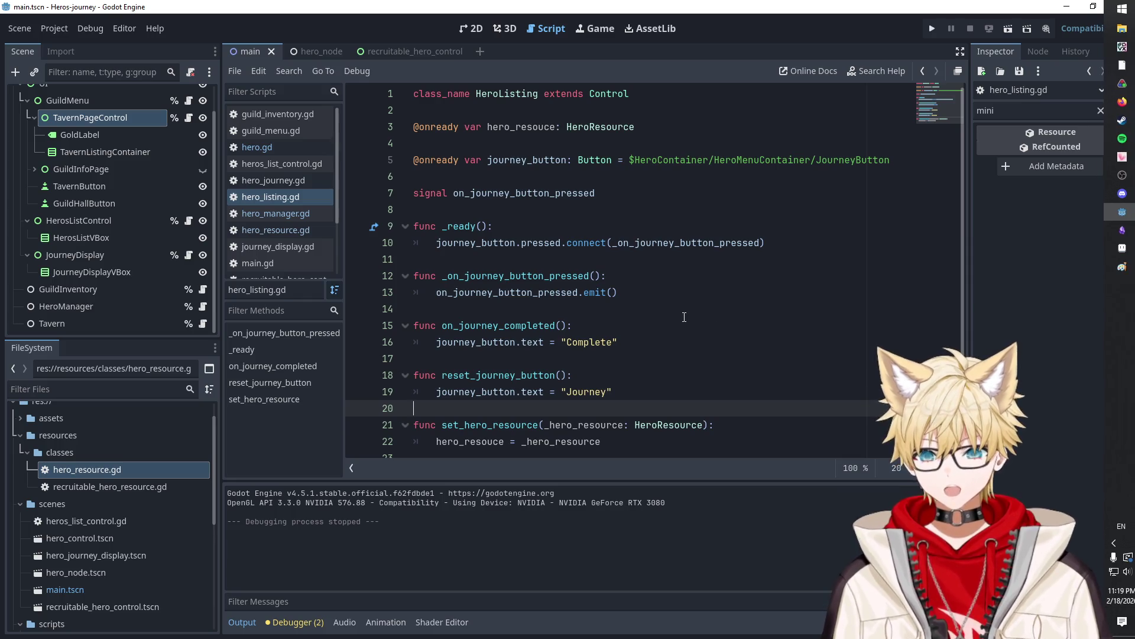
{"action": "left_click", "coordinate": [533, 375]}
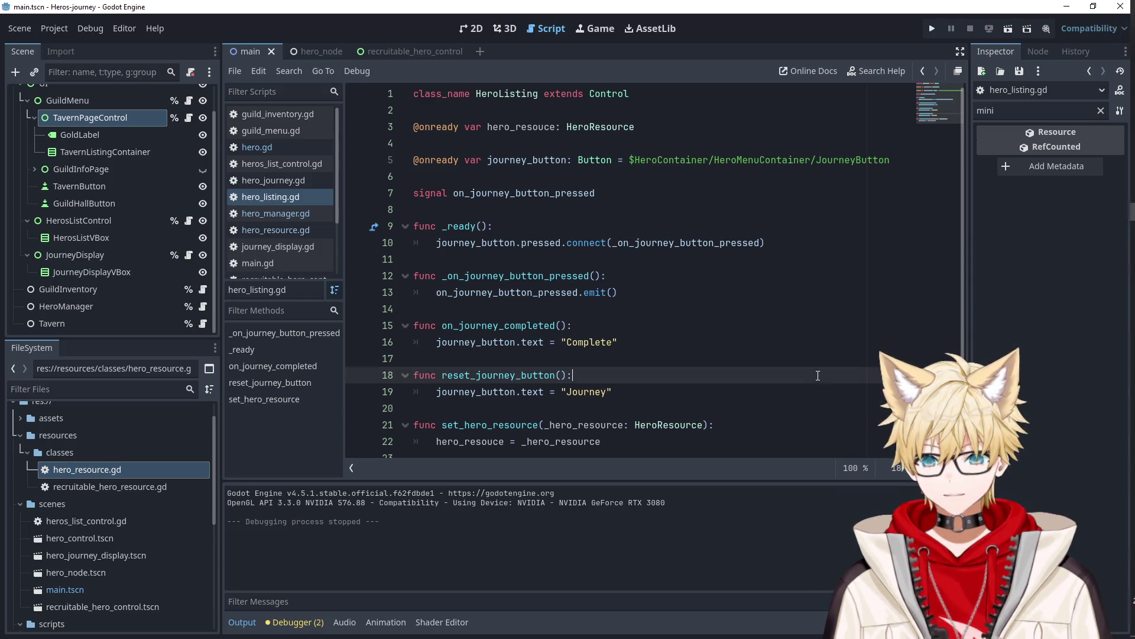
- Add an empty indented line 23 after the hero_resouce assignment in set_hero_resource
{"action": "left_click", "coordinate": [545, 392]}
{"action": "scroll", "coordinate": [545, 392], "scroll_direction": "down", "scroll_amount": 1}
{"action": "left_click", "coordinate": [467, 424]}
{"action": "left_click", "coordinate": [487, 341]}
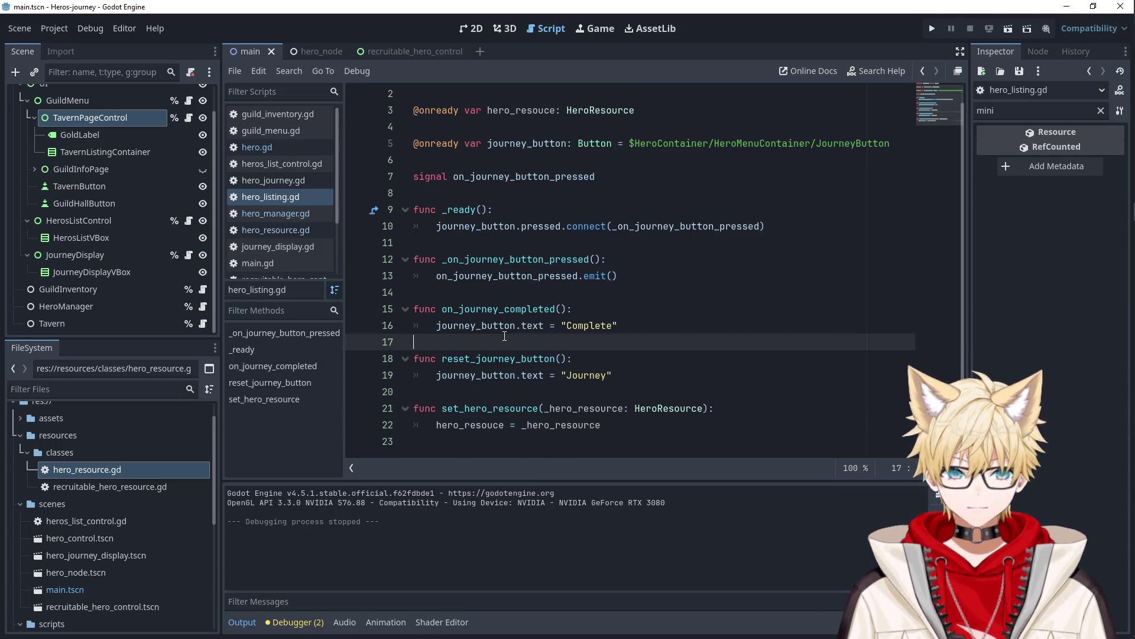
{"action": "left_click", "coordinate": [496, 210]}
{"action": "left_click", "coordinate": [507, 194]}
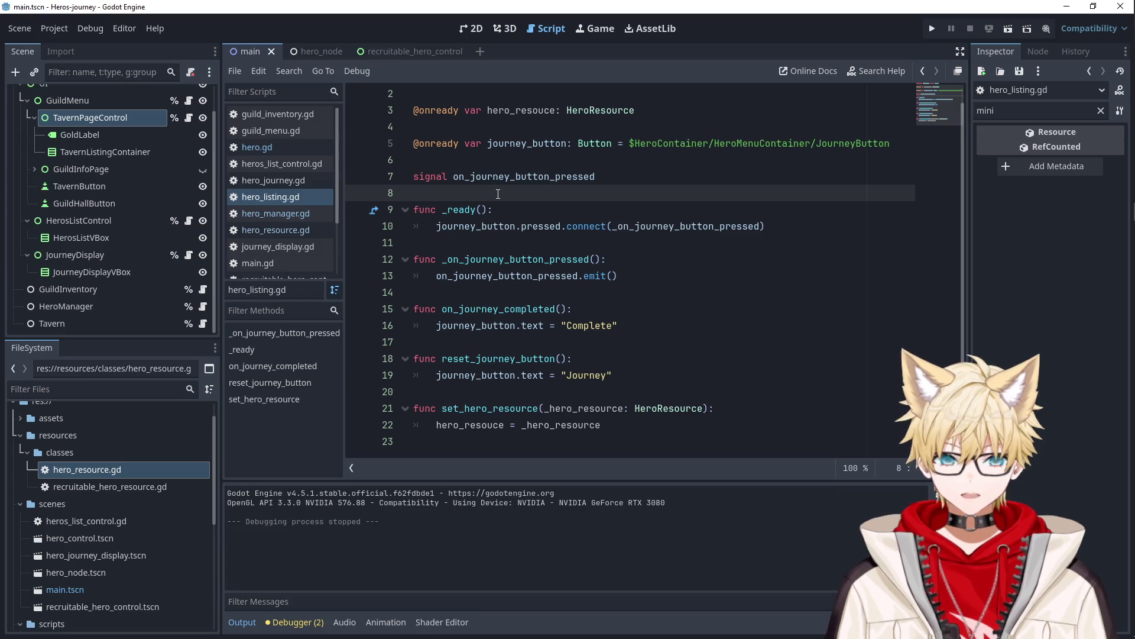
{"action": "mouse_move", "coordinate": [479, 424]}
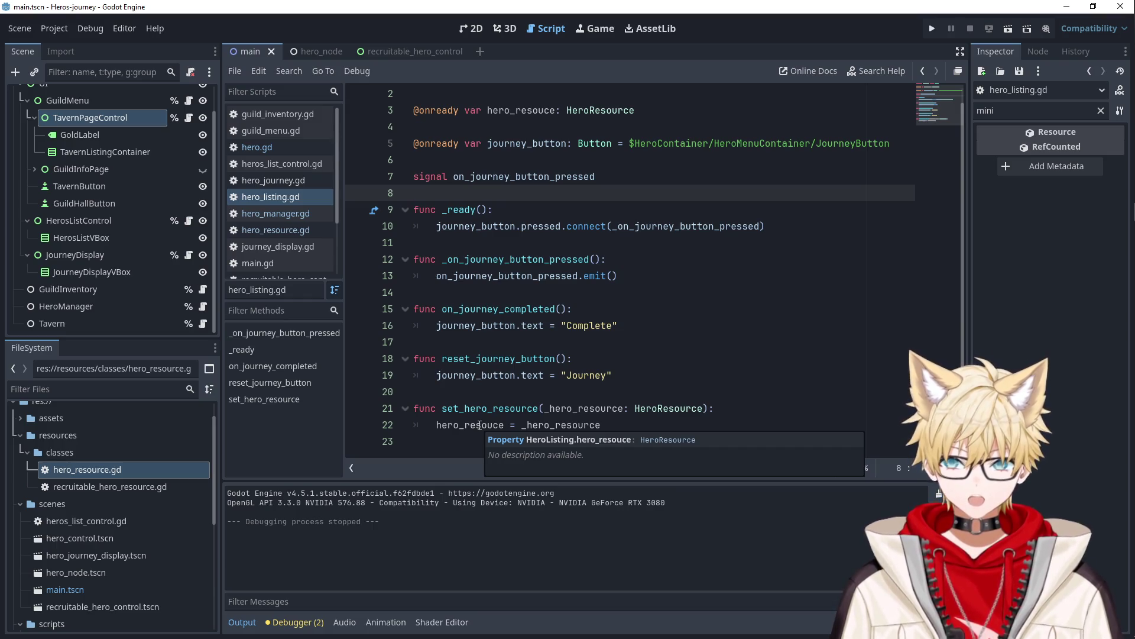
{"action": "left_click", "coordinate": [627, 423]}
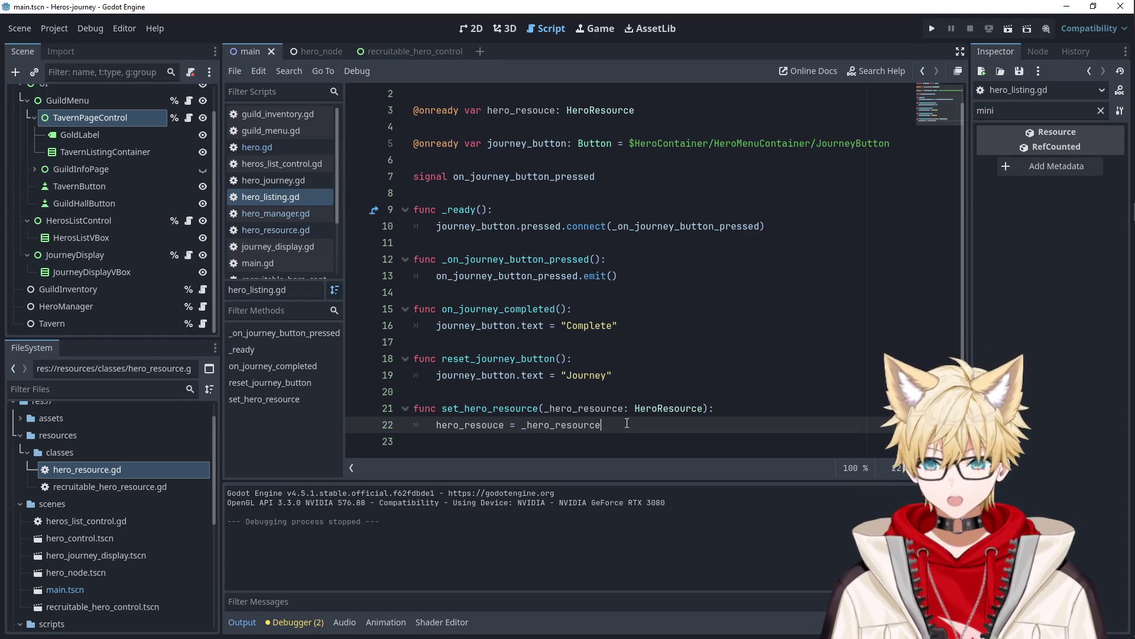
{"action": "key", "text": "Return"}
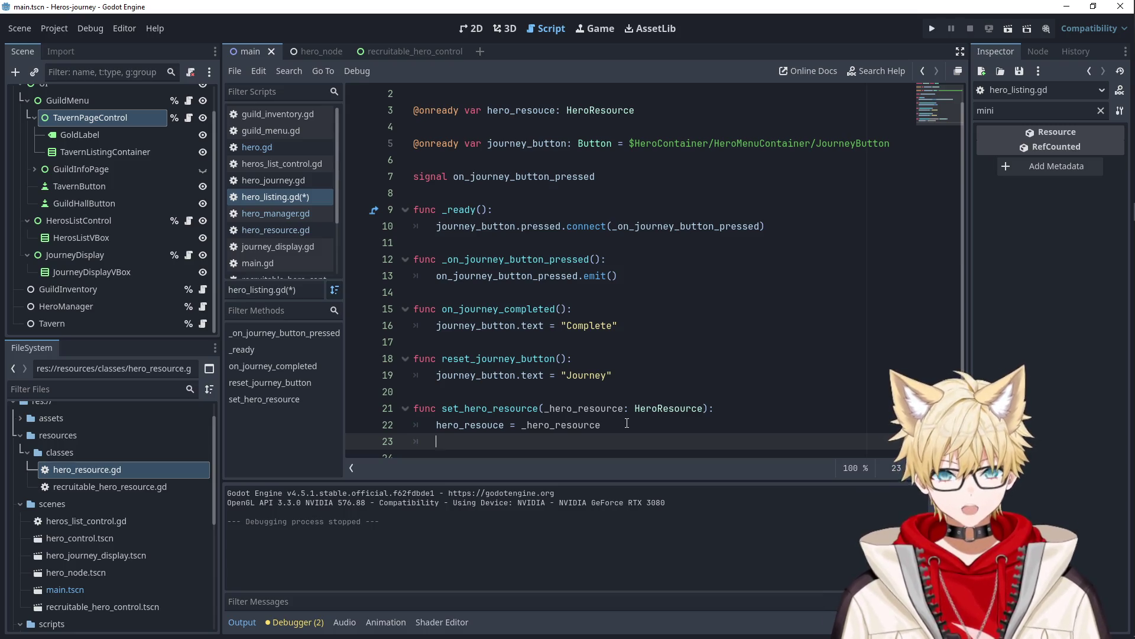
{"action": "scroll", "coordinate": [519, 288], "scroll_direction": "up", "scroll_amount": 1}
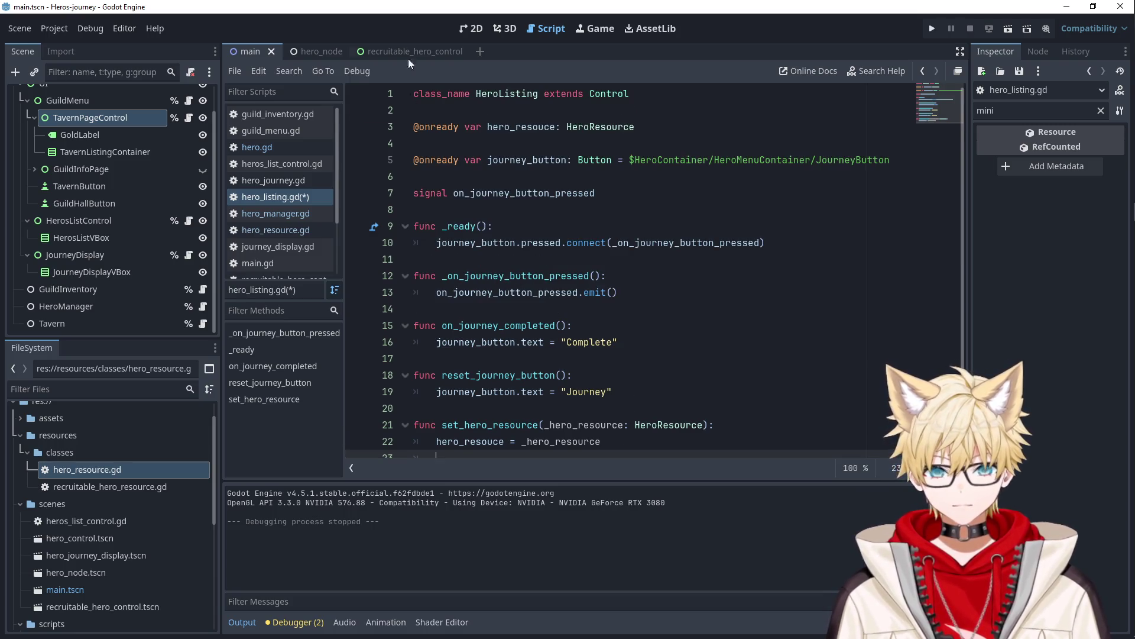
{"action": "scroll", "coordinate": [80, 509], "scroll_direction": "down", "scroll_amount": 1}
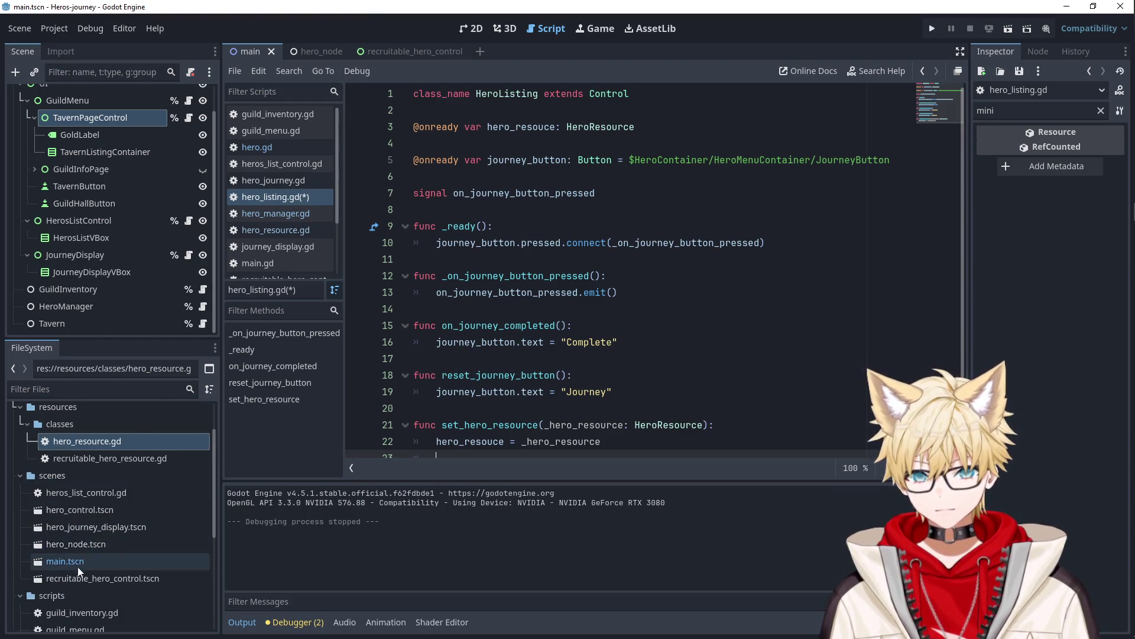
{"action": "scroll", "coordinate": [77, 567], "scroll_direction": "down", "scroll_amount": 4}
{"action": "scroll", "coordinate": [68, 503], "scroll_direction": "up", "scroll_amount": 1}
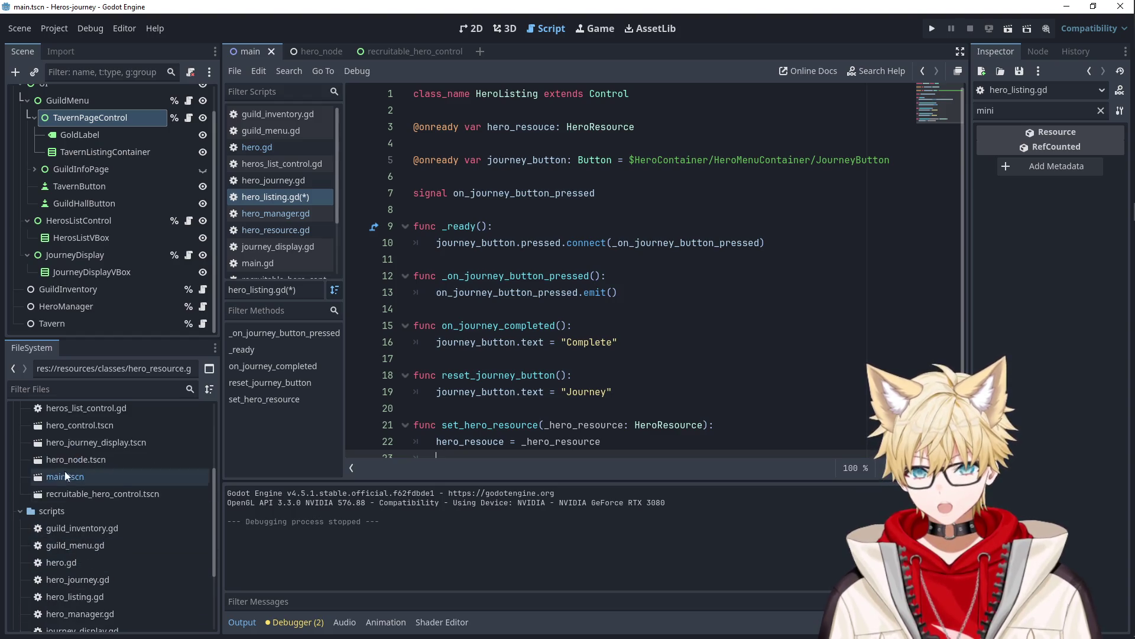
- Open hero_control.tscn in the 2D view and select its Hp label and HP progress bar
{"action": "double_click", "coordinate": [76, 460]}
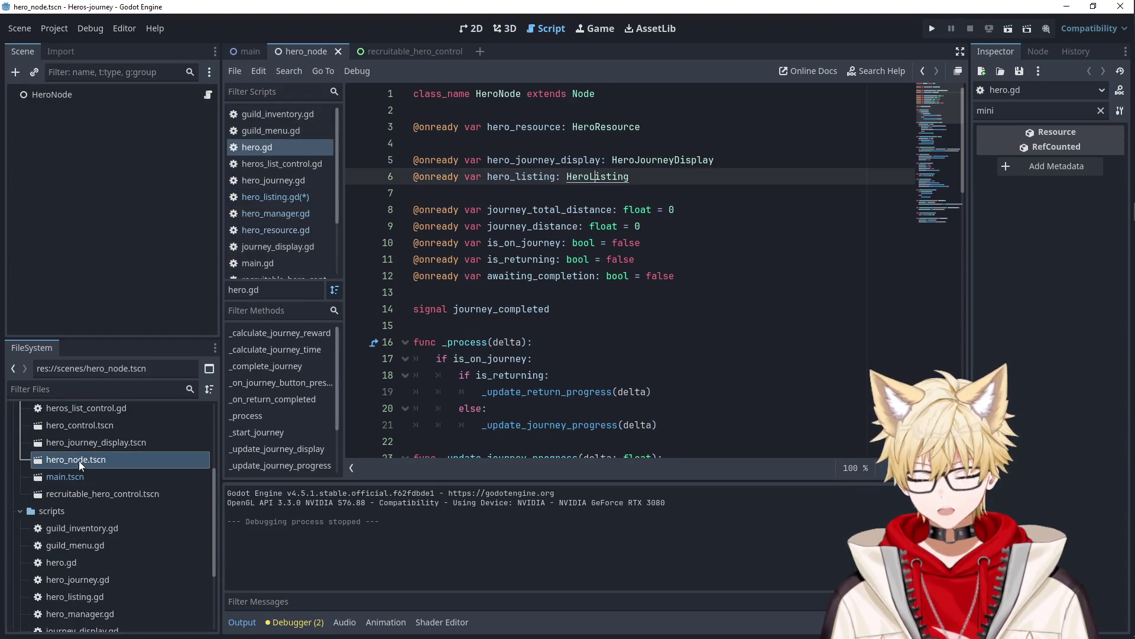
{"action": "double_click", "coordinate": [104, 420]}
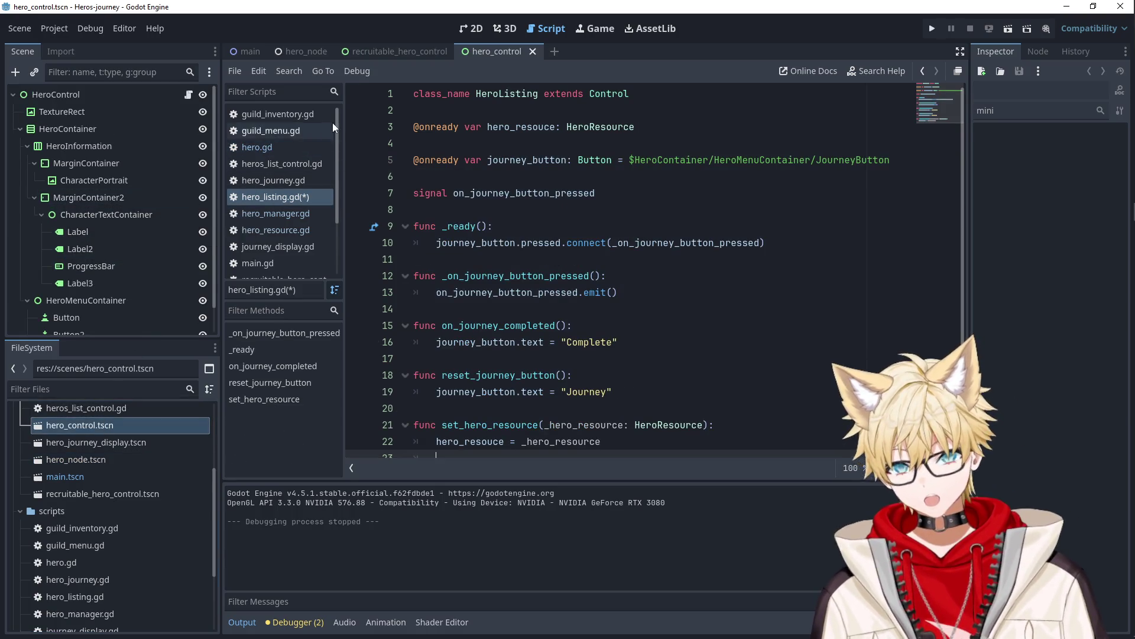
{"action": "left_click", "coordinate": [467, 33]}
{"action": "left_click", "coordinate": [402, 162]}
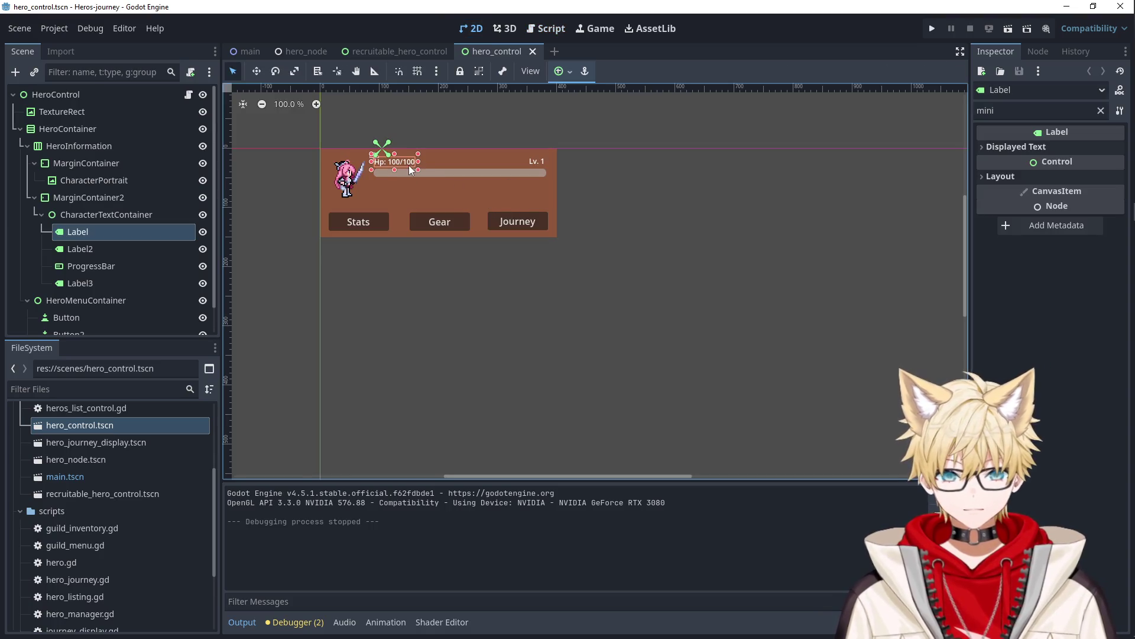
{"action": "scroll", "coordinate": [403, 162], "scroll_direction": "up", "scroll_amount": 5}
{"action": "left_click", "coordinate": [456, 196]}
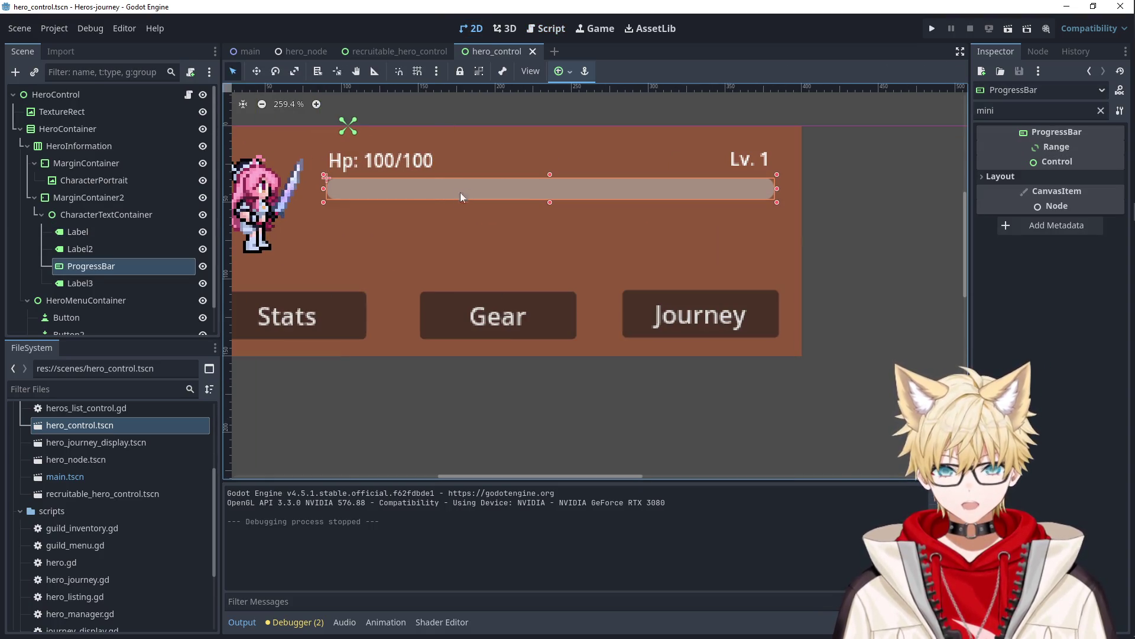
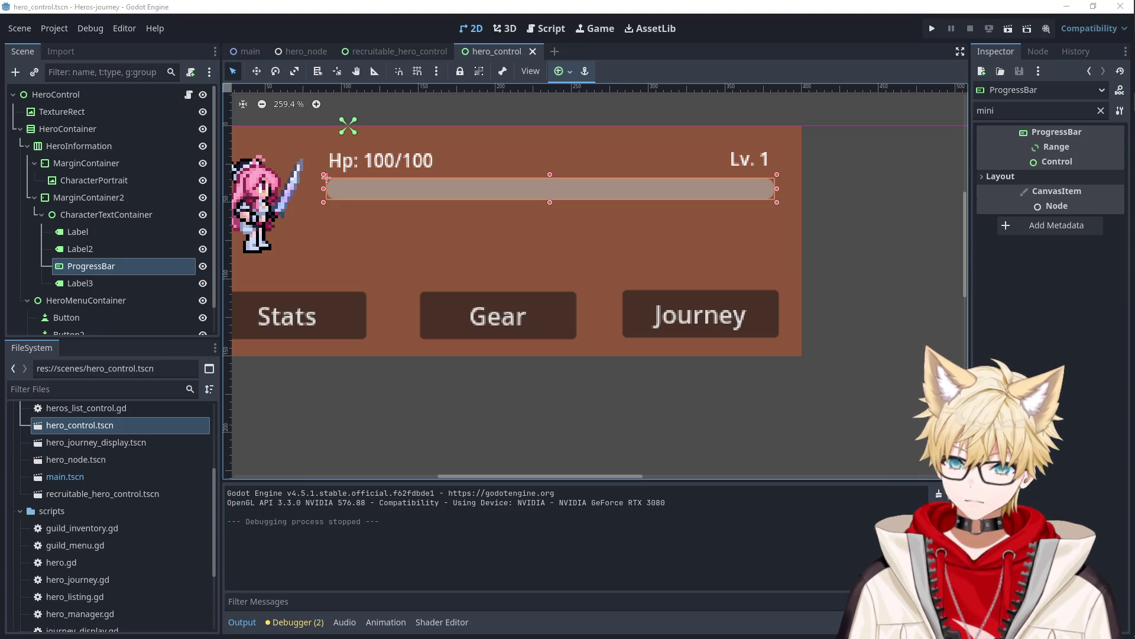
- Change the health label's text from 'Hp' to 'HP' so it reads 'HP: 100/100'
{"action": "left_click", "coordinate": [351, 167]}
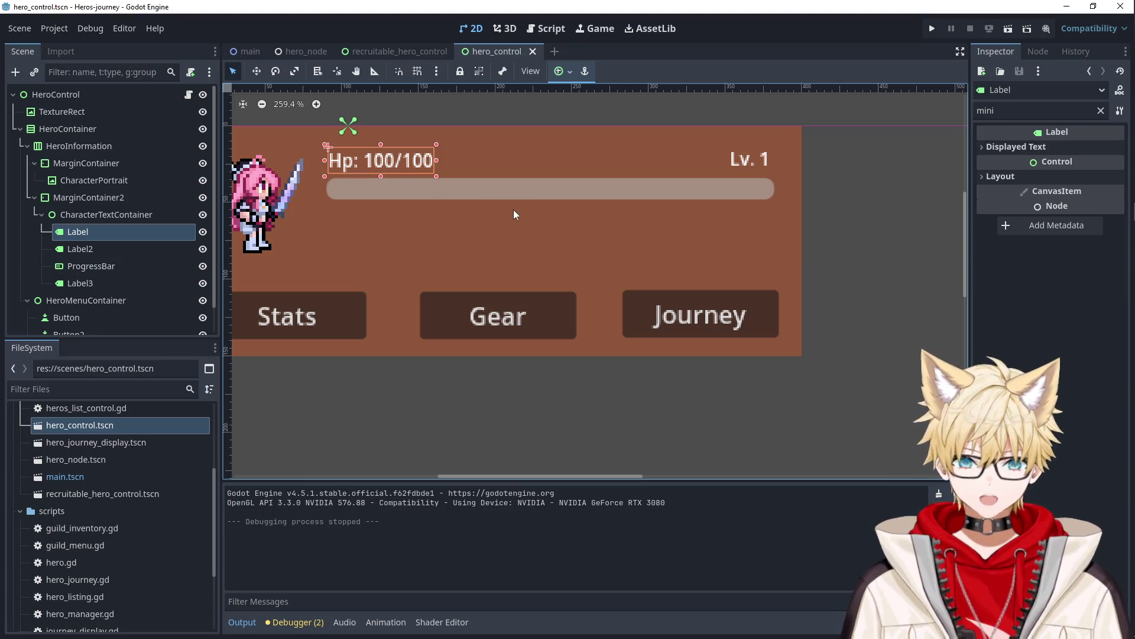
{"action": "left_click", "coordinate": [1100, 111]}
{"action": "left_click", "coordinate": [996, 168]}
{"action": "key", "text": "BackSpace"}
{"action": "type", "text": "P"}
{"action": "left_click", "coordinate": [869, 300]}
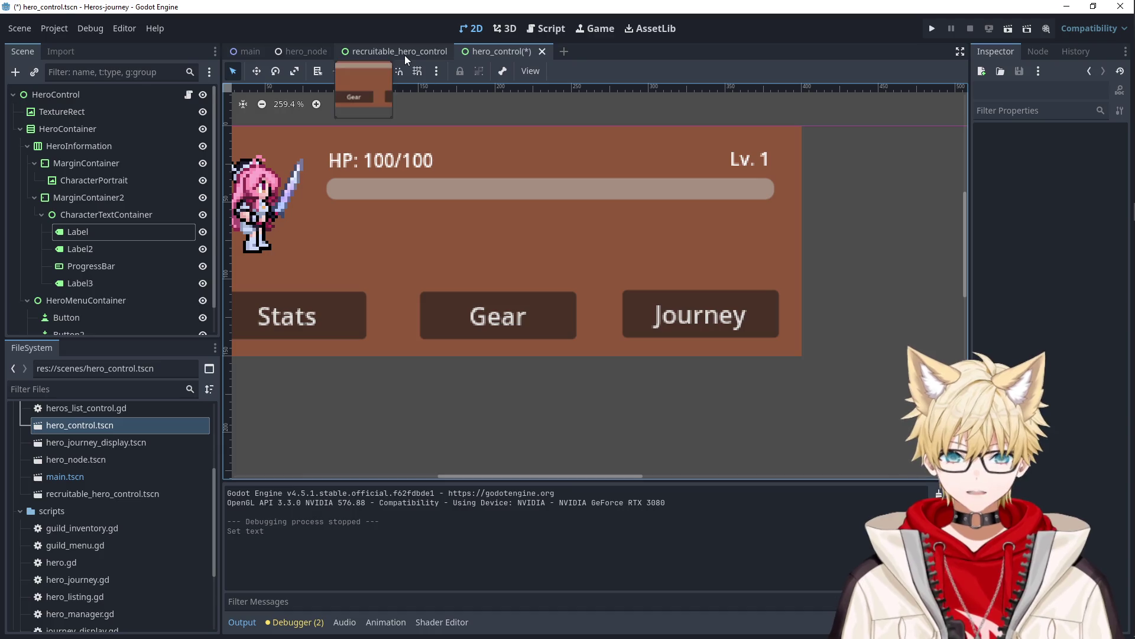
- Return to the hero_control scene and open its hero_listing.gd script
{"action": "left_click", "coordinate": [404, 55]}
{"action": "left_click", "coordinate": [304, 54]}
{"action": "left_click", "coordinate": [501, 53]}
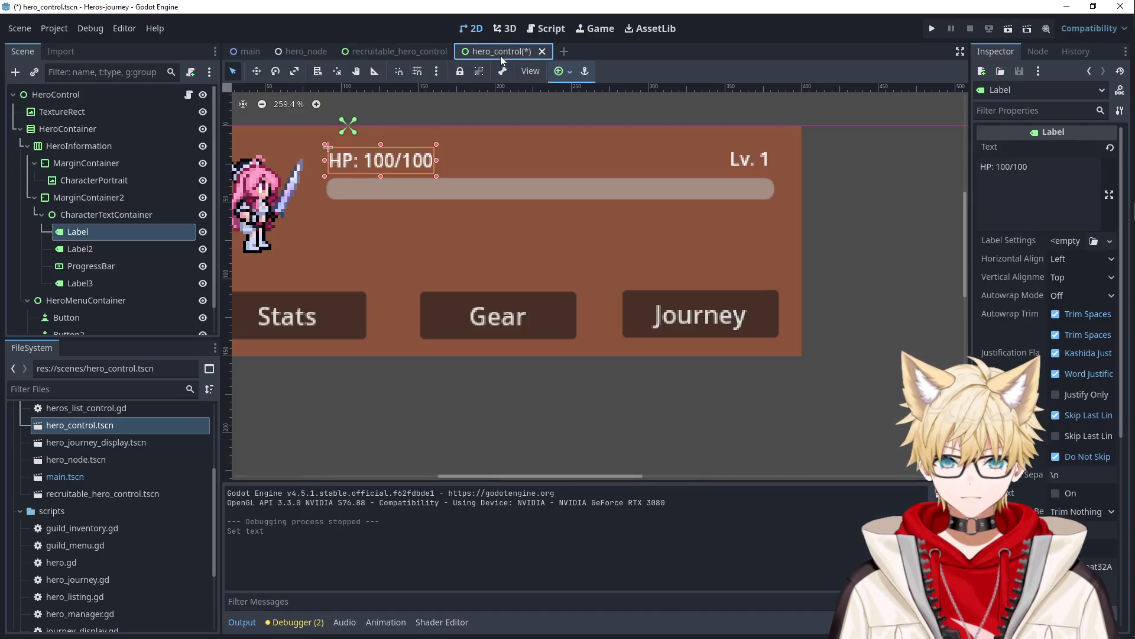
{"action": "left_click", "coordinate": [188, 94]}
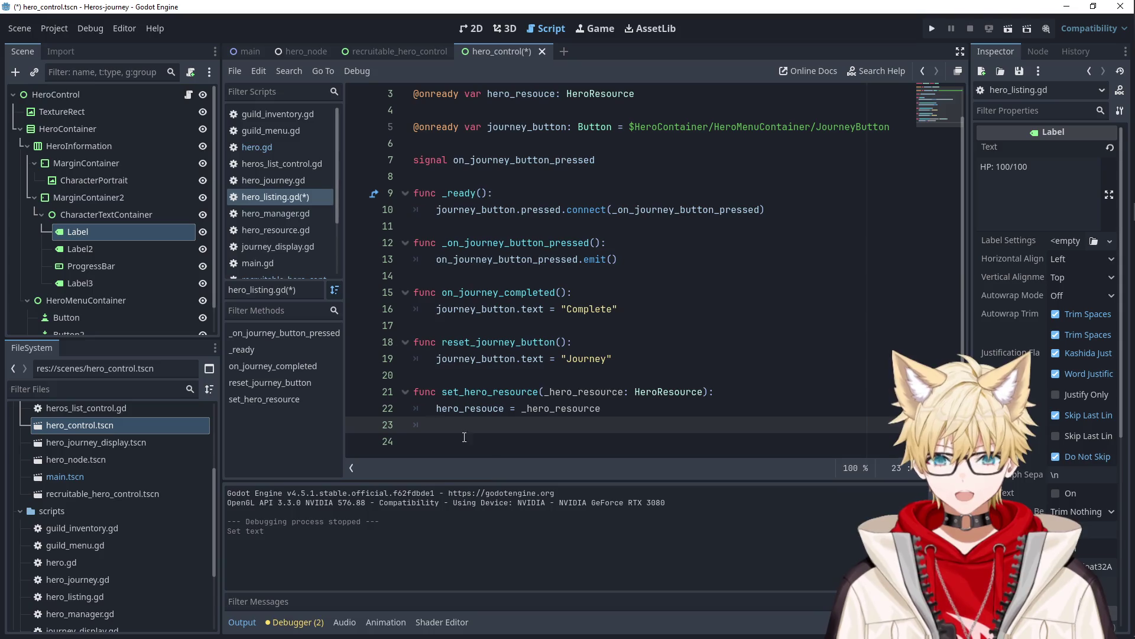
- Add an update_hp_bar() call on line 23 and correct its name
{"action": "type", "text": "update_"}
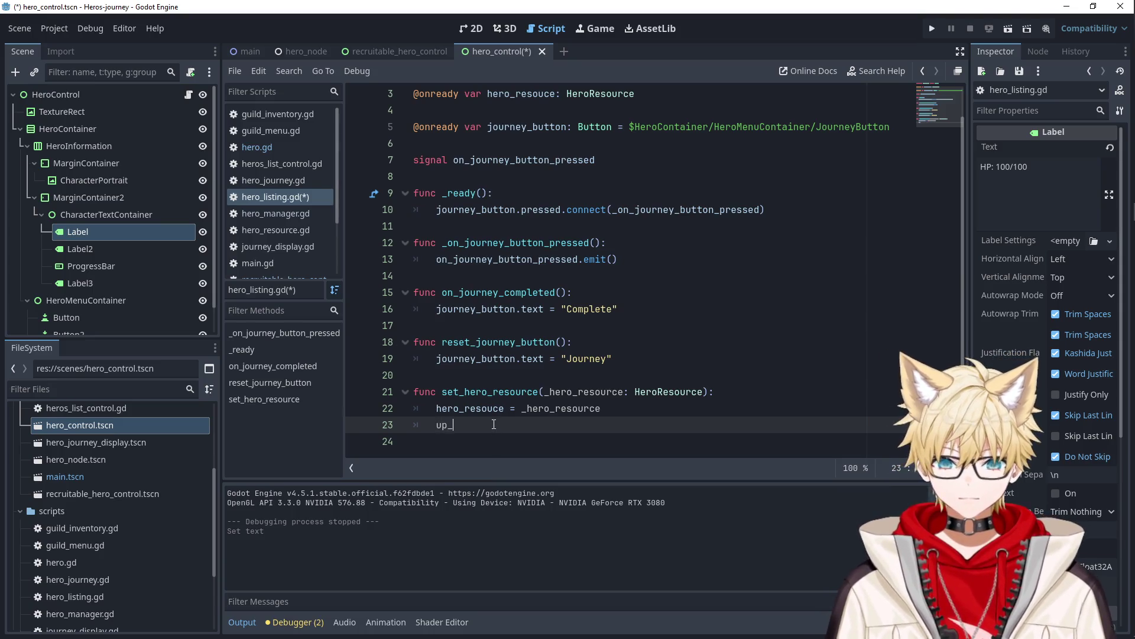
{"action": "type", "text": "hp_bar()"}
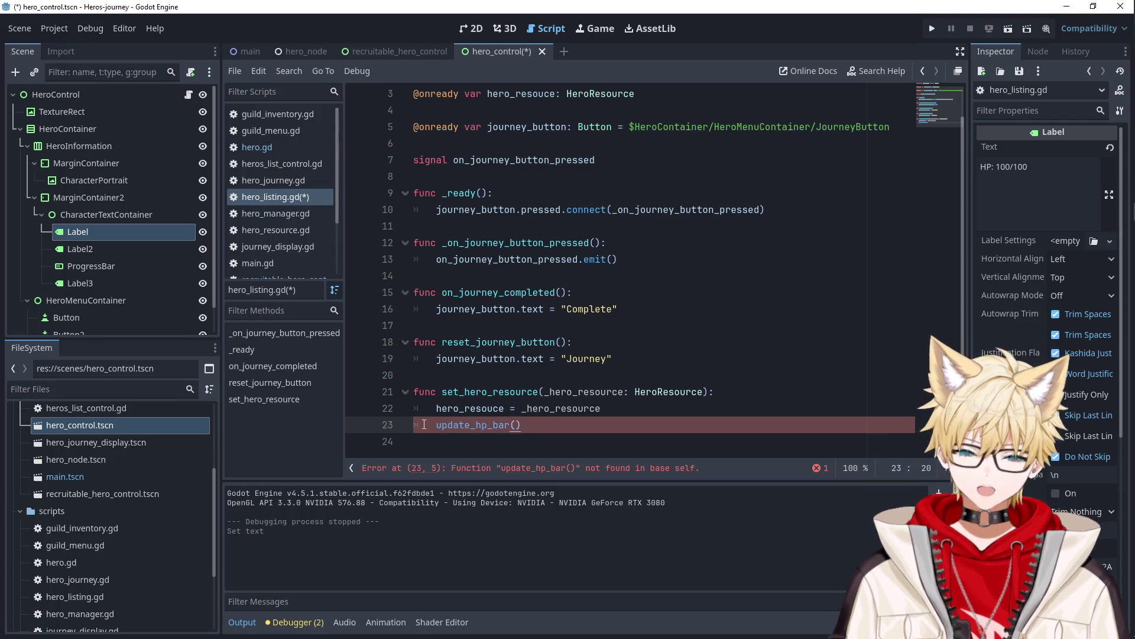
{"action": "left_click", "coordinate": [444, 426]}
{"action": "type", "text": "_"}
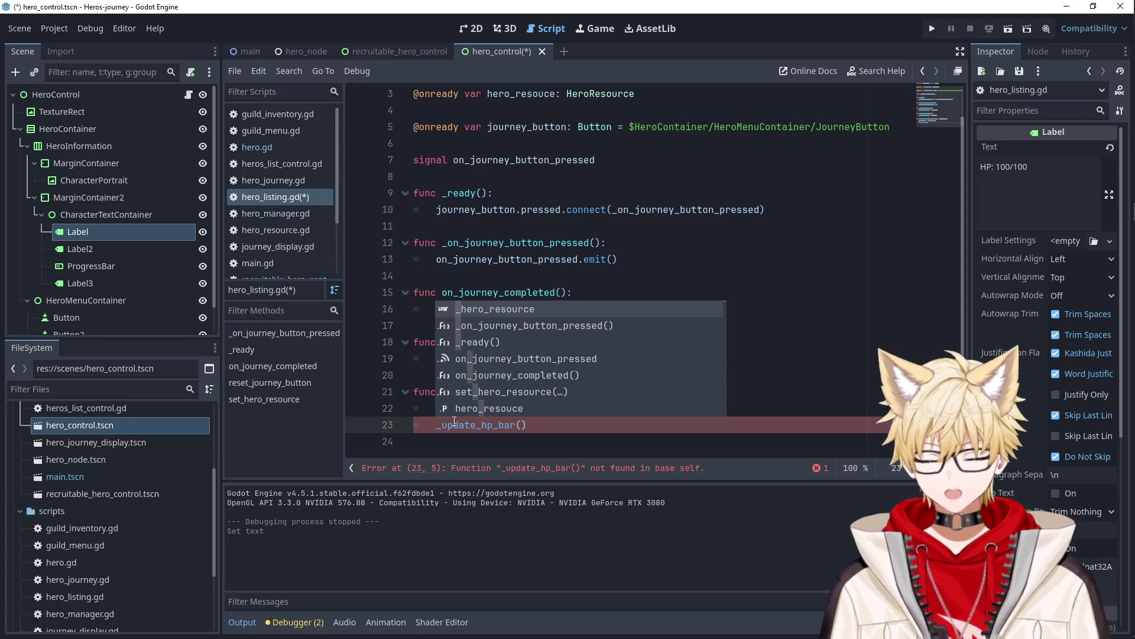
{"action": "key", "text": "Down"}
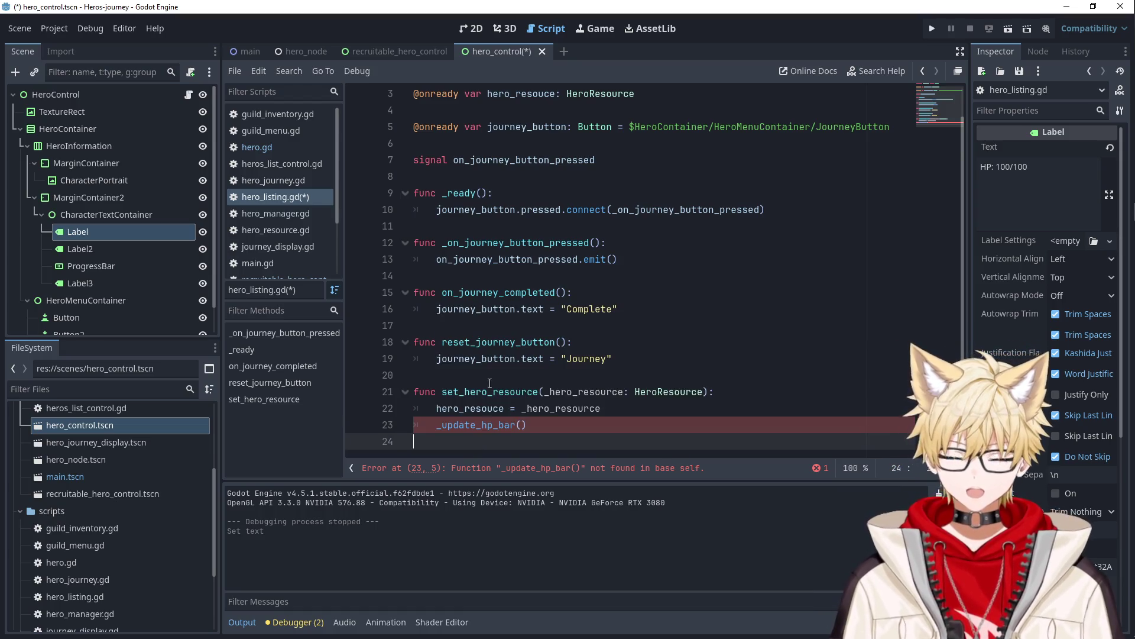
{"action": "scroll", "coordinate": [87, 313], "scroll_direction": "down", "scroll_amount": 1}
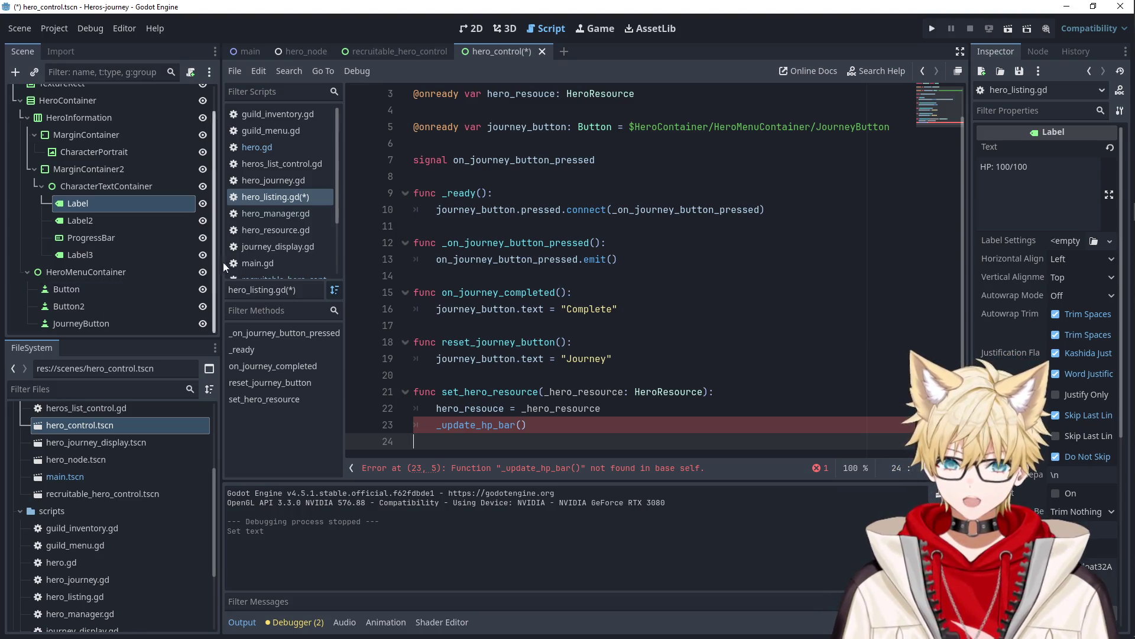
{"action": "mouse_move", "coordinate": [1133, 413]}
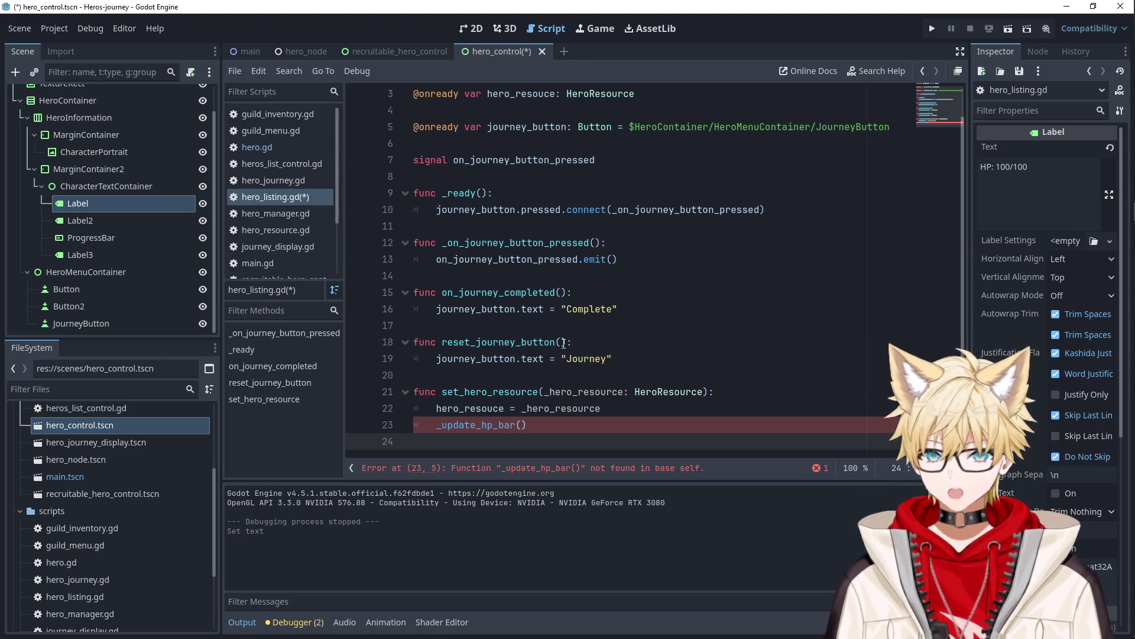
{"action": "left_click", "coordinate": [443, 425]}
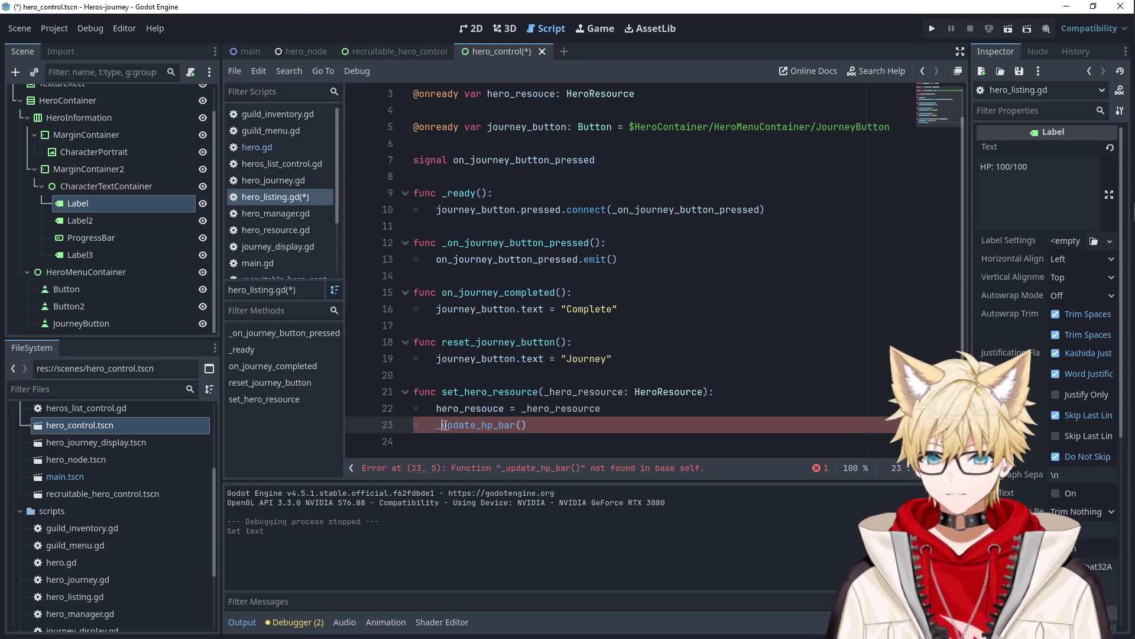
{"action": "double_click", "coordinate": [458, 425]}
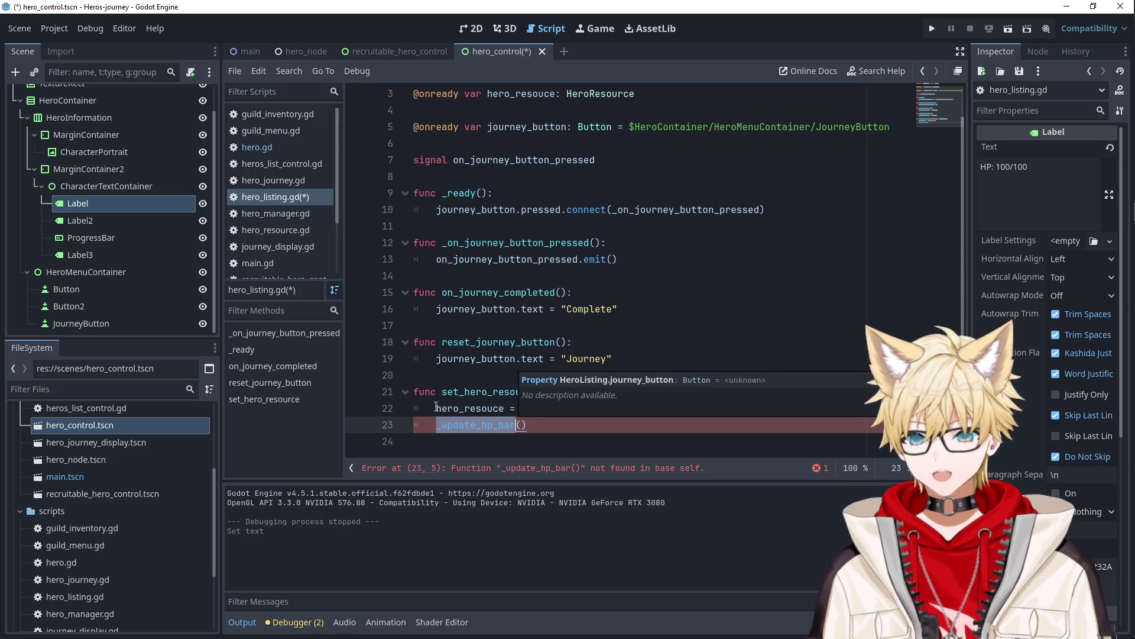
{"action": "type", "text": "update_hp_bar"}
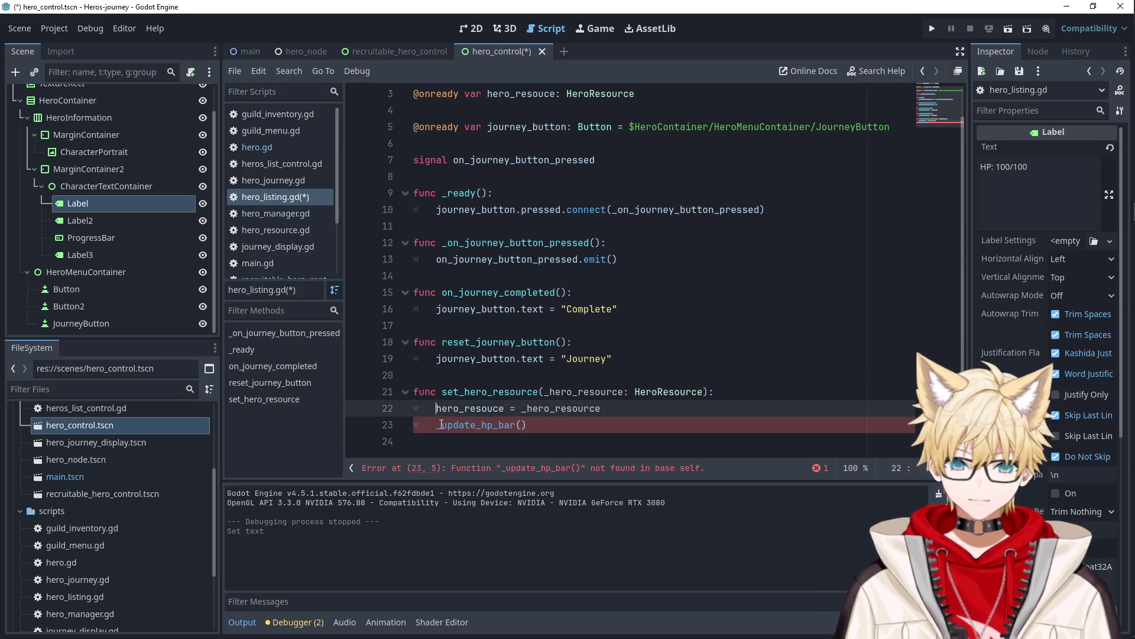
- Define an empty 'func update_hp_bar():' containing pass below the call
{"action": "left_click", "coordinate": [448, 442]}
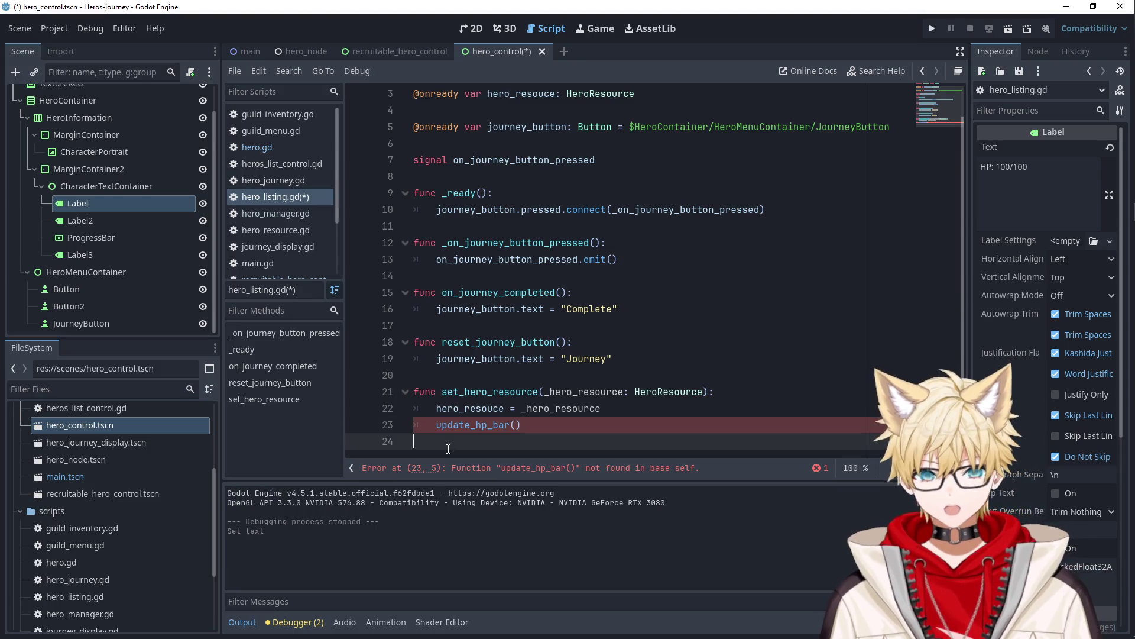
{"action": "key", "text": "Return"}
{"action": "type", "text": "func update_hp_bar()"}
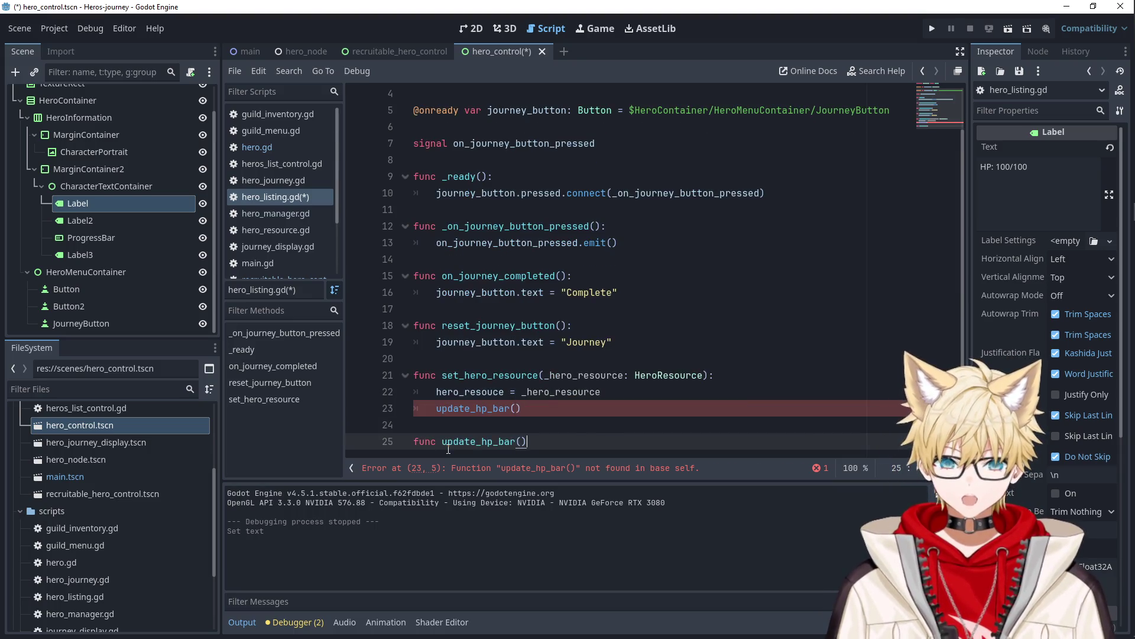
{"action": "type", "text": ":"}
{"action": "key", "text": "Return"}
{"action": "type", "text": "pass"}
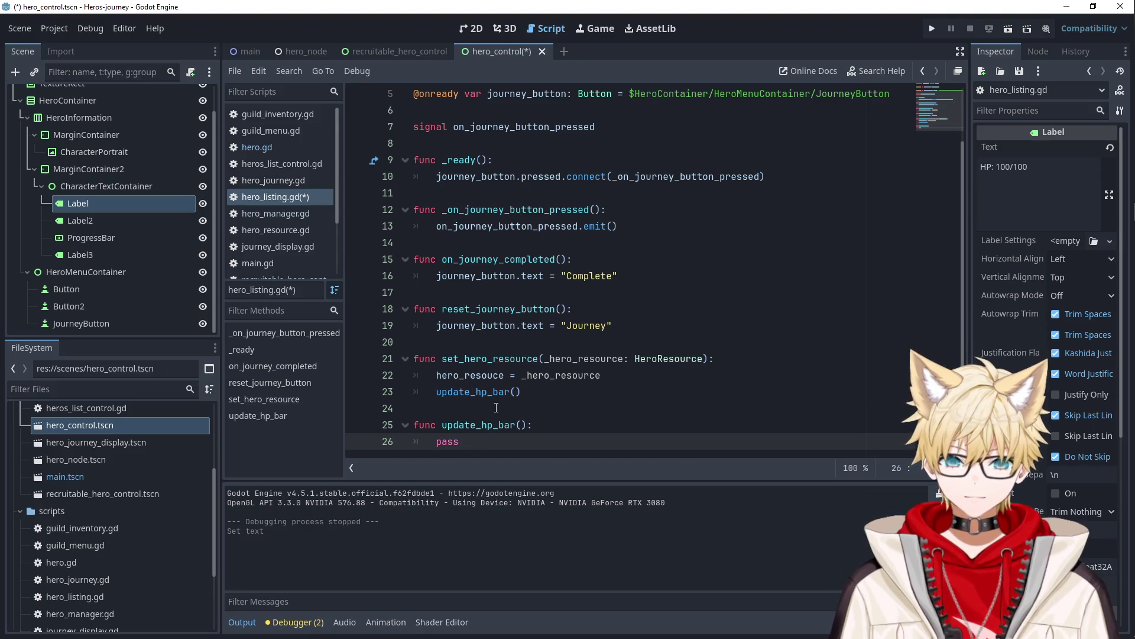
- Delete the set_hero_resource function from hero_listing.gd
{"action": "left_click", "coordinate": [497, 407]}
{"action": "left_click_drag", "start_coordinate": [523, 392], "coordinate": [329, 365]}
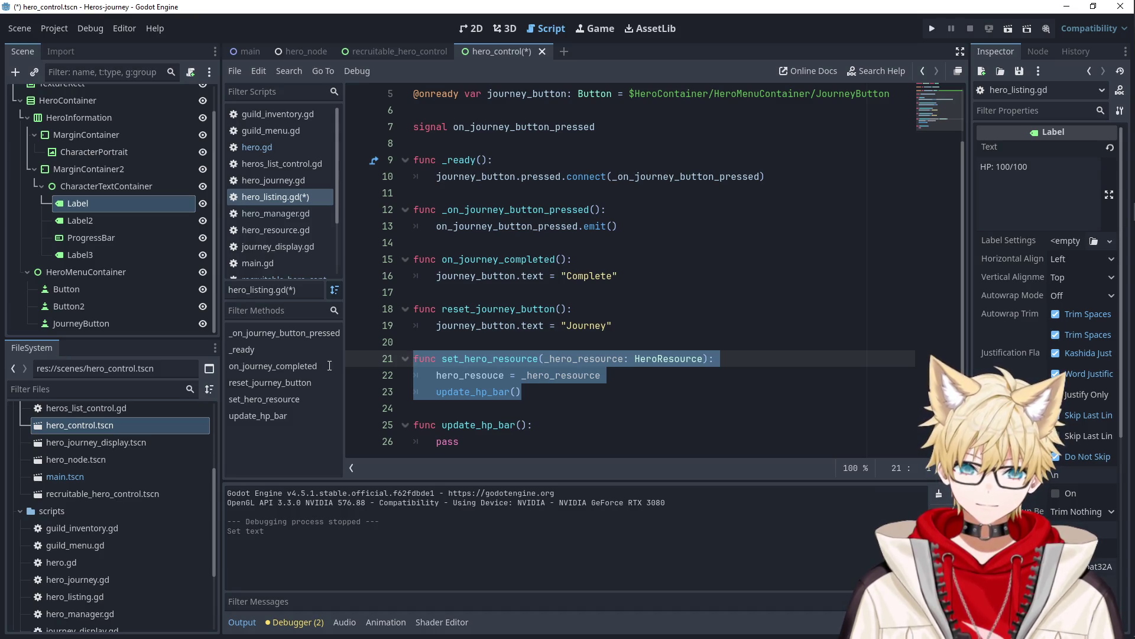
{"action": "key", "text": "Delete"}
{"action": "key", "text": "Delete"}
{"action": "key", "text": "Delete"}
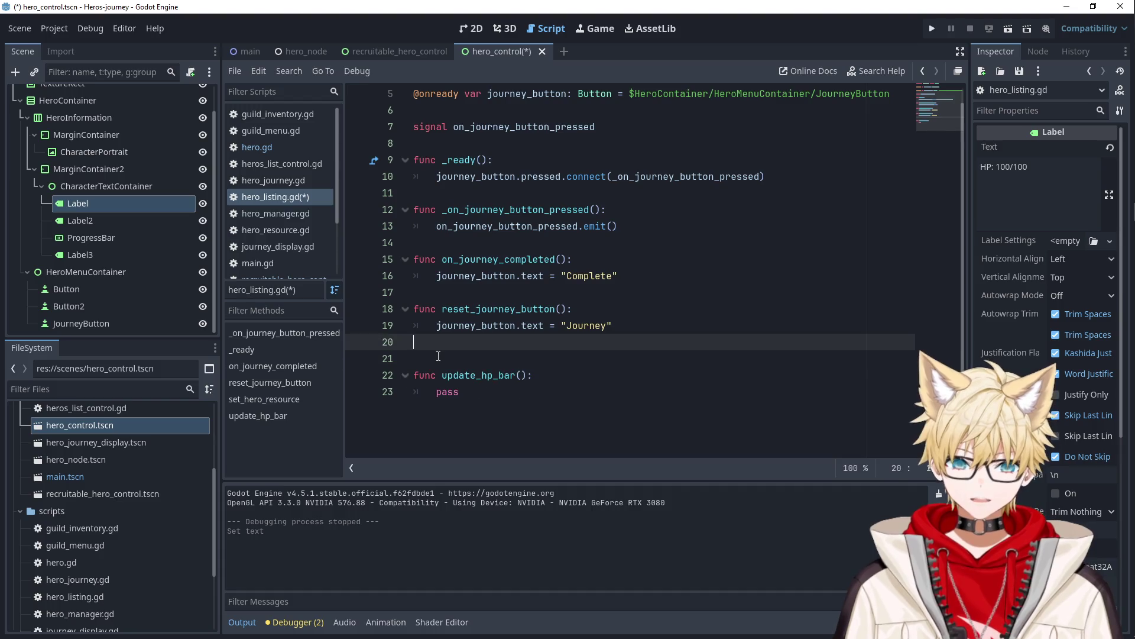
{"action": "type", "text": "current_hp: "}
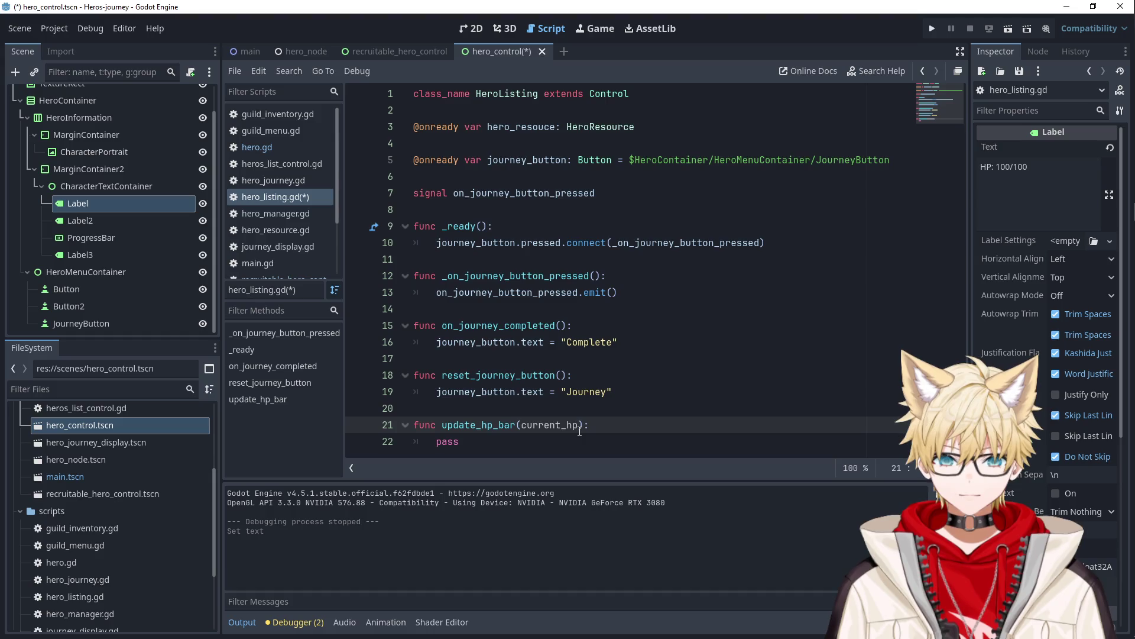
{"action": "type", "text": "int, max_"}
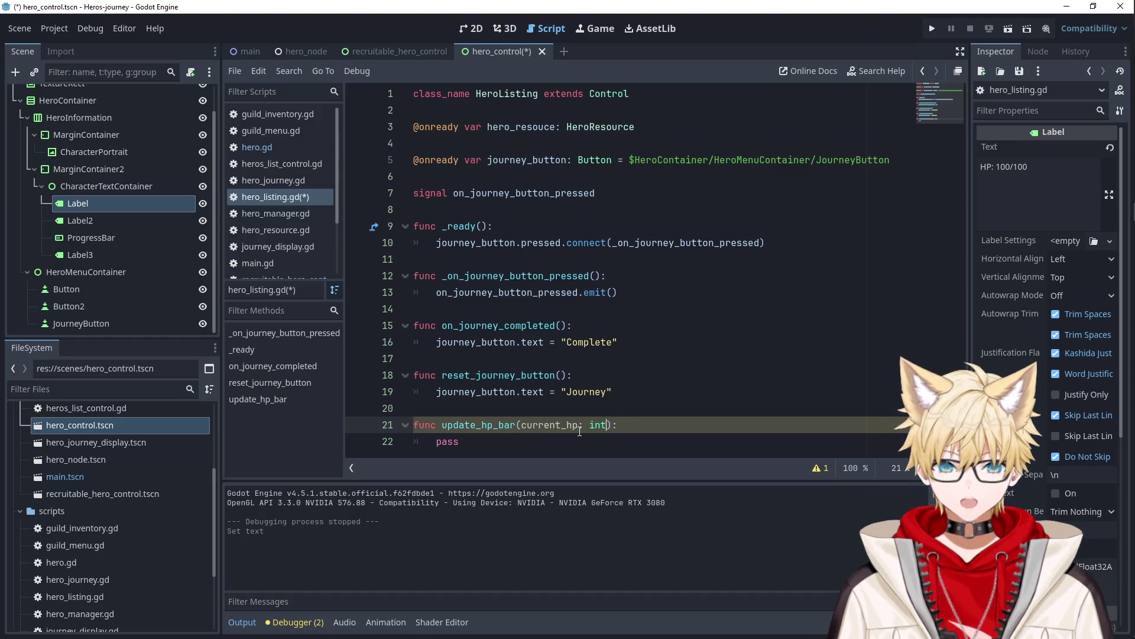
{"action": "type", "text": "hp: int"}
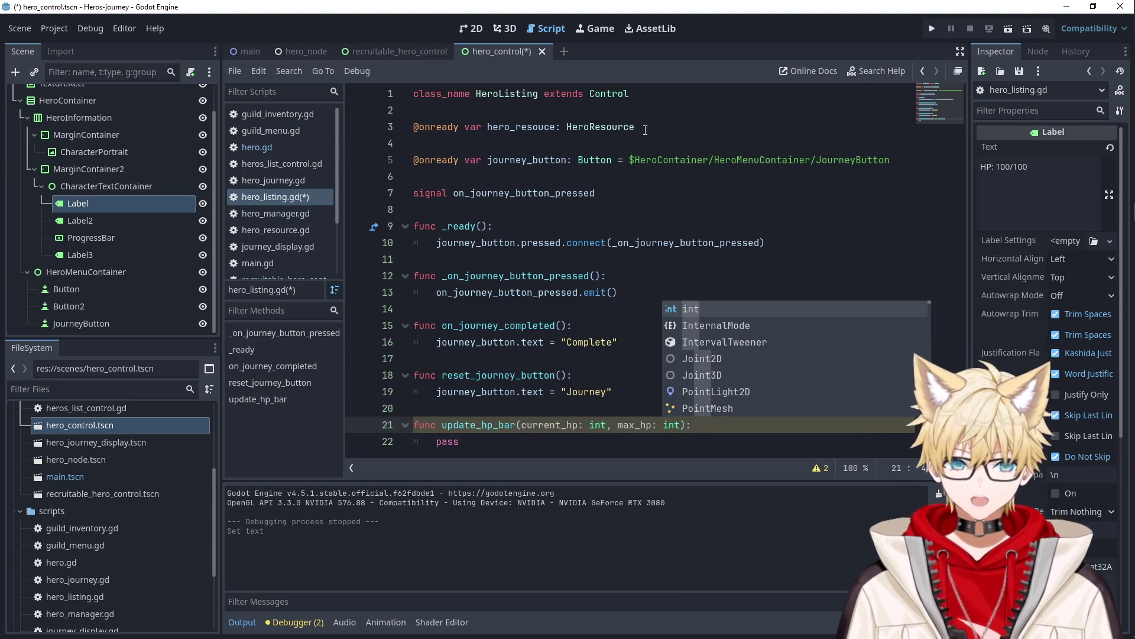
{"action": "left_click_drag", "start_coordinate": [640, 131], "coordinate": [414, 129]}
{"action": "key", "text": "BackSpace"}
{"action": "key", "text": "BackSpace"}
{"action": "key", "text": "BackSpace"}
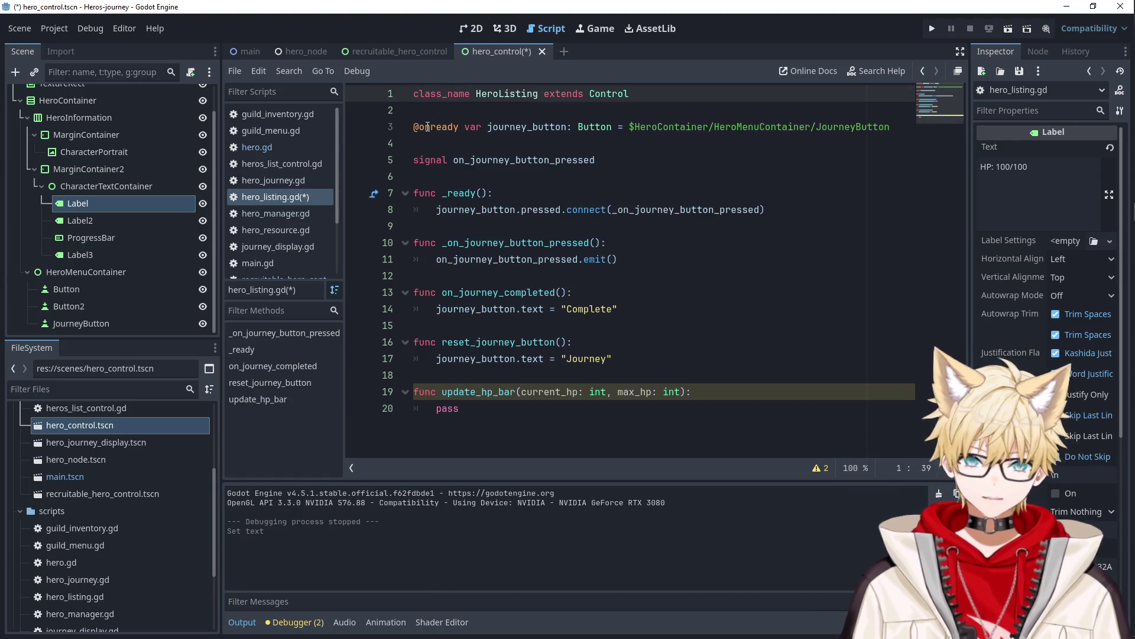
{"action": "left_click", "coordinate": [489, 245]}
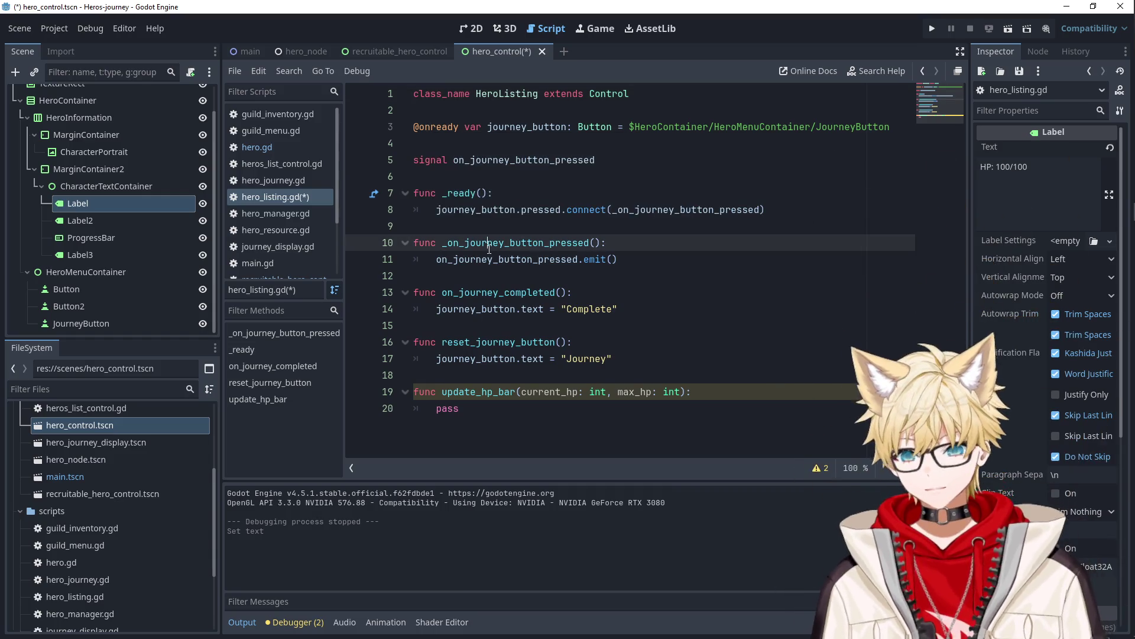
{"action": "double_click", "coordinate": [492, 390]}
{"action": "double_click", "coordinate": [448, 408]}
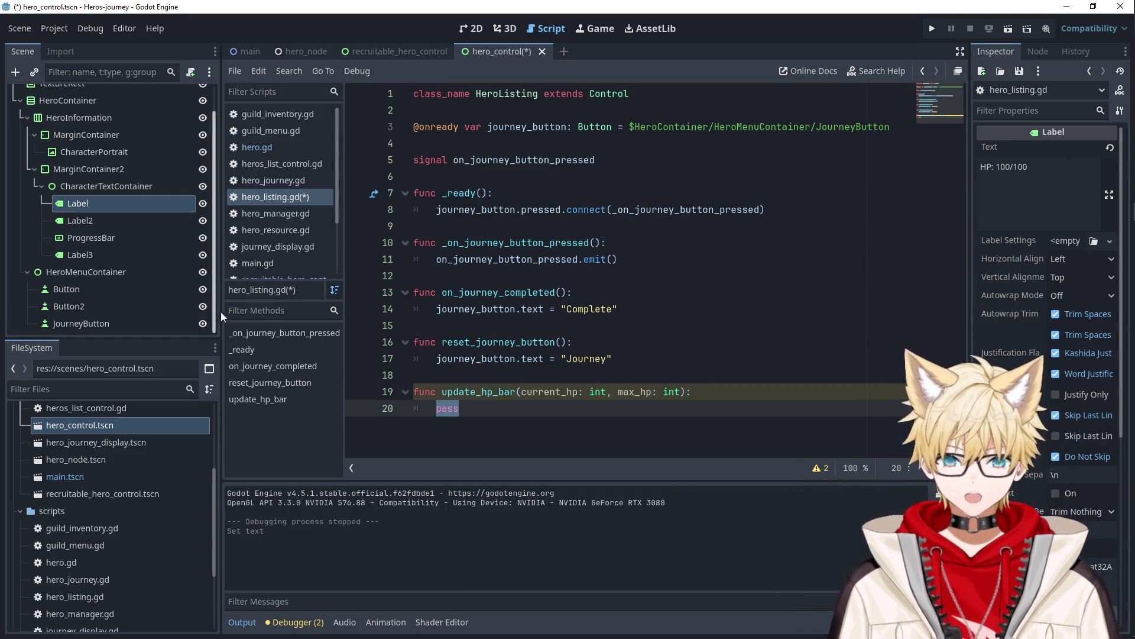
{"action": "left_click", "coordinate": [468, 30]}
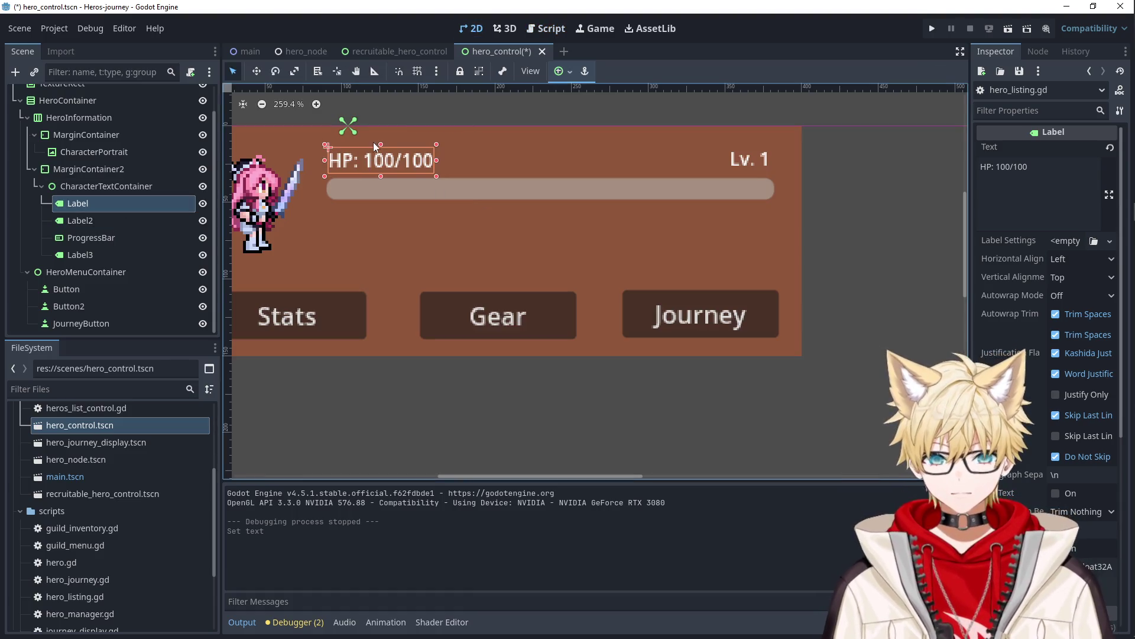
- Rename the Label node in the Scene dock to HPLabel
{"action": "double_click", "coordinate": [111, 202]}
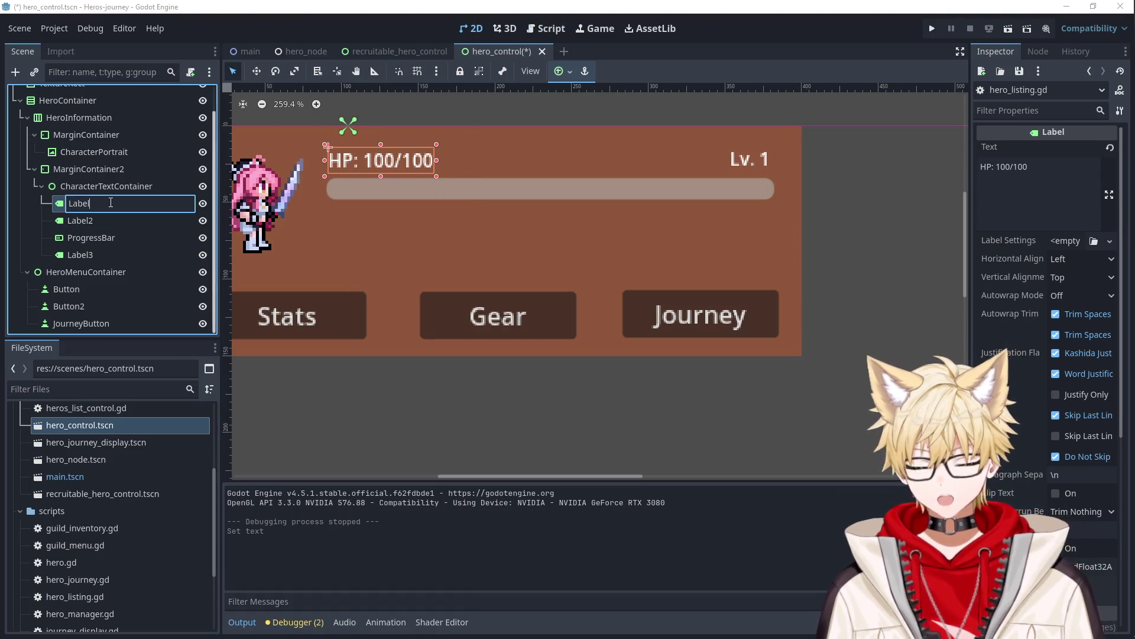
{"action": "type", "text": "HPLab"}
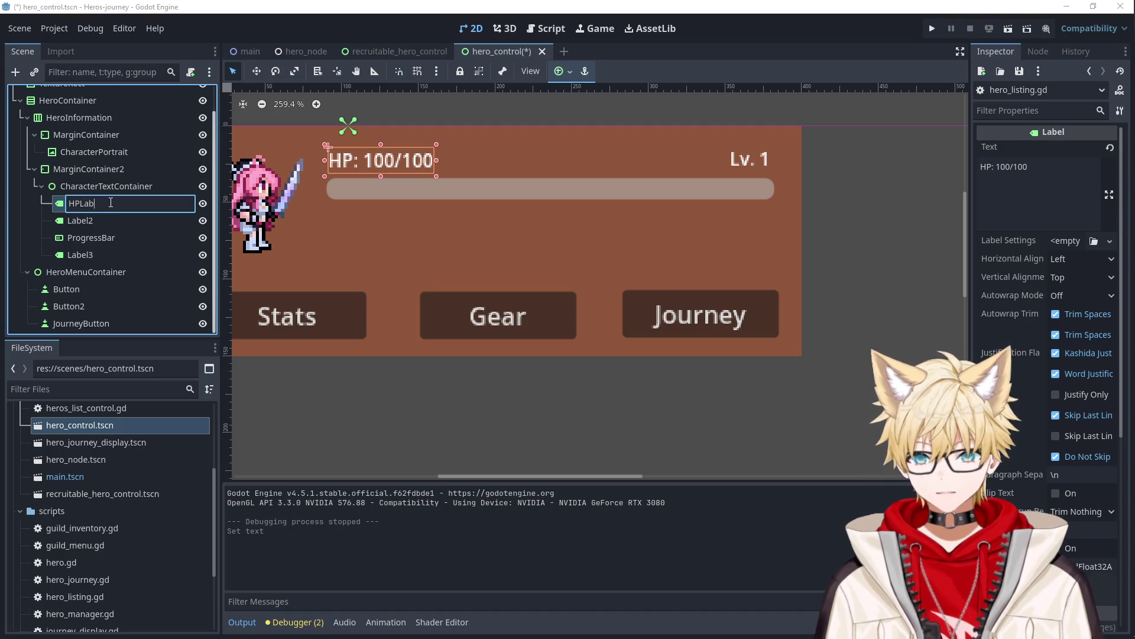
{"action": "key", "text": "Return"}
{"action": "left_click", "coordinate": [108, 222]}
{"action": "left_click", "coordinate": [112, 204]}
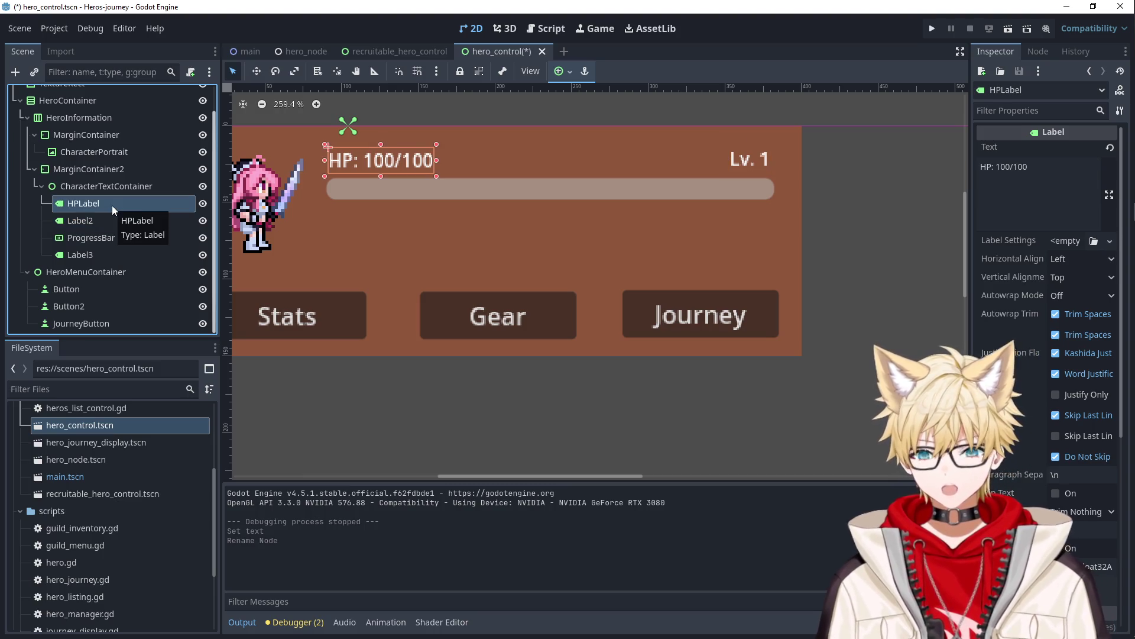
{"action": "scroll", "coordinate": [178, 131], "scroll_direction": "up", "scroll_amount": 1}
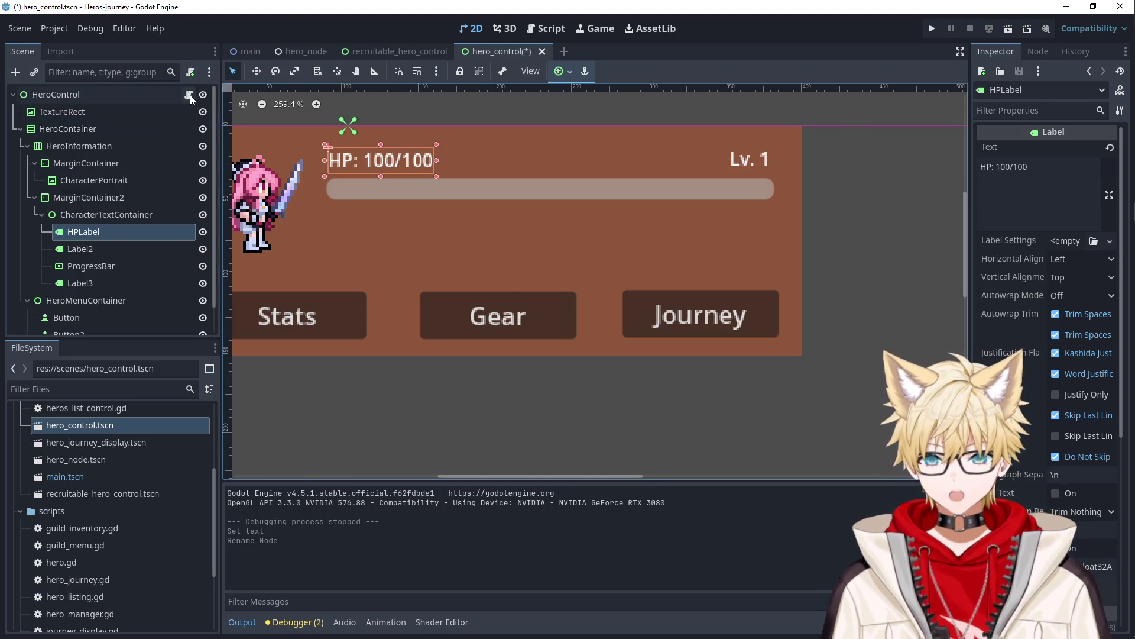
{"action": "left_click", "coordinate": [188, 95]}
{"action": "left_click_drag", "start_coordinate": [107, 231], "coordinate": [473, 143]}
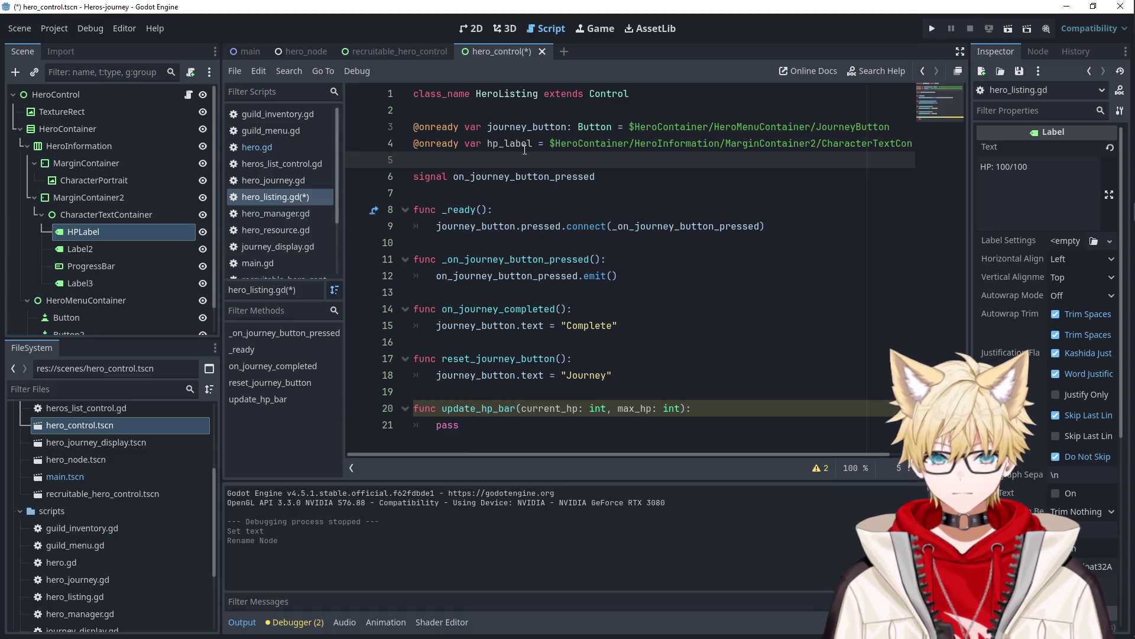
- Replace pass with hp_label.text = str("HP: ", current_hp, "/", max_hp)
{"action": "double_click", "coordinate": [444, 424]}
{"action": "type", "text": "hp_label"}
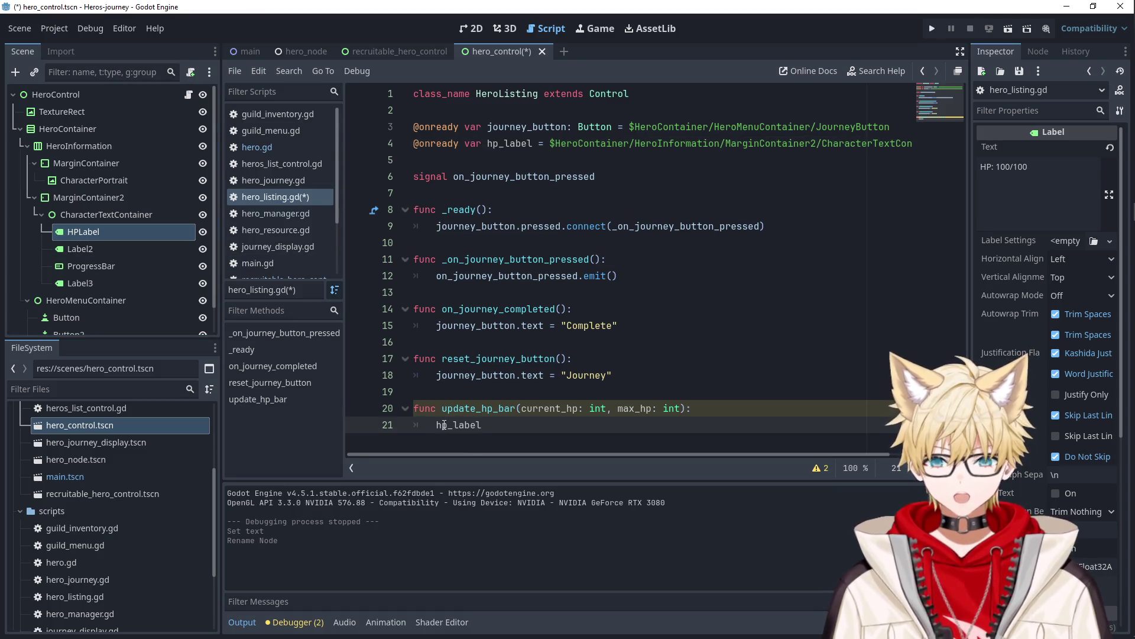
{"action": "type", "text": ".tex"}
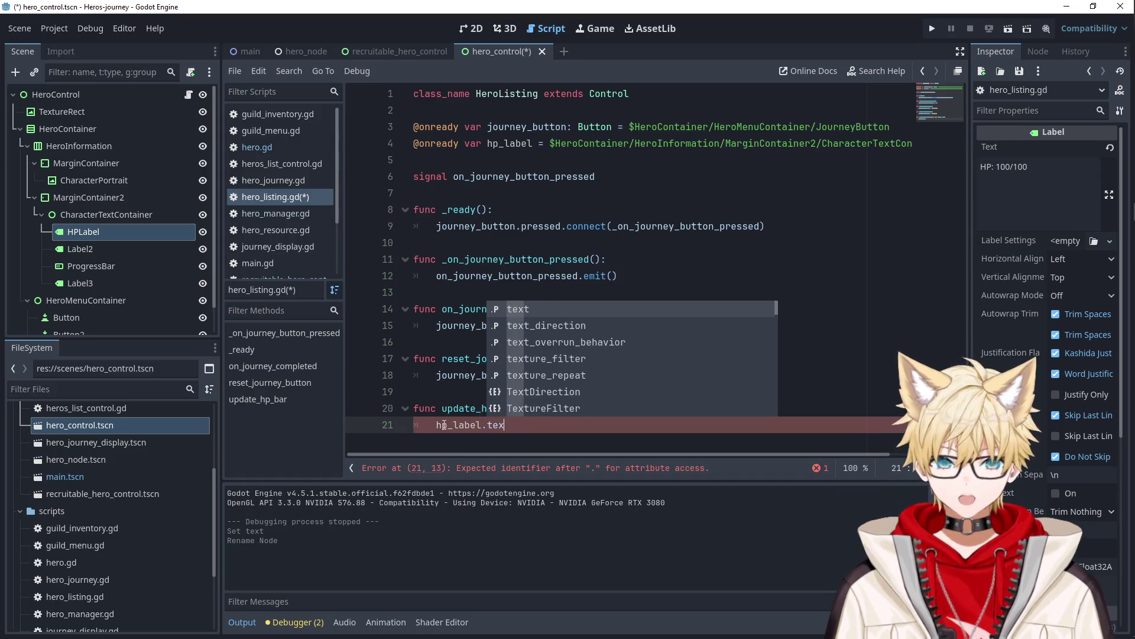
{"action": "type", "text": "t = str(\"HP"}
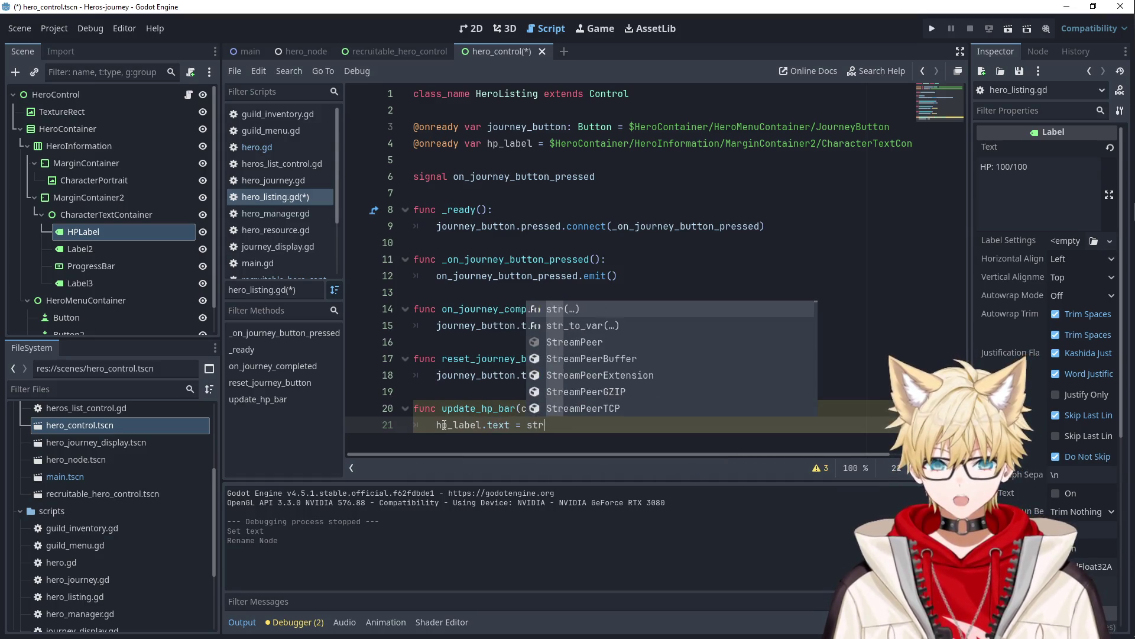
{"action": "type", "text": ": \""}
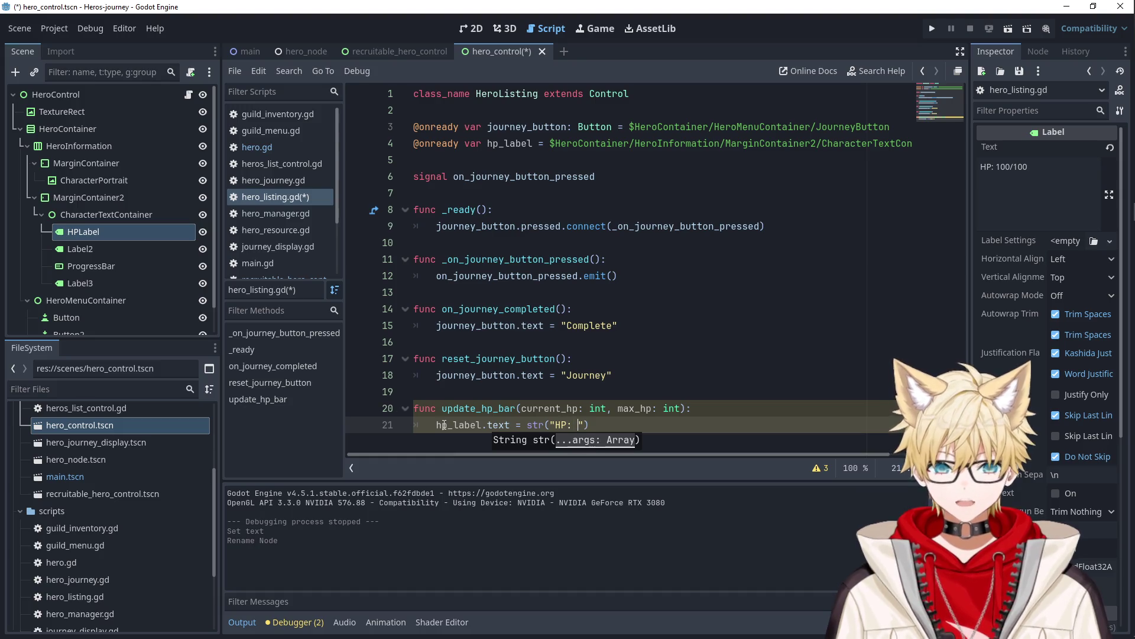
{"action": "type", "text": ", "}
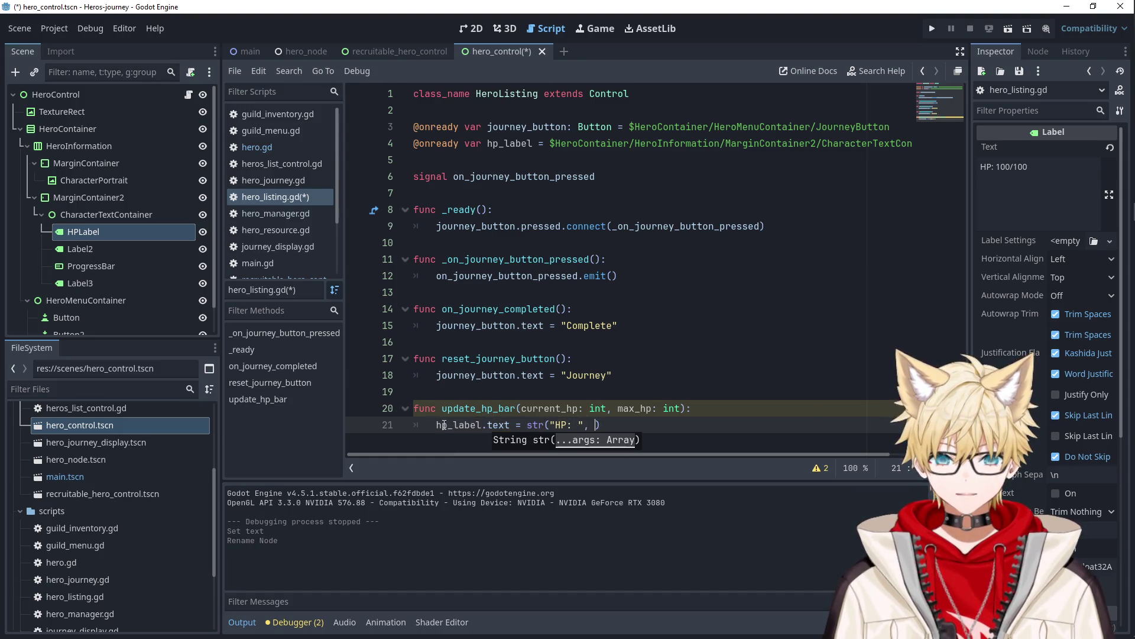
{"action": "type", "text": "curre"}
{"action": "key", "text": "Return"}
{"action": "key", "text": "BackSpace"}
{"action": "type", "text": ", \"/\","}
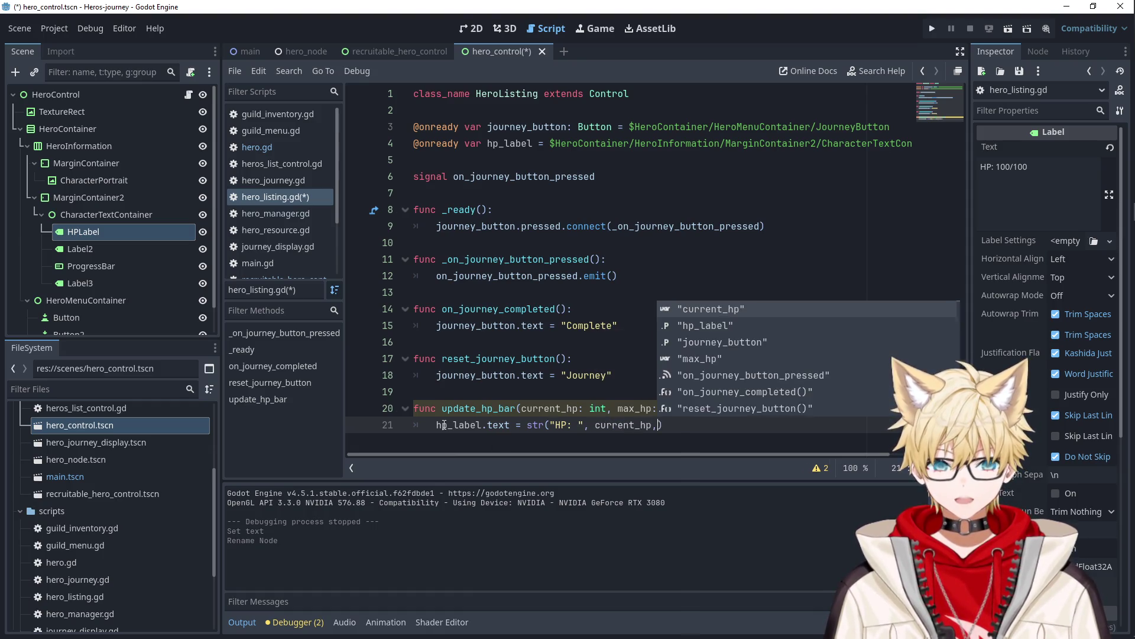
{"action": "type", "text": " max"}
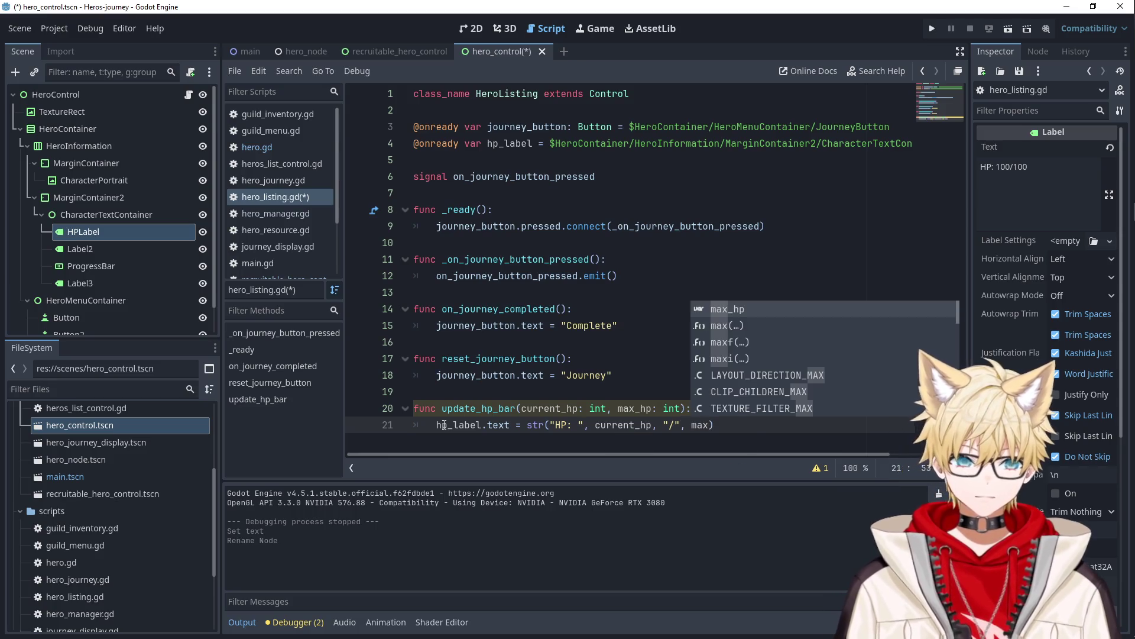
{"action": "key", "text": "Return"}
- Save hero_listing.gd and switch to the main scene
{"action": "key", "text": "Up"}
{"action": "key", "text": "Up"}
{"action": "key", "text": "Up"}
{"action": "key", "text": "ctrl+s"}
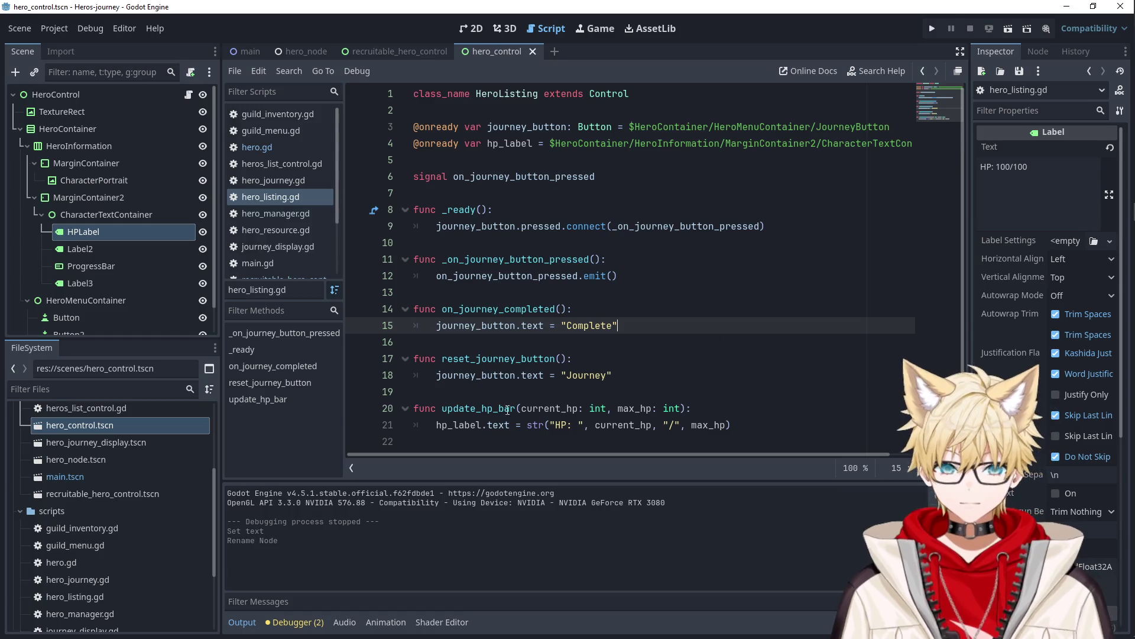
{"action": "double_click", "coordinate": [488, 408]}
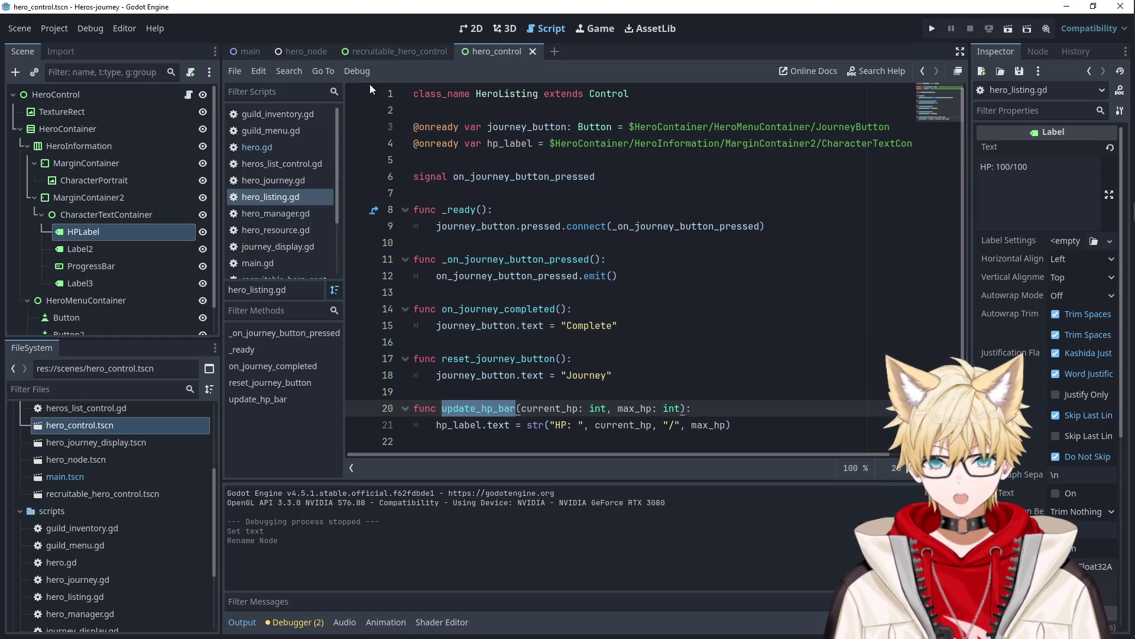
{"action": "scroll", "coordinate": [136, 248], "scroll_direction": "down", "scroll_amount": 1}
{"action": "left_click", "coordinate": [250, 52]}
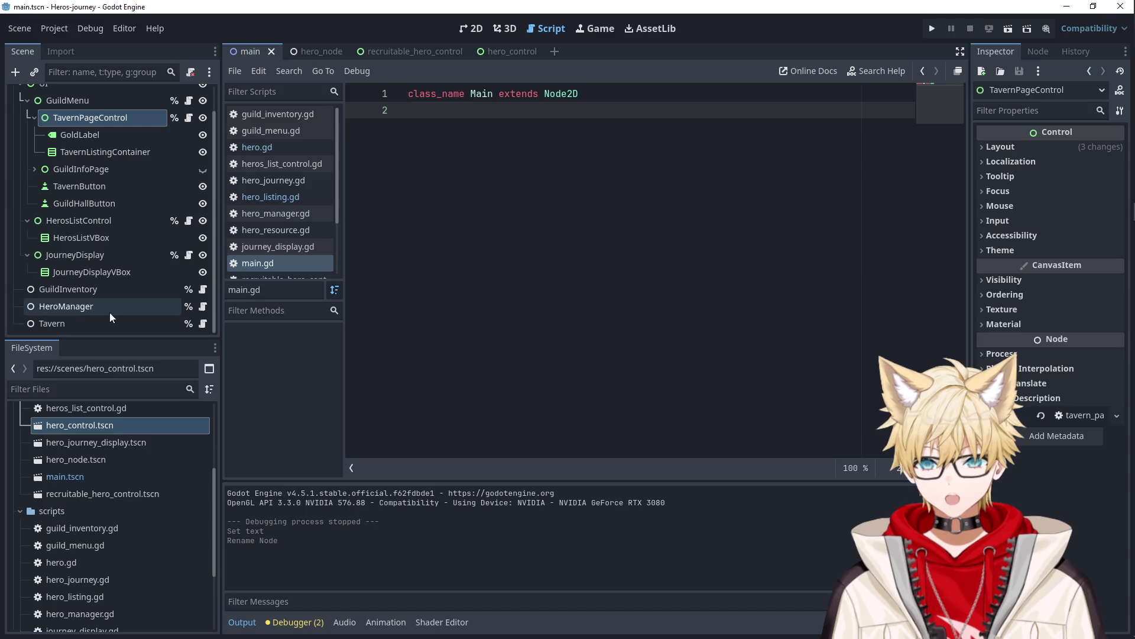
- Open hero.gd in the hero_node scene at the set_hero_resource code
{"action": "left_click", "coordinate": [203, 306]}
{"action": "scroll", "coordinate": [393, 360], "scroll_direction": "down", "scroll_amount": 4}
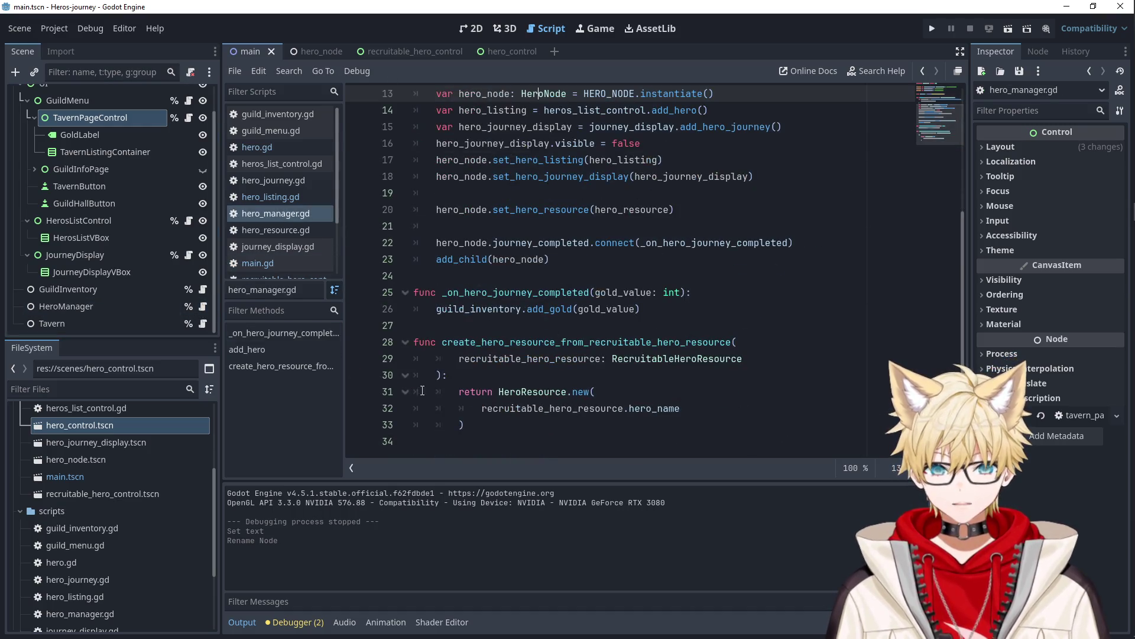
{"action": "left_click", "coordinate": [511, 424]}
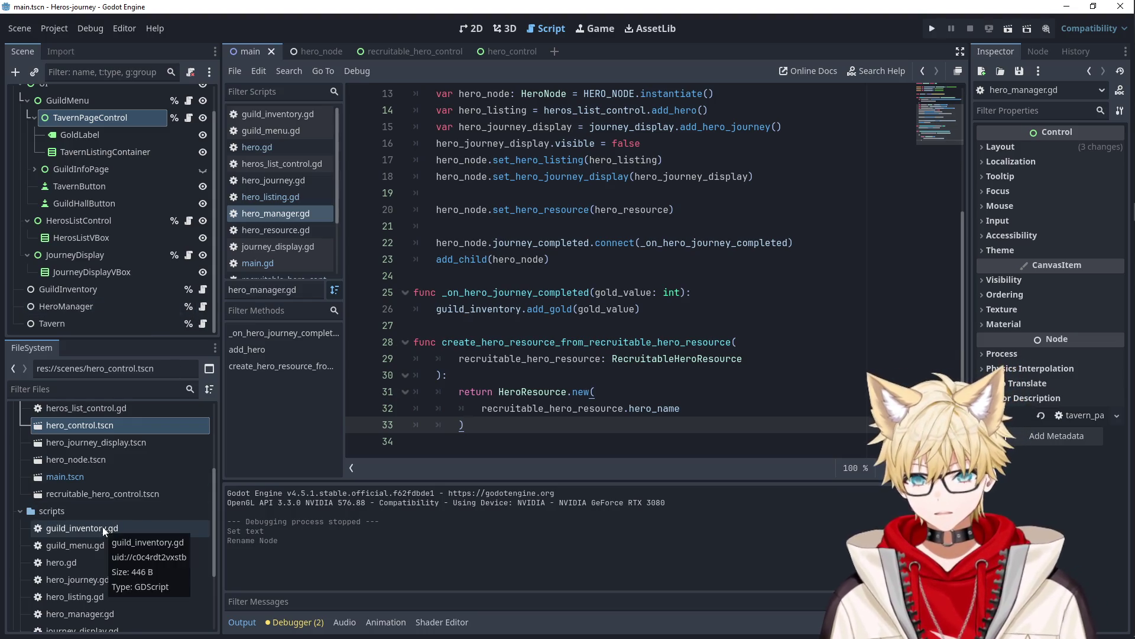
{"action": "left_click", "coordinate": [304, 52]}
{"action": "scroll", "coordinate": [438, 355], "scroll_direction": "down", "scroll_amount": 19}
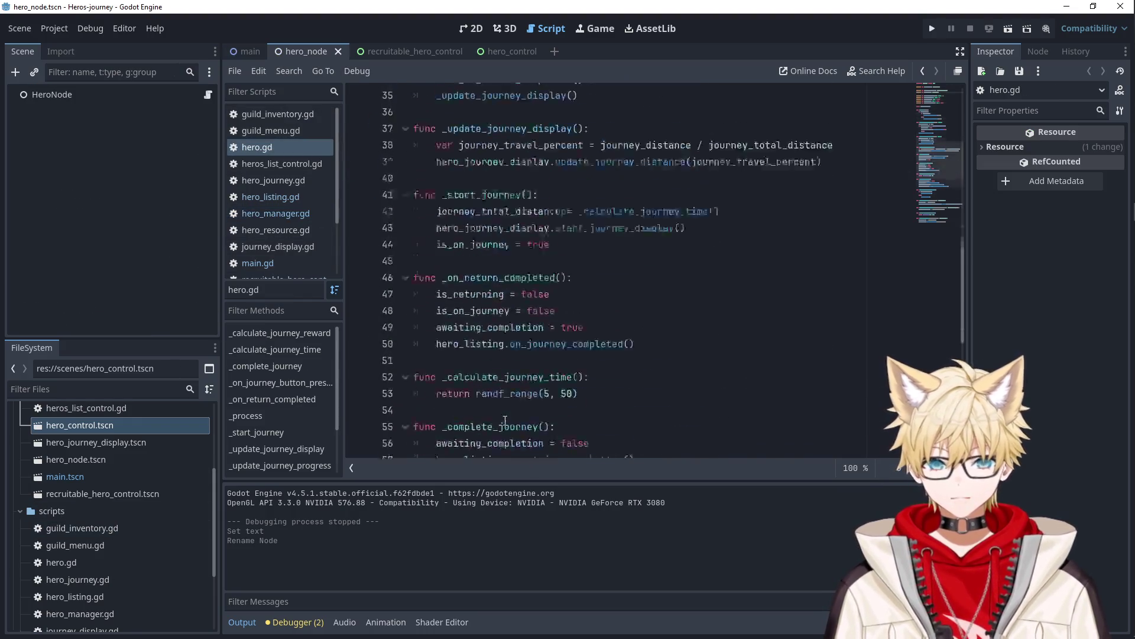
- Replace the set_hero_resource call on line 79 with hero_listing.update_hp_bar
{"action": "left_click", "coordinate": [728, 426]}
{"action": "left_click_drag", "start_coordinate": [727, 426], "coordinate": [434, 423]}
{"action": "key", "text": "ctrl+x"}
{"action": "key", "text": "ctrl+v"}
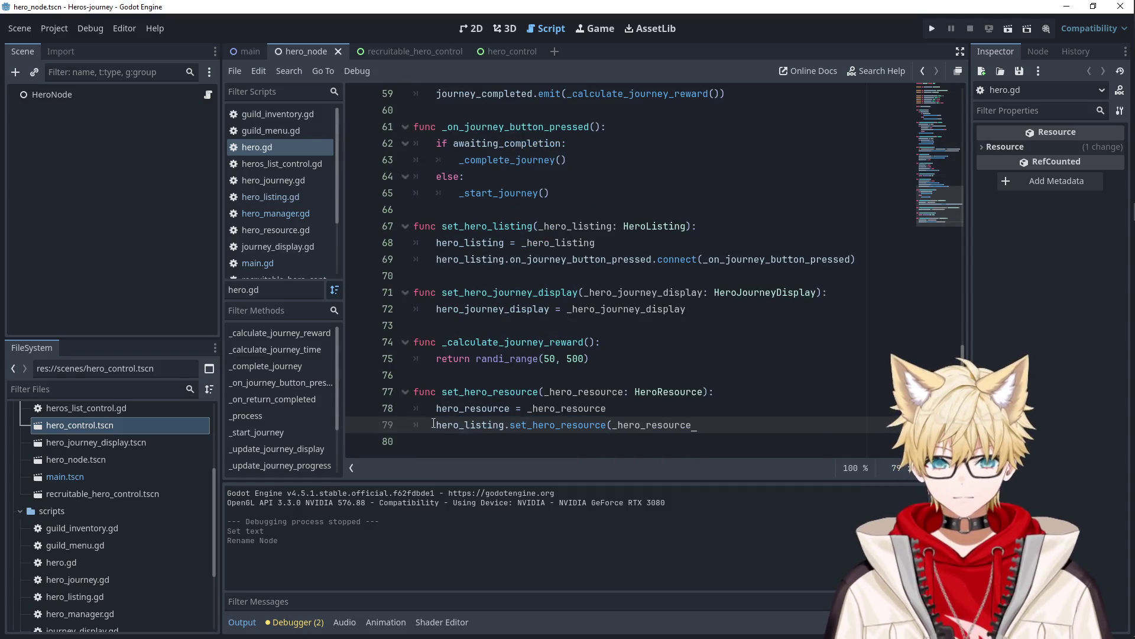
{"action": "key", "text": "BackSpace"}
{"action": "key", "text": "BackSpace"}
{"action": "key", "text": "BackSpace"}
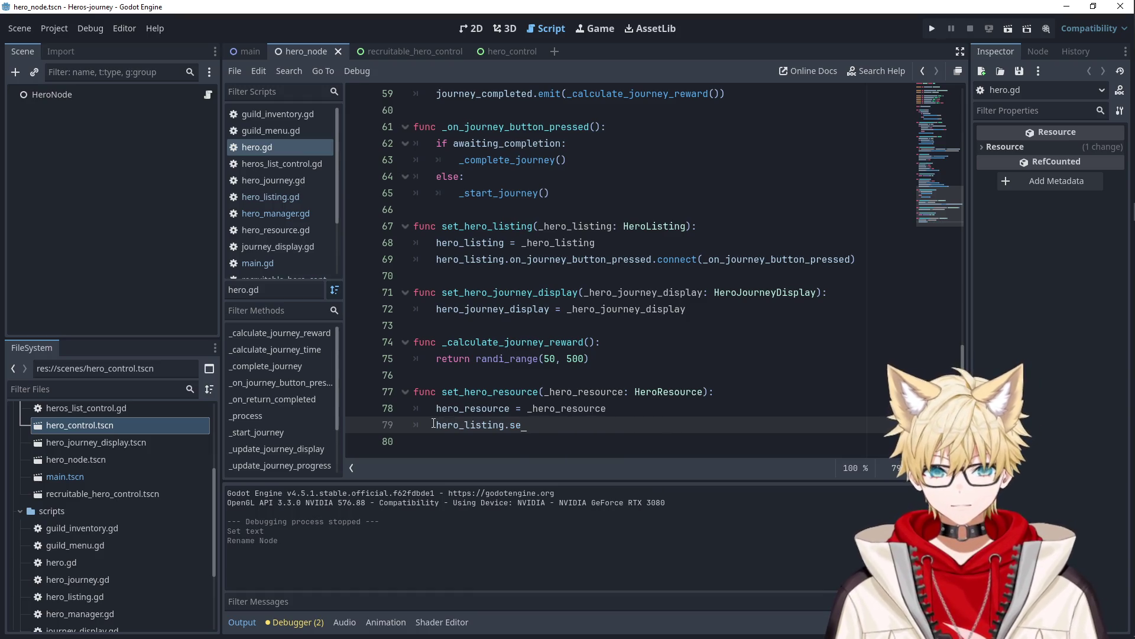
{"action": "type", "text": "update"}
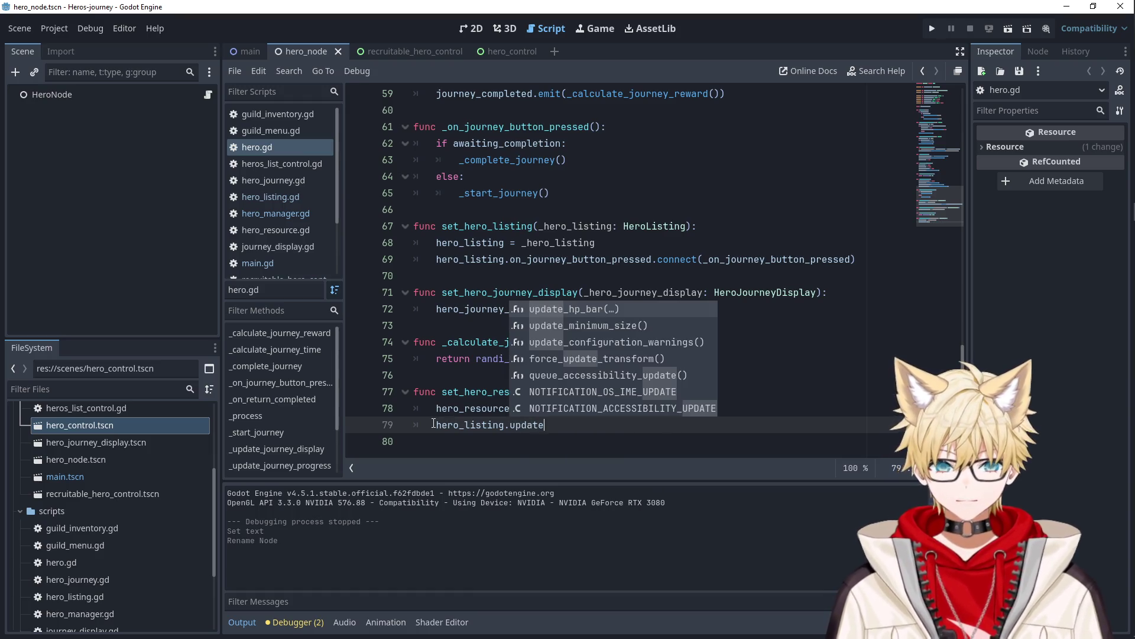
{"action": "key", "text": "Return"}
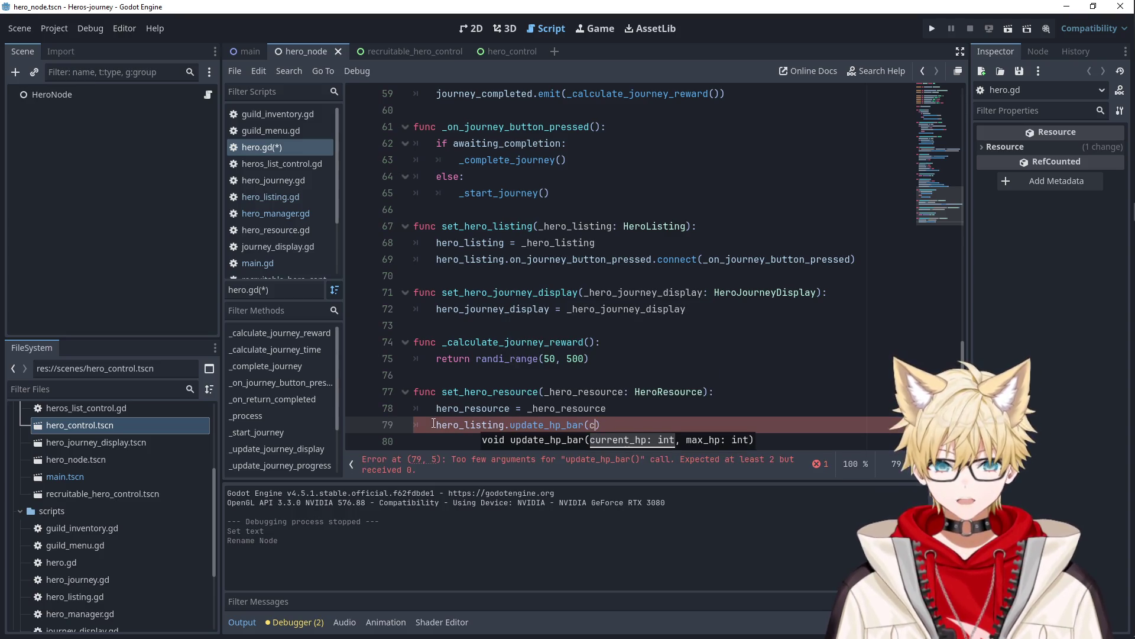
{"action": "key", "text": "ctrl+space"}
{"action": "key", "text": "Escape"}
- Pass hero_resource.current_hp and hero_resource.max_hp as arguments, save hero.gd, and run the game
{"action": "type", "text": "he"}
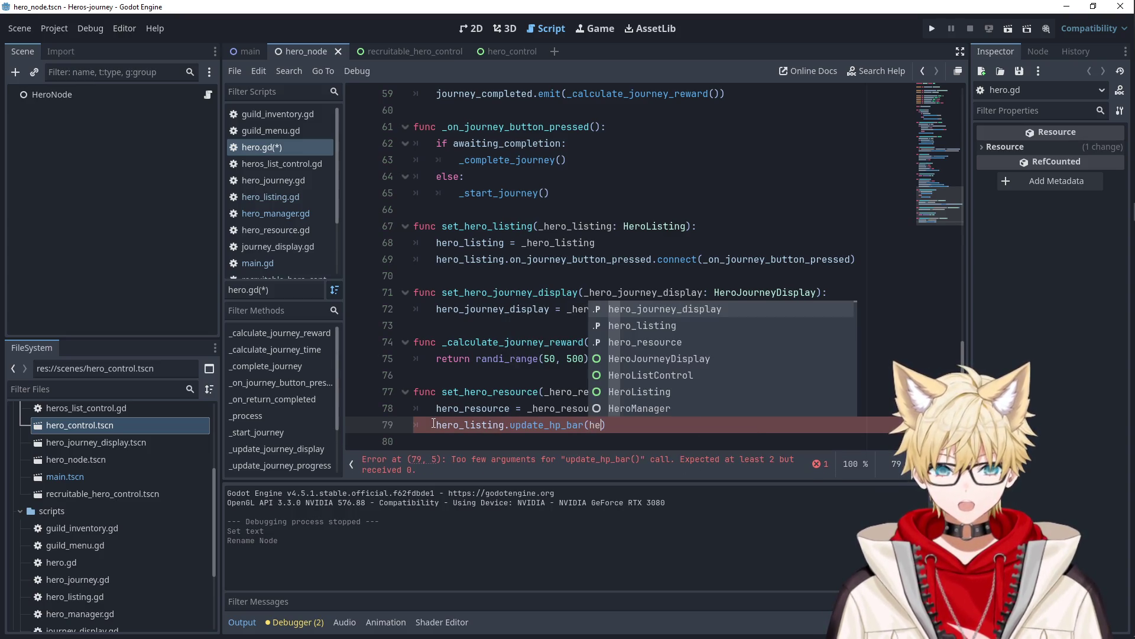
{"action": "key", "text": "Down"}
{"action": "key", "text": "Down"}
{"action": "key", "text": "Return"}
{"action": "type", "text": ".c"}
{"action": "key", "text": "Return"}
{"action": "type", "text": ", hero"}
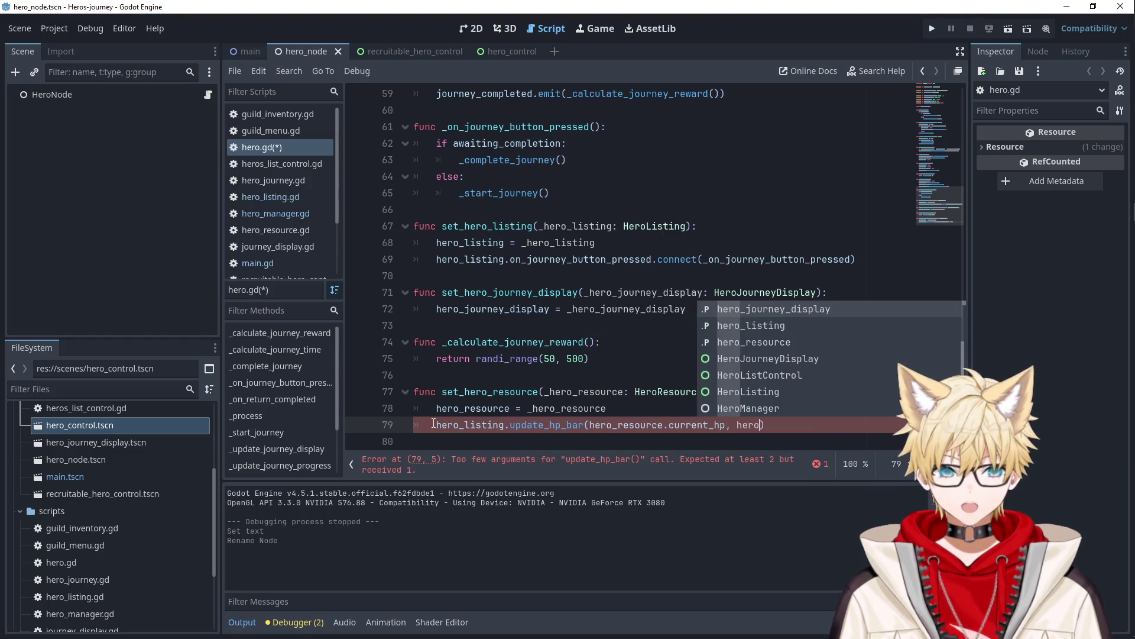
{"action": "key", "text": "Down"}
{"action": "key", "text": "Down"}
{"action": "key", "text": "Return"}
{"action": "type", "text": ".max"}
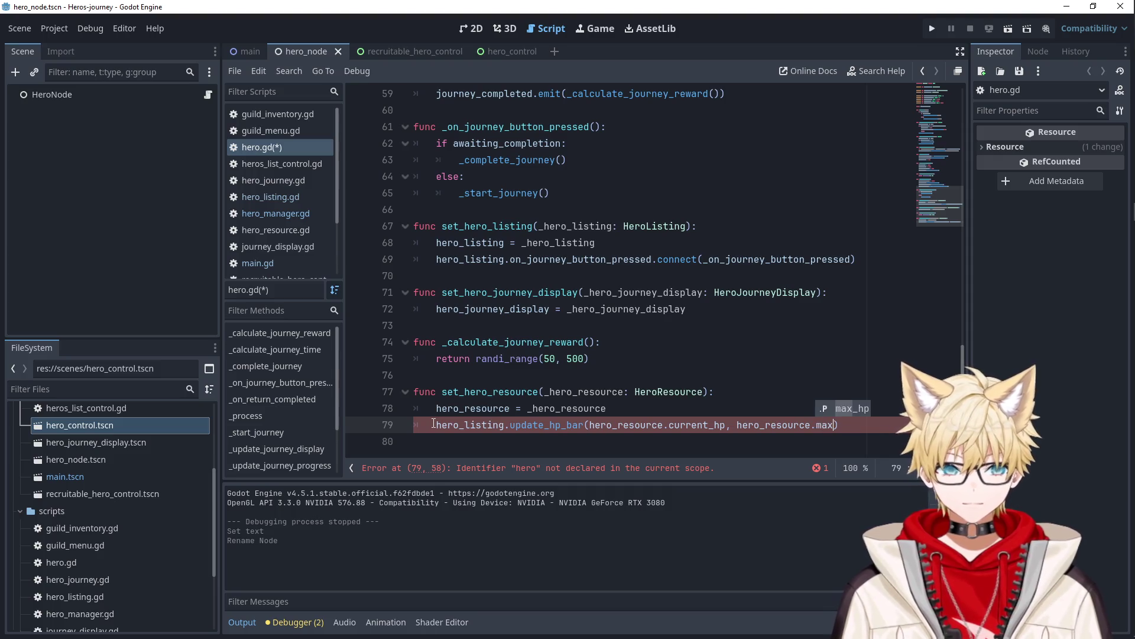
{"action": "key", "text": "Return"}
{"action": "key", "text": "ctrl+s"}
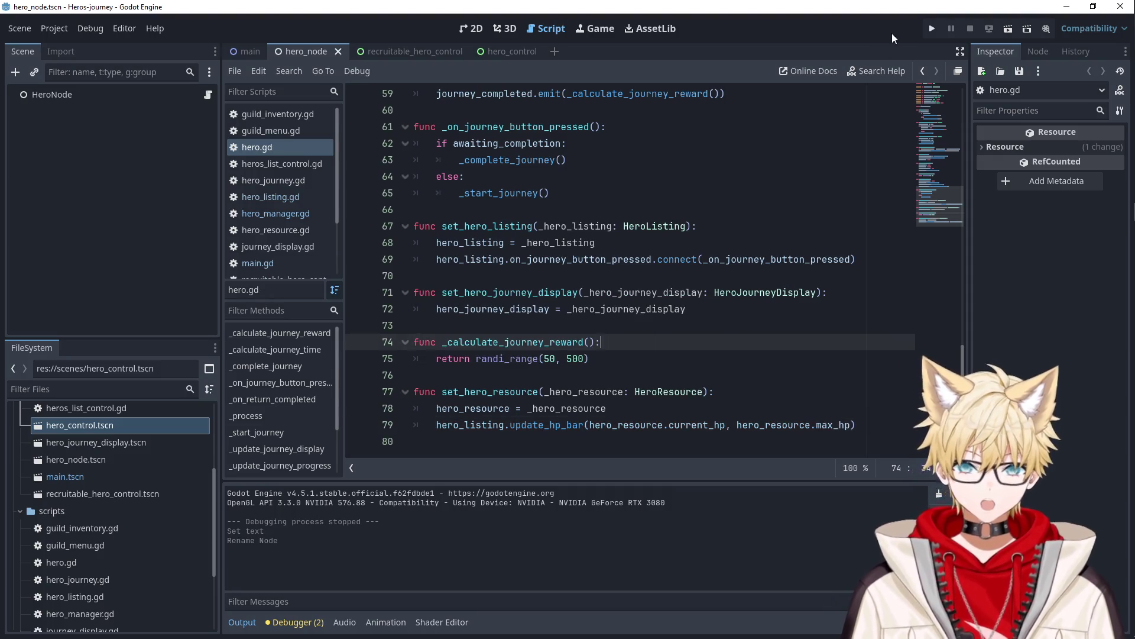
{"action": "left_click", "coordinate": [930, 29]}
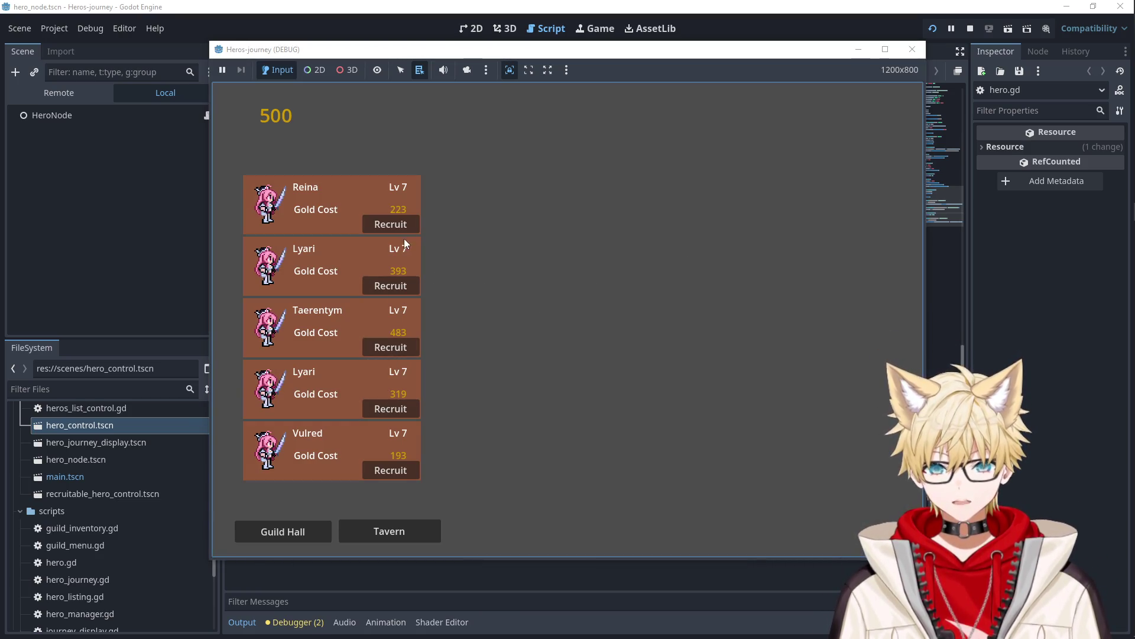
- Recruit Vulred, send it on a journey, complete it, then close the game
{"action": "left_click", "coordinate": [391, 470]}
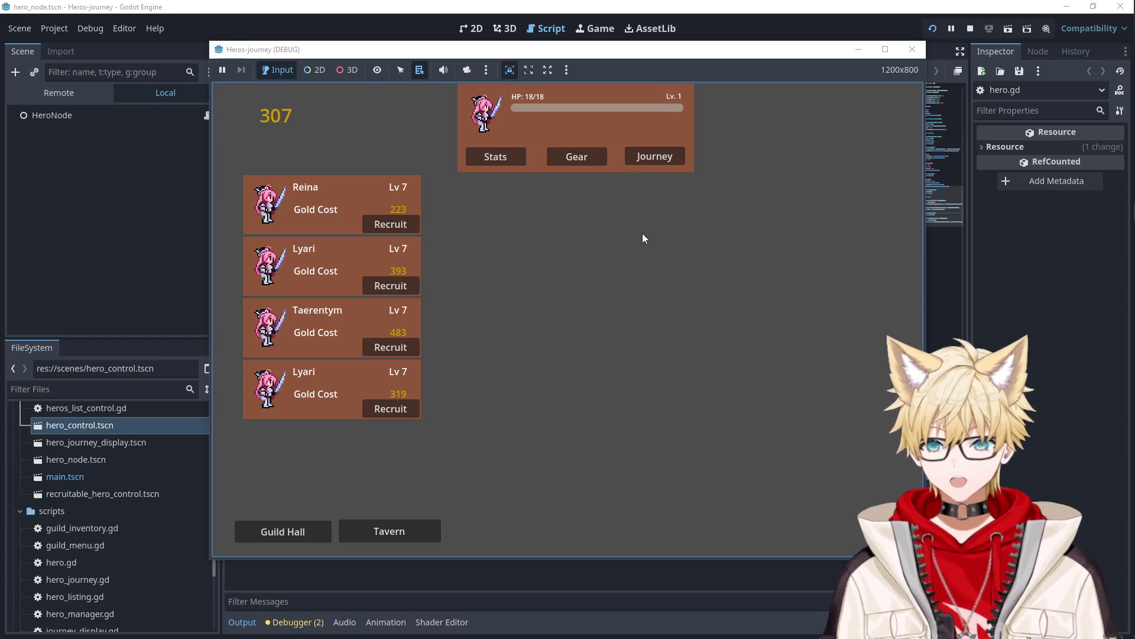
{"action": "left_click", "coordinate": [680, 162]}
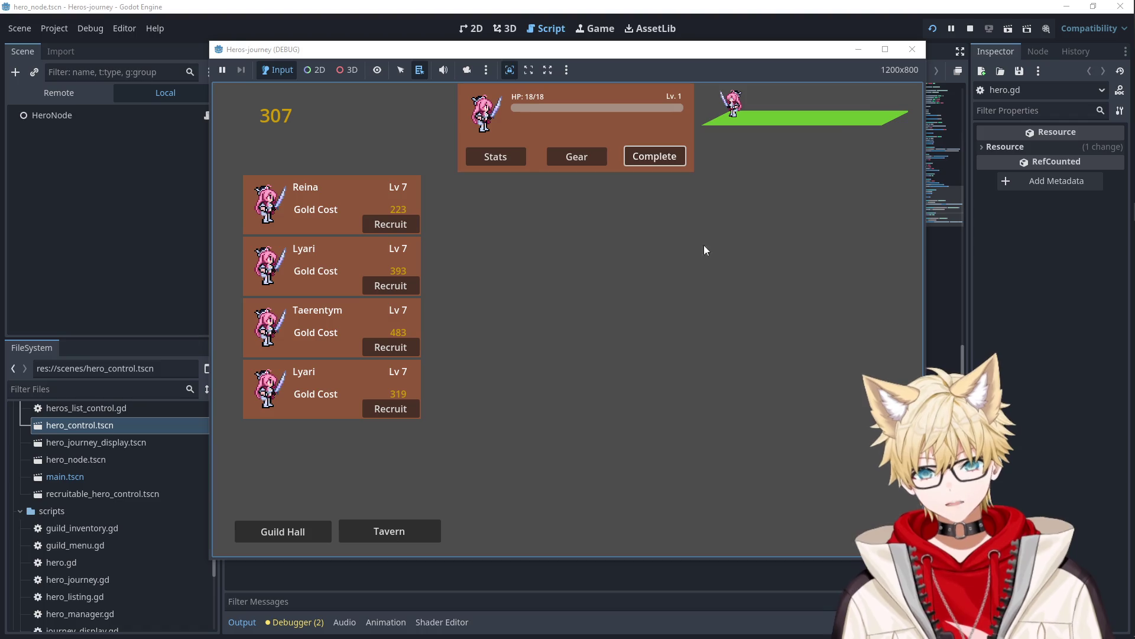
{"action": "left_click", "coordinate": [657, 157]}
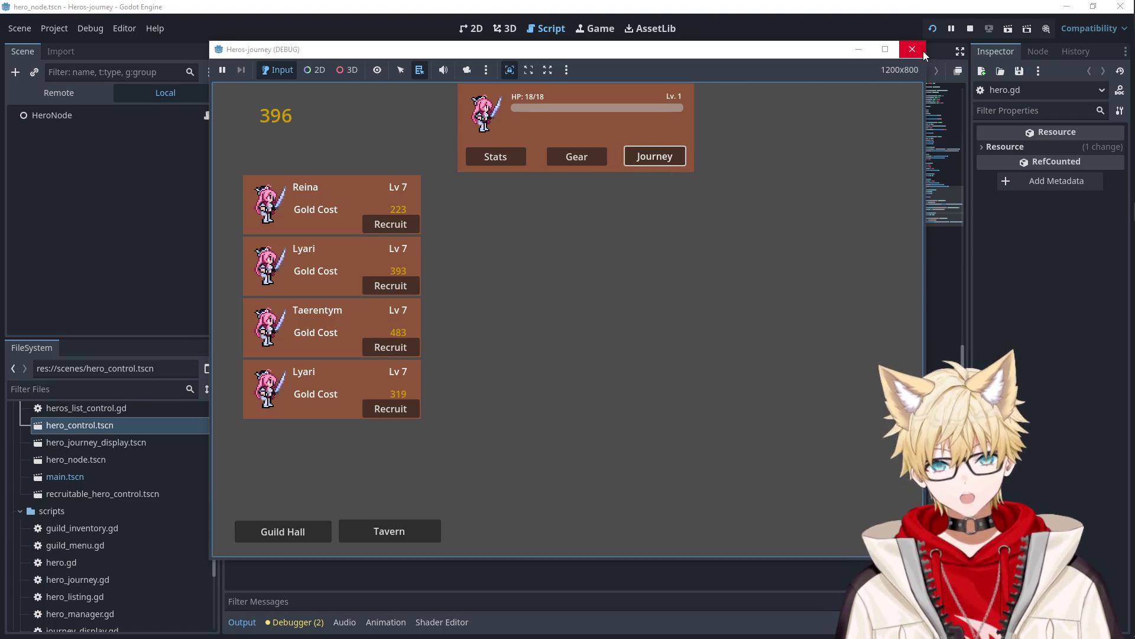
{"action": "left_click", "coordinate": [924, 52]}
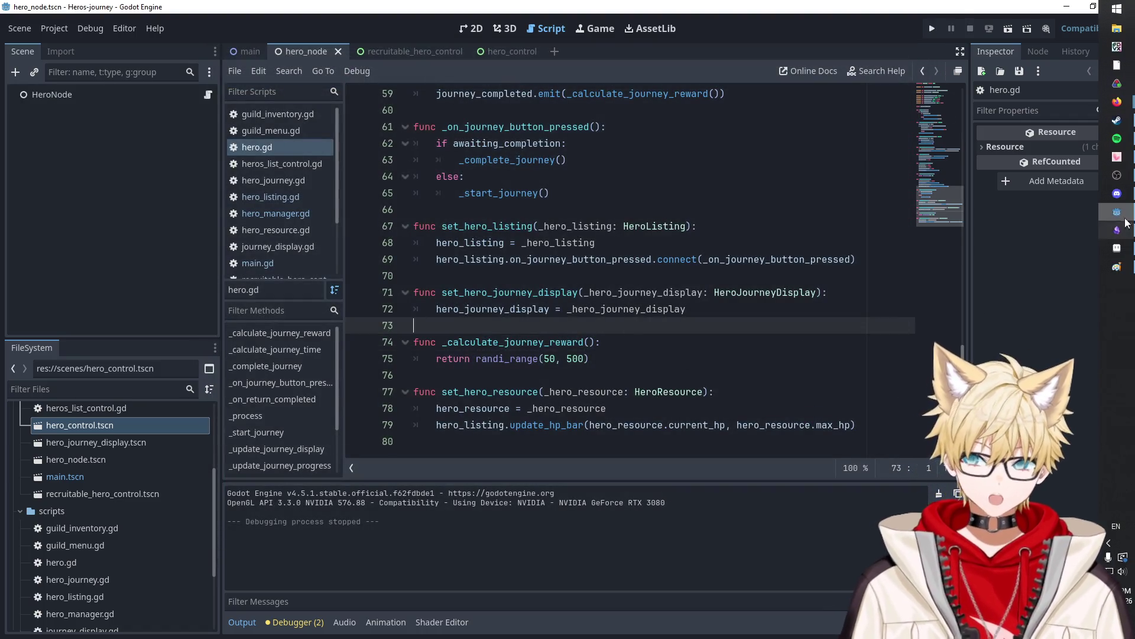
- Tick the Update HP Bar task in the notes and open the recruitable_hero_control script
{"action": "left_click", "coordinate": [1117, 230]}
{"action": "left_click", "coordinate": [381, 258]}
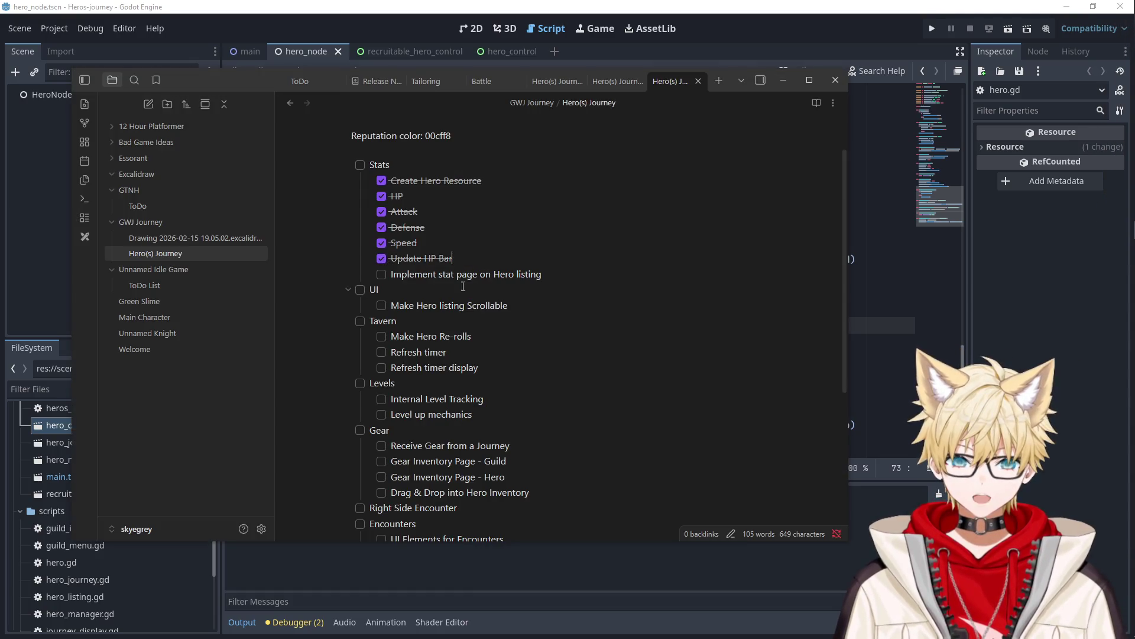
{"action": "key", "text": "alt+Tab"}
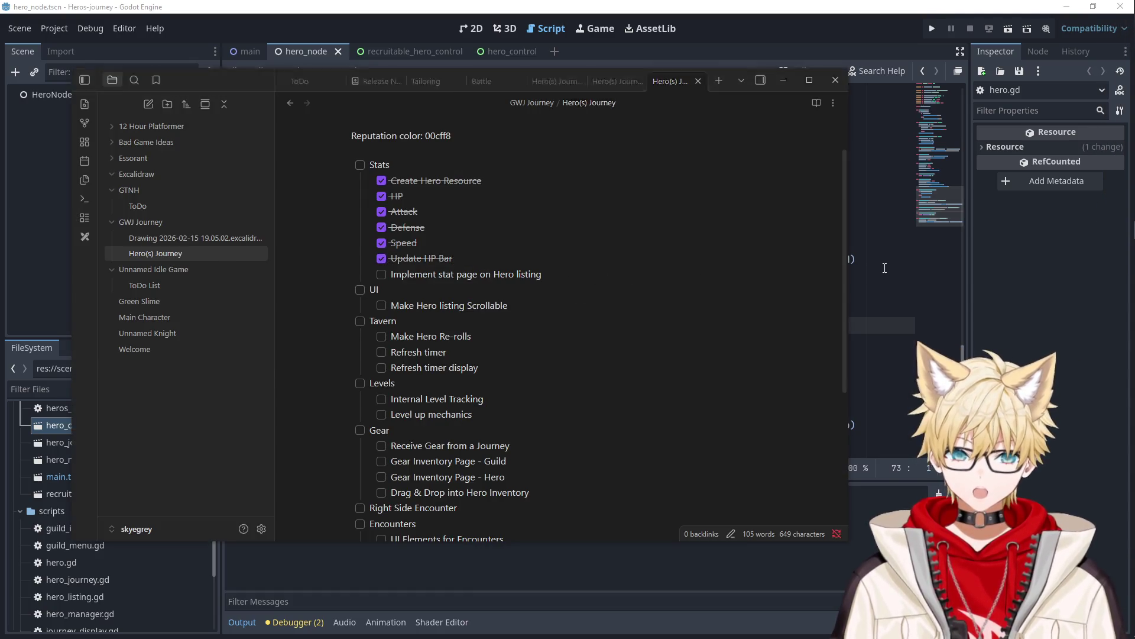
{"action": "left_click", "coordinate": [379, 52]}
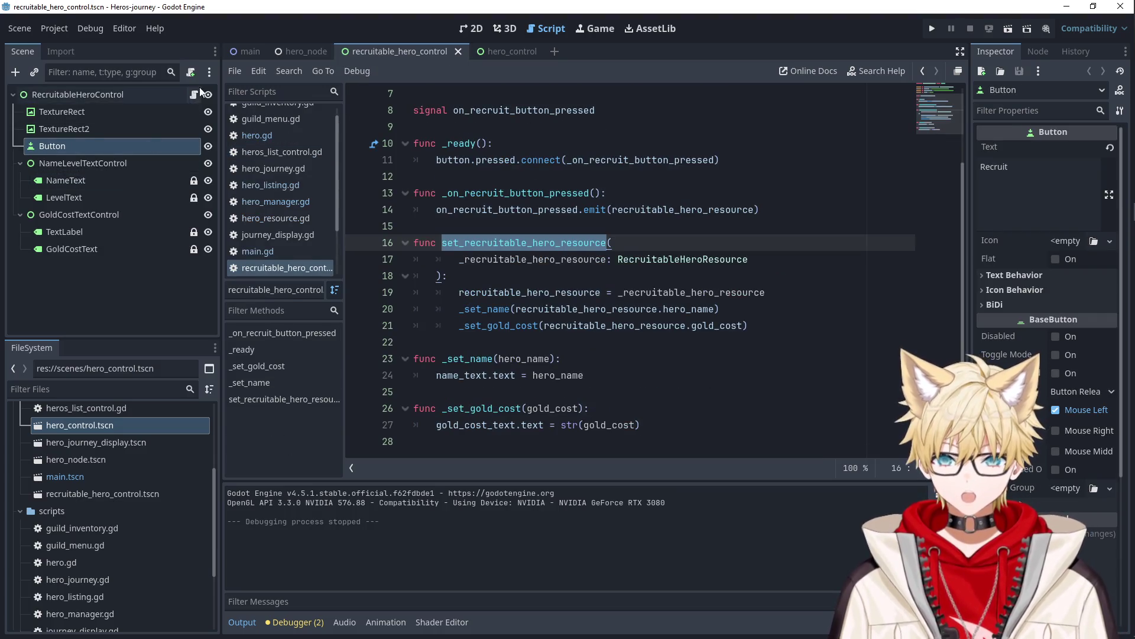
- In the 2D view, set the card background TextureRect's Size x to 300
{"action": "left_click", "coordinate": [467, 30]}
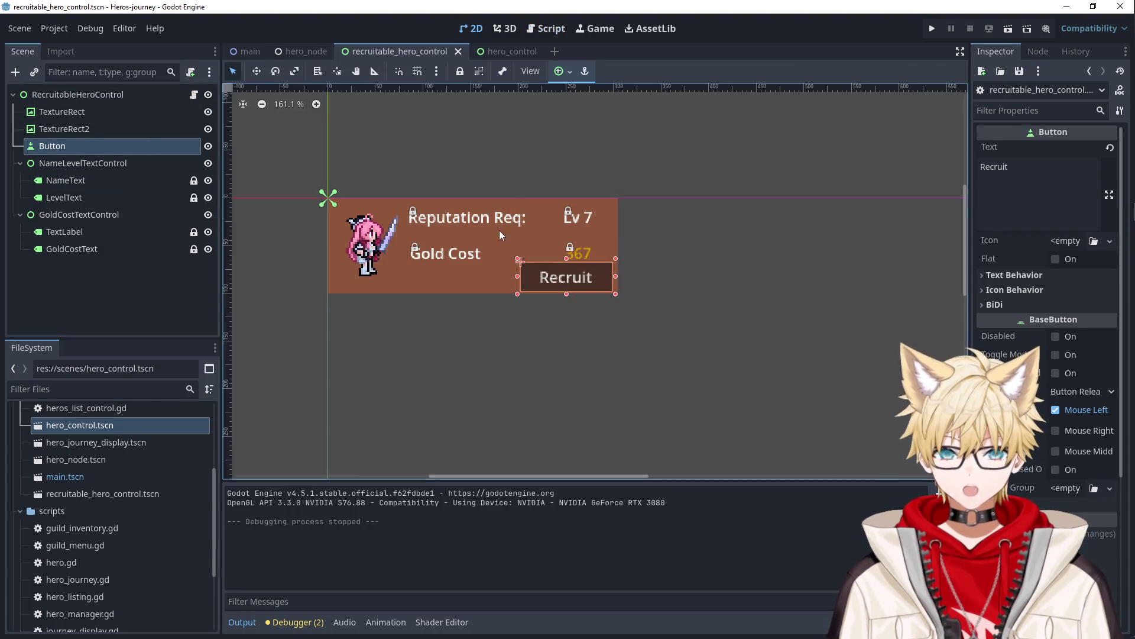
{"action": "left_click", "coordinate": [460, 323]}
{"action": "left_click", "coordinate": [395, 289]}
{"action": "left_click", "coordinate": [403, 328]}
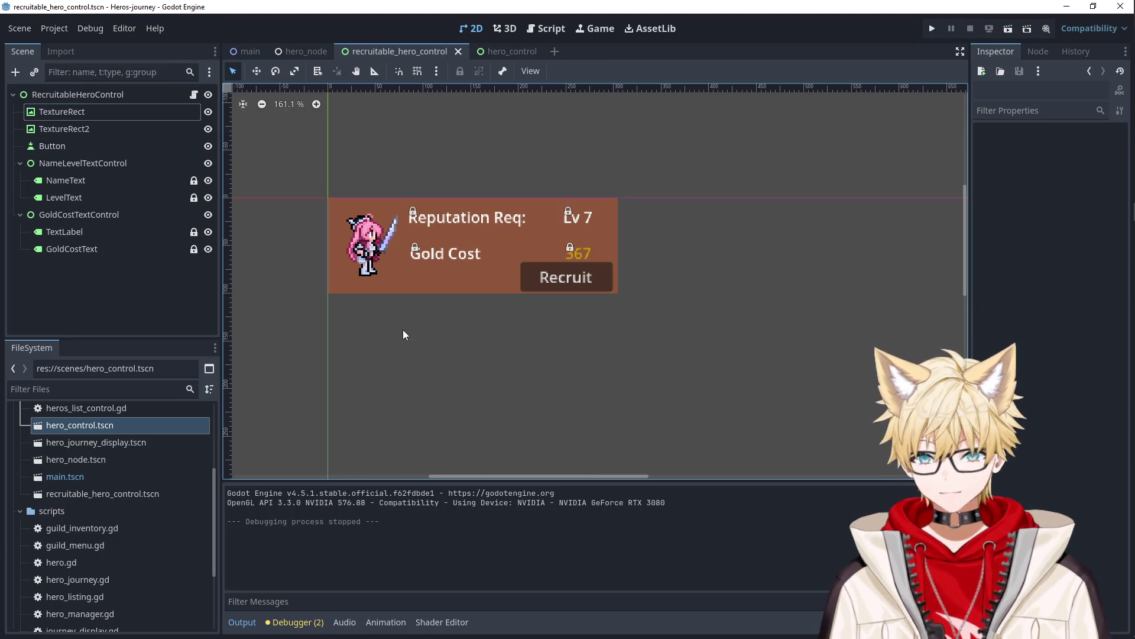
{"action": "left_click", "coordinate": [386, 285]}
{"action": "left_click", "coordinate": [460, 353]}
{"action": "left_click", "coordinate": [410, 283]}
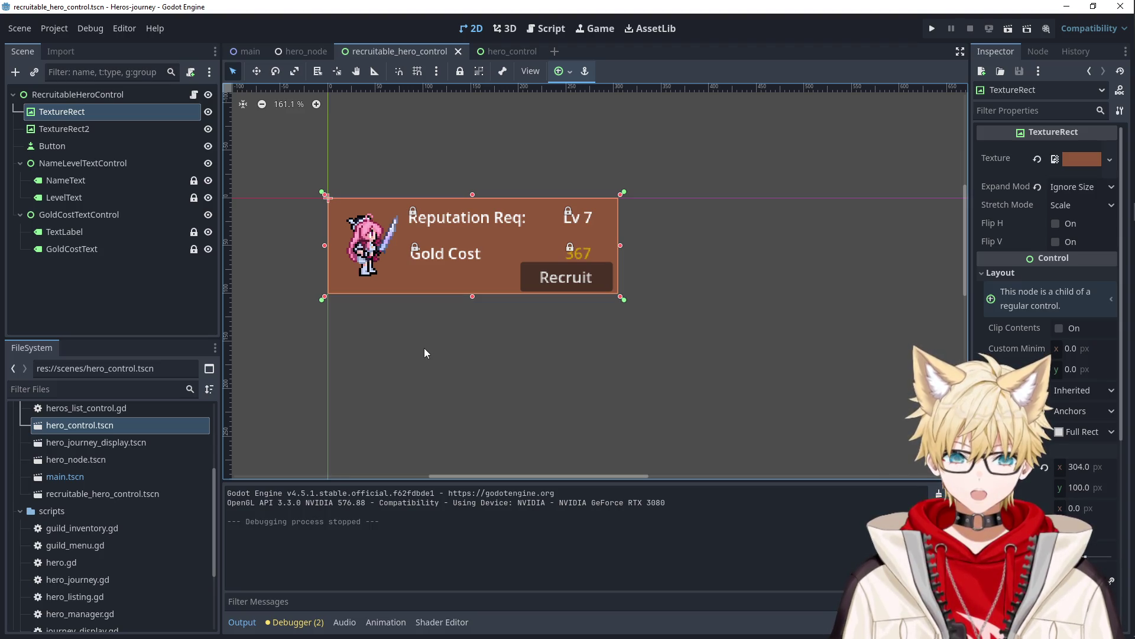
{"action": "left_click", "coordinate": [1093, 474]}
{"action": "type", "text": "300"}
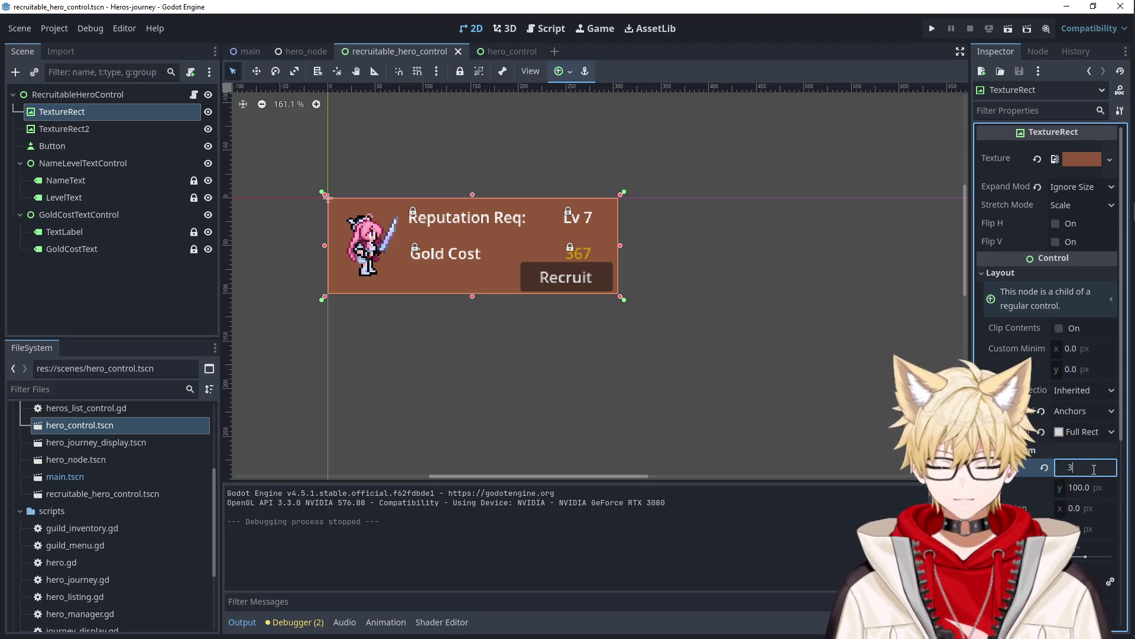
{"action": "key", "text": "Tab"}
- Move the Recruit button 2 px to the left
{"action": "left_click", "coordinate": [675, 393]}
{"action": "left_click", "coordinate": [603, 239]}
{"action": "left_click", "coordinate": [583, 349]}
{"action": "left_click", "coordinate": [547, 278]}
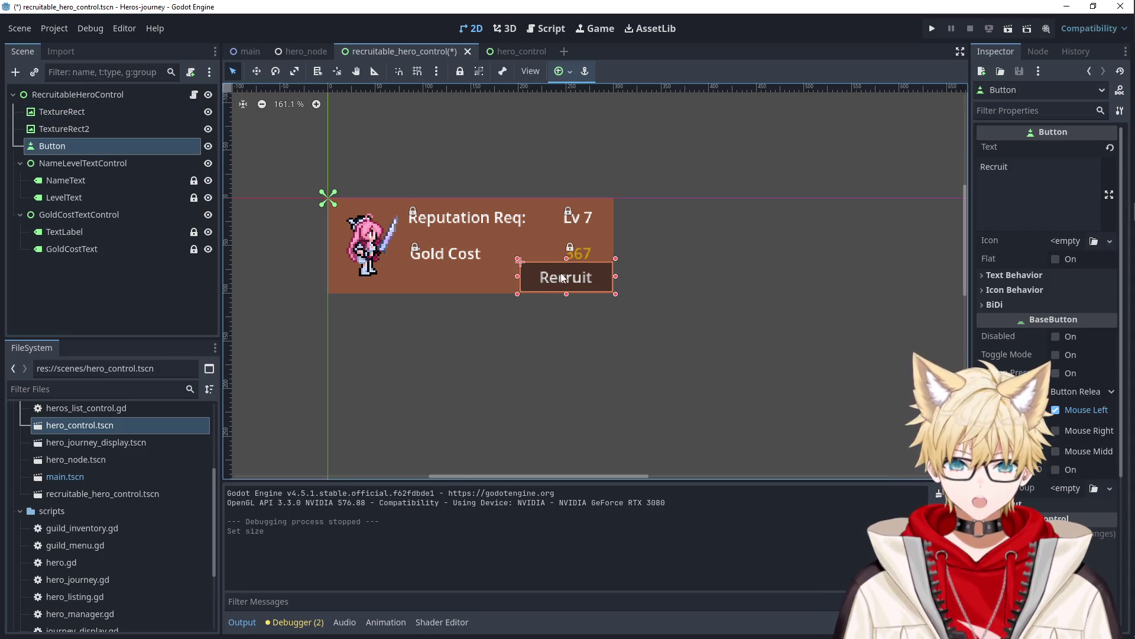
{"action": "left_click_drag", "start_coordinate": [561, 273], "coordinate": [559, 273]}
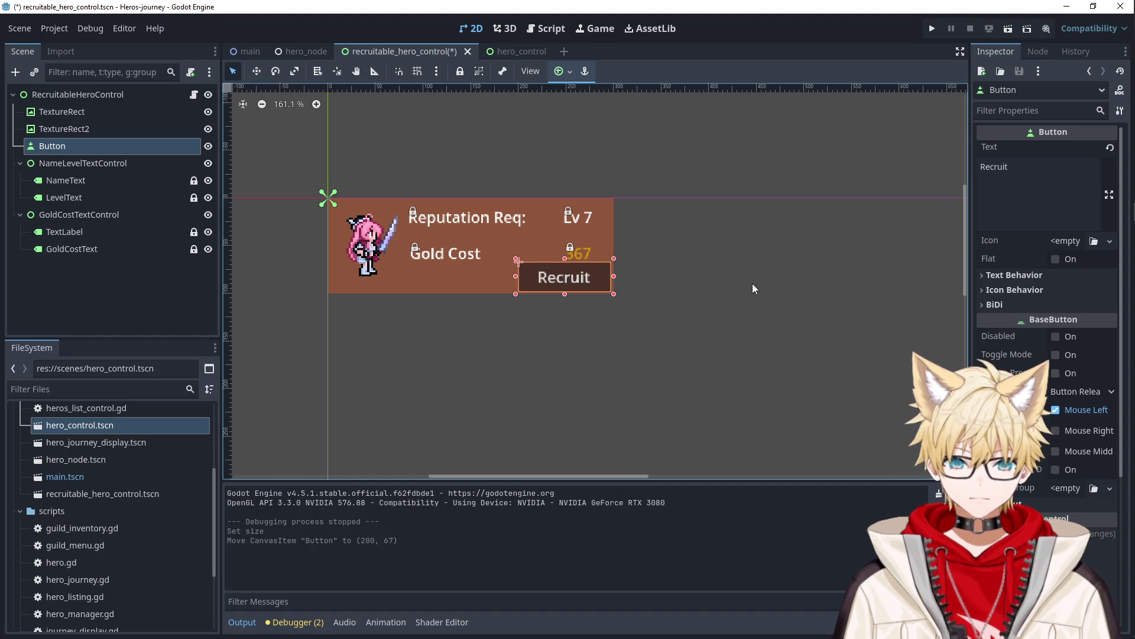
{"action": "left_click", "coordinate": [708, 352]}
{"action": "left_click", "coordinate": [396, 308]}
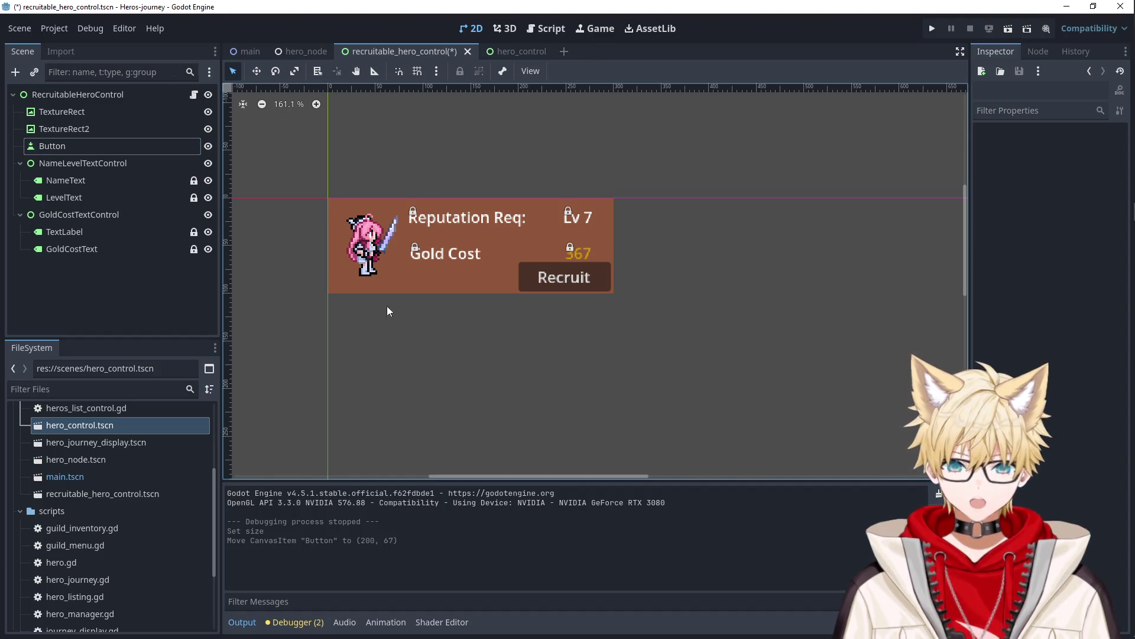
- Pan the card higher and bring up the root RecruitableHeroControl node's context menu
{"action": "mouse_move", "coordinate": [358, 338]}
{"action": "left_mouse_down"}
{"action": "mouse_move", "coordinate": [400, 332]}
{"action": "mouse_move", "coordinate": [430, 290]}
{"action": "left_mouse_up"}
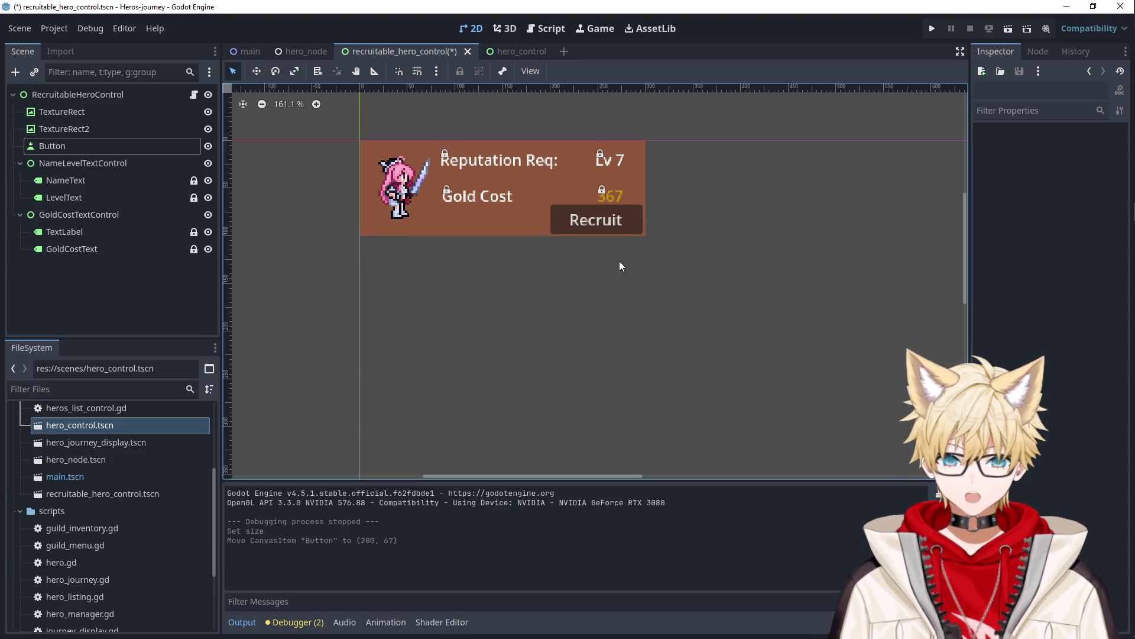
{"action": "left_click", "coordinate": [68, 143]}
{"action": "right_click", "coordinate": [124, 97]}
- Add a Control child node to RecruitableHeroControl
{"action": "left_click", "coordinate": [170, 128]}
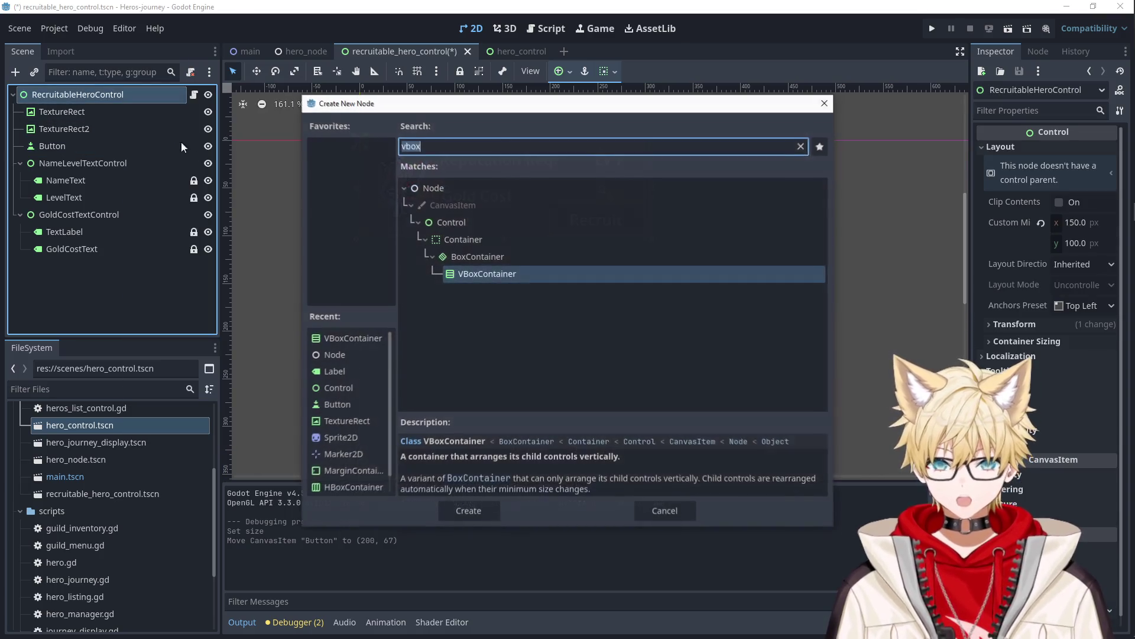
{"action": "left_click", "coordinate": [450, 222]}
{"action": "left_click", "coordinate": [473, 510]}
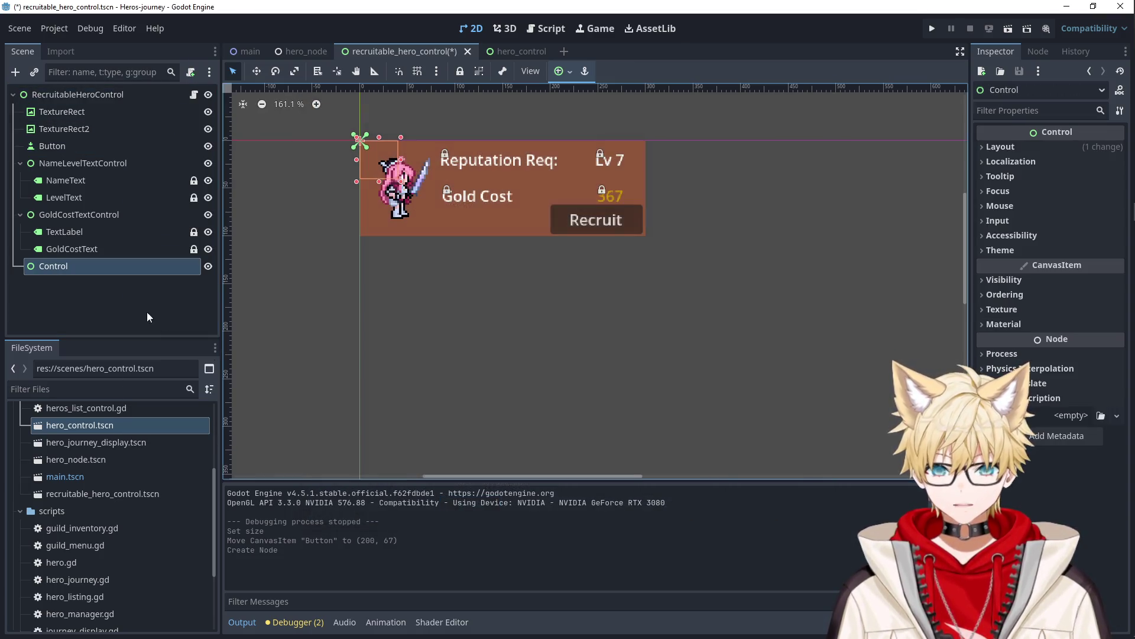
- Rename the new Control node to StatsPage, then reselect the root node
{"action": "double_click", "coordinate": [66, 266]}
{"action": "type", "text": "StatsPag"}
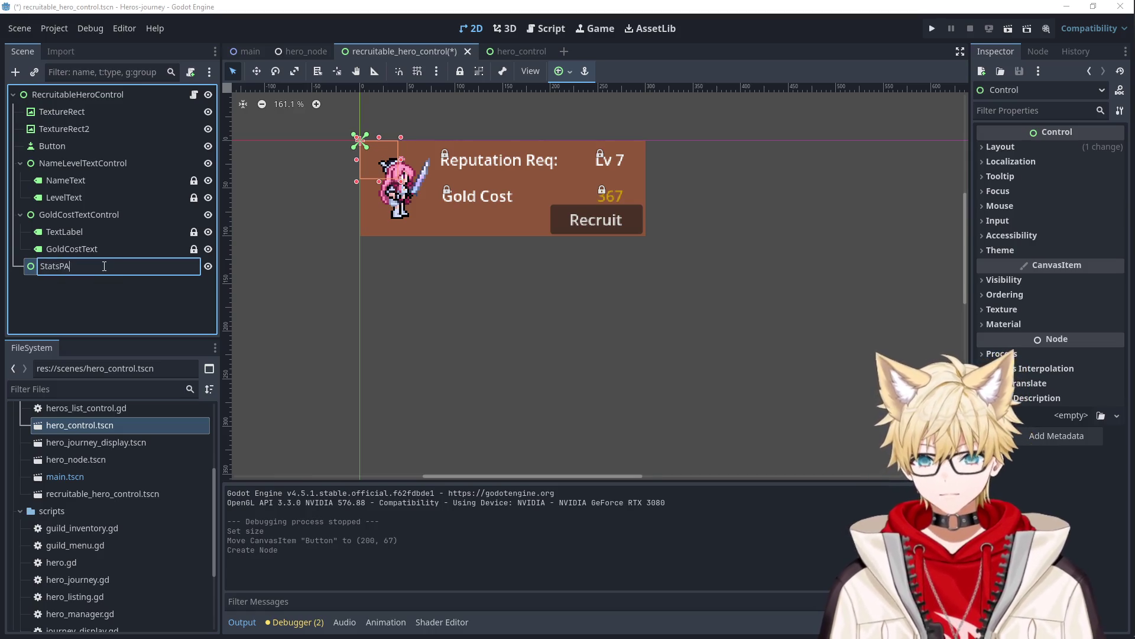
{"action": "type", "text": "e"}
{"action": "key", "text": "Return"}
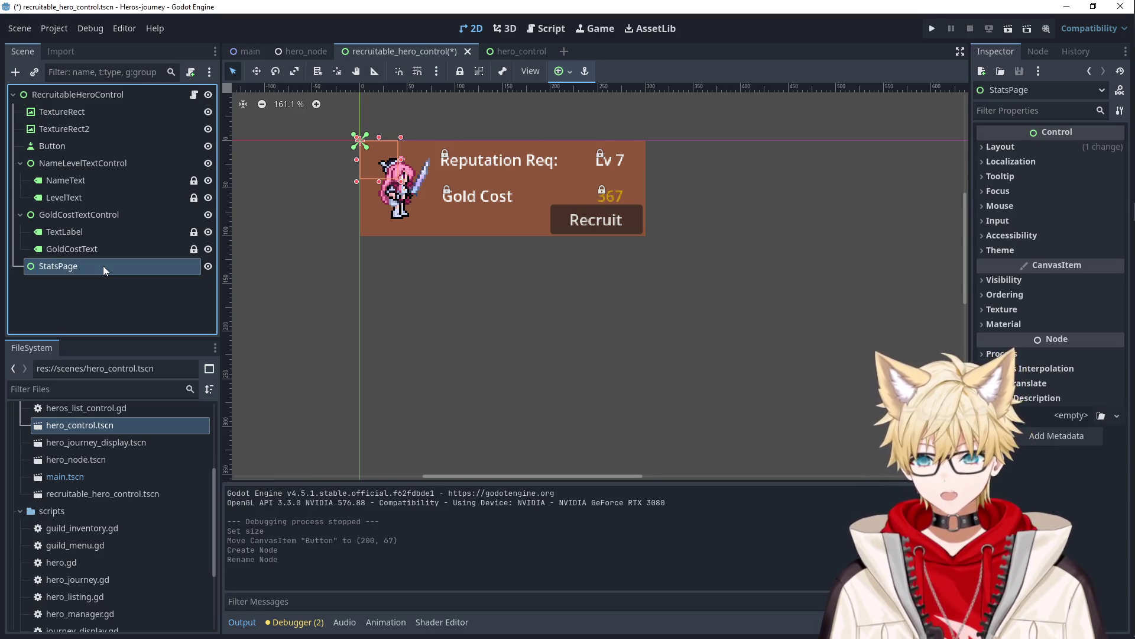
{"action": "left_click", "coordinate": [348, 351]}
{"action": "left_click", "coordinate": [89, 267]}
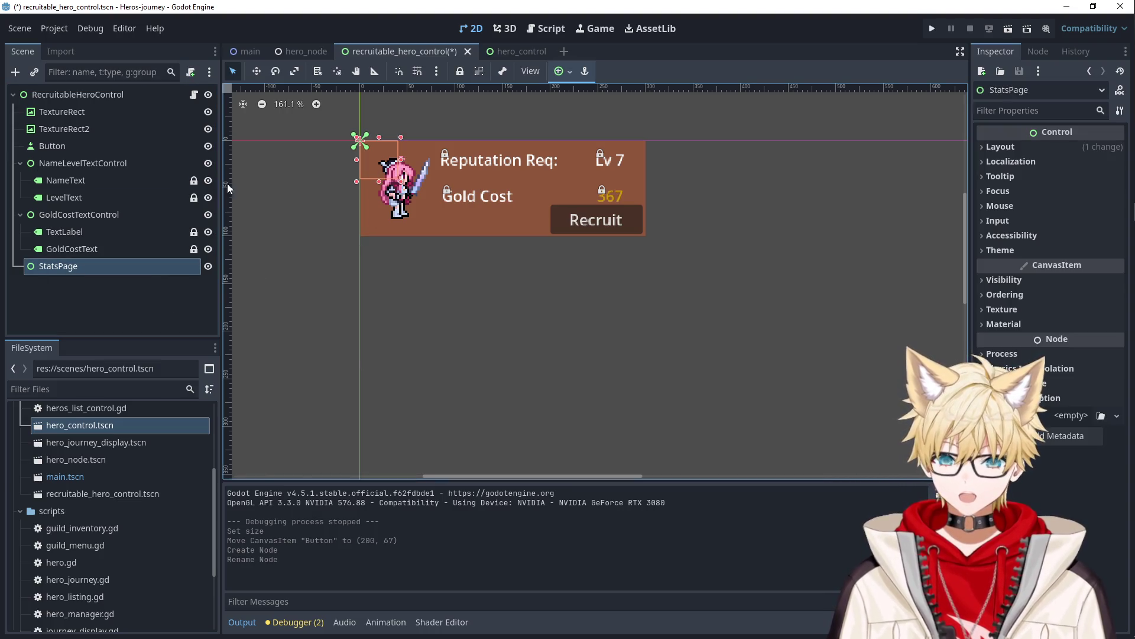
{"action": "left_click", "coordinate": [90, 114]}
{"action": "left_click", "coordinate": [94, 94]}
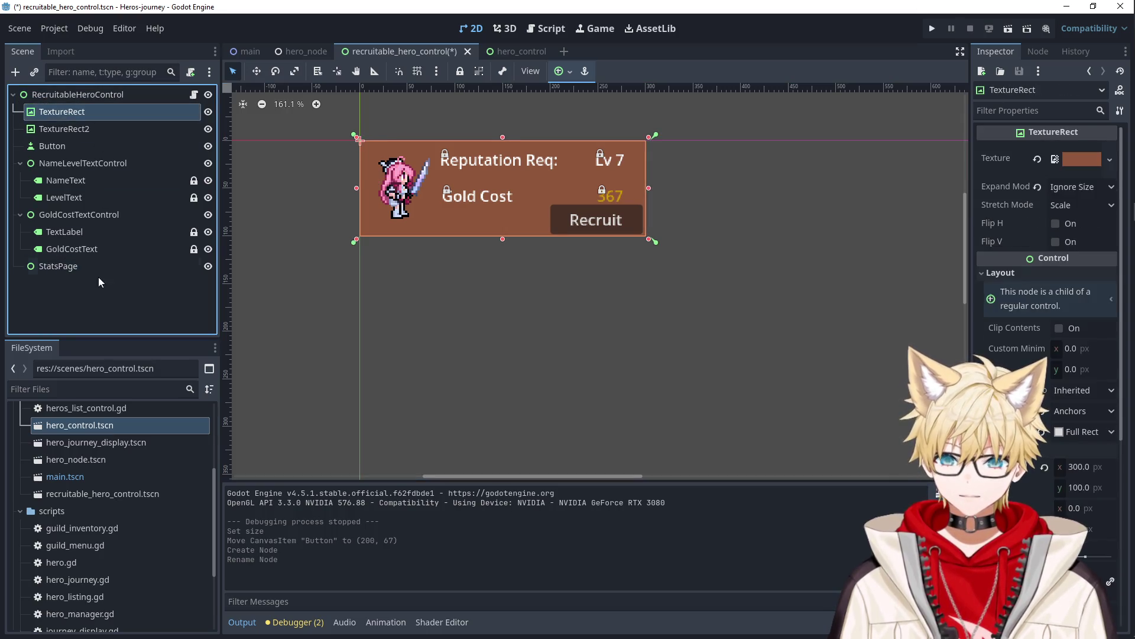
{"action": "left_click", "coordinate": [72, 100]}
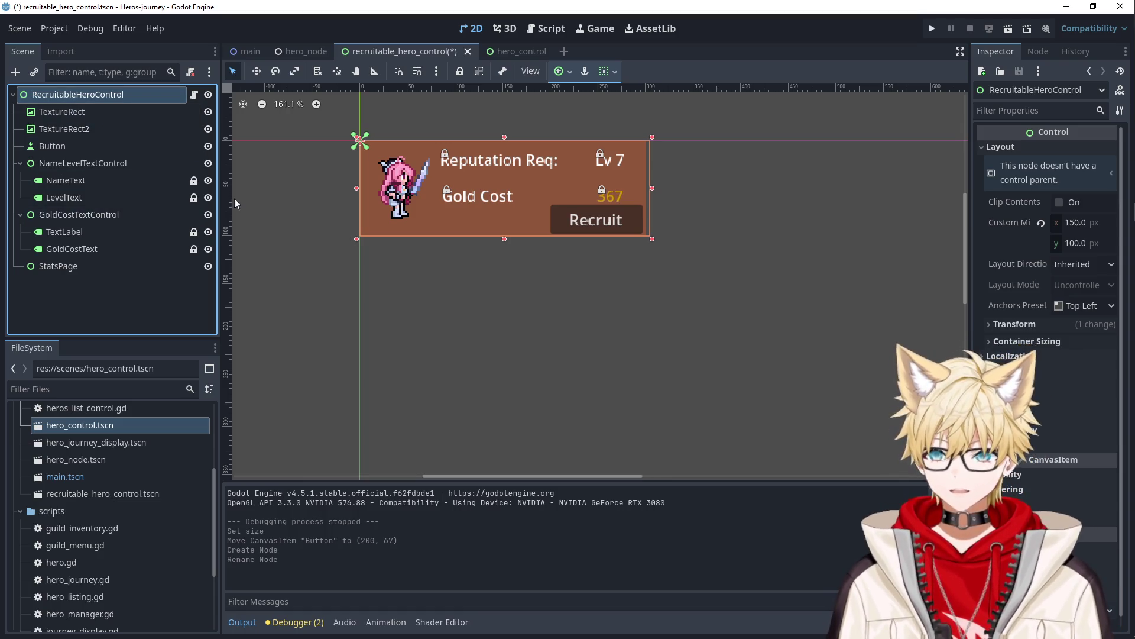
{"action": "scroll", "coordinate": [1062, 294], "scroll_direction": "down", "scroll_amount": 1}
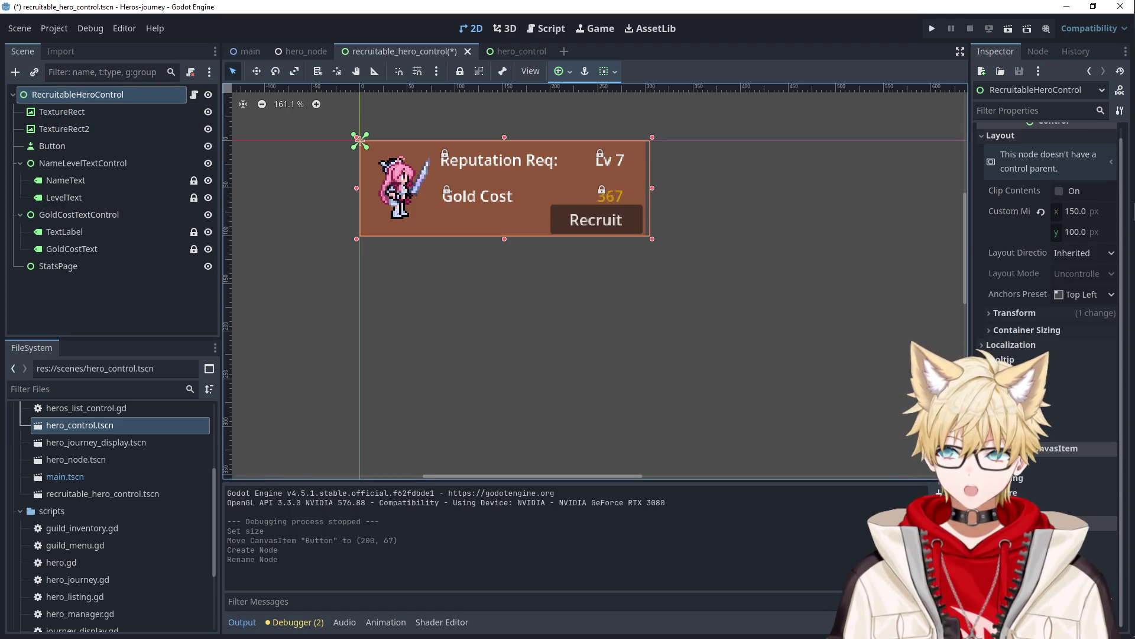